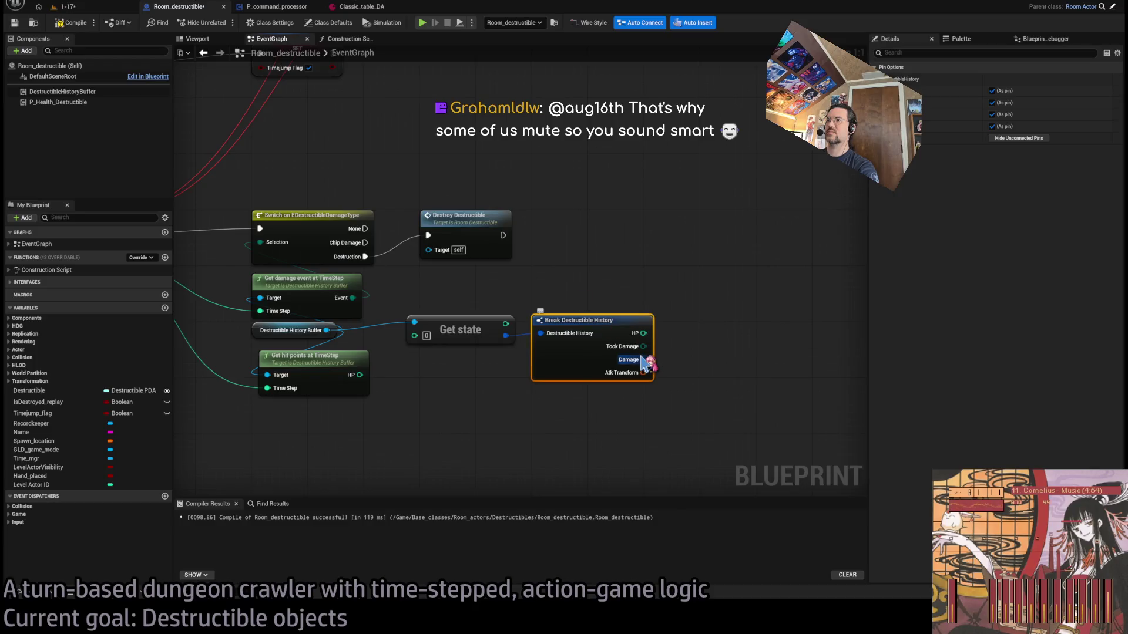
# Add a reroute point on the Replay Slice wire near the Replay_step and Replay_timejump events
pyautogui.moveTo(584, 260); pyautogui.dragTo(574, 286)
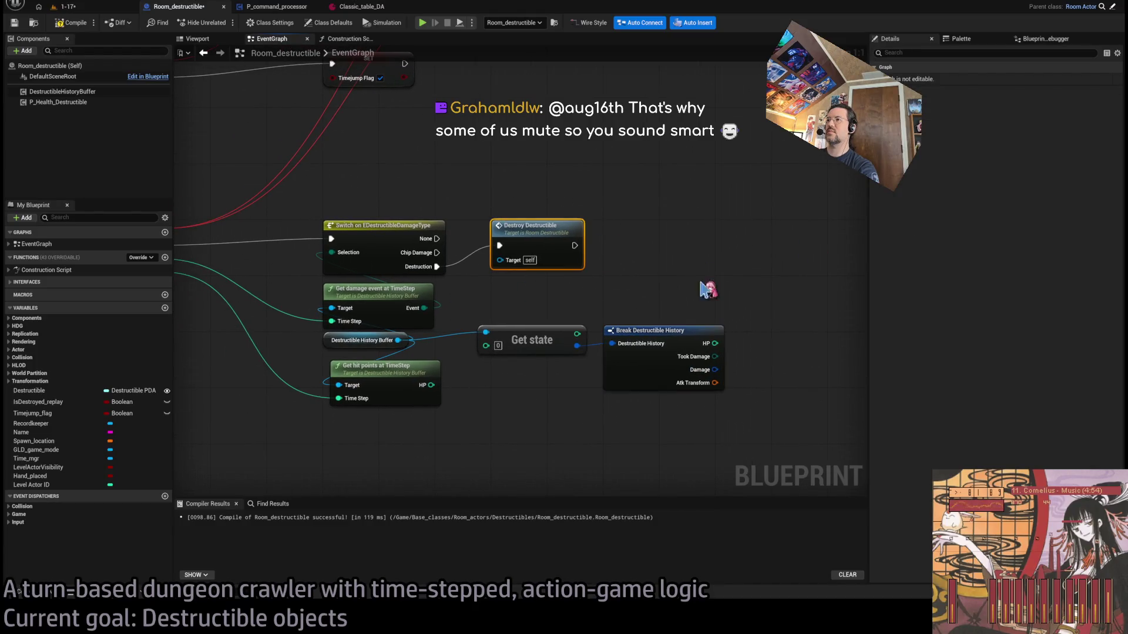
pyautogui.moveTo(480, 343); pyautogui.dragTo(663, 349)
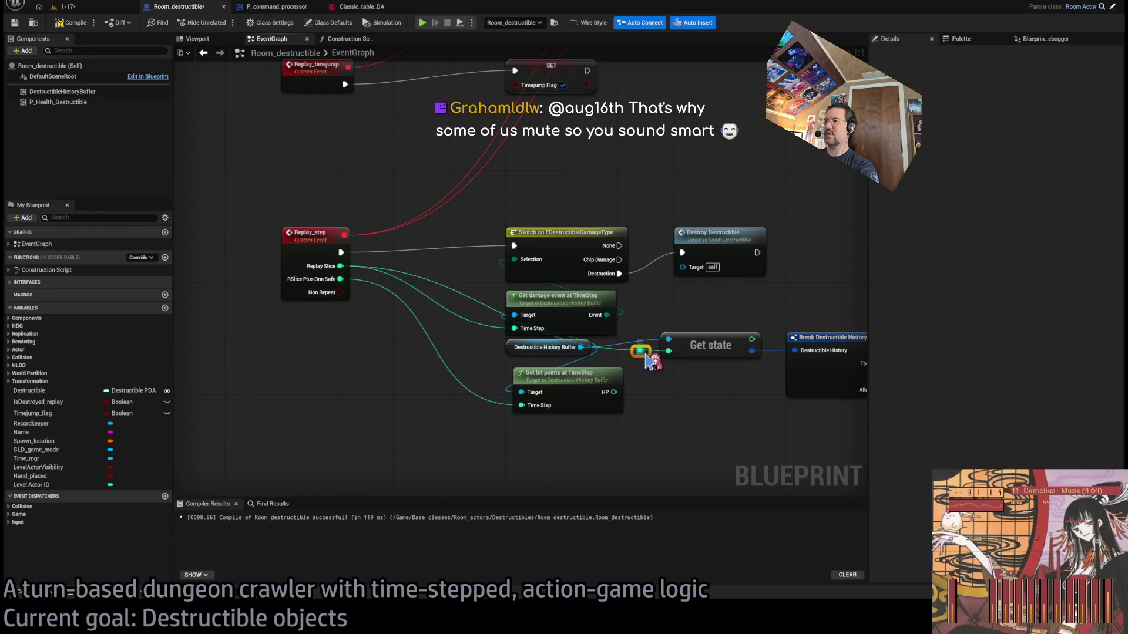
pyautogui.moveTo(652, 360)
pyautogui.mouseDown()
pyautogui.moveTo(506, 294)
pyautogui.moveTo(517, 214)
pyautogui.mouseUp()
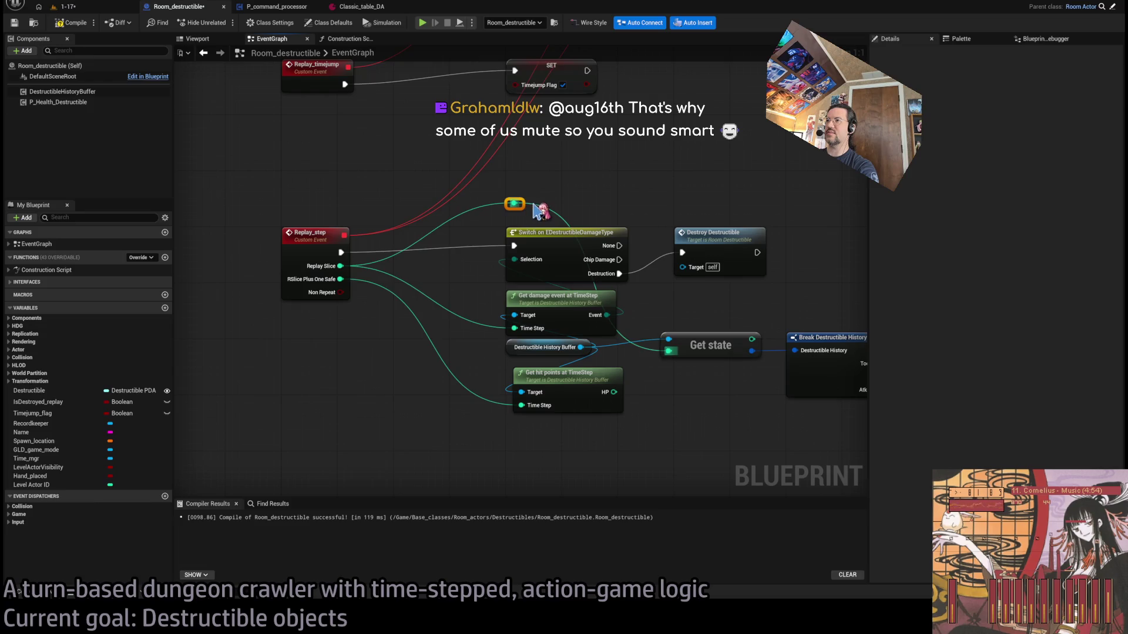
pyautogui.doubleClick(605, 203)
# Move Get state and Break Destructible History together beside the destructible nodes
pyautogui.moveTo(646, 347); pyautogui.dragTo(466, 332)
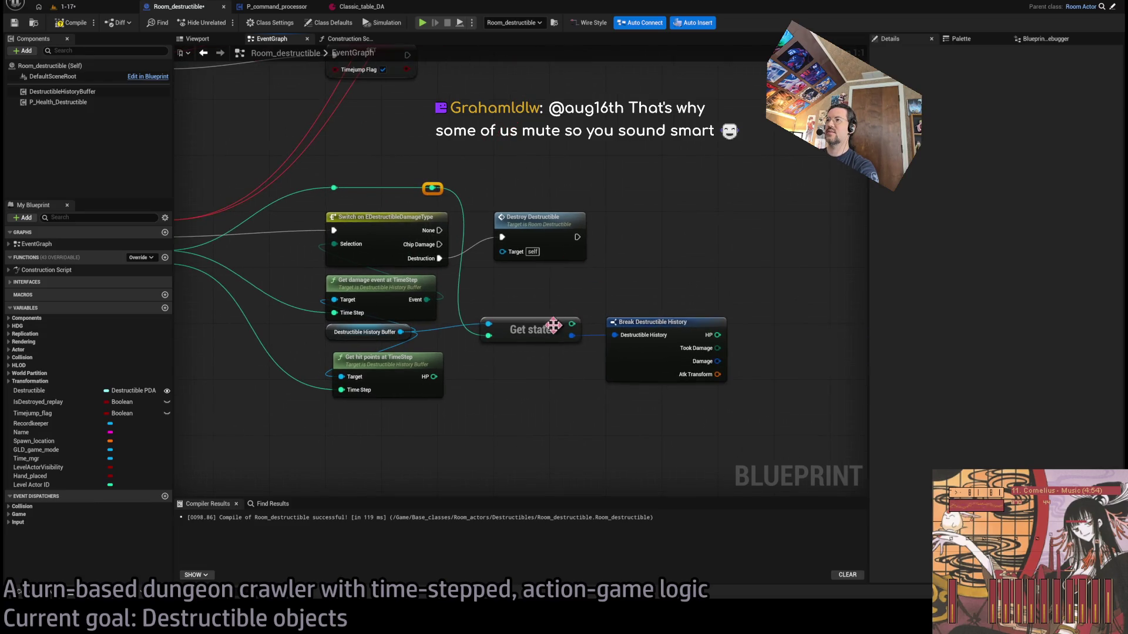
pyautogui.moveTo(546, 339)
pyautogui.mouseDown()
pyautogui.moveTo(665, 428)
pyautogui.moveTo(672, 409)
pyautogui.mouseUp()
pyautogui.keyDown('ctrl'); pyautogui.click(673, 363); pyautogui.keyUp('ctrl')
pyautogui.moveTo(673, 363)
pyautogui.mouseDown()
pyautogui.moveTo(563, 341)
pyautogui.moveTo(561, 320)
pyautogui.mouseUp()
pyautogui.click(561, 320)
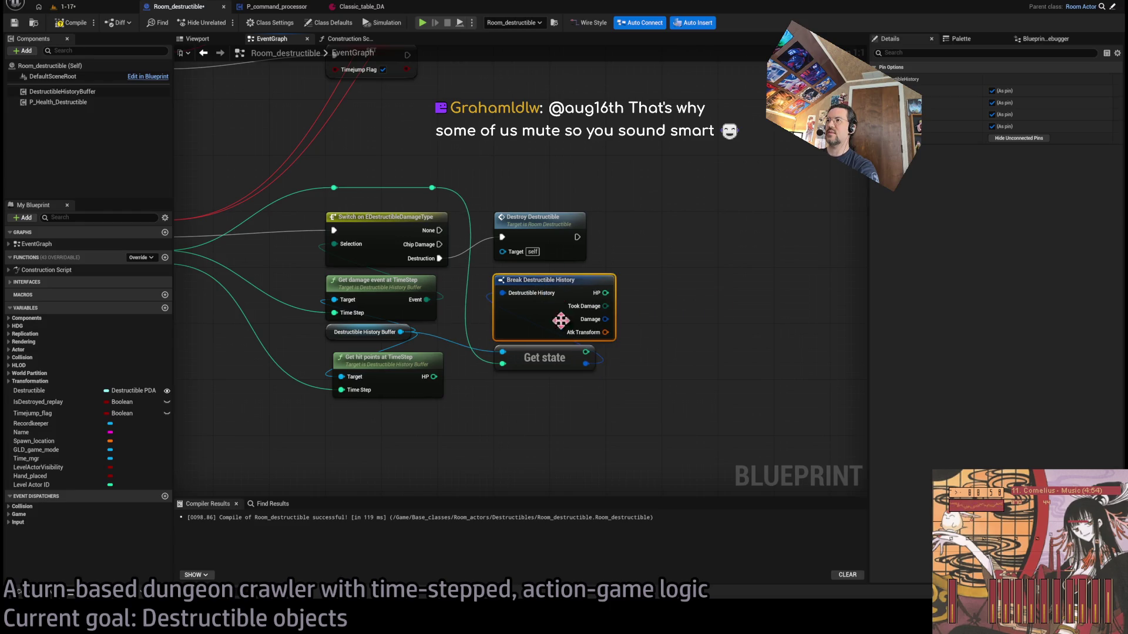
# Hide the HP and Took Damage output pins on Break Destructible History
pyautogui.click(992, 91)
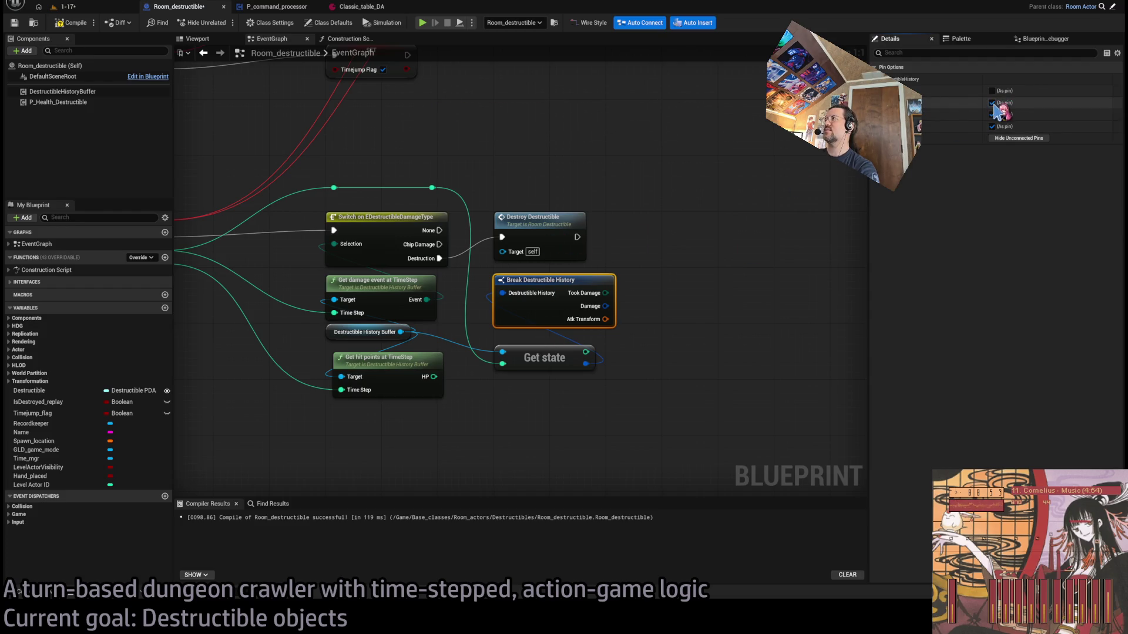
pyautogui.click(993, 103)
pyautogui.moveTo(536, 355); pyautogui.dragTo(535, 334)
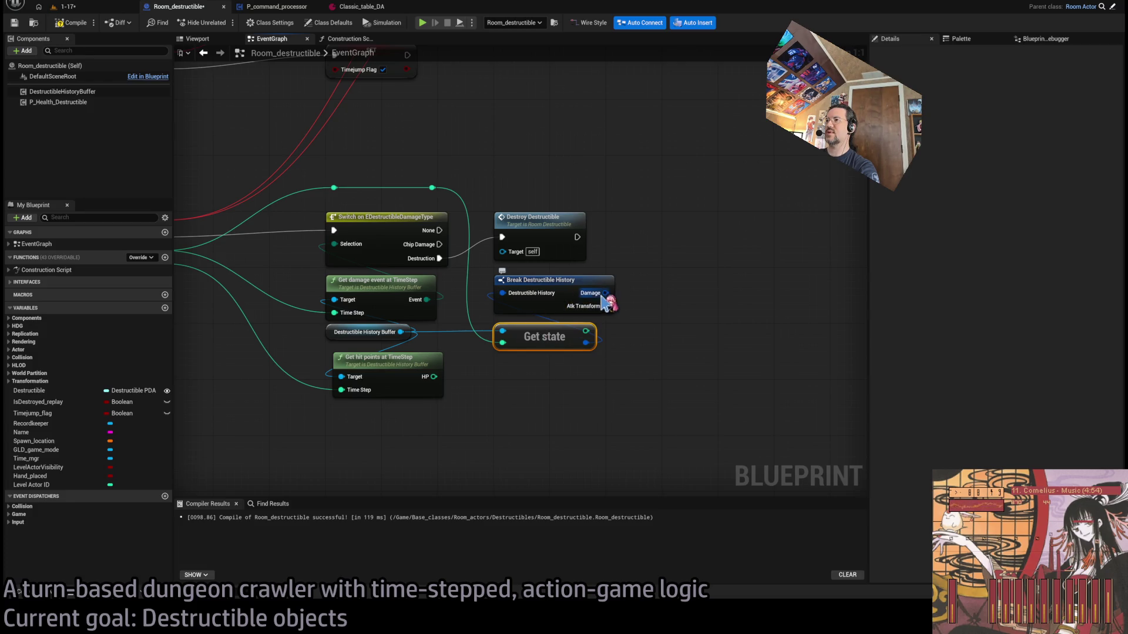
# Create a Break Damage node from the Damage output
pyautogui.moveTo(605, 293); pyautogui.dragTo(669, 294)
pyautogui.click(709, 333)
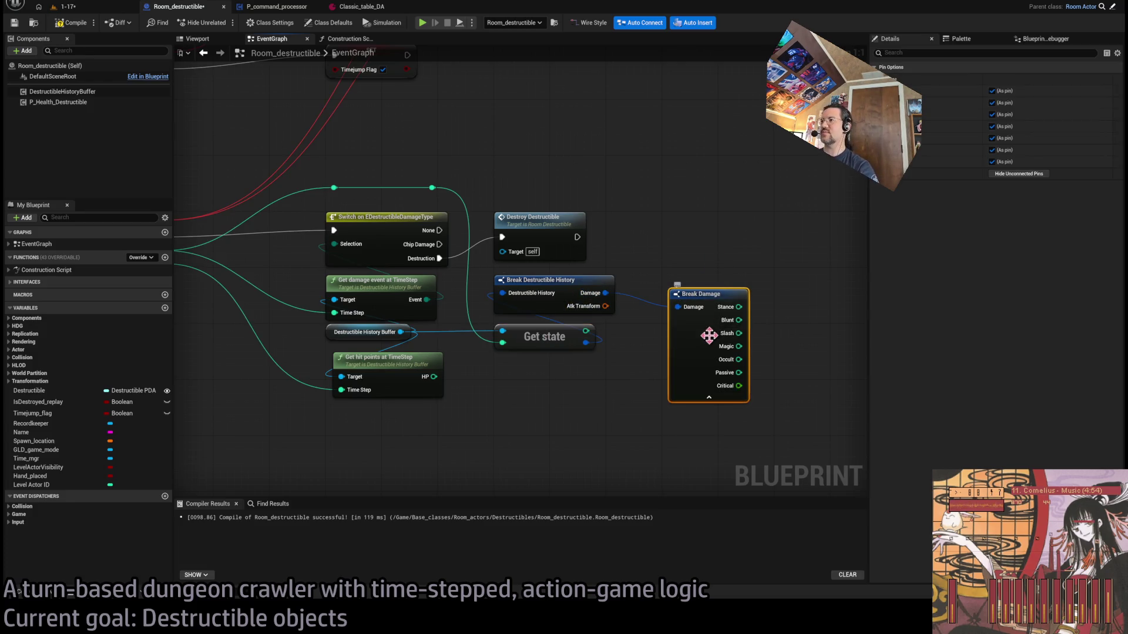
pyautogui.moveTo(709, 336)
pyautogui.mouseDown()
pyautogui.moveTo(750, 301)
pyautogui.moveTo(681, 259)
pyautogui.mouseUp()
# Remove Break Damage, add a Transform input 'Atk' to Destroy_destructible, and wire Atk Transform into it
pyautogui.hotkey('ctrl', 'z')
pyautogui.hotkey('ctrl', 'z')
pyautogui.hotkey('ctrl', 'z')
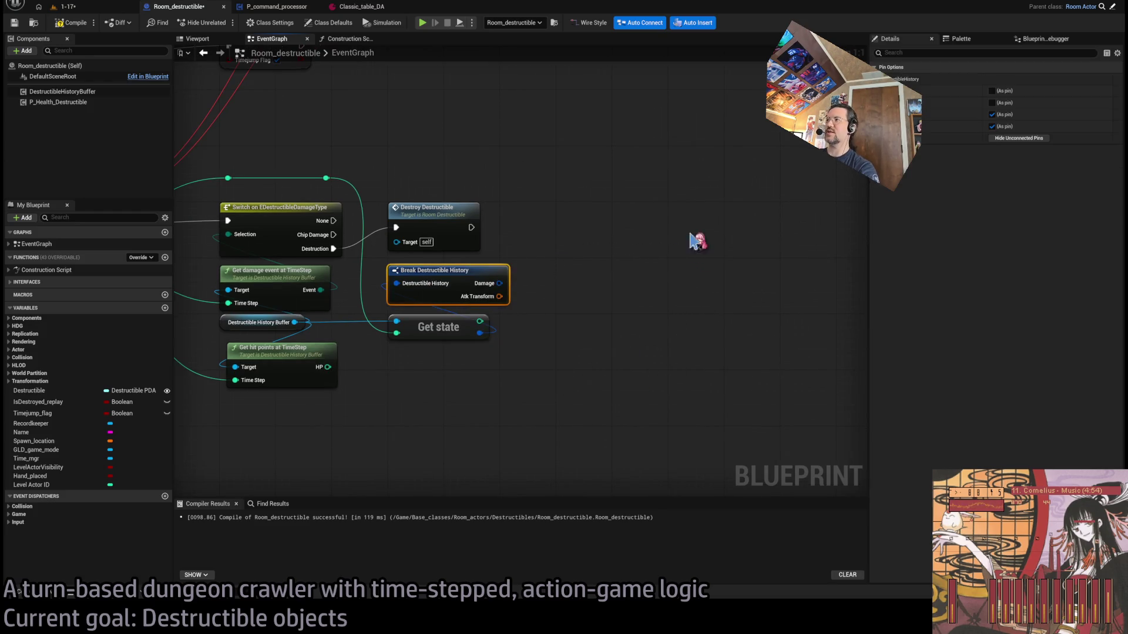
pyautogui.click(365, 453)
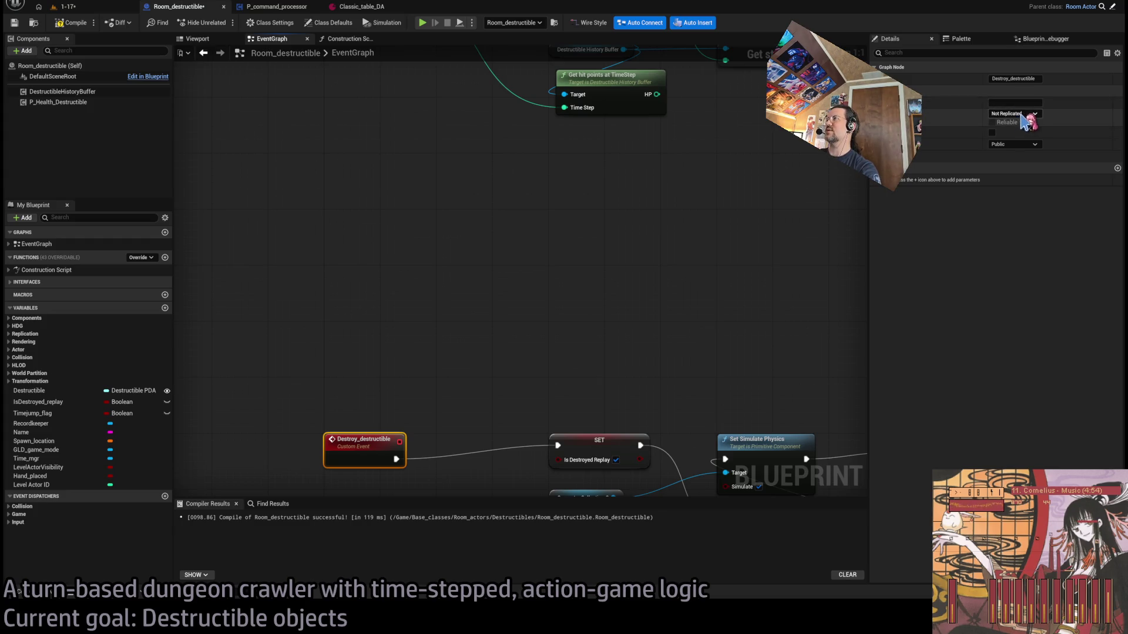
pyautogui.click(1118, 168)
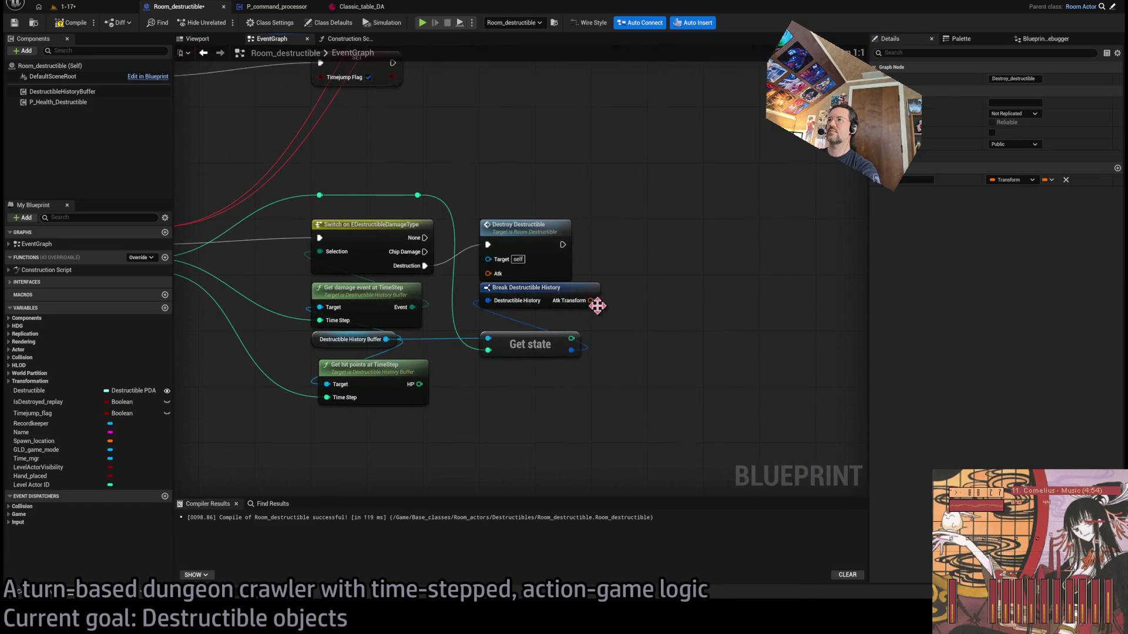
pyautogui.moveTo(597, 305)
pyautogui.mouseDown()
pyautogui.moveTo(488, 274)
pyautogui.moveTo(541, 296)
pyautogui.mouseUp()
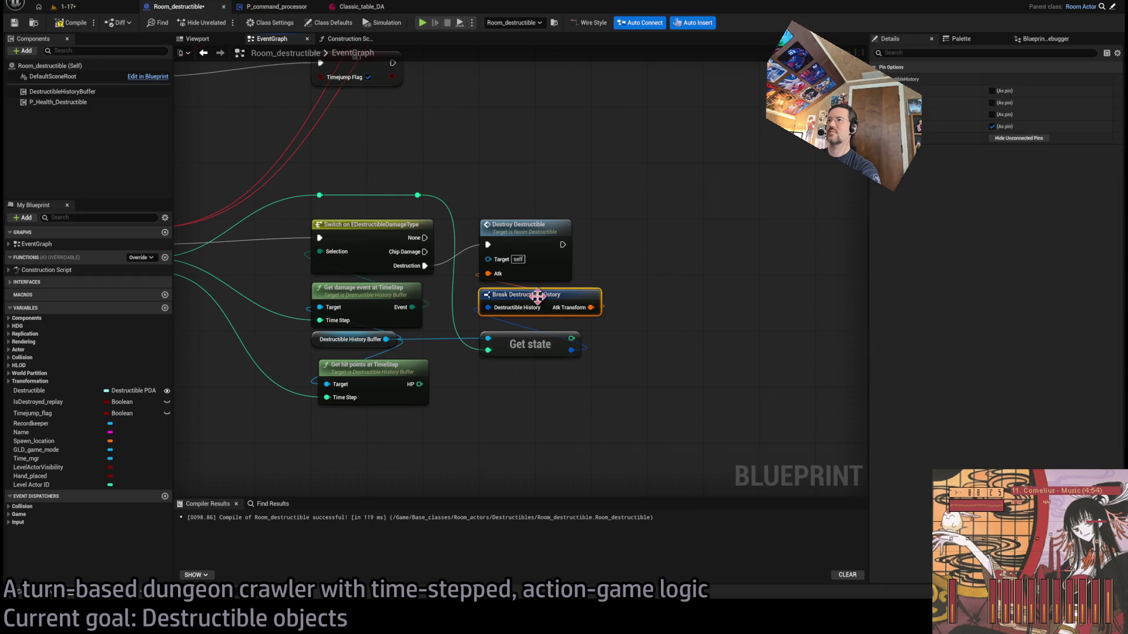
pyautogui.moveTo(532, 345); pyautogui.dragTo(531, 331)
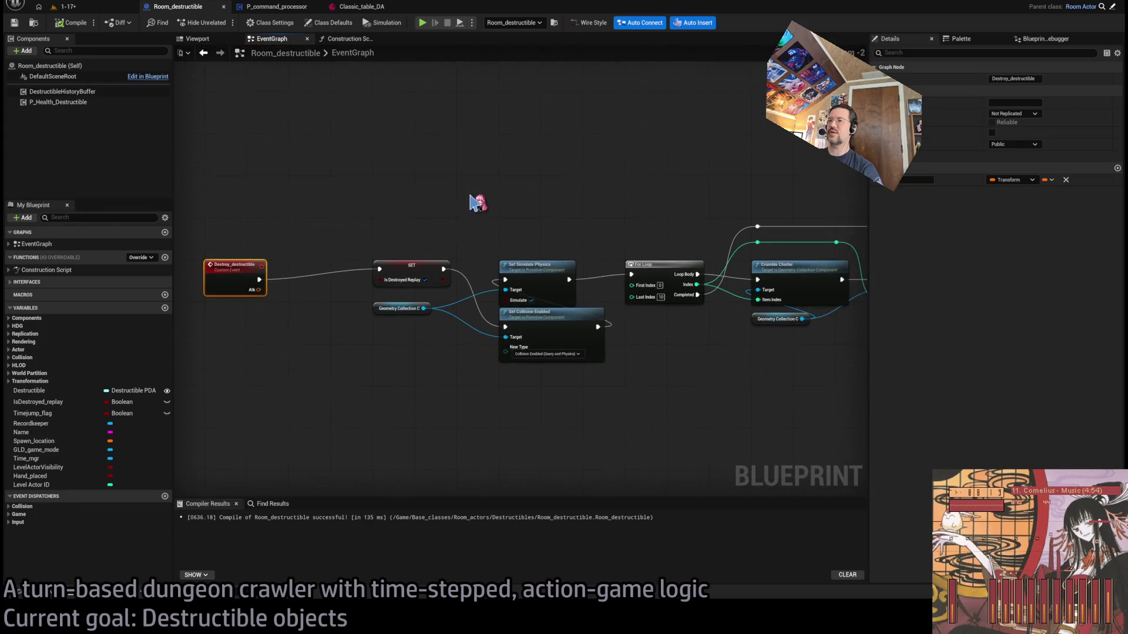
# Select the SET, Geometry Collection and physics/collision nodes
pyautogui.scroll(2, 478, 202)
pyautogui.moveTo(340, 245)
pyautogui.mouseDown()
pyautogui.moveTo(456, 330)
pyautogui.moveTo(517, 353)
pyautogui.mouseUp()
pyautogui.scroll(-2, 440, 294)
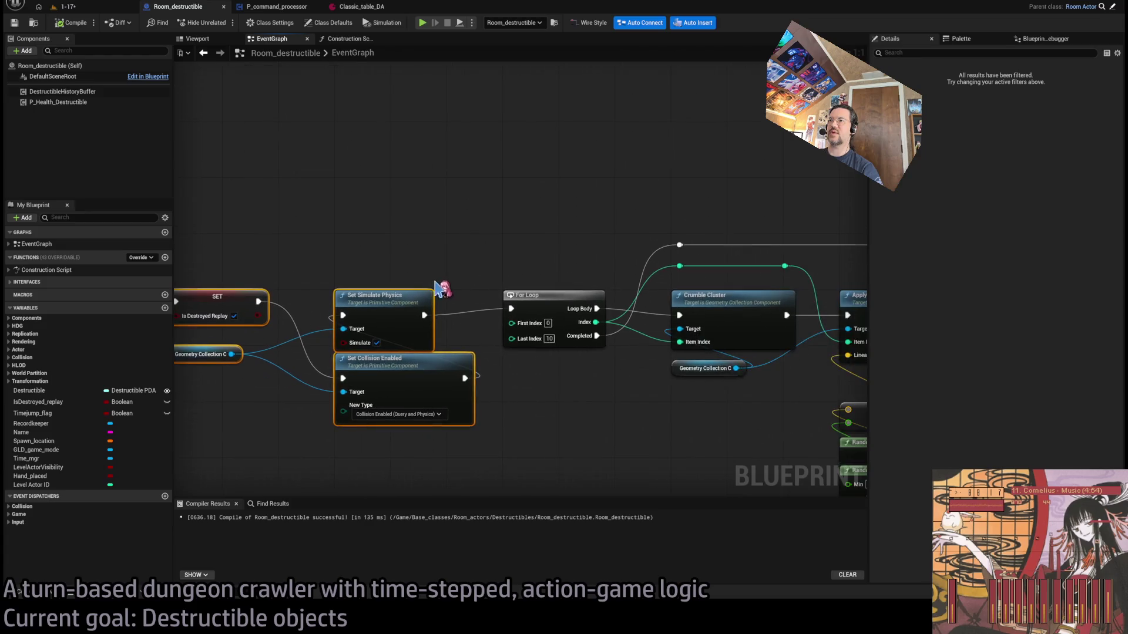
pyautogui.scroll(2, 486, 294)
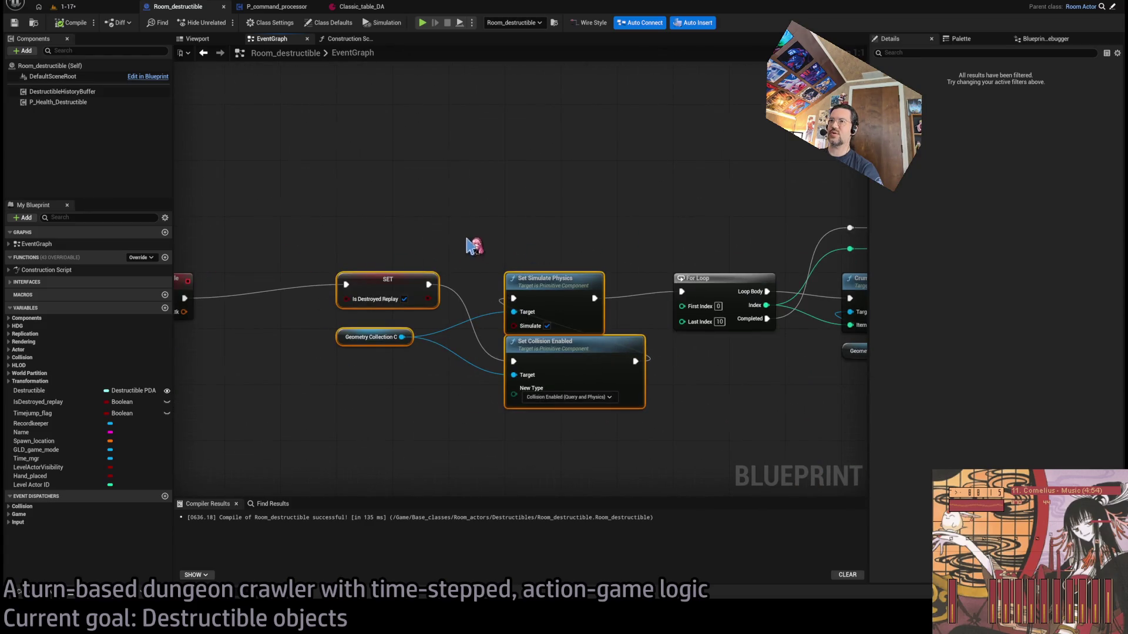
pyautogui.moveTo(340, 221); pyautogui.dragTo(654, 372)
pyautogui.scroll(-4, 635, 282)
pyautogui.scroll(4, 350, 239)
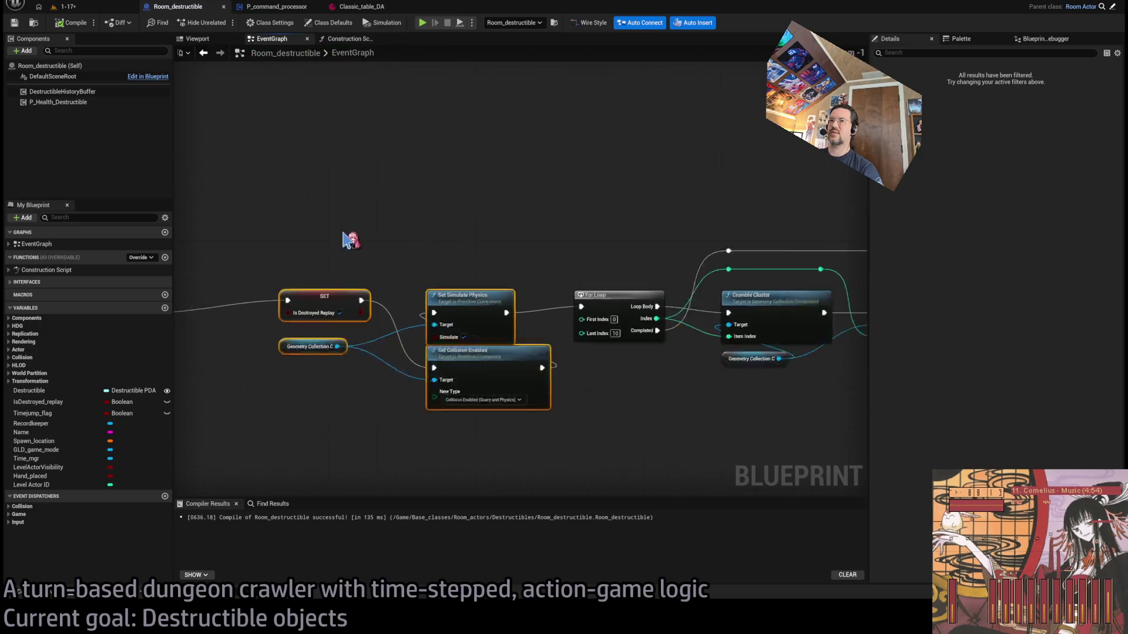
# Route the Atk wire through two reroute points, raised and stretched toward the loop
pyautogui.moveTo(238, 323)
pyautogui.mouseDown()
pyautogui.moveTo(423, 241)
pyautogui.moveTo(399, 239)
pyautogui.moveTo(826, 249)
pyautogui.moveTo(306, 178)
pyautogui.mouseUp()
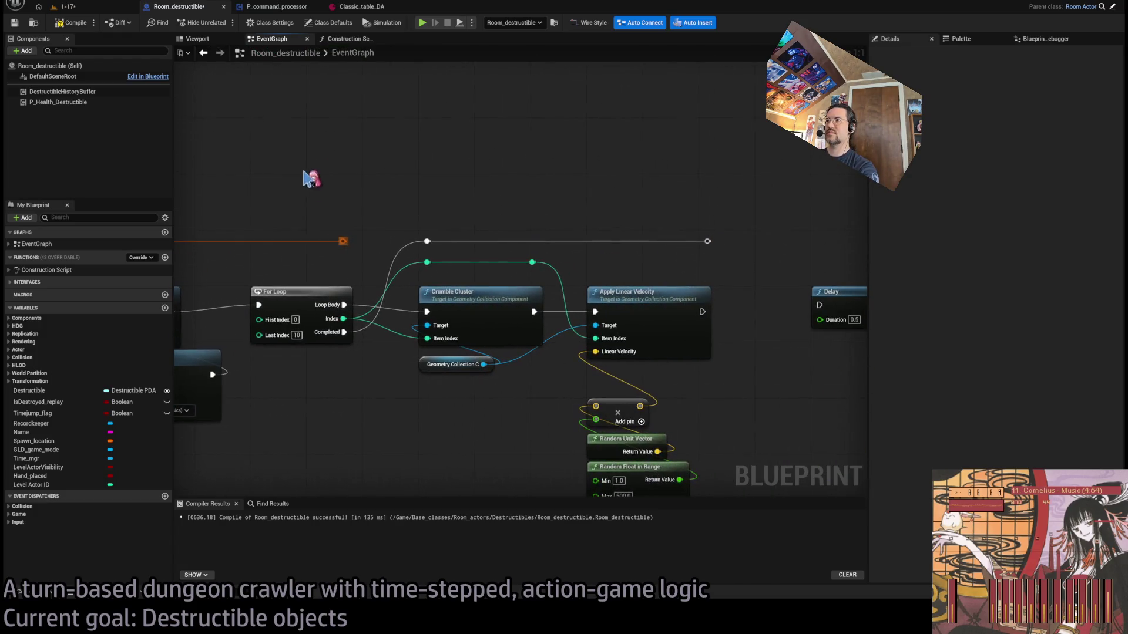
pyautogui.moveTo(400, 226)
pyautogui.mouseDown()
pyautogui.moveTo(737, 247)
pyautogui.moveTo(717, 238)
pyautogui.mouseUp()
pyautogui.click(356, 245)
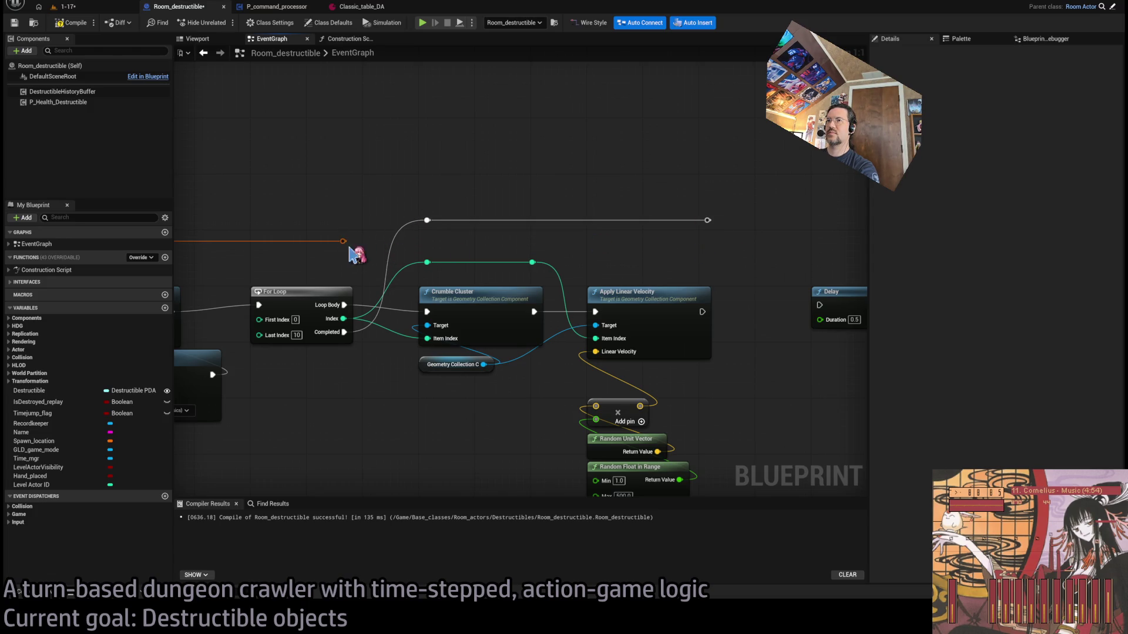
pyautogui.moveTo(343, 241)
pyautogui.mouseDown()
pyautogui.moveTo(537, 247)
pyautogui.moveTo(911, 232)
pyautogui.mouseUp()
pyautogui.moveTo(309, 233)
pyautogui.mouseDown()
pyautogui.moveTo(809, 247)
pyautogui.moveTo(584, 233)
pyautogui.mouseUp()
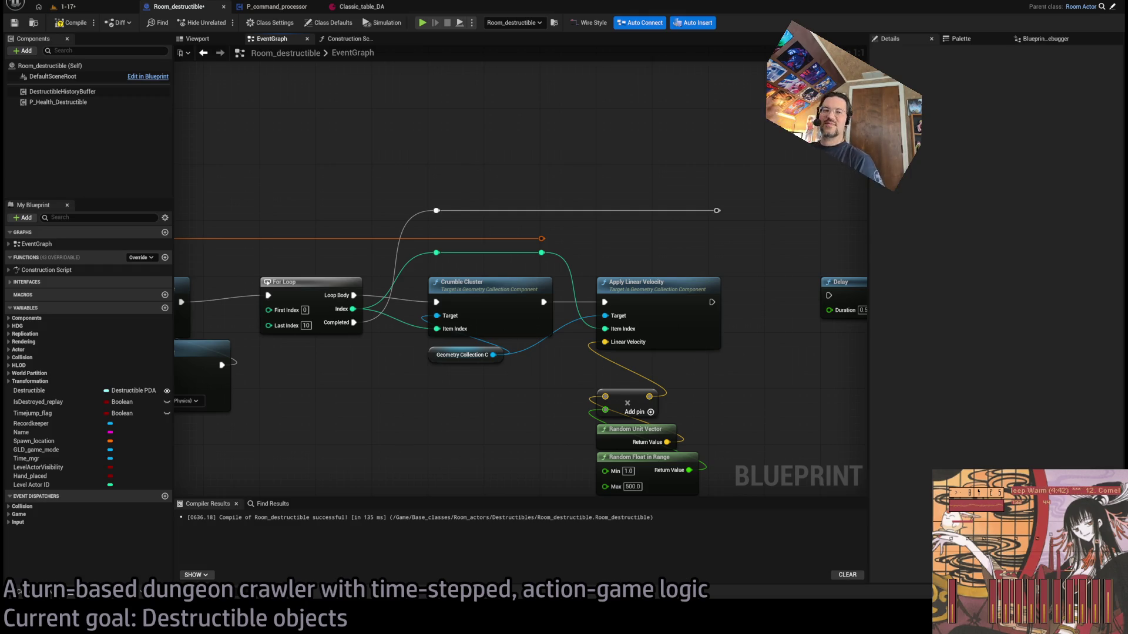
# Shift Apply Linear Velocity and Delay to the right to make room
pyautogui.moveTo(615, 277); pyautogui.dragTo(501, 247)
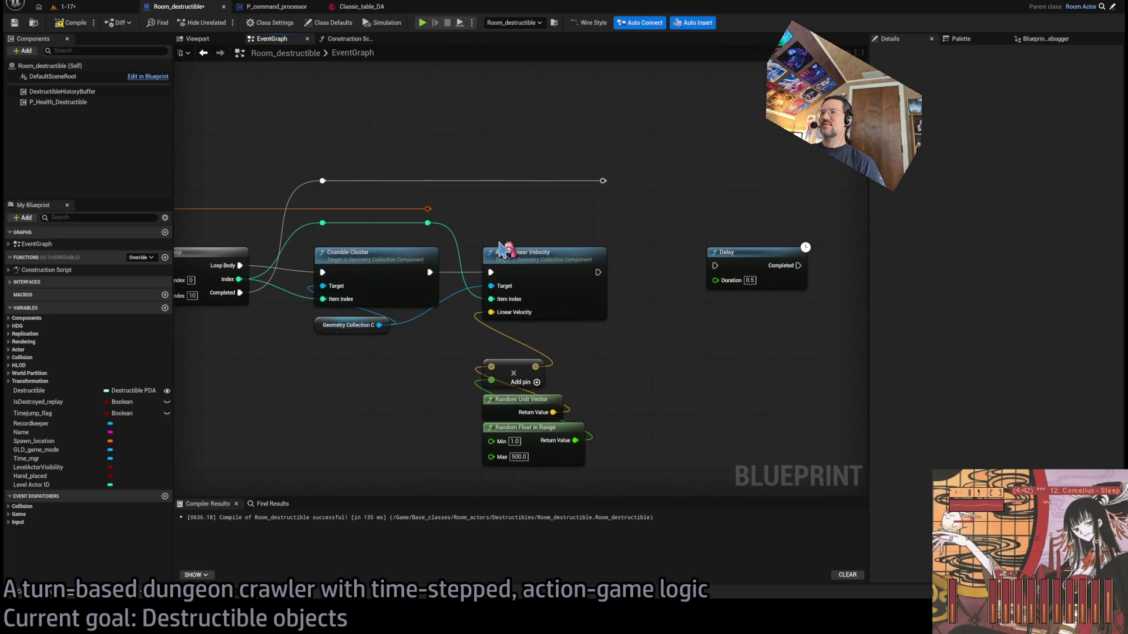
pyautogui.moveTo(605, 361); pyautogui.dragTo(473, 464)
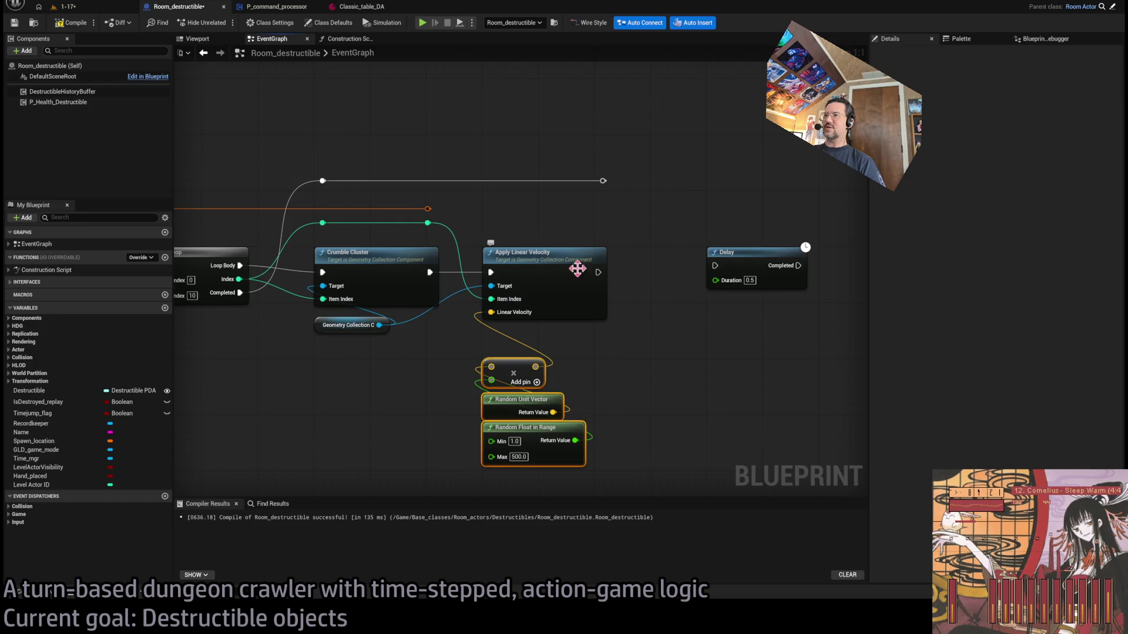
pyautogui.moveTo(574, 277); pyautogui.dragTo(670, 234)
pyautogui.moveTo(713, 311)
pyautogui.mouseDown()
pyautogui.moveTo(549, 440)
pyautogui.moveTo(552, 324)
pyautogui.mouseUp()
pyautogui.moveTo(731, 252)
pyautogui.mouseDown()
pyautogui.moveTo(712, 289)
pyautogui.moveTo(660, 231)
pyautogui.mouseUp()
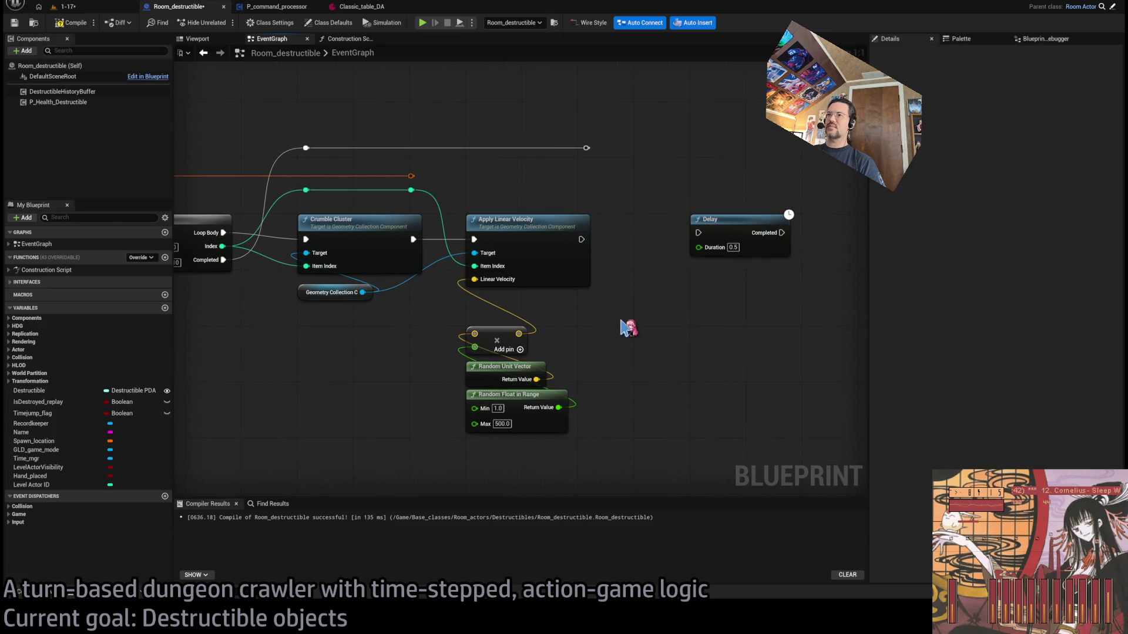
pyautogui.moveTo(627, 327); pyautogui.dragTo(621, 355)
pyautogui.moveTo(647, 293); pyautogui.dragTo(669, 335)
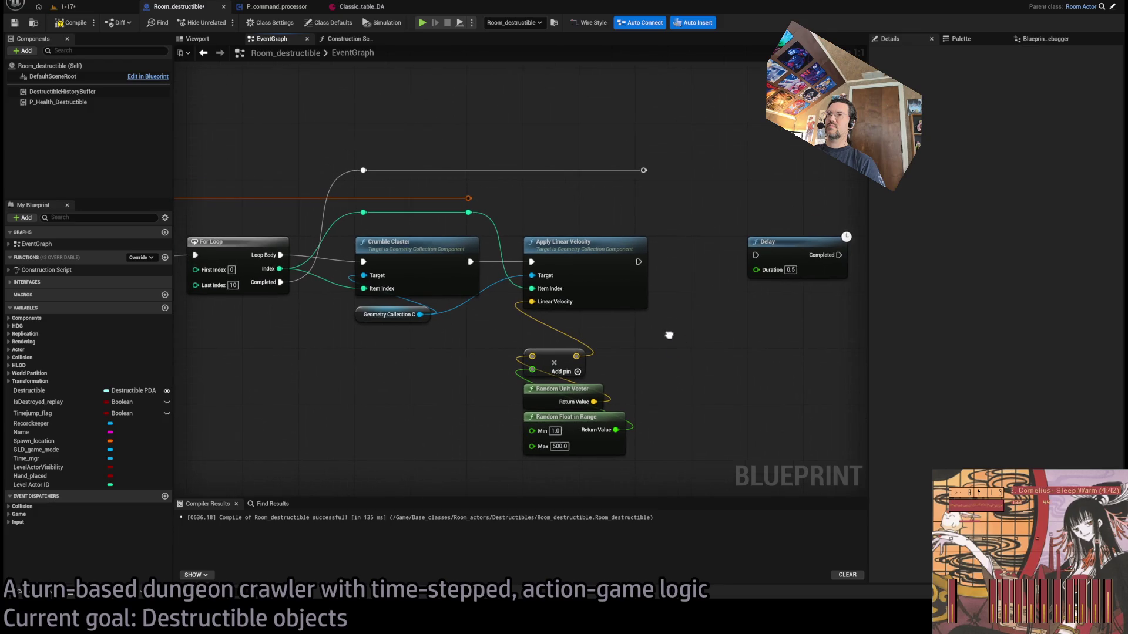
pyautogui.moveTo(809, 224); pyautogui.dragTo(557, 296)
pyautogui.moveTo(597, 250); pyautogui.dragTo(822, 250)
# Move the add node and the two random nodes lower down
pyautogui.click(646, 211)
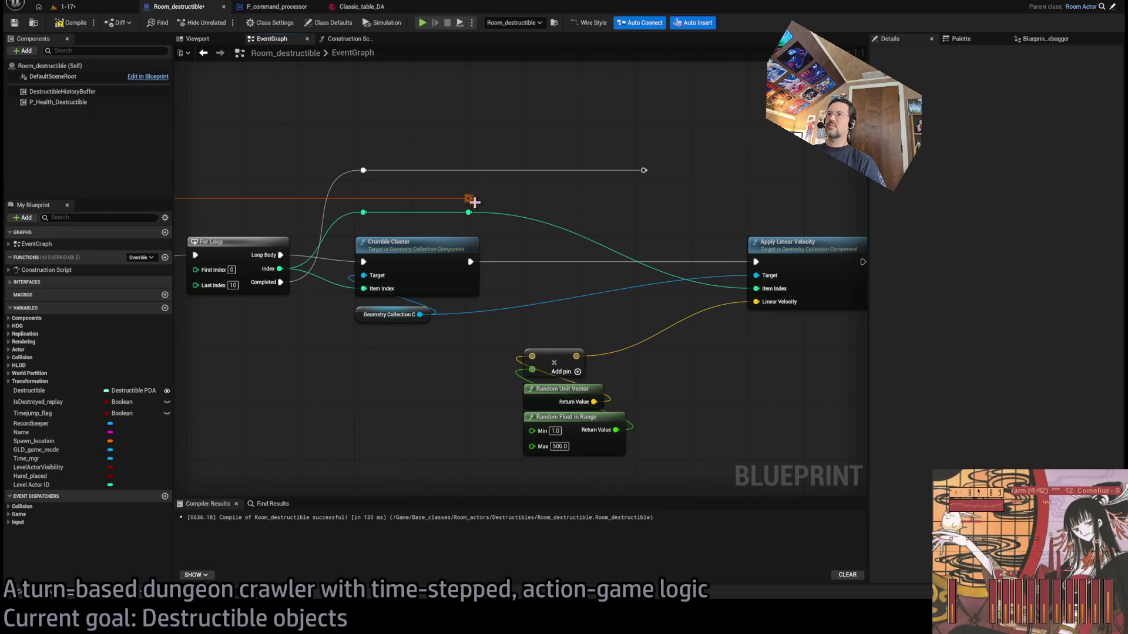
pyautogui.moveTo(481, 371); pyautogui.dragTo(511, 269)
pyautogui.moveTo(664, 329)
pyautogui.mouseDown()
pyautogui.moveTo(584, 257)
pyautogui.moveTo(589, 362)
pyautogui.mouseUp()
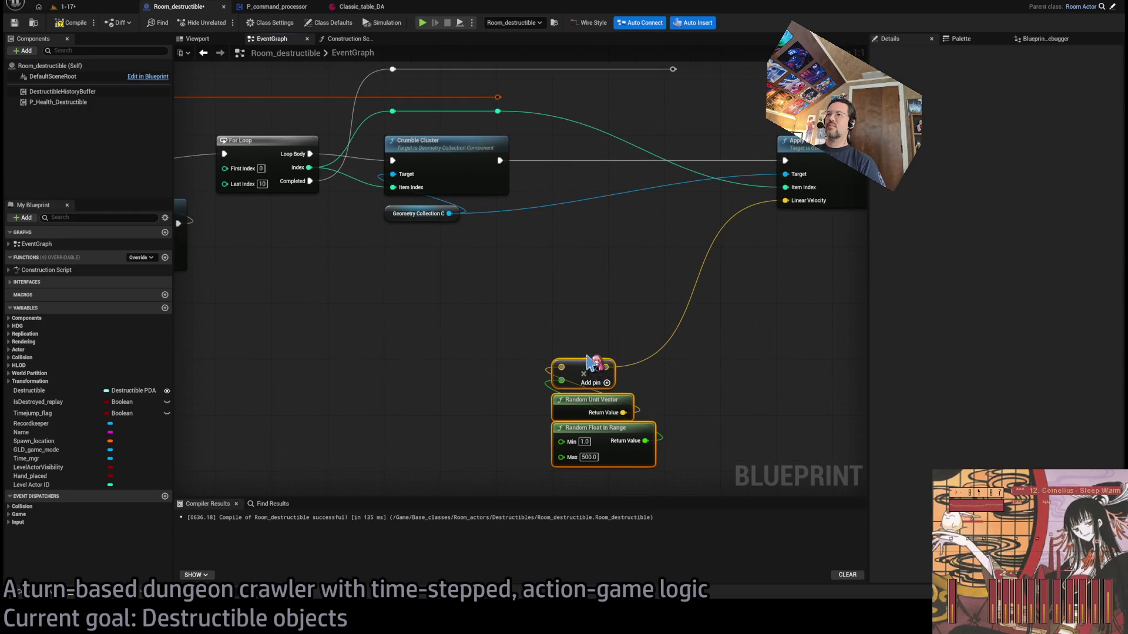
# Add a Break Transform from the Atk wire and a Get Forward Vector from its Rotation
pyautogui.moveTo(498, 97); pyautogui.dragTo(561, 310)
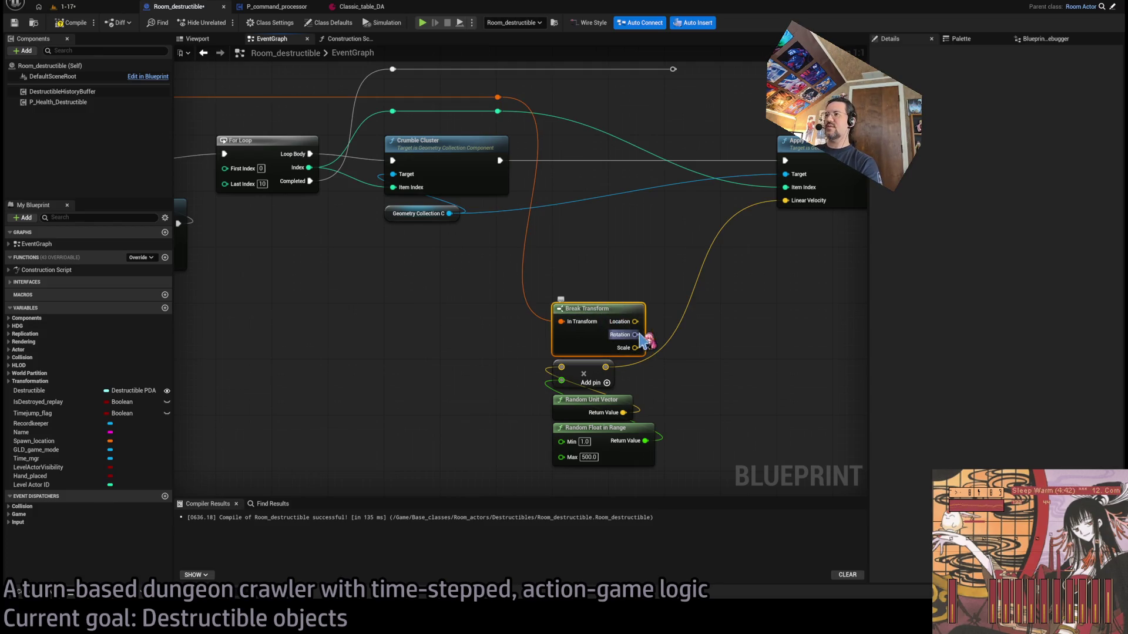
pyautogui.moveTo(639, 335); pyautogui.dragTo(563, 270)
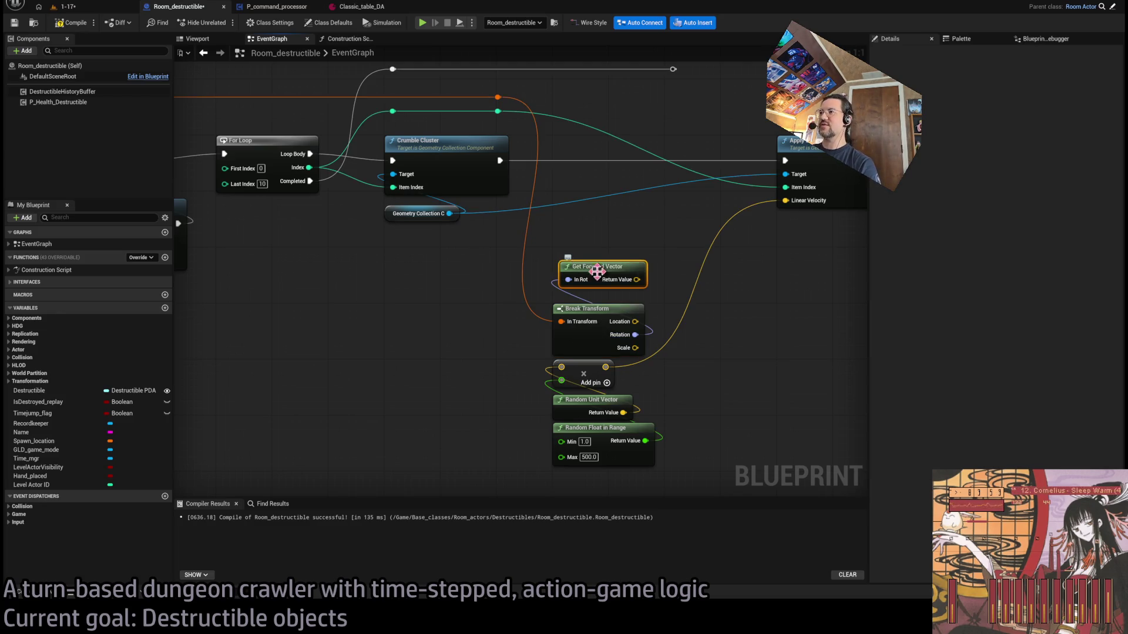
pyautogui.click(587, 264)
pyautogui.moveTo(792, 325); pyautogui.dragTo(576, 326)
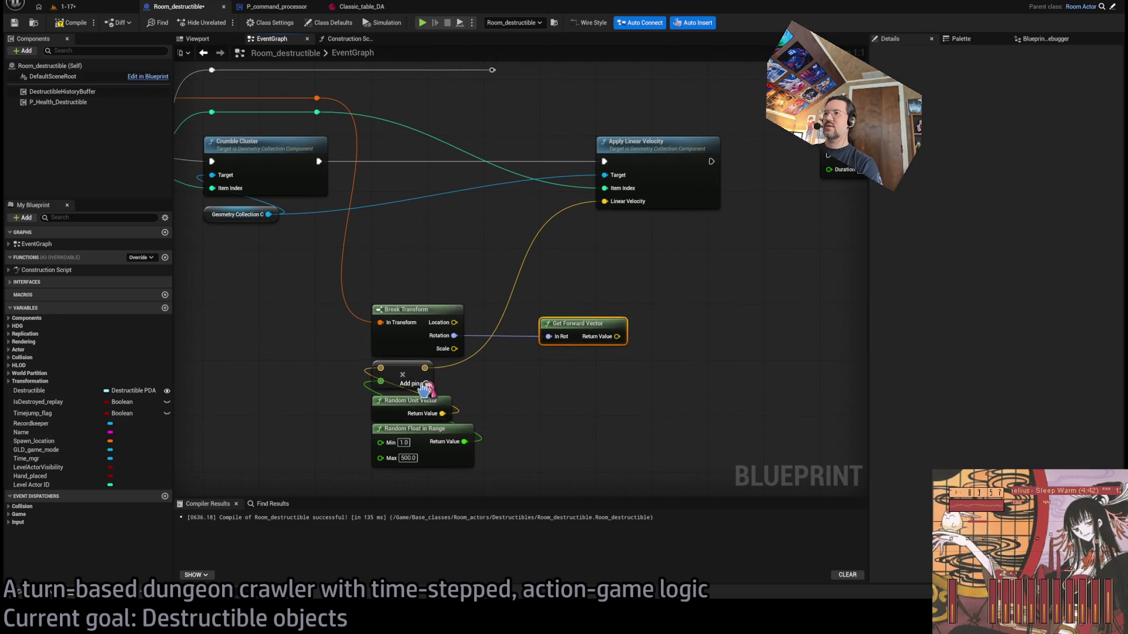
# Place the add node beside Get Forward Vector and set the random Max to 100
pyautogui.moveTo(399, 378)
pyautogui.mouseDown()
pyautogui.moveTo(576, 407)
pyautogui.moveTo(571, 434)
pyautogui.moveTo(561, 405)
pyautogui.mouseUp()
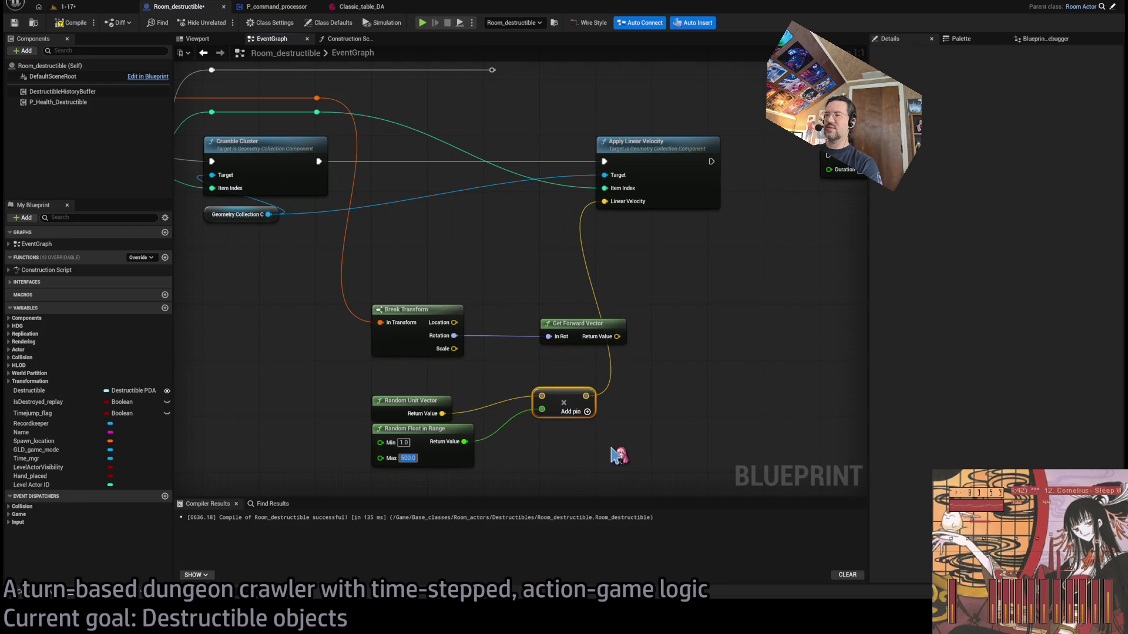
pyautogui.write('100')
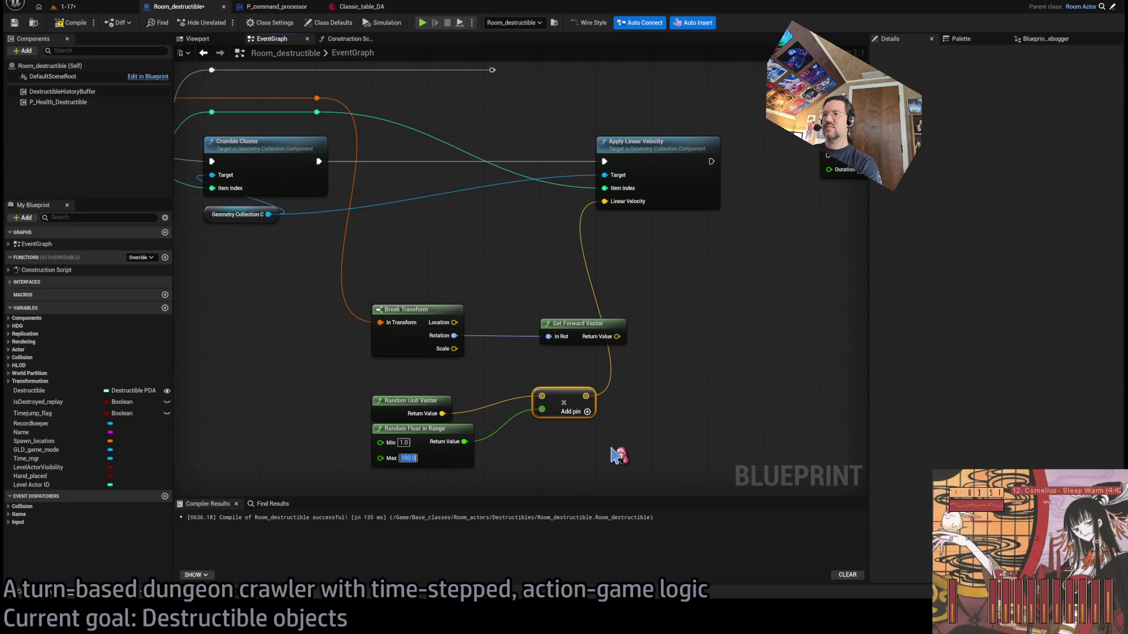
pyautogui.click(682, 399)
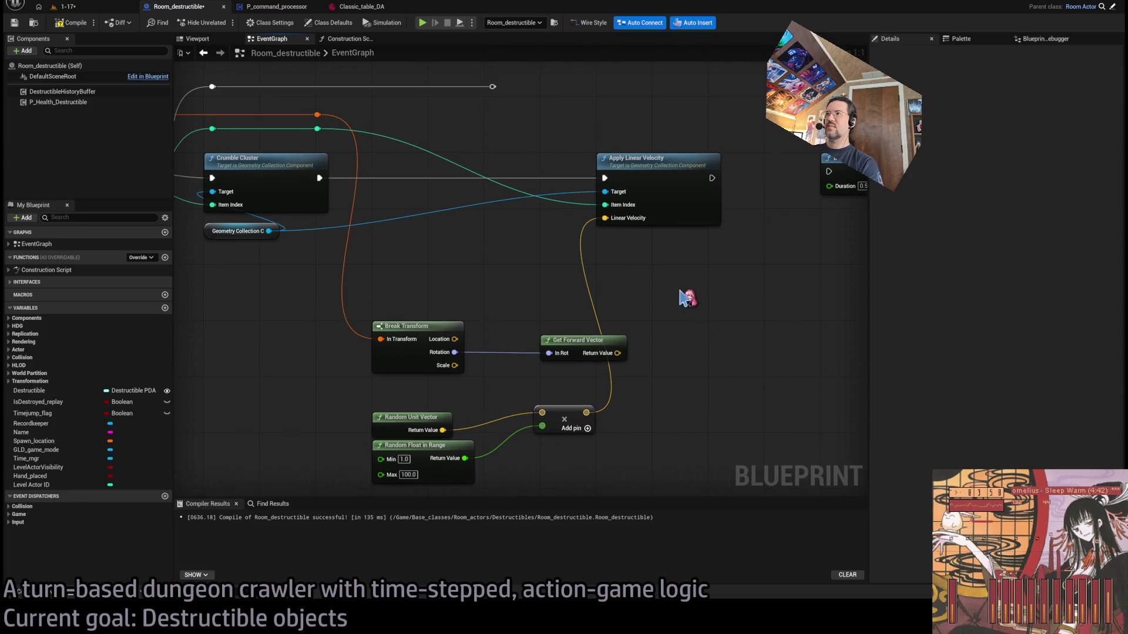
pyautogui.click(67, 7)
# Start play-in-editor, replay the attack, and detach the camera to watch the table break
pyautogui.hotkey('alt', 'p')
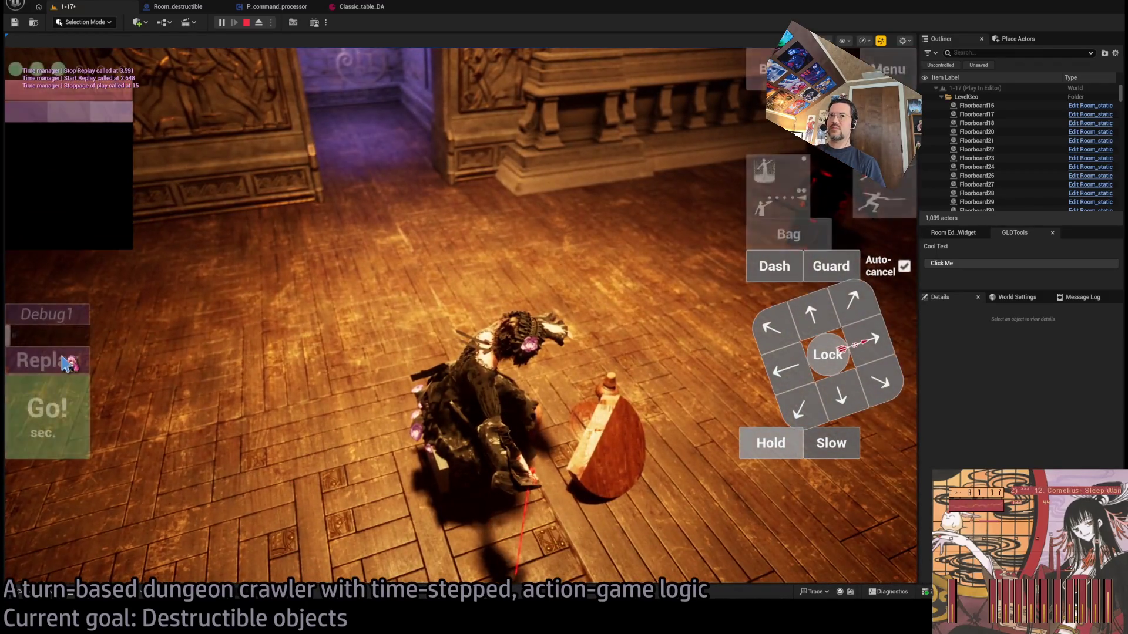
pyautogui.click(69, 361)
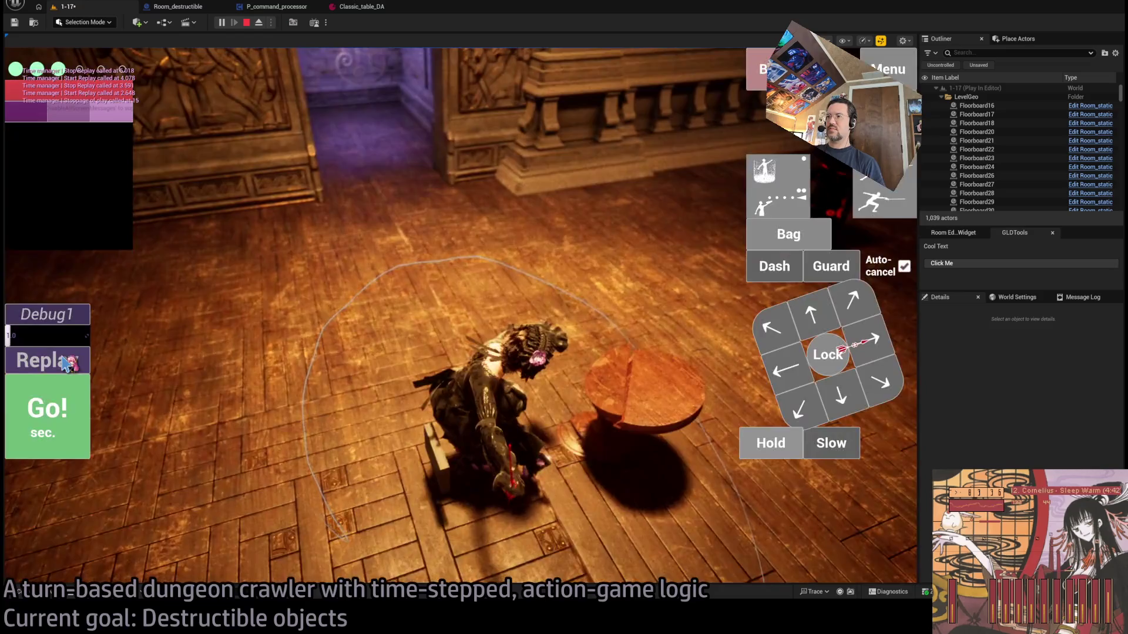
pyautogui.click(70, 361)
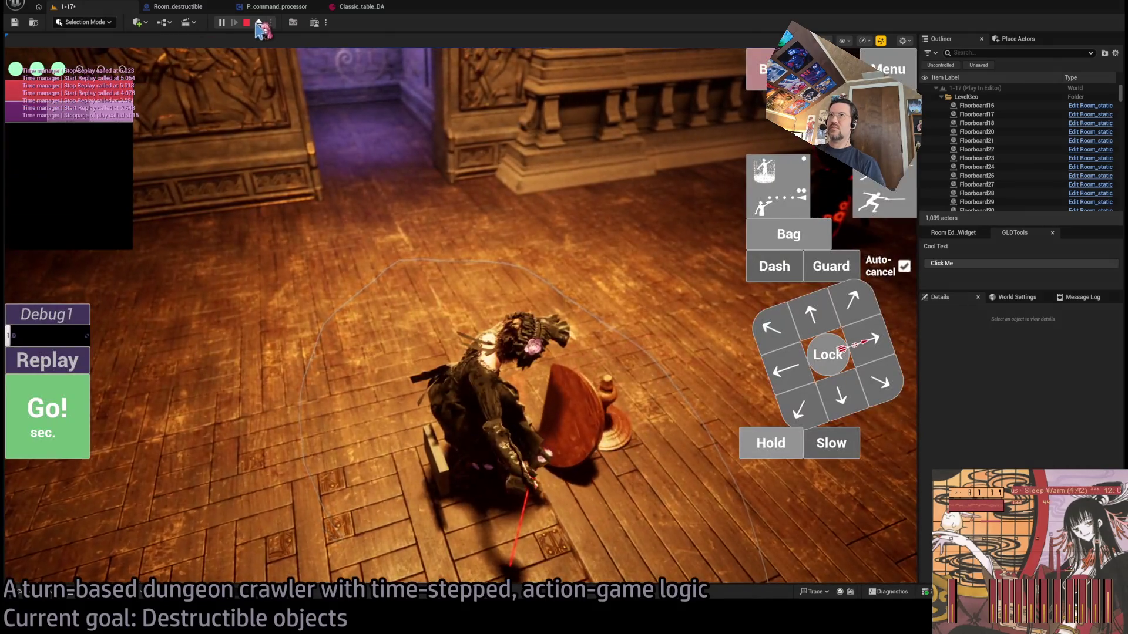
pyautogui.click(258, 22)
pyautogui.press('f')
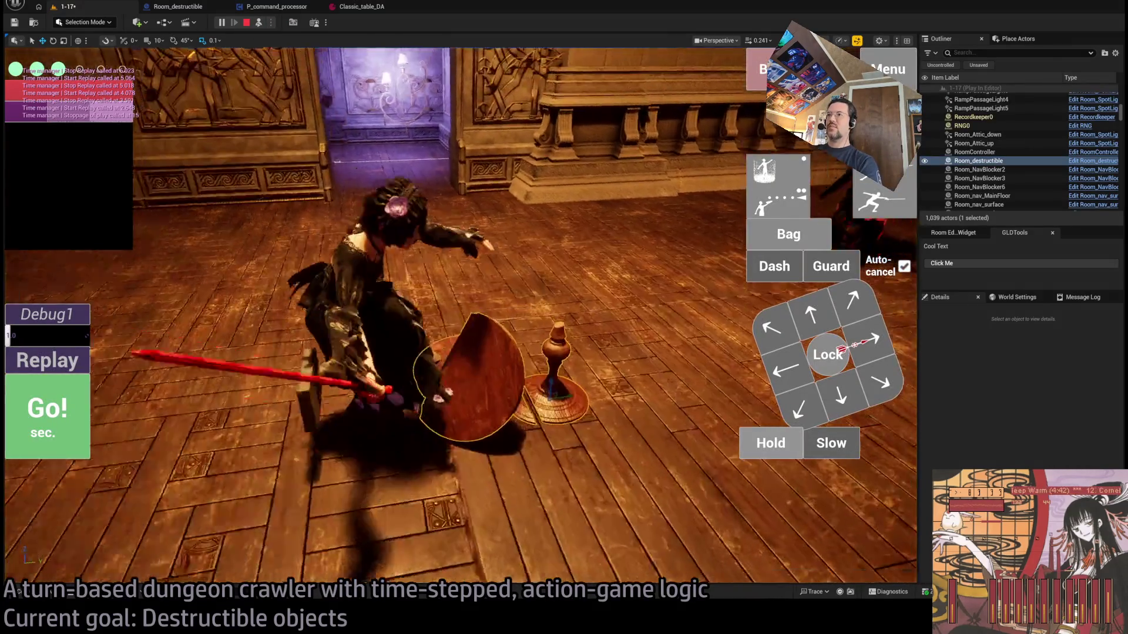
pyautogui.click(58, 362)
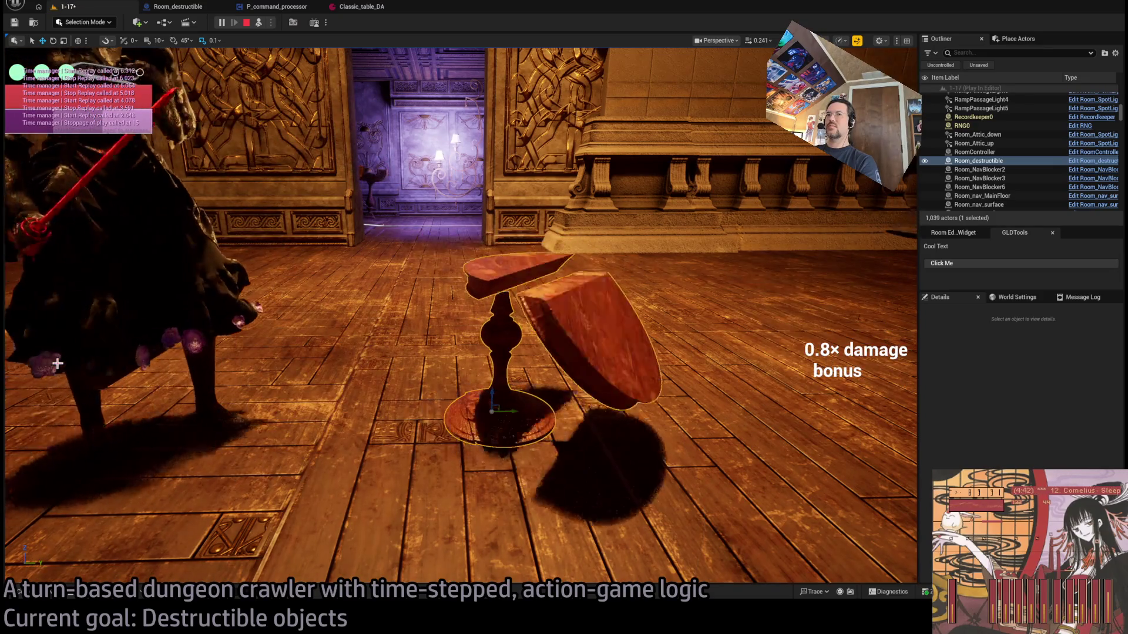
pyautogui.click(58, 358)
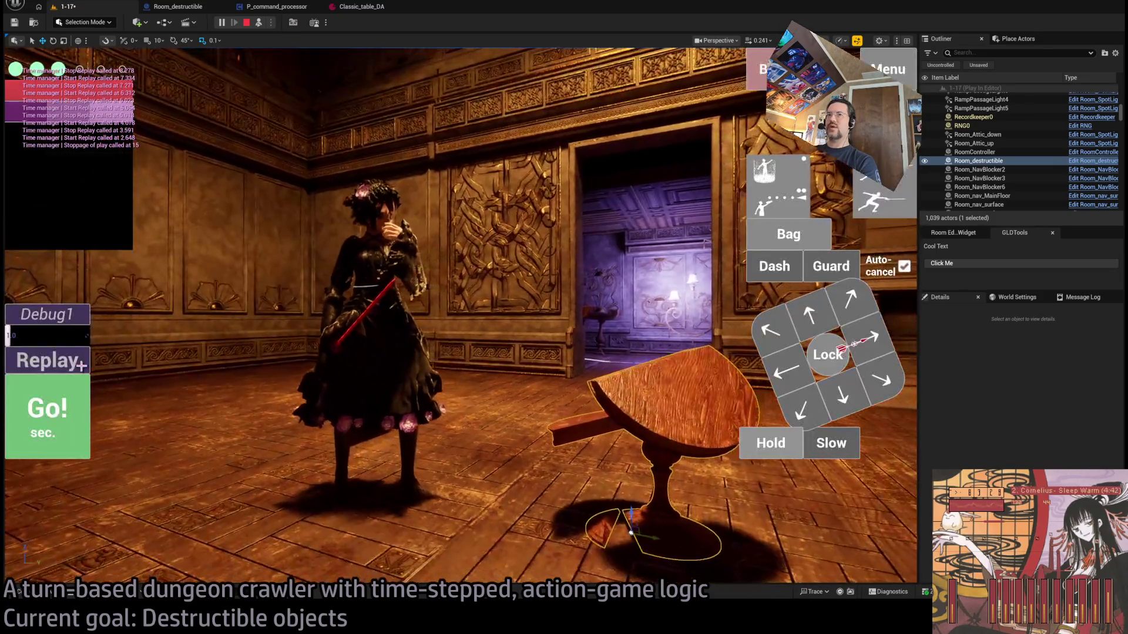
pyautogui.click(54, 355)
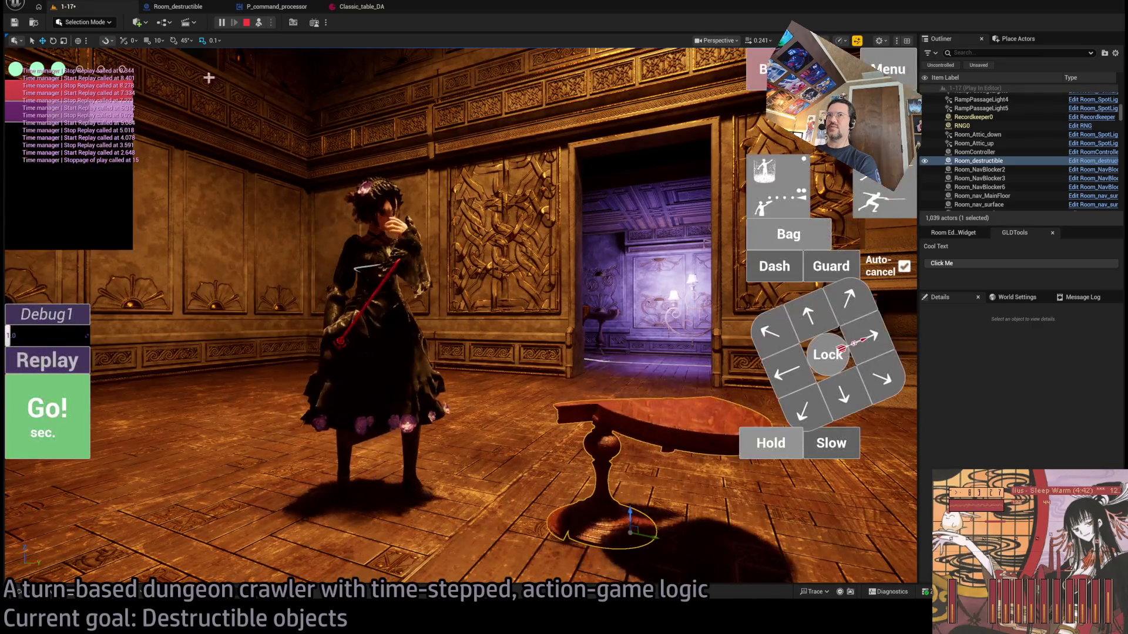
# Rewatch the table breaking over many replays from a free camera, then stop play-in-editor
pyautogui.click(262, 25)
pyautogui.click(74, 361)
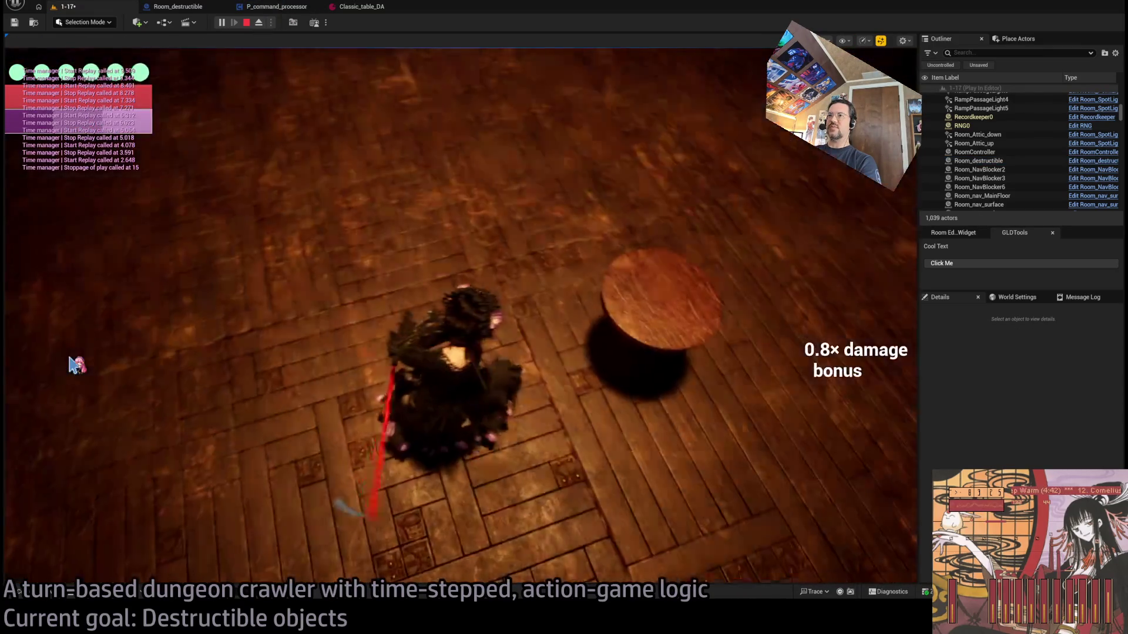
pyautogui.click(262, 26)
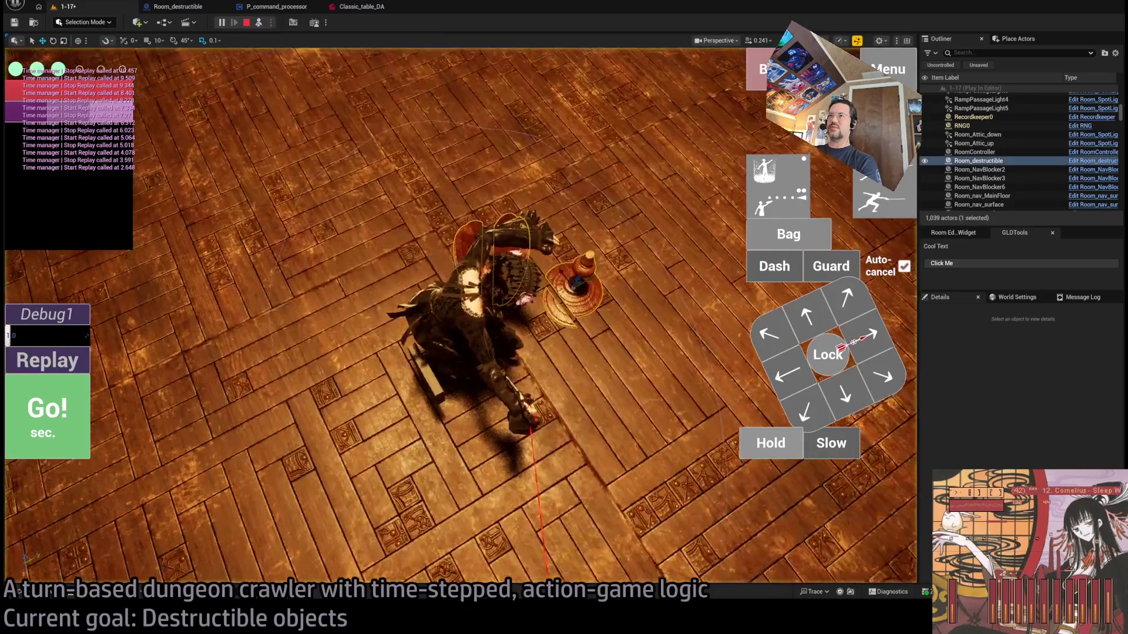
pyautogui.click(605, 312)
pyautogui.press('f')
pyautogui.click(58, 360)
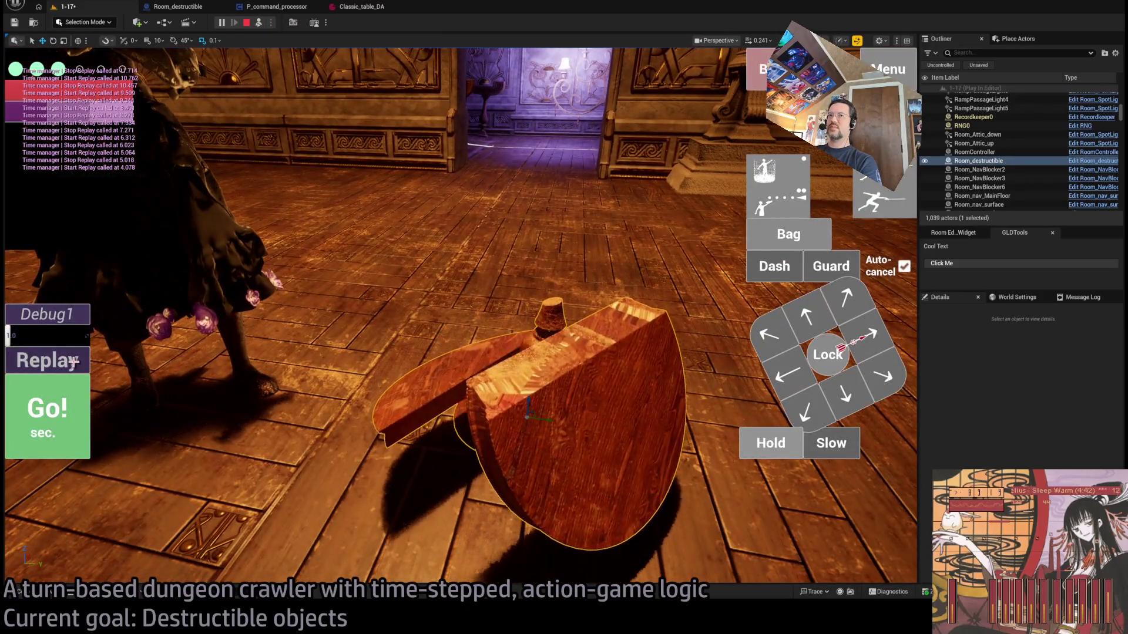
pyautogui.click(72, 361)
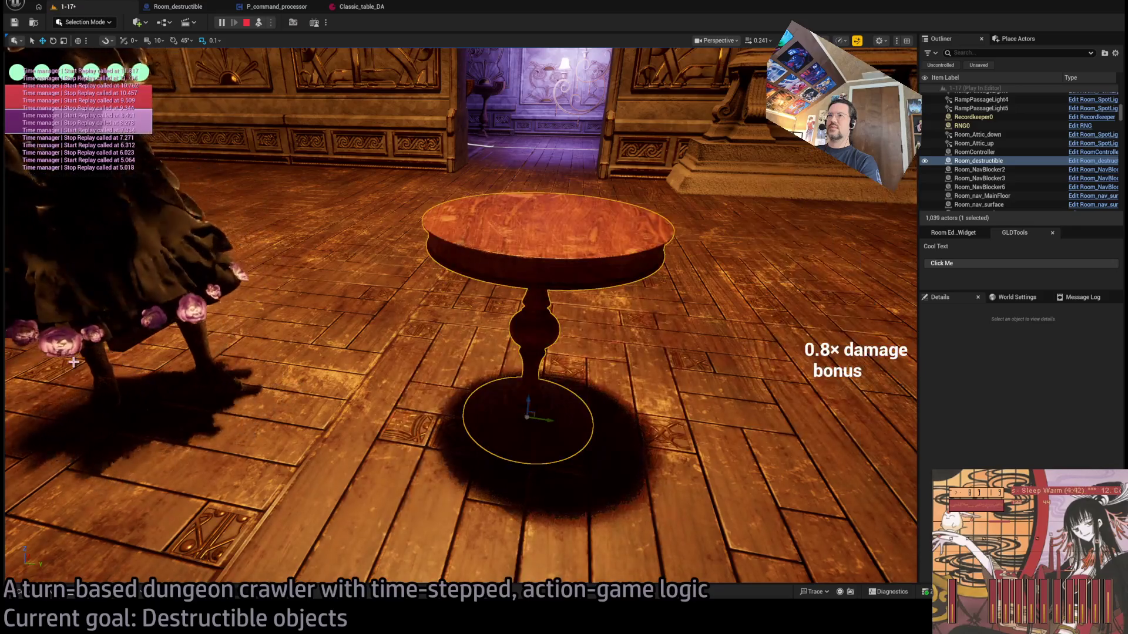
pyautogui.click(73, 362)
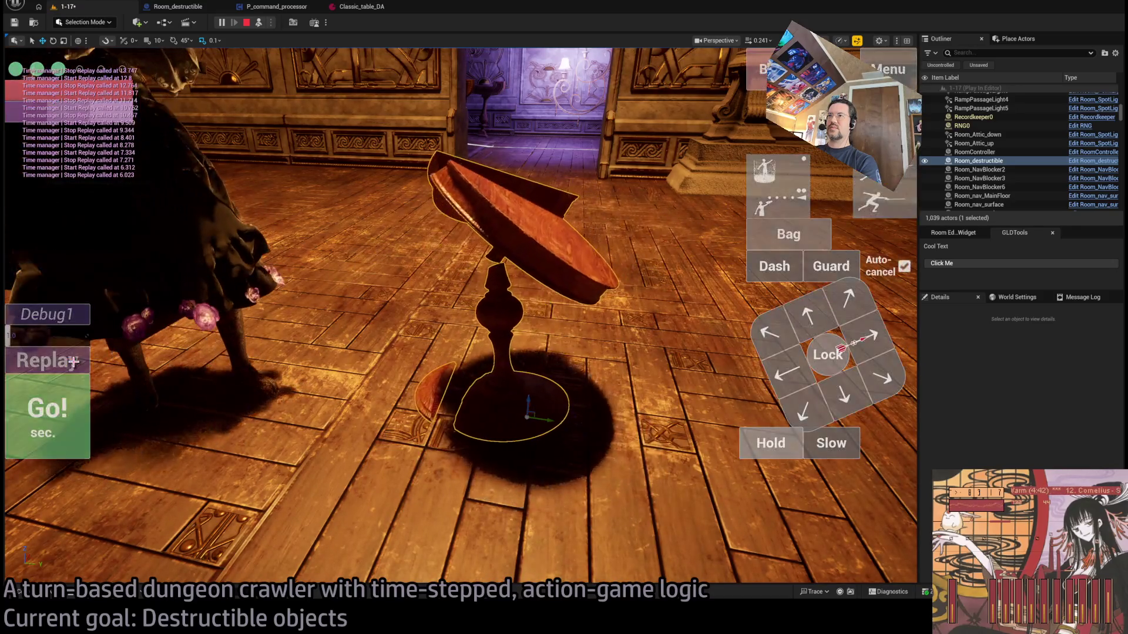
pyautogui.click(73, 362)
pyautogui.click(74, 362)
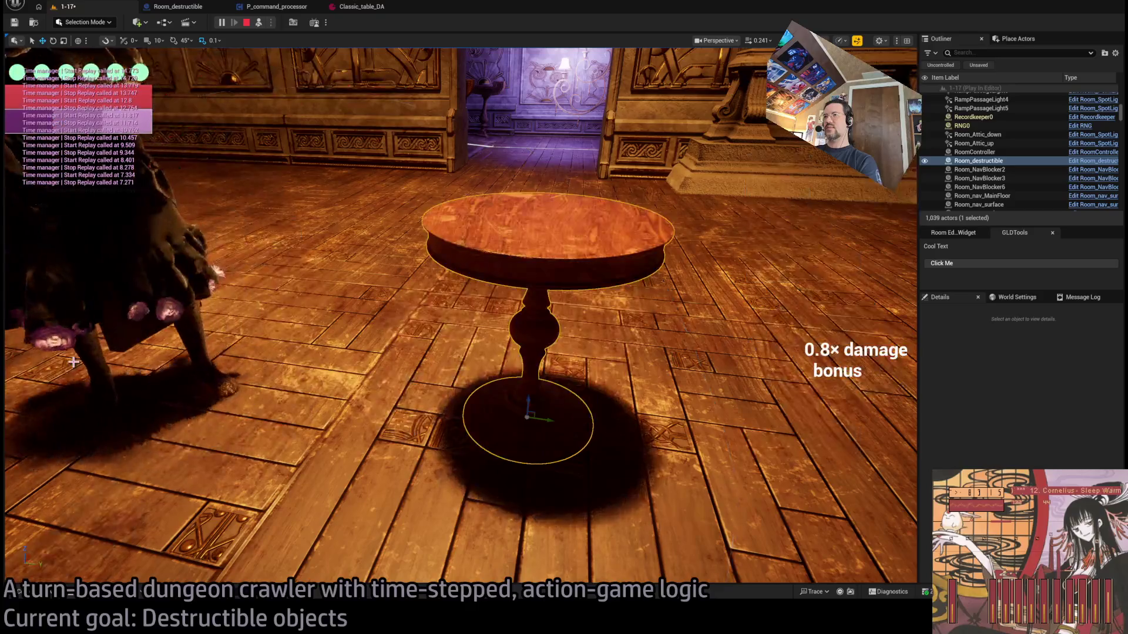
pyautogui.click(74, 362)
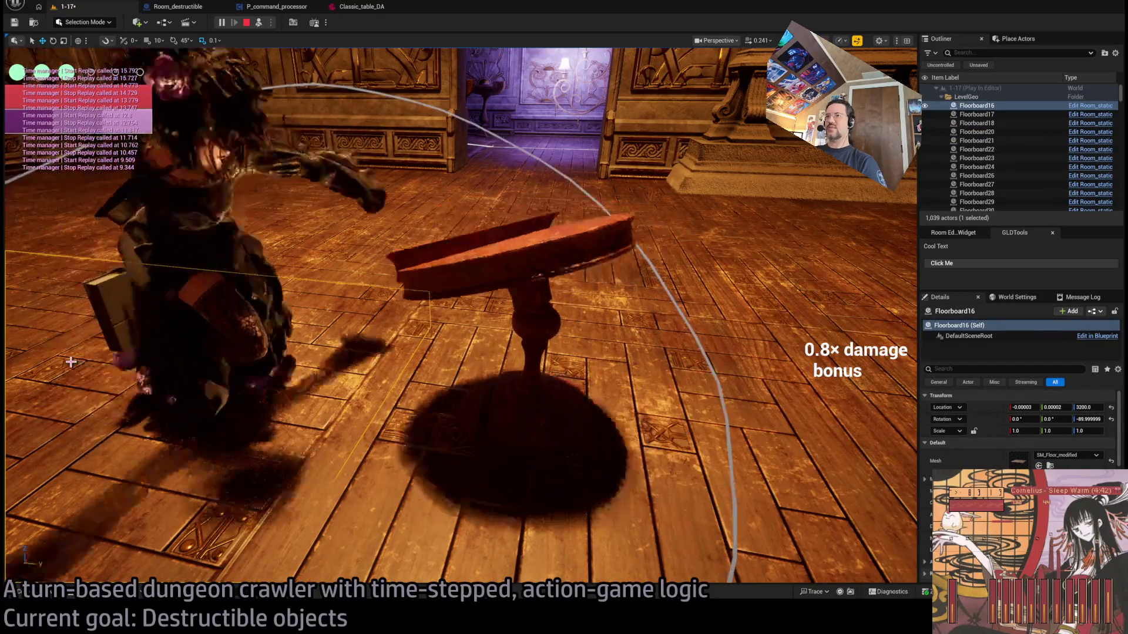
pyautogui.click(73, 362)
pyautogui.click(70, 362)
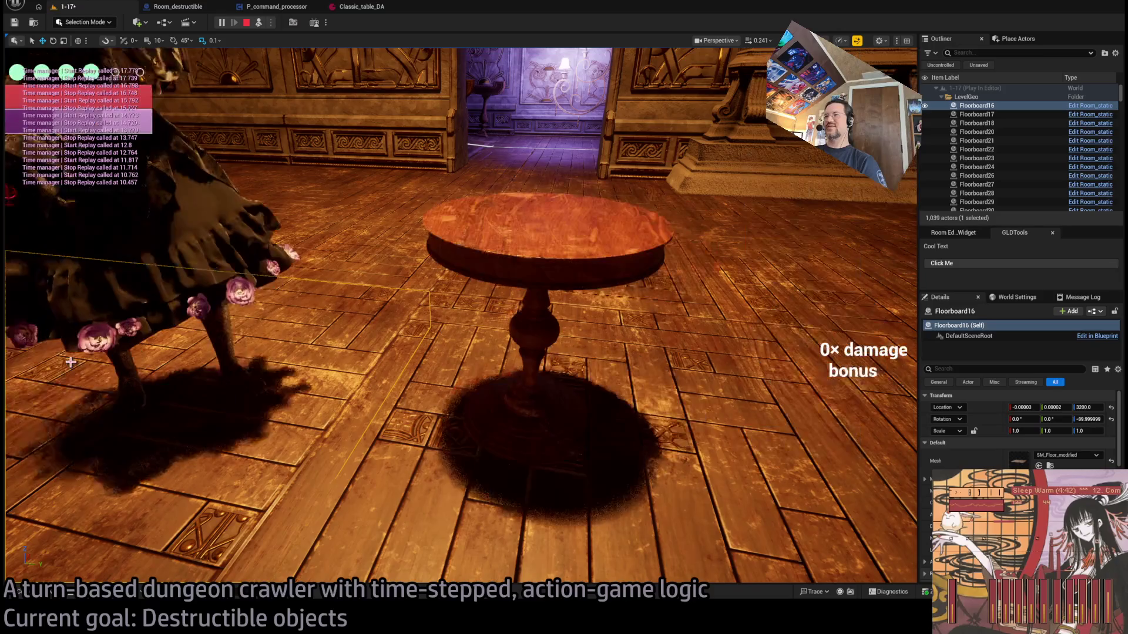
pyautogui.click(70, 361)
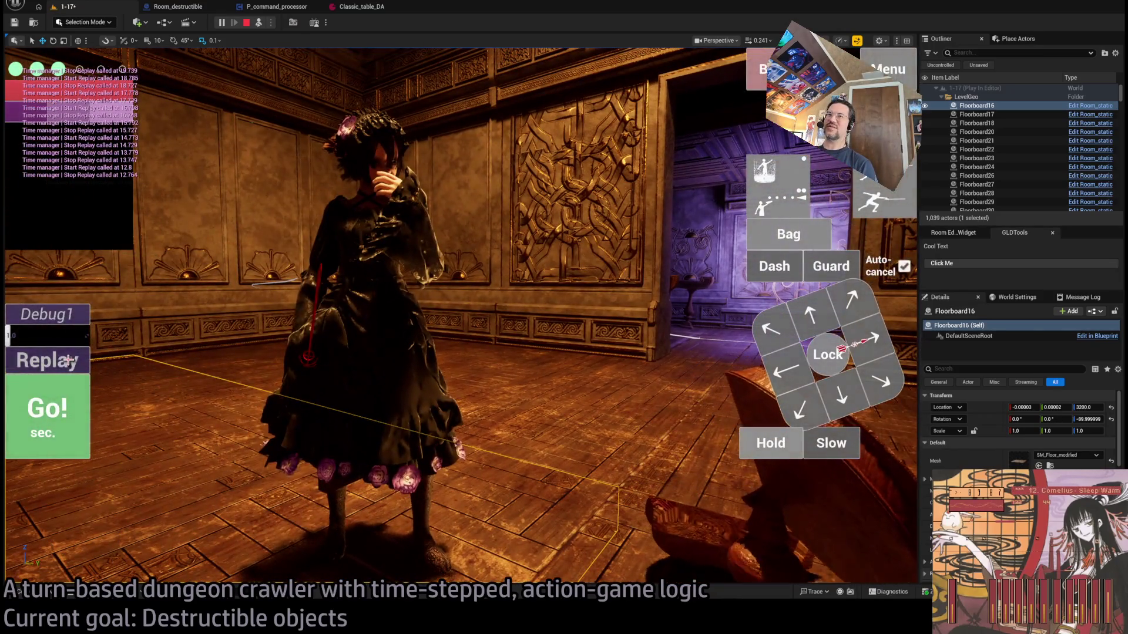
pyautogui.click(68, 360)
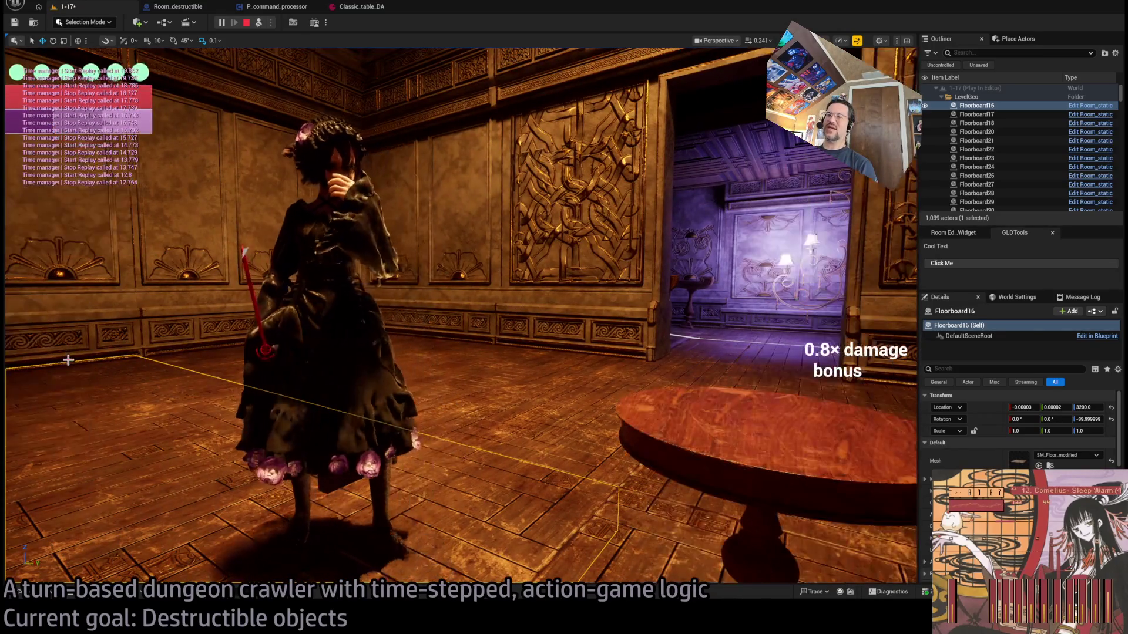
pyautogui.click(68, 360)
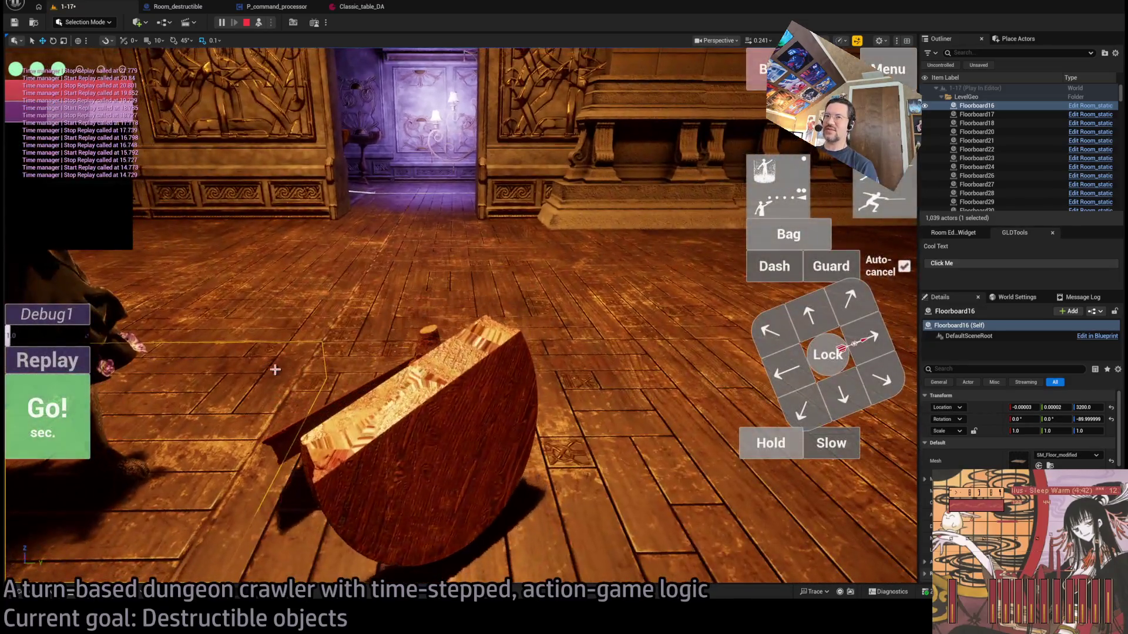
pyautogui.click(41, 363)
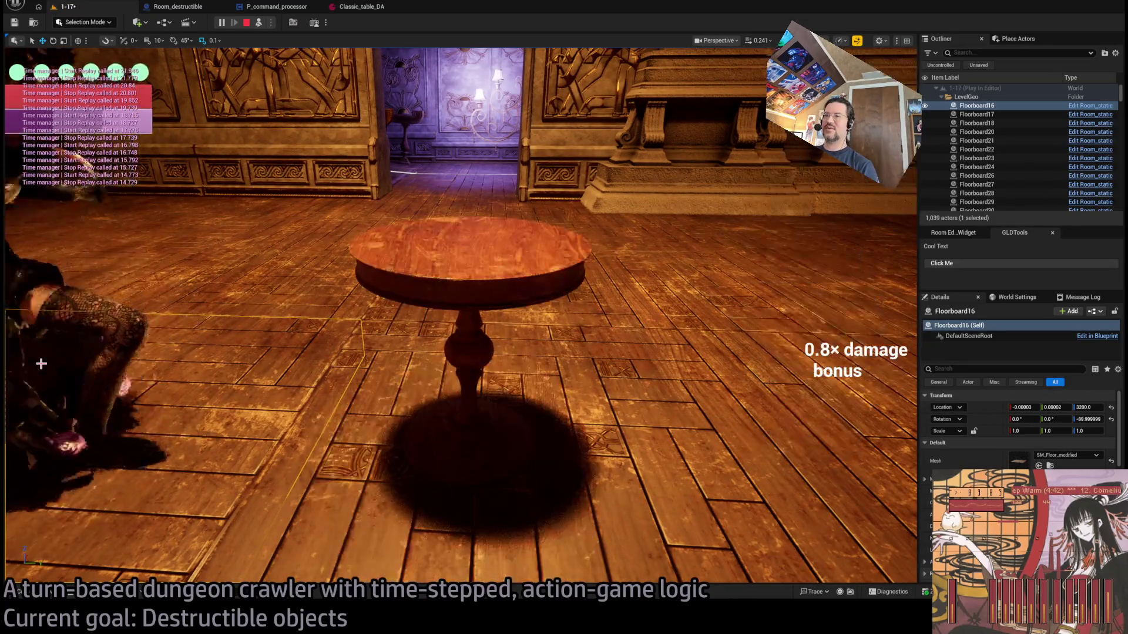
pyautogui.click(42, 364)
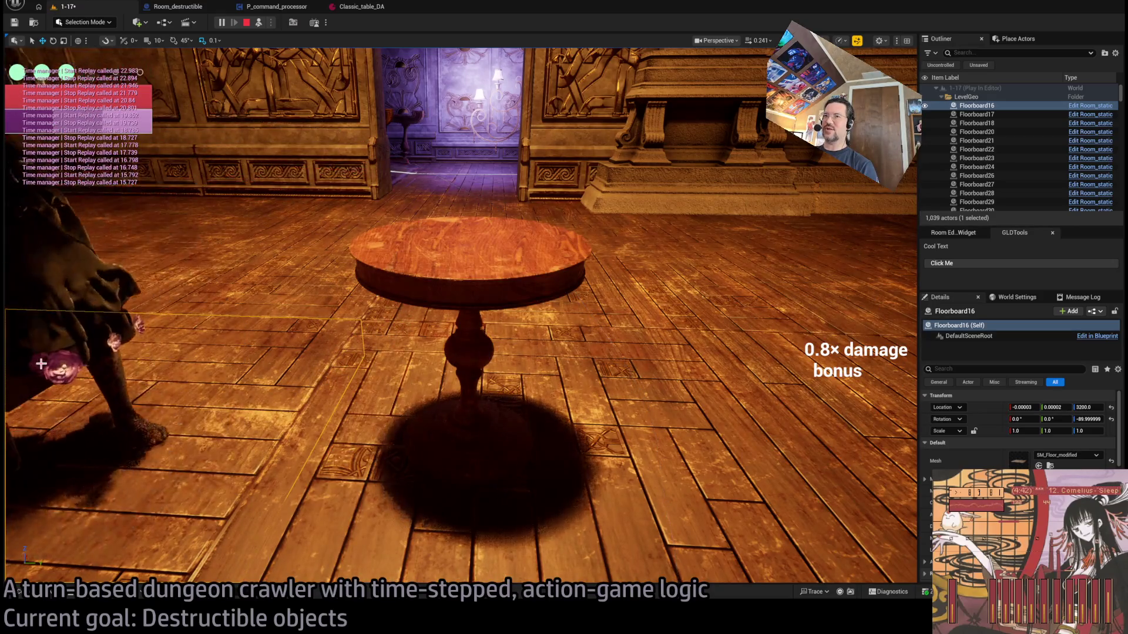
pyautogui.click(41, 363)
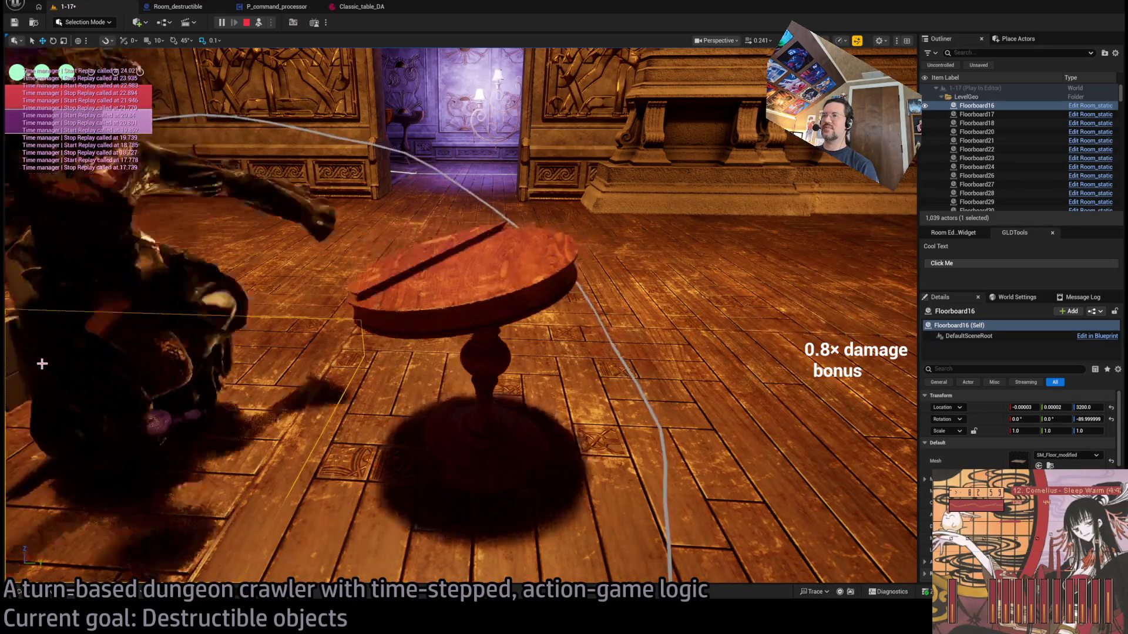
pyautogui.click(41, 363)
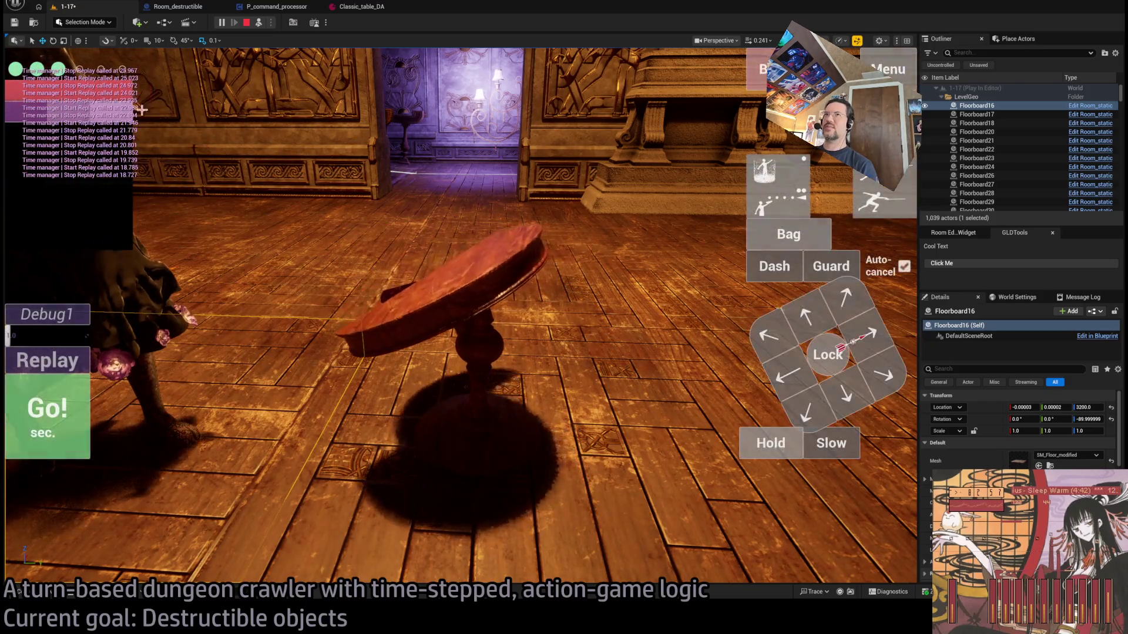
pyautogui.click(247, 23)
# In Room_destructible, reposition Get Forward Vector beside the launch velocity nodes
pyautogui.click(177, 6)
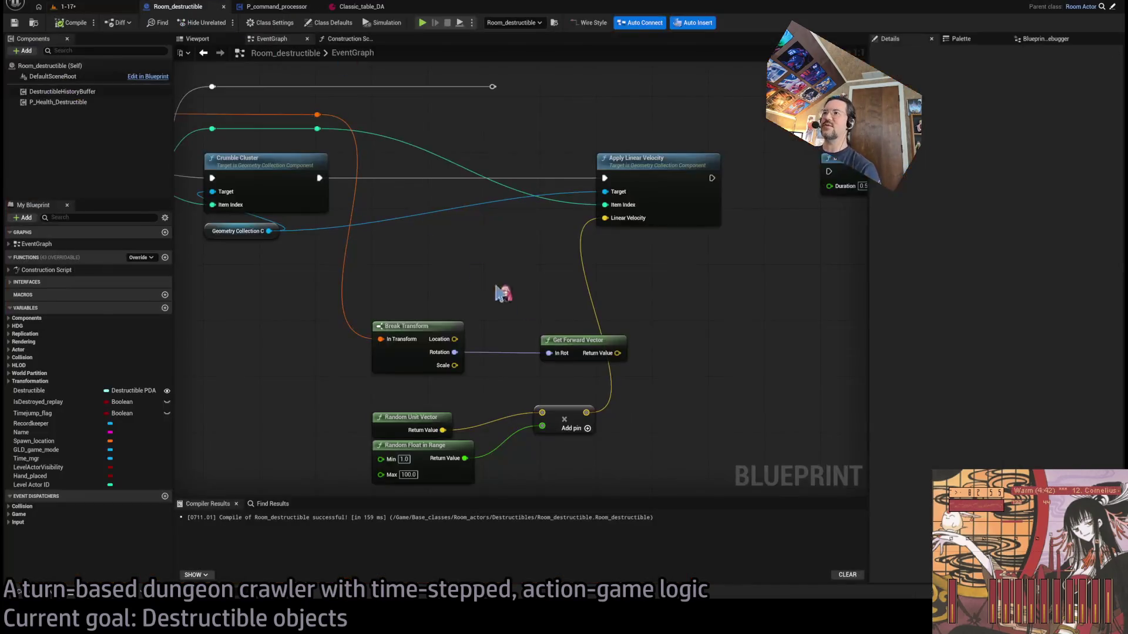
pyautogui.moveTo(661, 313); pyautogui.dragTo(632, 350)
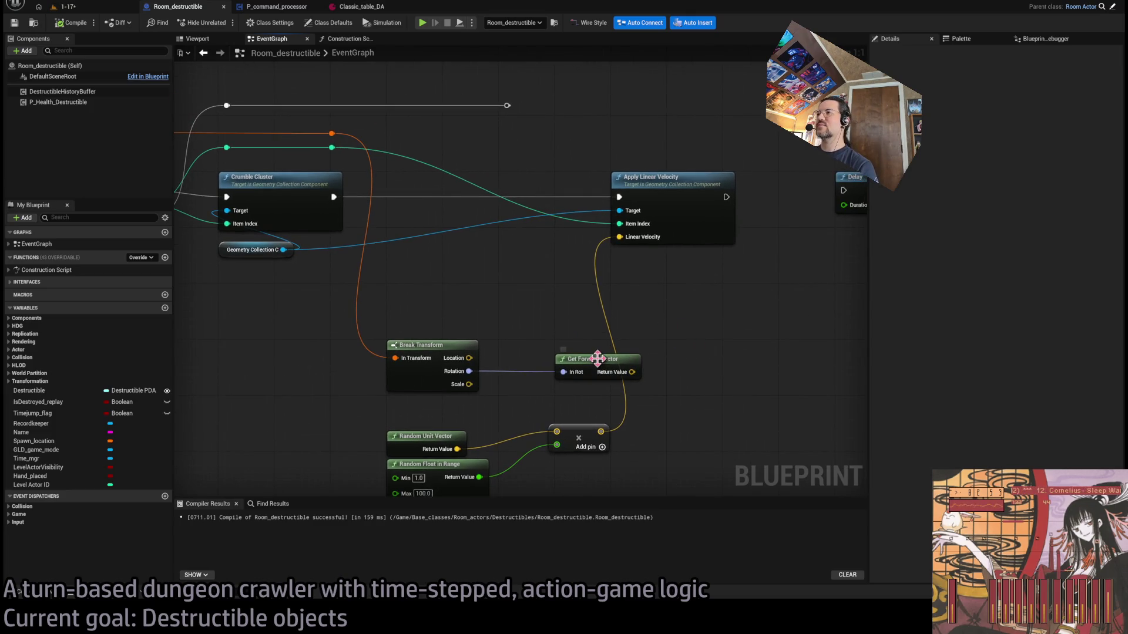
pyautogui.click(565, 369)
pyautogui.moveTo(565, 369)
pyautogui.mouseDown()
pyautogui.moveTo(624, 370)
pyautogui.moveTo(564, 325)
pyautogui.mouseUp()
pyautogui.click(571, 335)
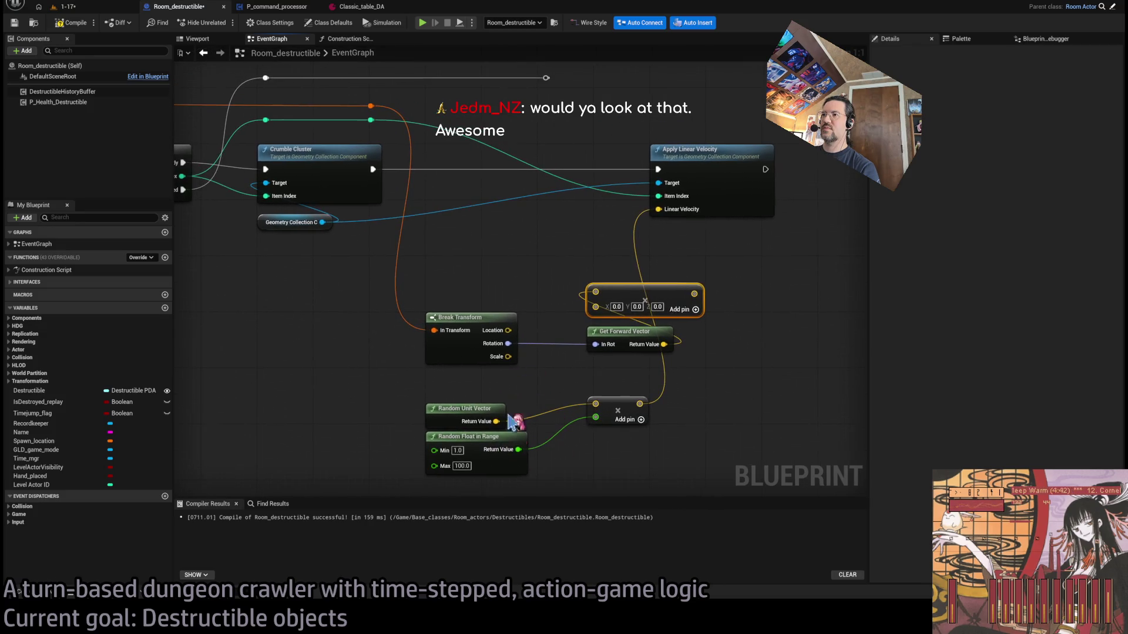
# Duplicate Random Float in Range with Max 200; wire it and the lower product into the upper vector node
pyautogui.click(505, 437)
pyautogui.hotkey('ctrl', 'c')
pyautogui.hotkey('ctrl', 'v')
pyautogui.moveTo(504, 289); pyautogui.dragTo(596, 307)
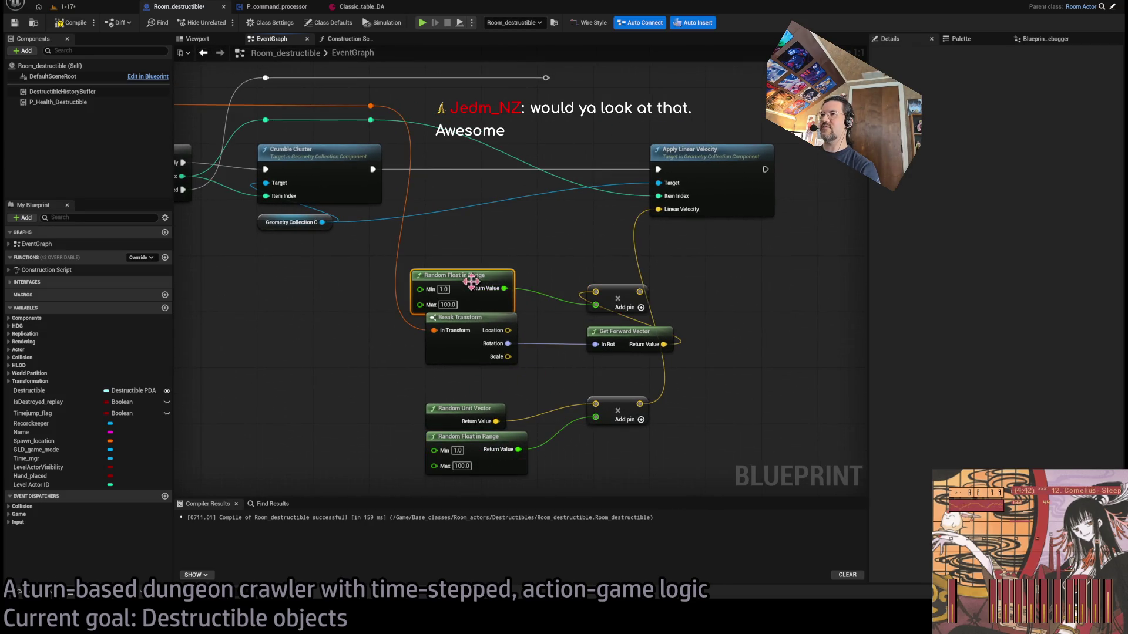
pyautogui.moveTo(471, 282); pyautogui.dragTo(485, 275)
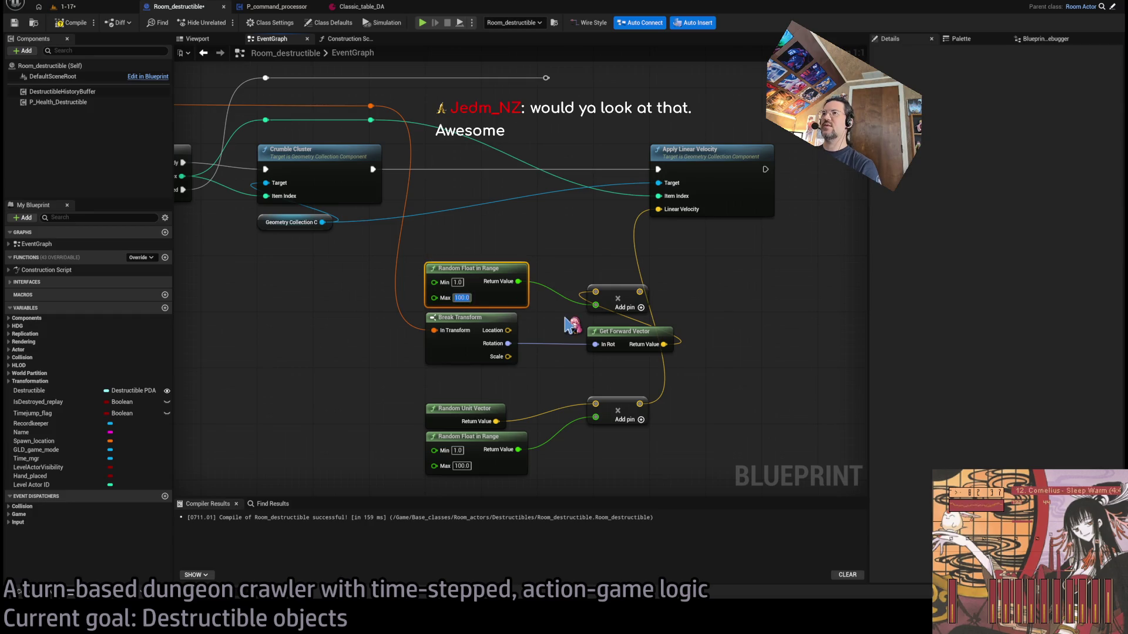
pyautogui.write('200')
pyautogui.press('Return')
pyautogui.moveTo(644, 296)
pyautogui.mouseDown()
pyautogui.moveTo(572, 337)
pyautogui.moveTo(662, 326)
pyautogui.mouseUp()
pyautogui.moveTo(665, 349); pyautogui.dragTo(708, 326)
# Play level 1-17 and commit a leaping thrust attack with a hold, then detach with F8
pyautogui.click(92, 8)
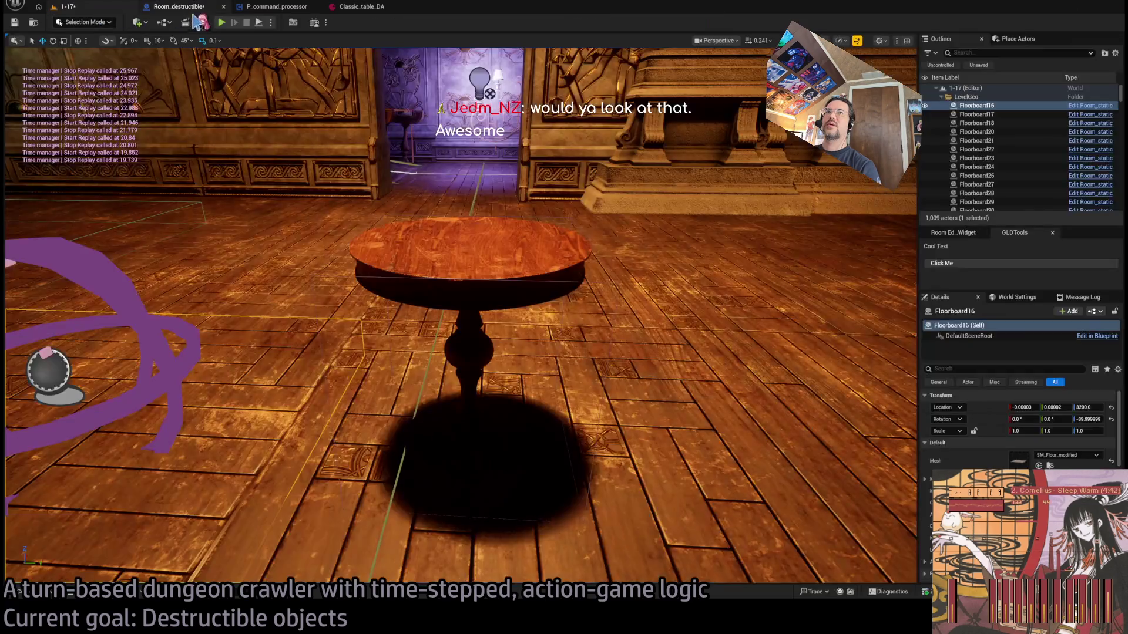
pyautogui.click(223, 22)
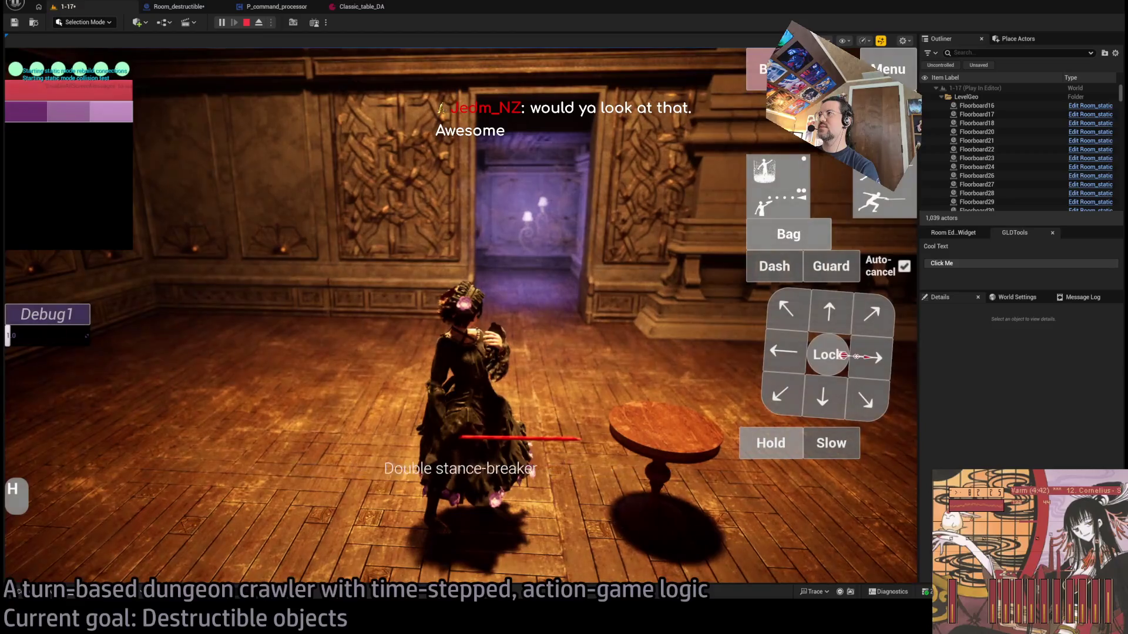
pyautogui.click(801, 172)
pyautogui.click(765, 449)
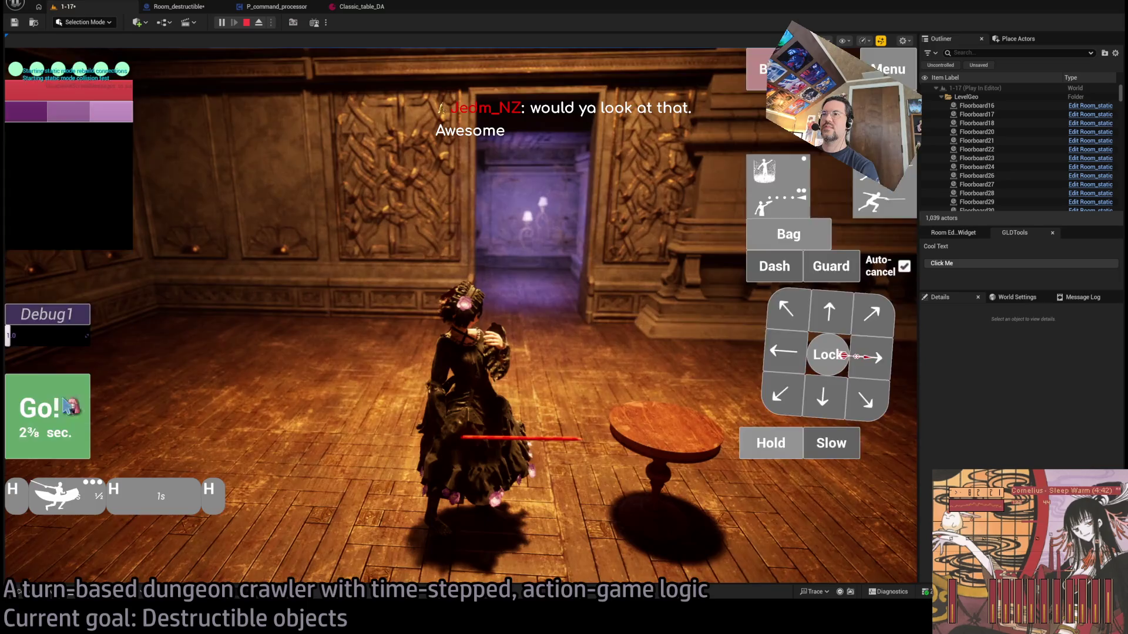
pyautogui.click(47, 414)
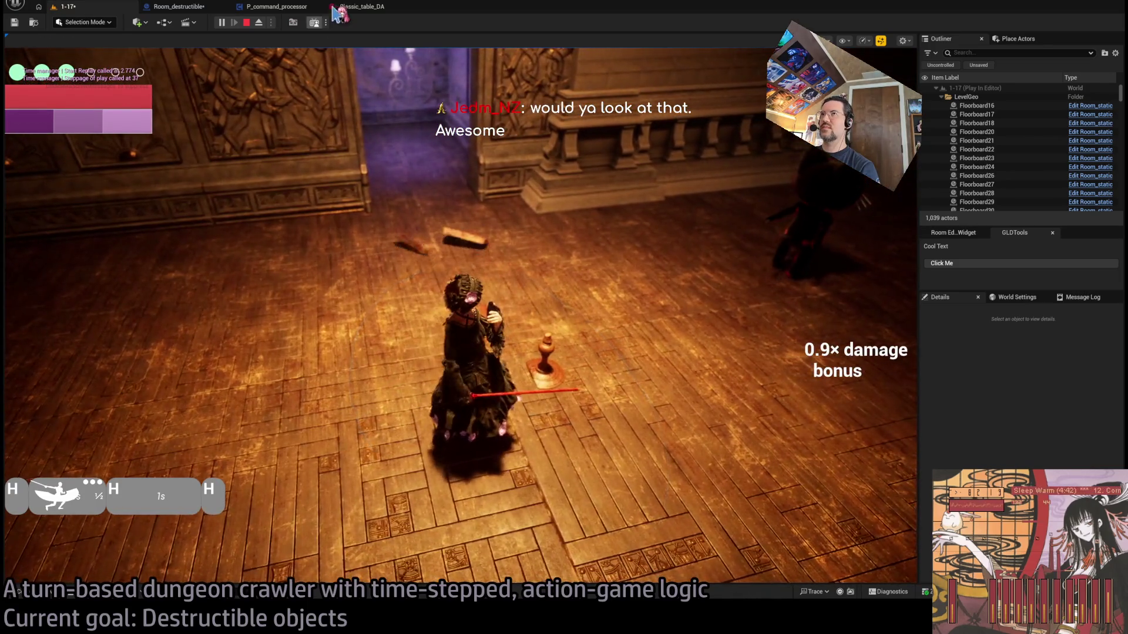
pyautogui.press('F8')
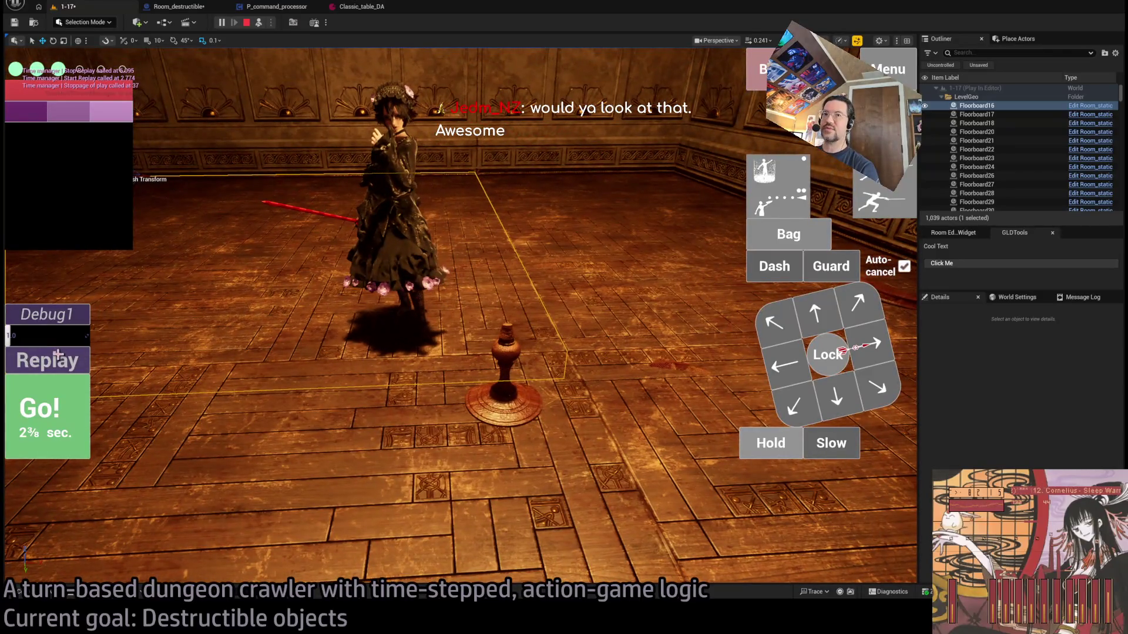
# Replay the table-smashing turn four times to watch the pieces scatter
pyautogui.click(58, 354)
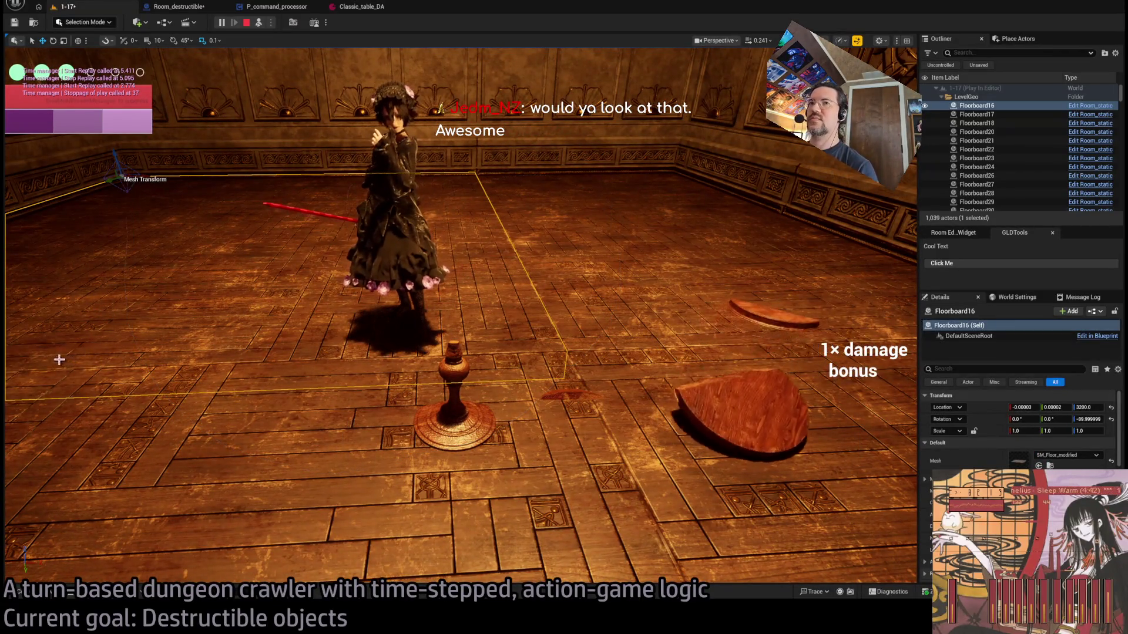
pyautogui.click(57, 359)
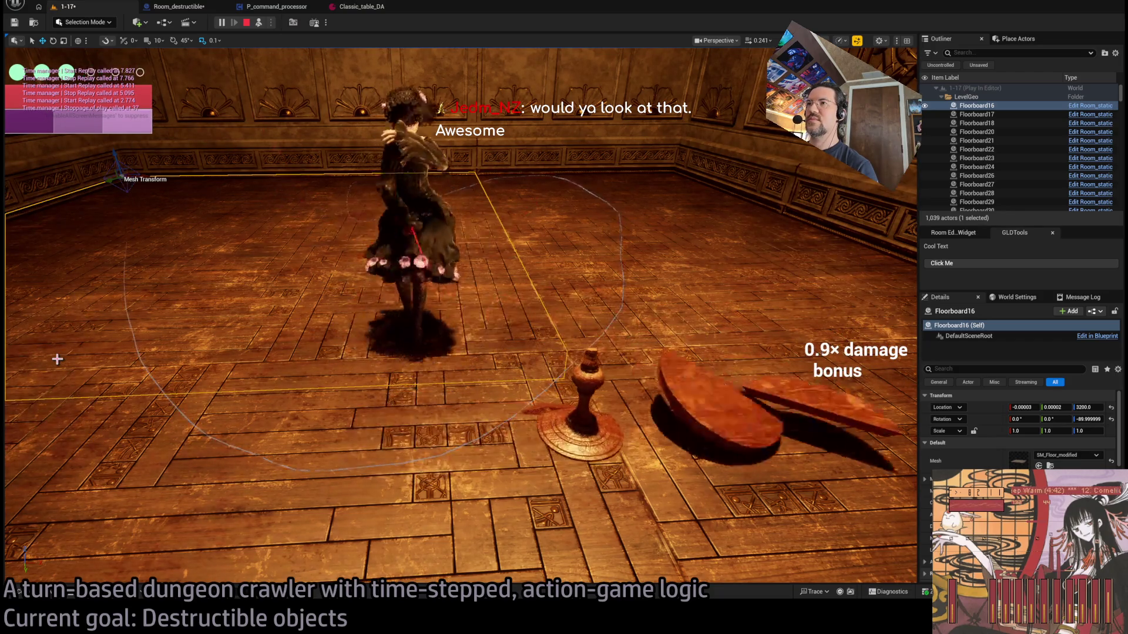
pyautogui.click(57, 358)
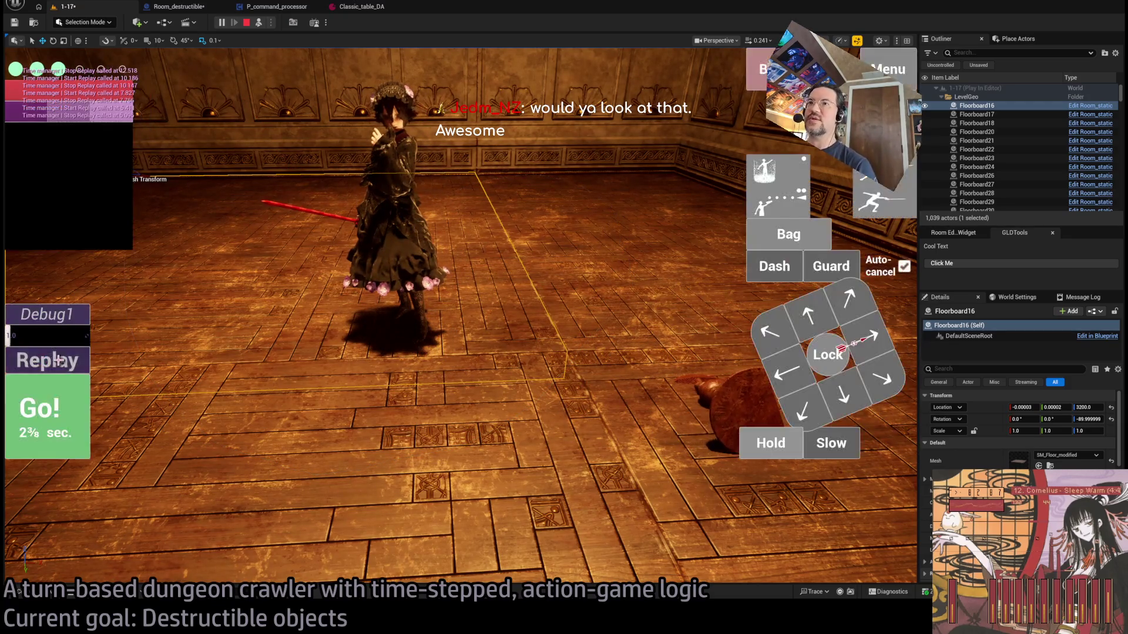
pyautogui.click(57, 359)
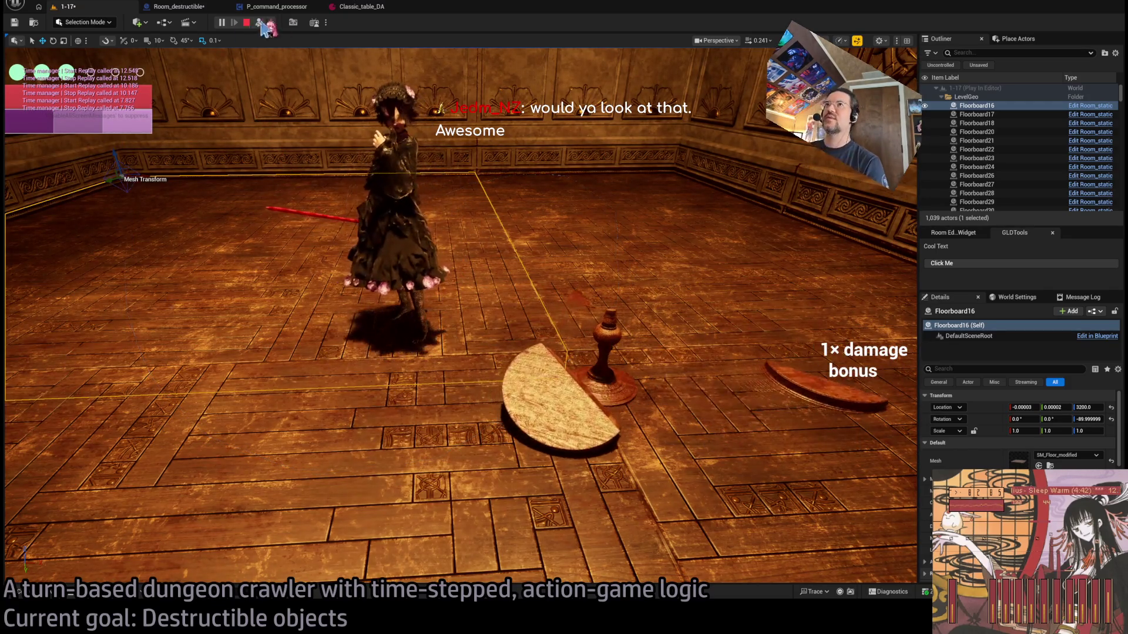
pyautogui.click(274, 7)
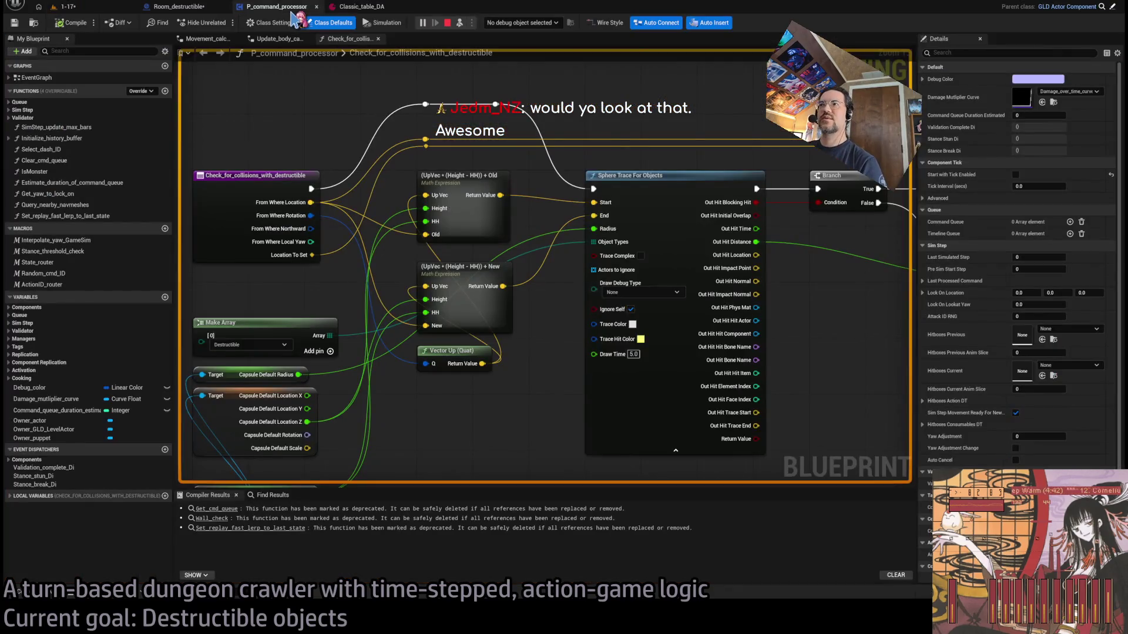
# Add a Draw Debug Arrow node after Apply Linear Velocity and move it right
pyautogui.click(189, 10)
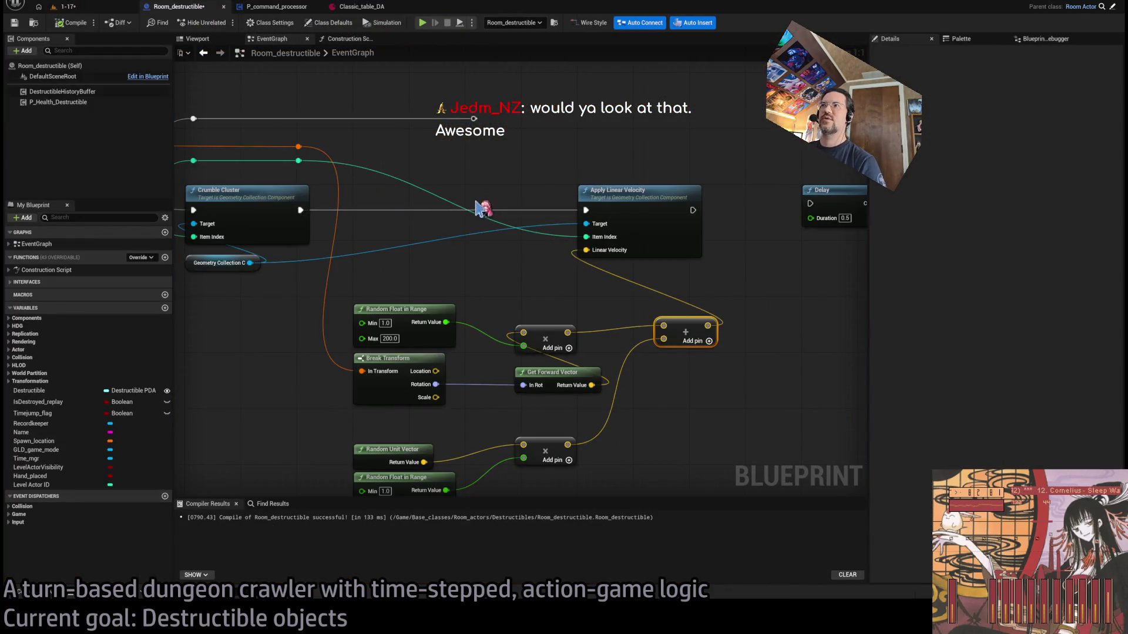
pyautogui.scroll(-3, 482, 211)
pyautogui.moveTo(530, 255); pyautogui.dragTo(641, 226)
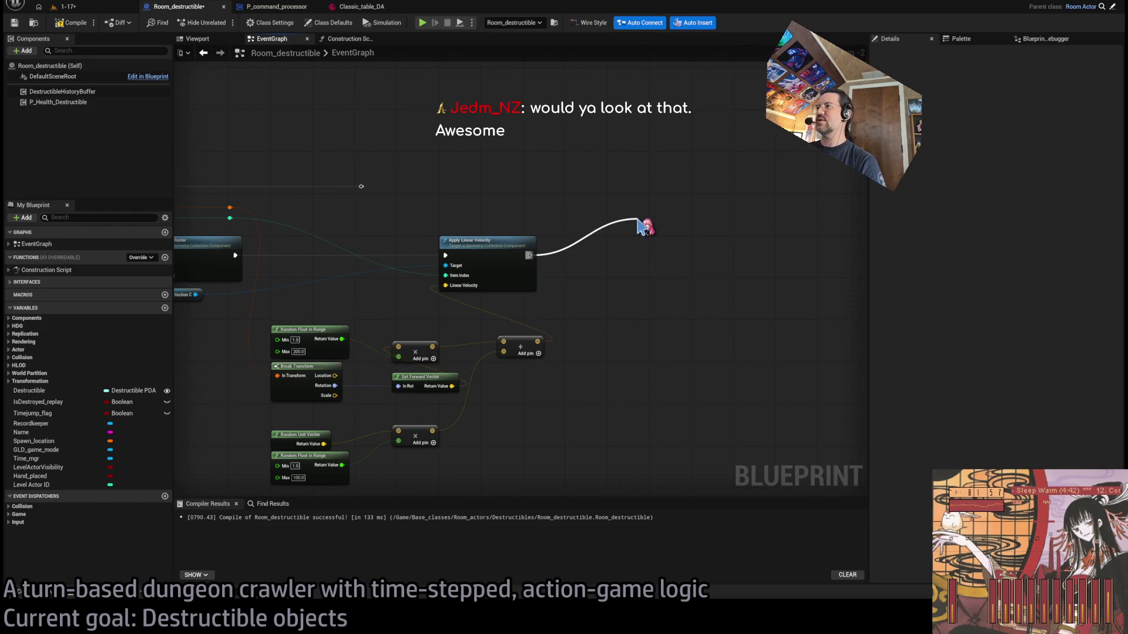
pyautogui.moveTo(640, 226); pyautogui.dragTo(635, 219)
pyautogui.scroll(2, 627, 272)
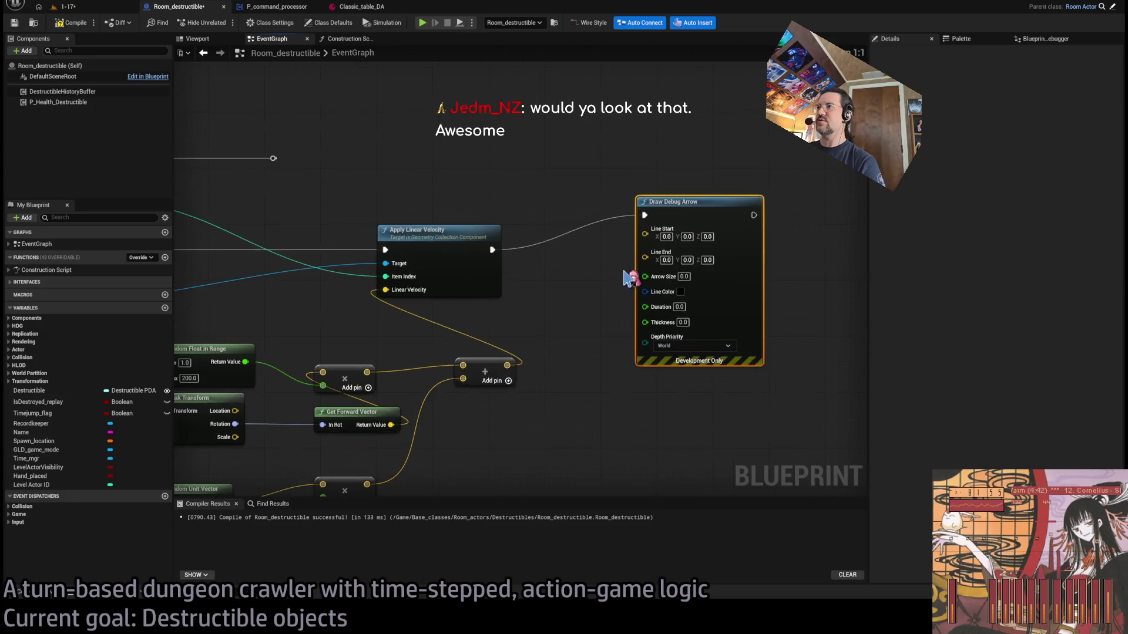
pyautogui.scroll(-2, 782, 221)
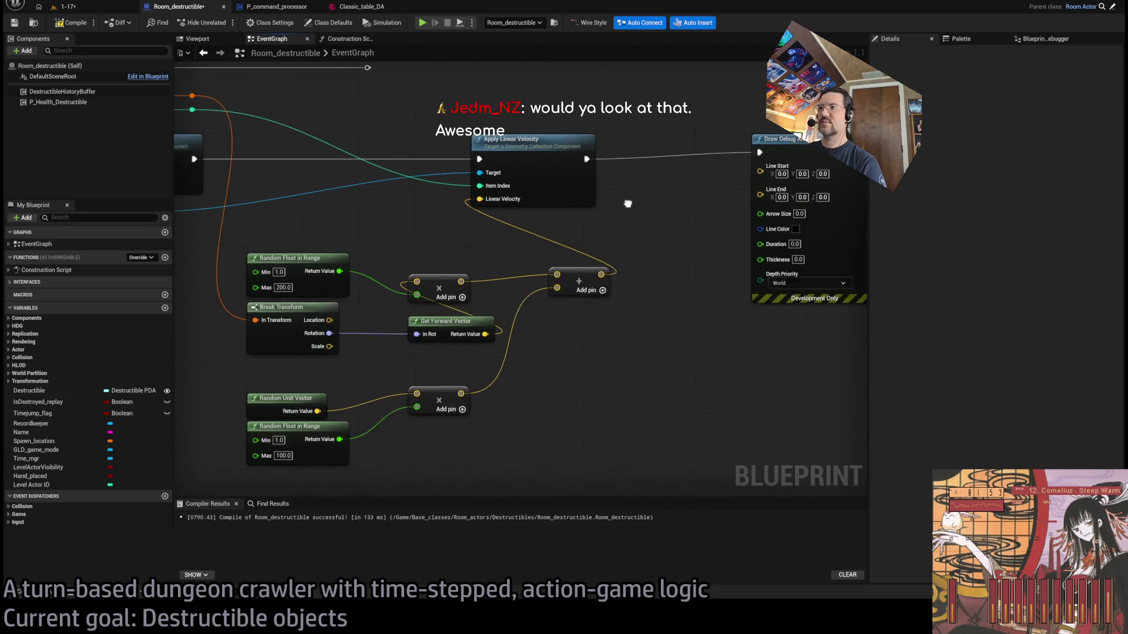
pyautogui.scroll(2, 646, 291)
pyautogui.scroll(-1, 457, 292)
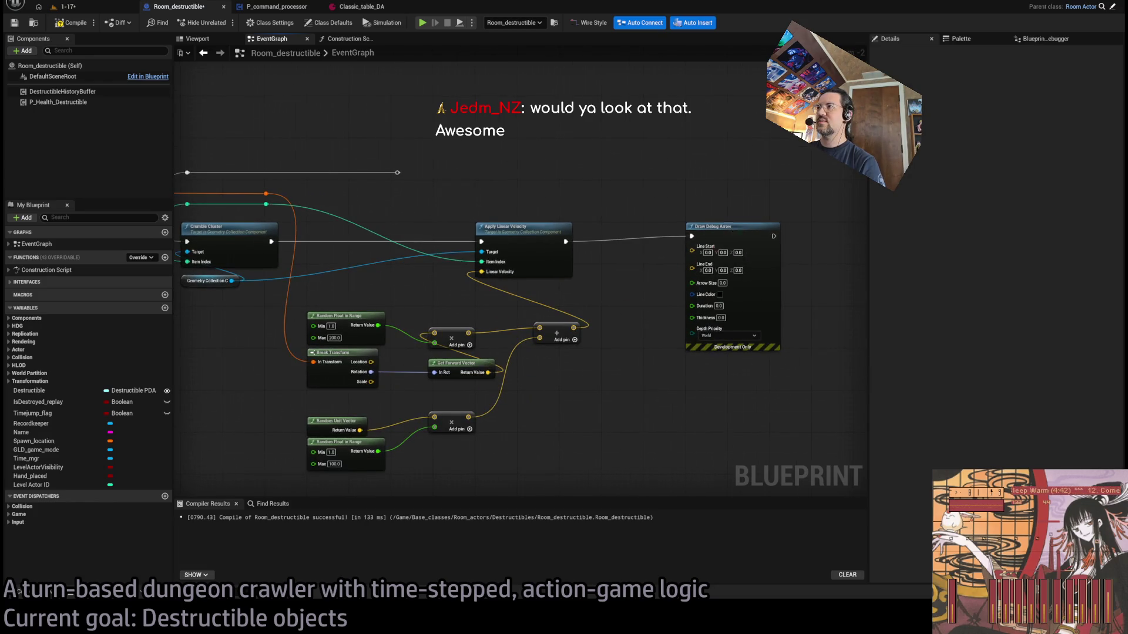
pyautogui.moveTo(648, 247); pyautogui.dragTo(688, 246)
pyautogui.click(529, 219)
pyautogui.moveTo(528, 219); pyautogui.dragTo(657, 232)
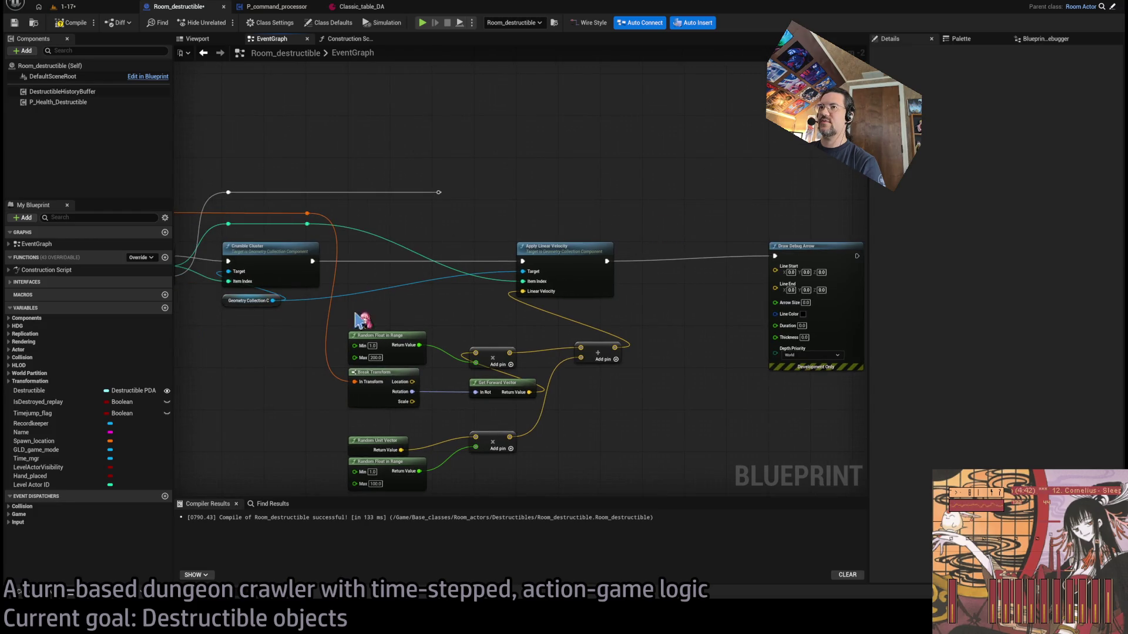
# Wire Location into the arrow's Line Start and create an add node from Location
pyautogui.moveTo(413, 383)
pyautogui.mouseDown()
pyautogui.moveTo(730, 295)
pyautogui.moveTo(775, 270)
pyautogui.mouseUp()
pyautogui.moveTo(676, 418); pyautogui.dragTo(552, 417)
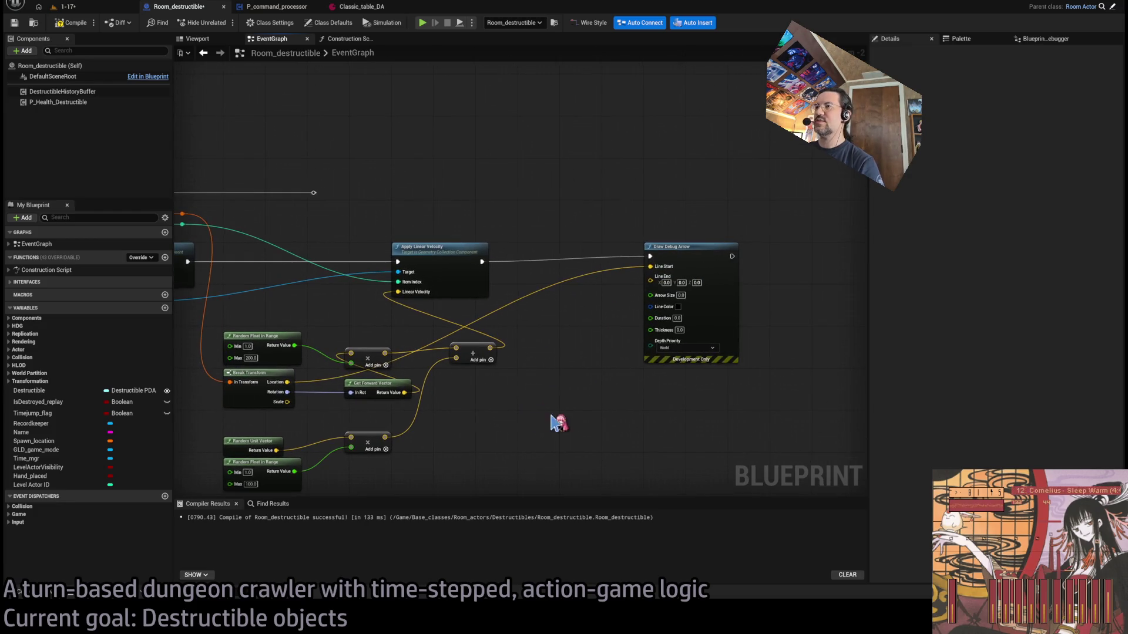
pyautogui.moveTo(286, 382)
pyautogui.mouseDown()
pyautogui.moveTo(579, 383)
pyautogui.moveTo(573, 394)
pyautogui.mouseUp()
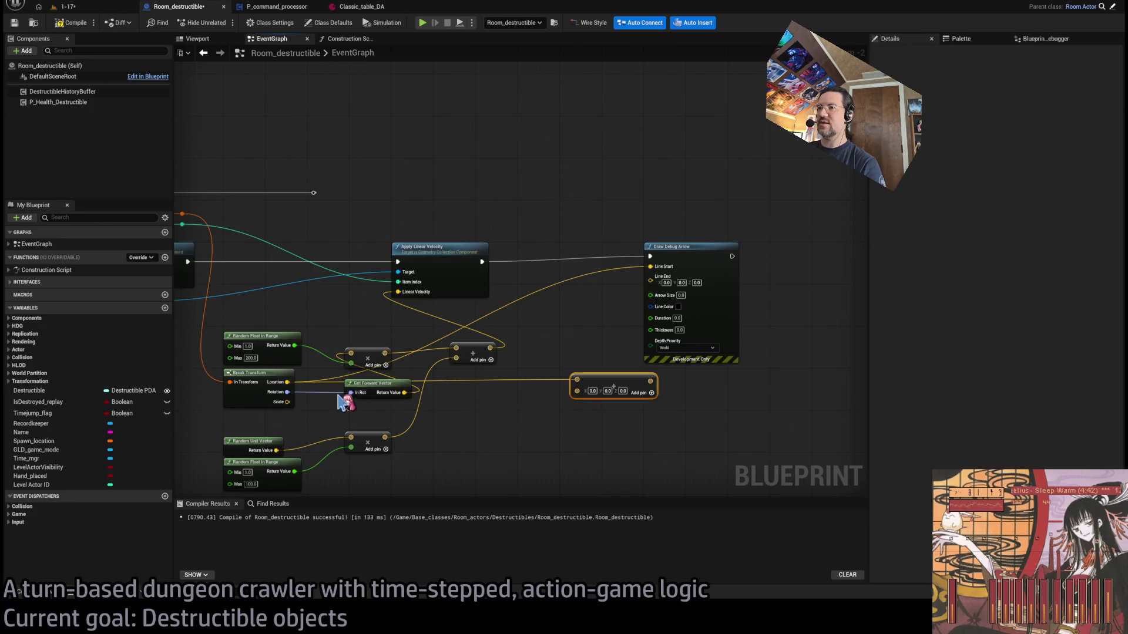
pyautogui.scroll(2, 446, 398)
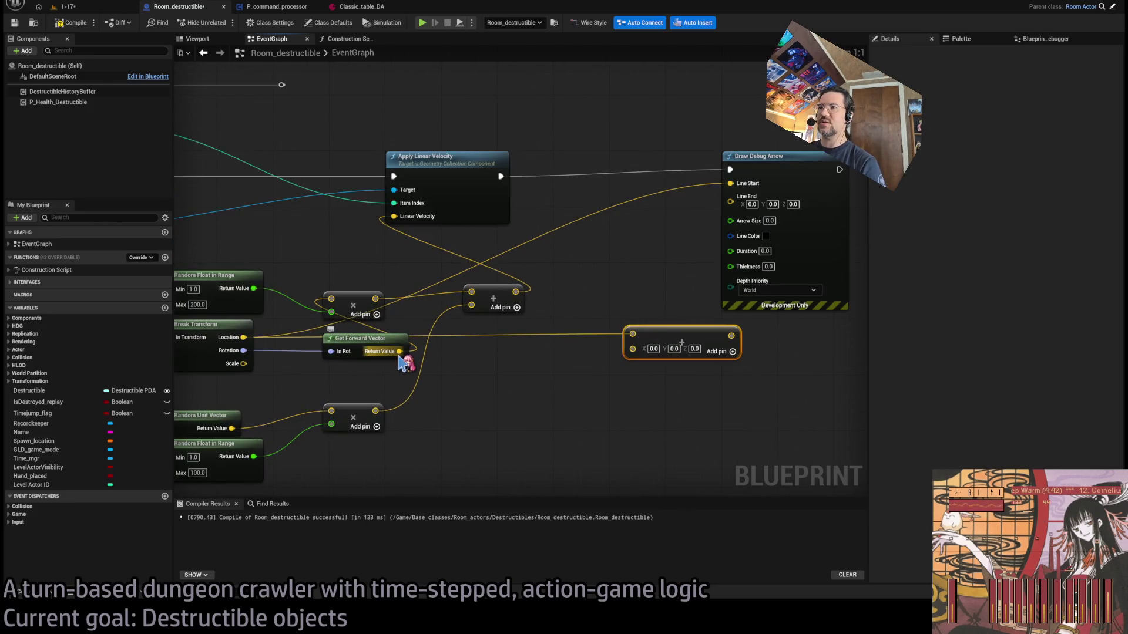
# Add the forward vector ×20 to Location and feed the sum into Line End
pyautogui.moveTo(400, 352); pyautogui.dragTo(480, 400)
pyautogui.moveTo(518, 369)
pyautogui.mouseDown()
pyautogui.moveTo(388, 368)
pyautogui.moveTo(541, 410)
pyautogui.moveTo(381, 308)
pyautogui.mouseUp()
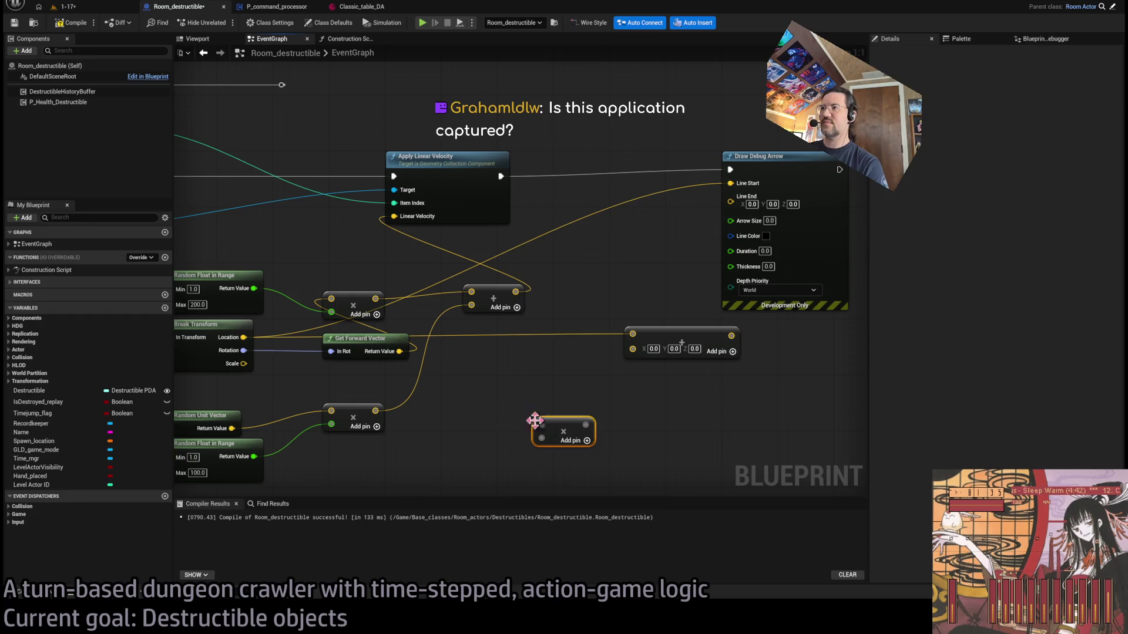
pyautogui.moveTo(400, 350); pyautogui.dragTo(541, 425)
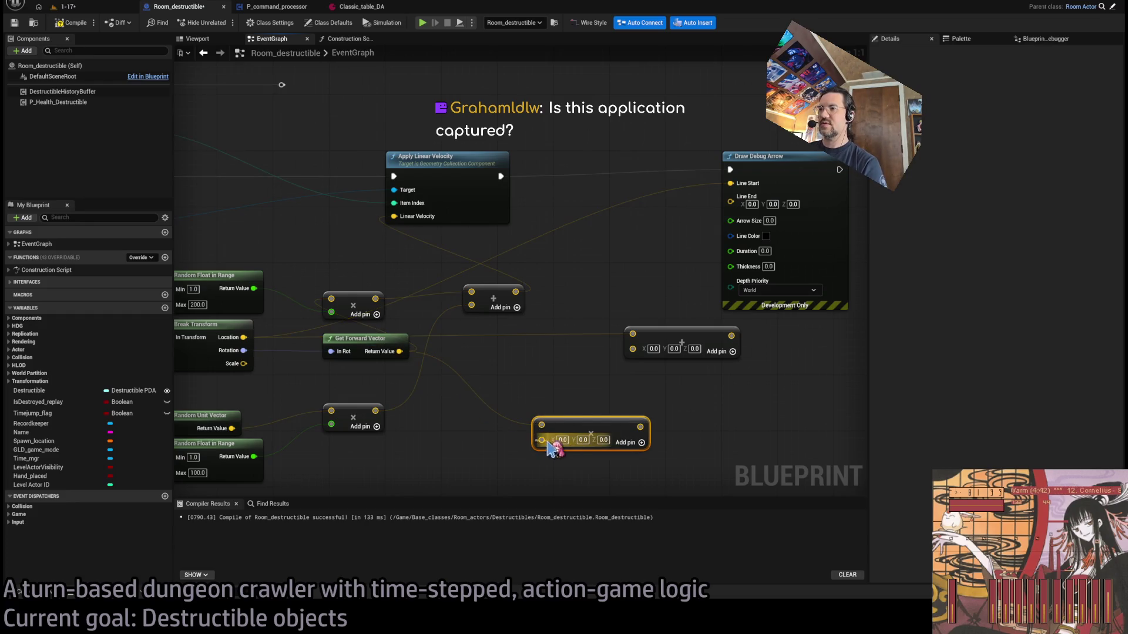
pyautogui.click(548, 444)
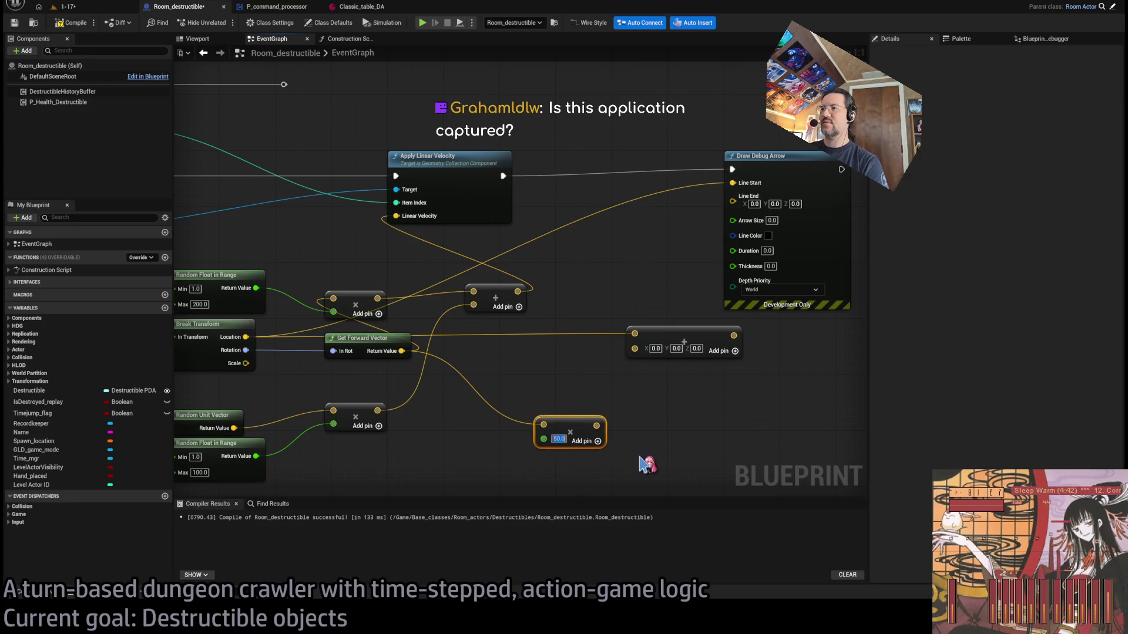
pyautogui.moveTo(596, 425)
pyautogui.mouseDown()
pyautogui.moveTo(625, 335)
pyautogui.moveTo(635, 348)
pyautogui.mouseUp()
pyautogui.moveTo(563, 350); pyautogui.dragTo(626, 229)
pyautogui.write('1')
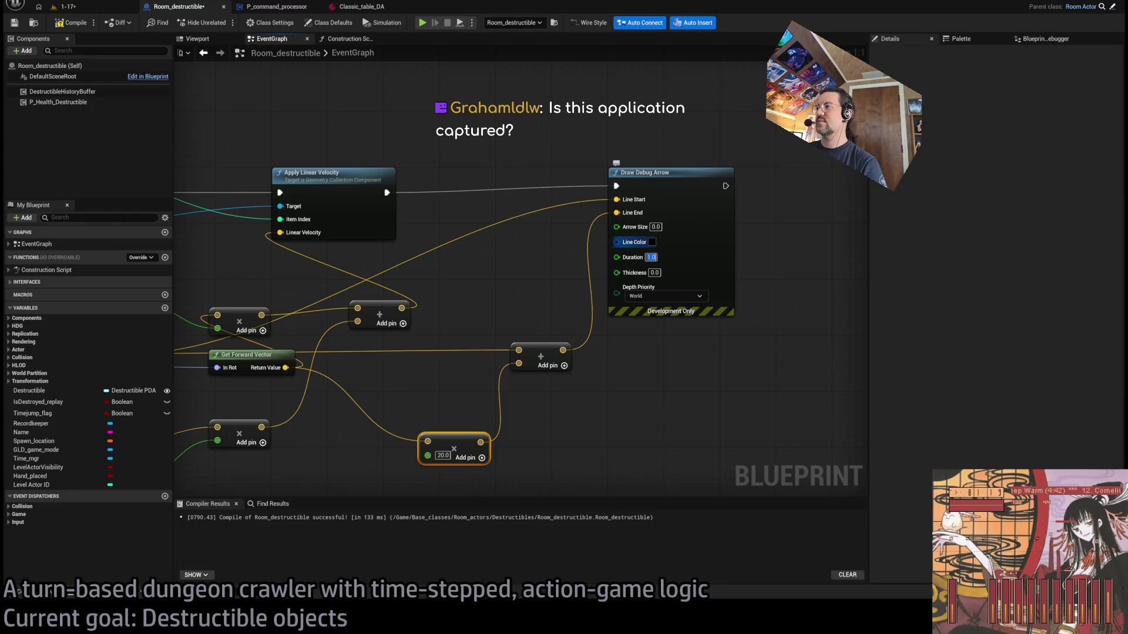
pyautogui.click(64, 6)
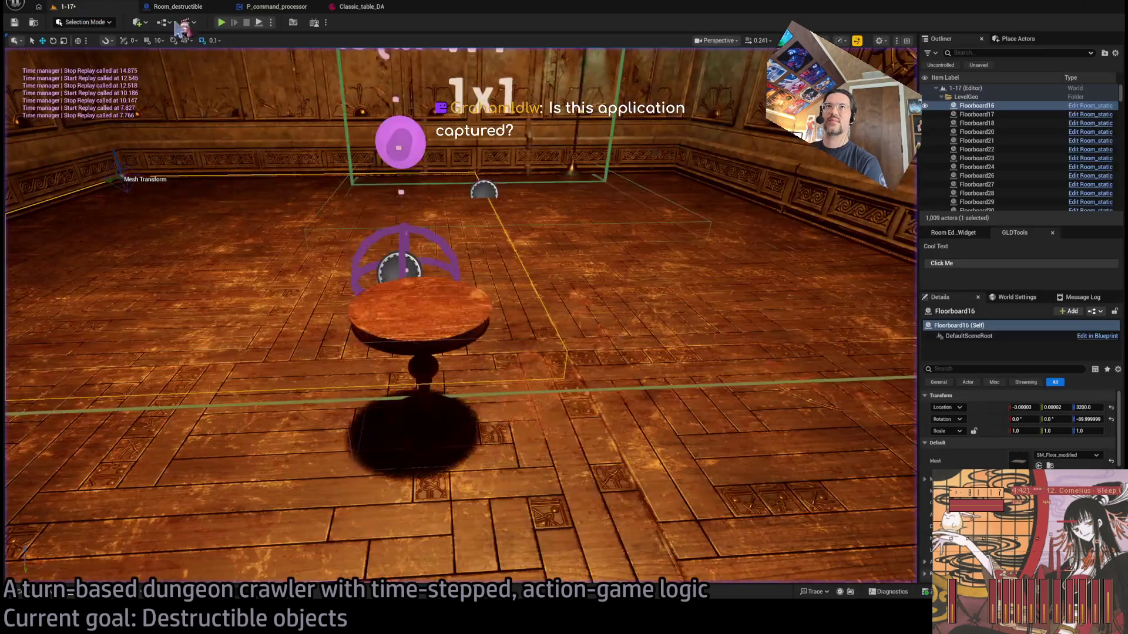
pyautogui.click(221, 22)
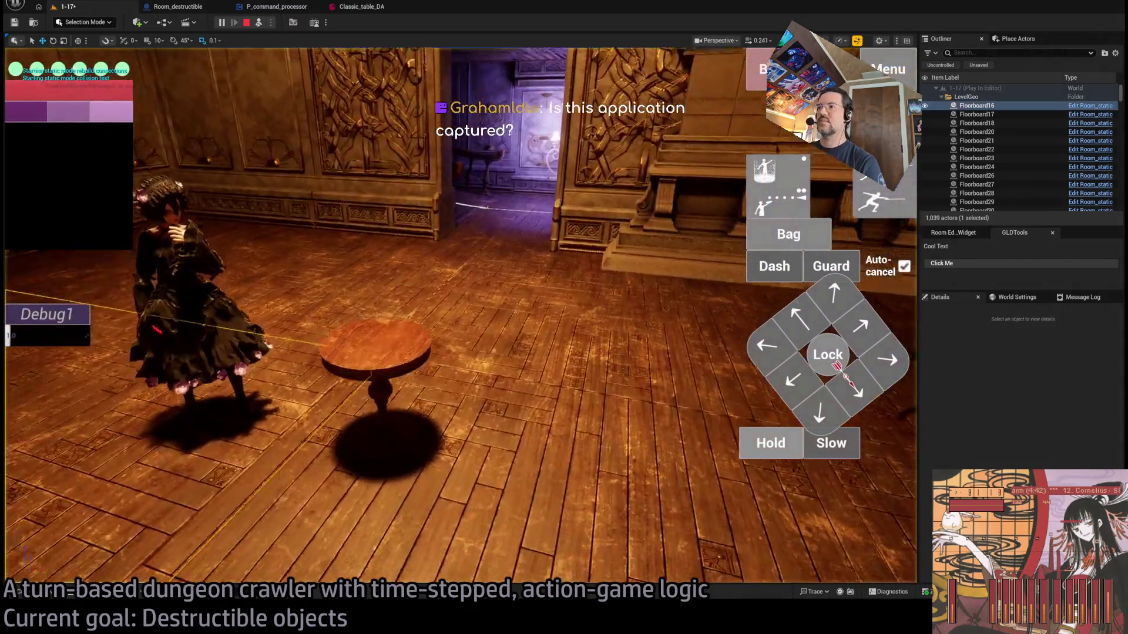
pyautogui.press('F8')
pyautogui.click(294, 381)
pyautogui.click(748, 427)
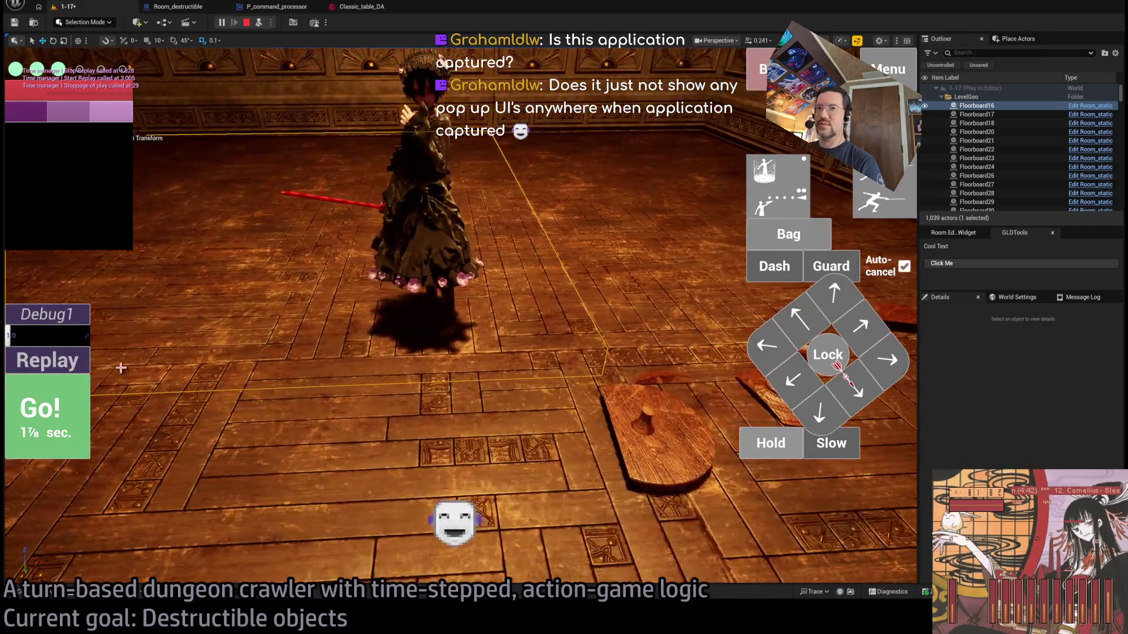
pyautogui.click(74, 364)
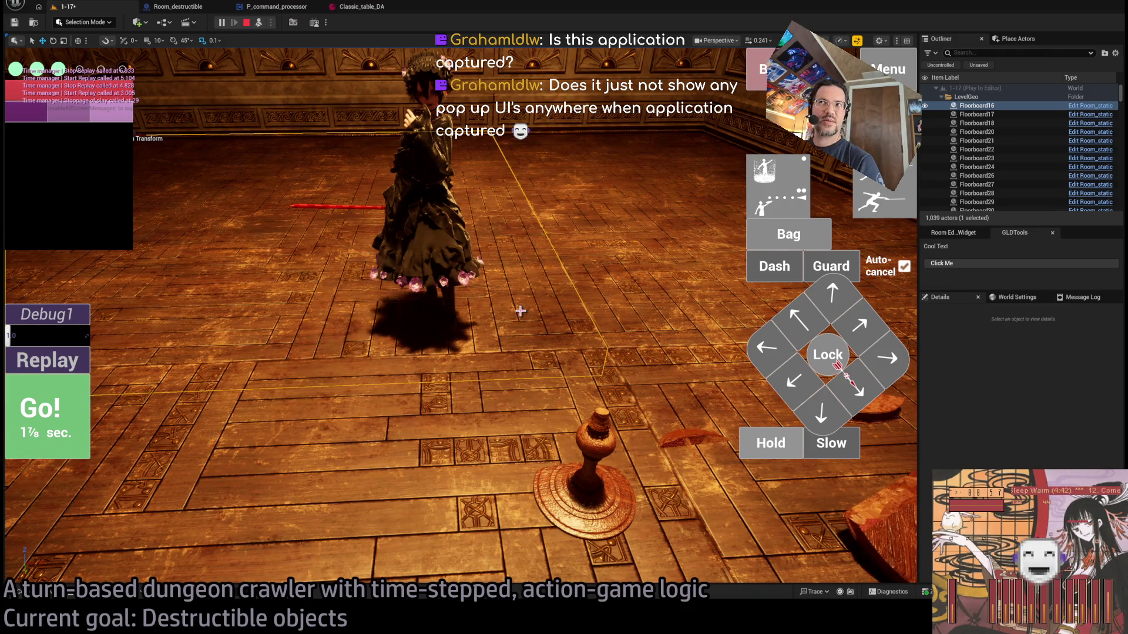
pyautogui.press('Escape')
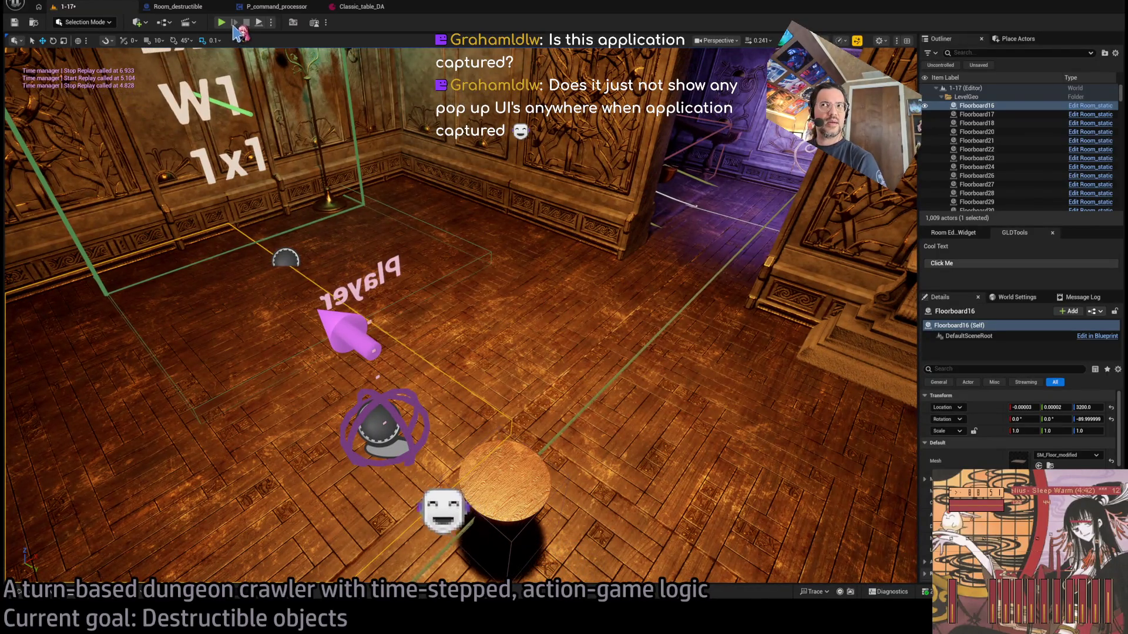
# Select the spawn marker and open GameMode_GLD through the Ctrl+P asset search
pyautogui.click(382, 426)
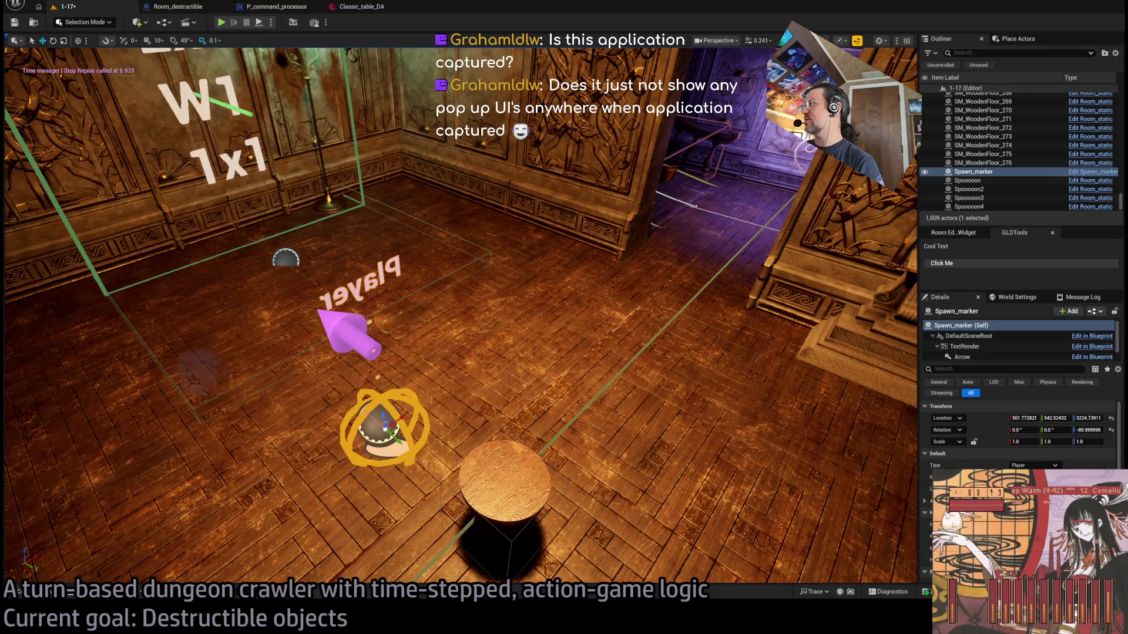
pyautogui.scroll(-5, 1019, 435)
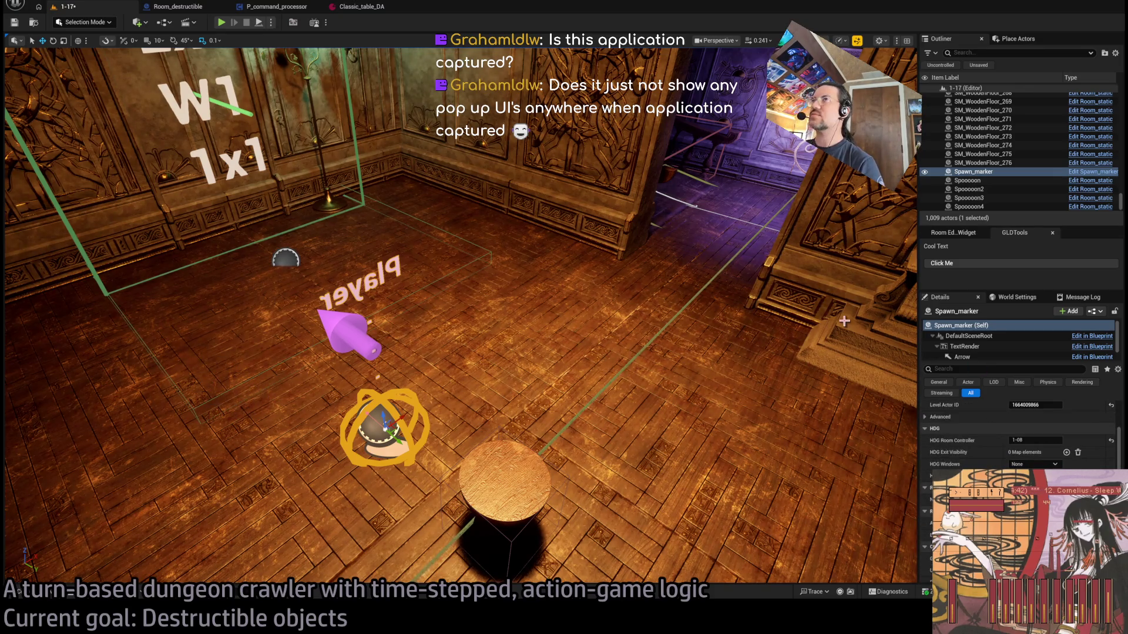
pyautogui.hotkey('ctrl', 'p')
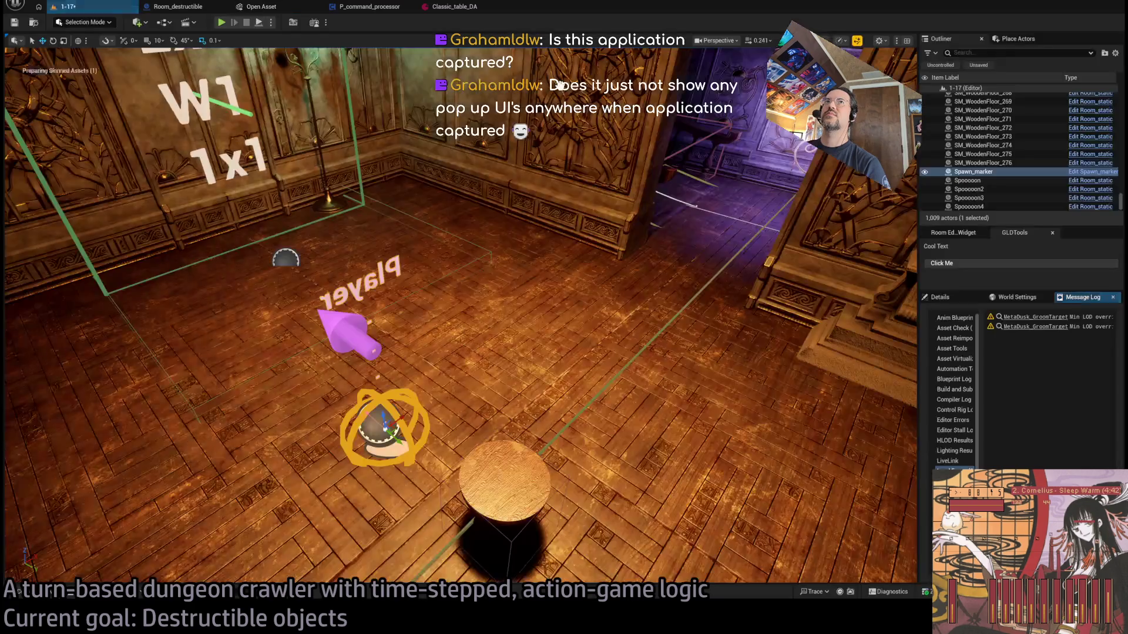
pyautogui.write('memod')
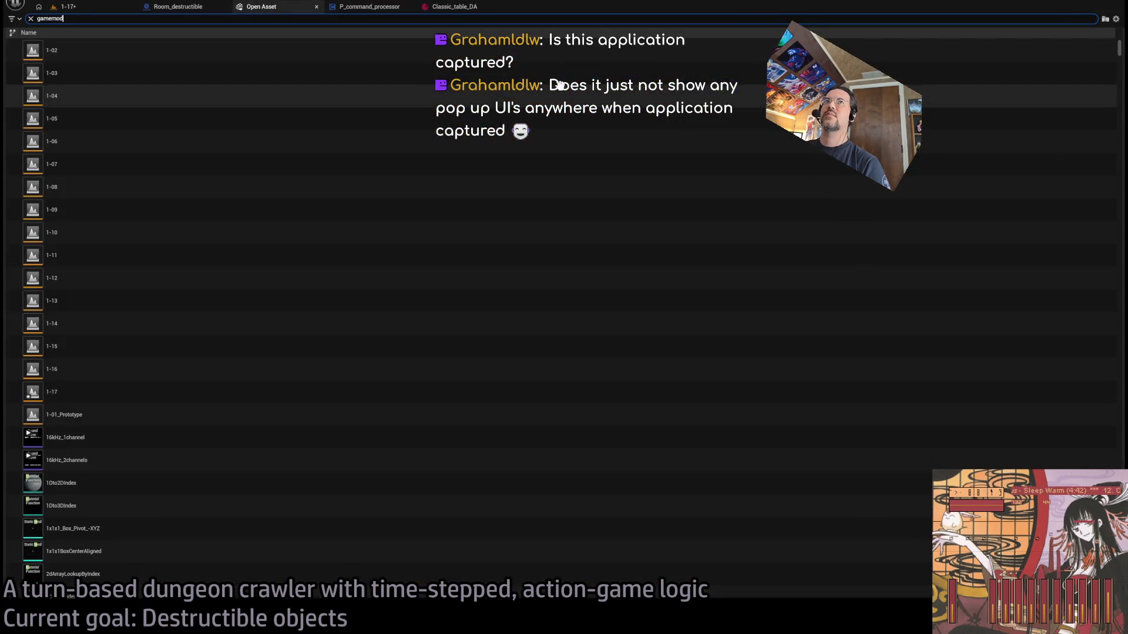
pyautogui.write('e')
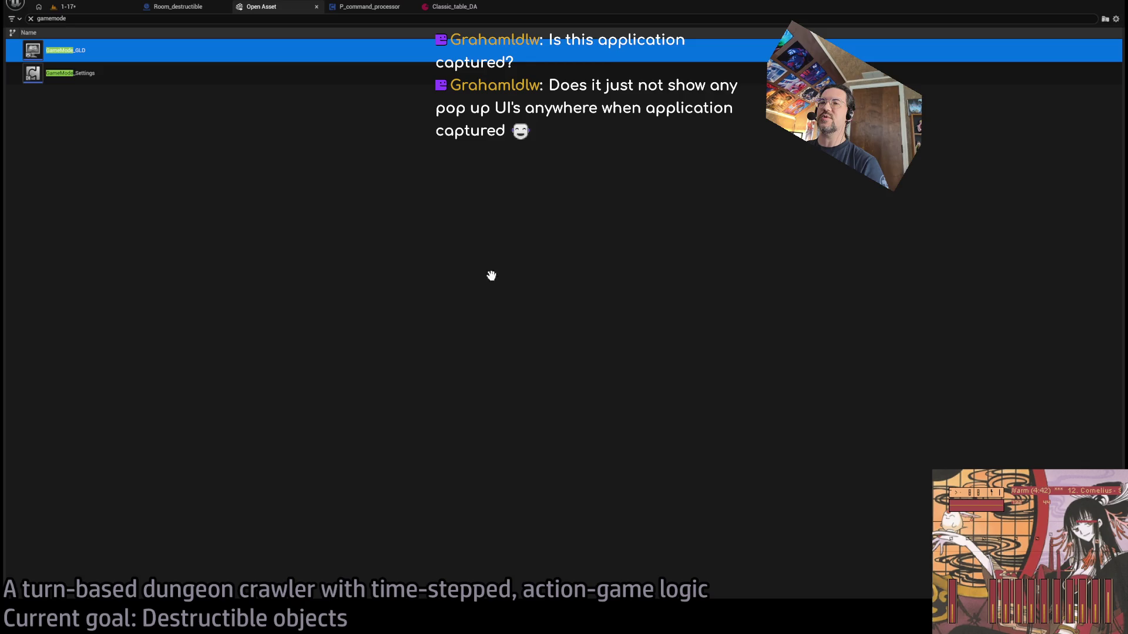
pyautogui.press('Return')
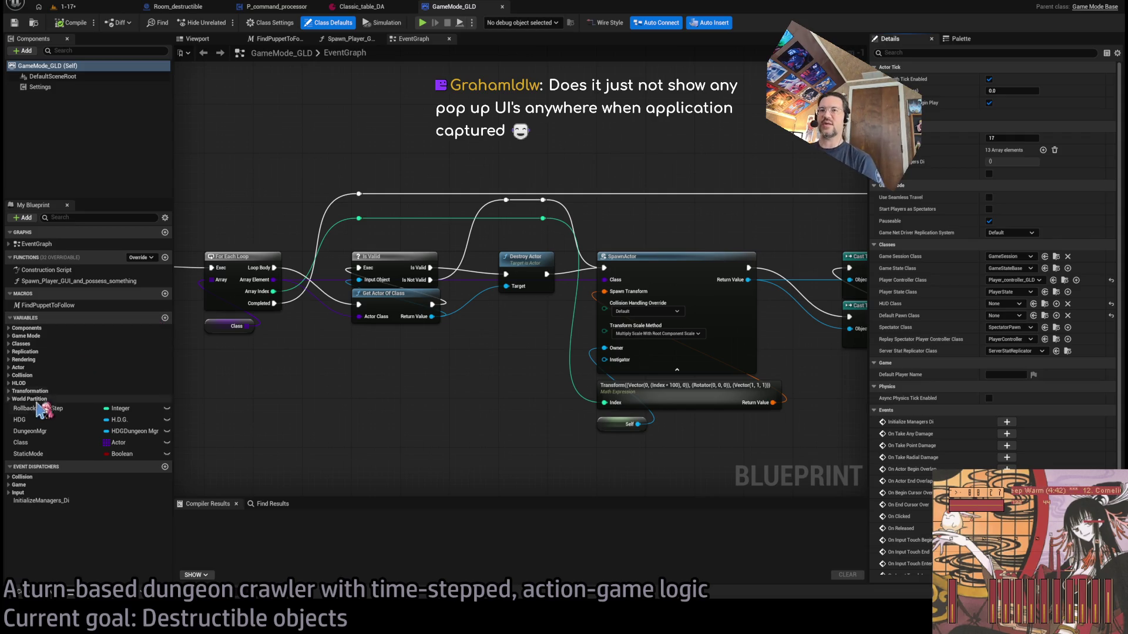
# Scroll through GameMode_GLD's EventGraph to review the player spawn logic
pyautogui.scroll(-3, 370, 170)
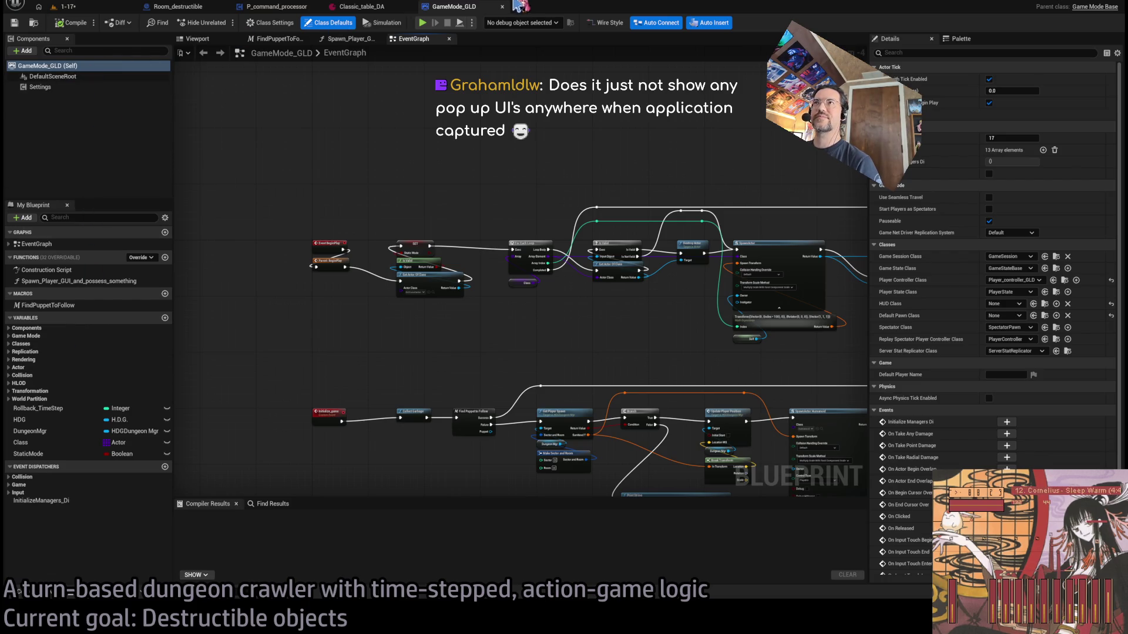
pyautogui.scroll(5, 488, 320)
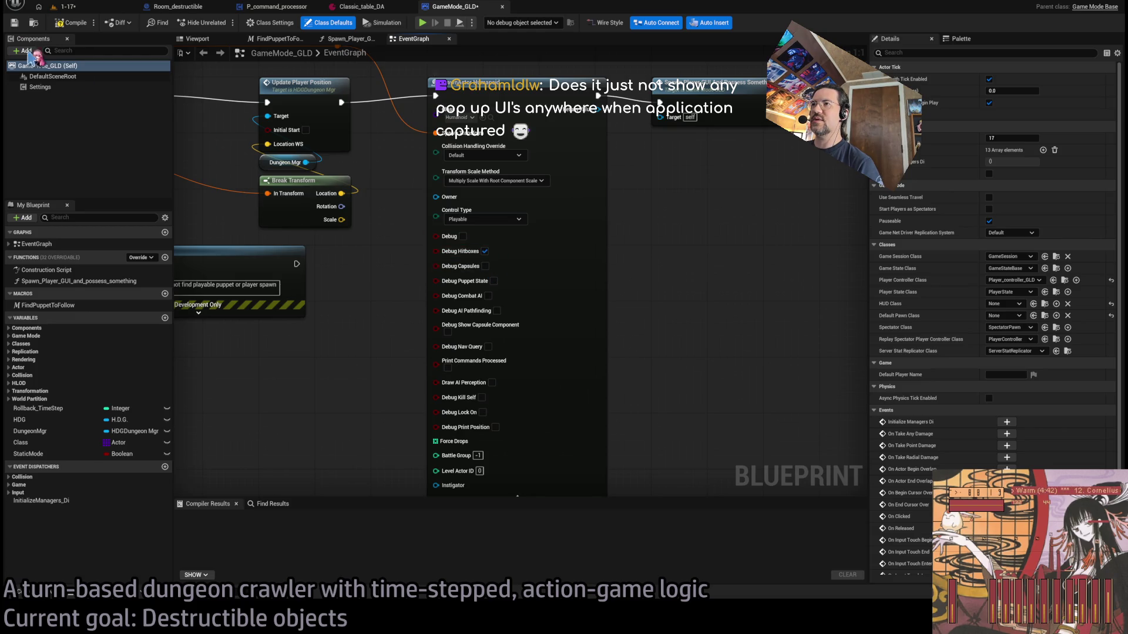
pyautogui.click(68, 7)
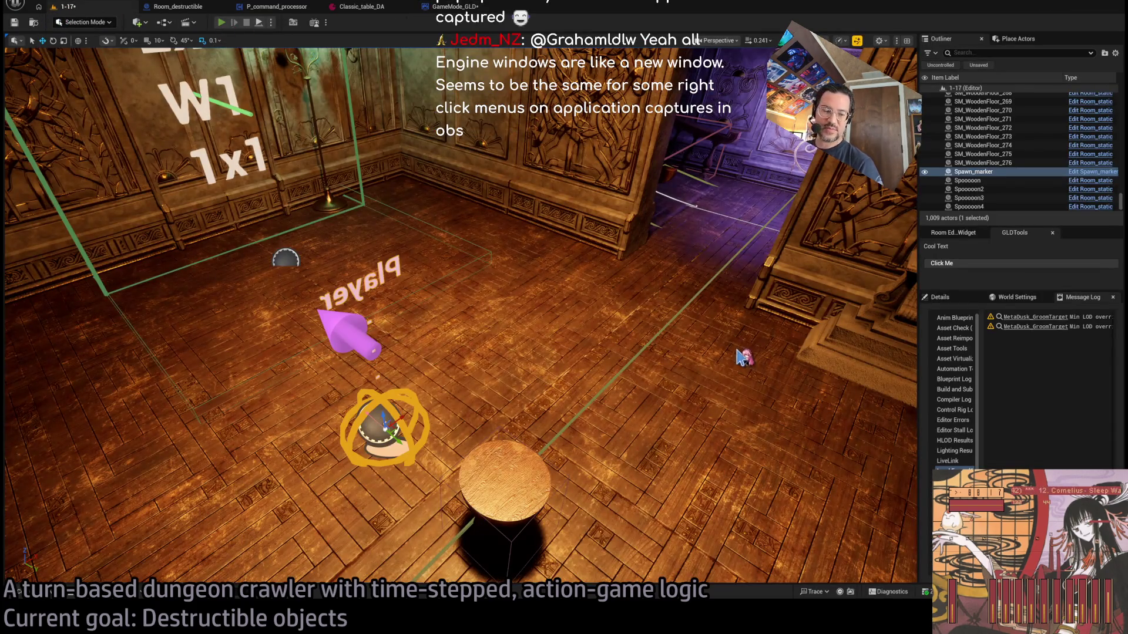
# Play the queued attack turn with Go!, stop the session, and glance at GameMode_GLD
pyautogui.hotkey('alt', 'p')
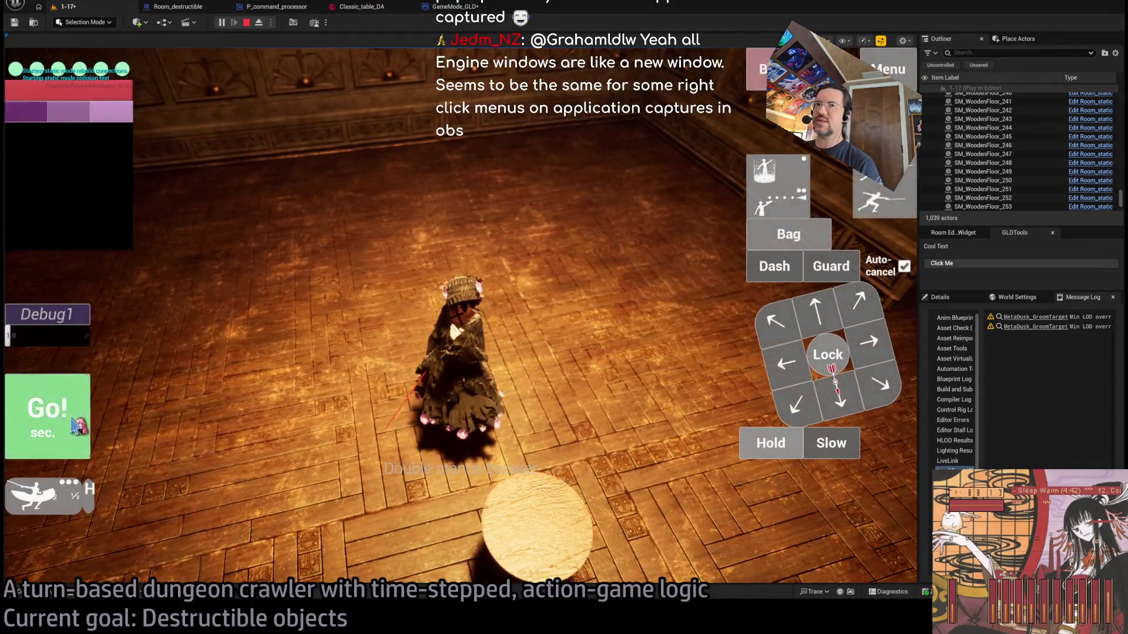
pyautogui.click(75, 426)
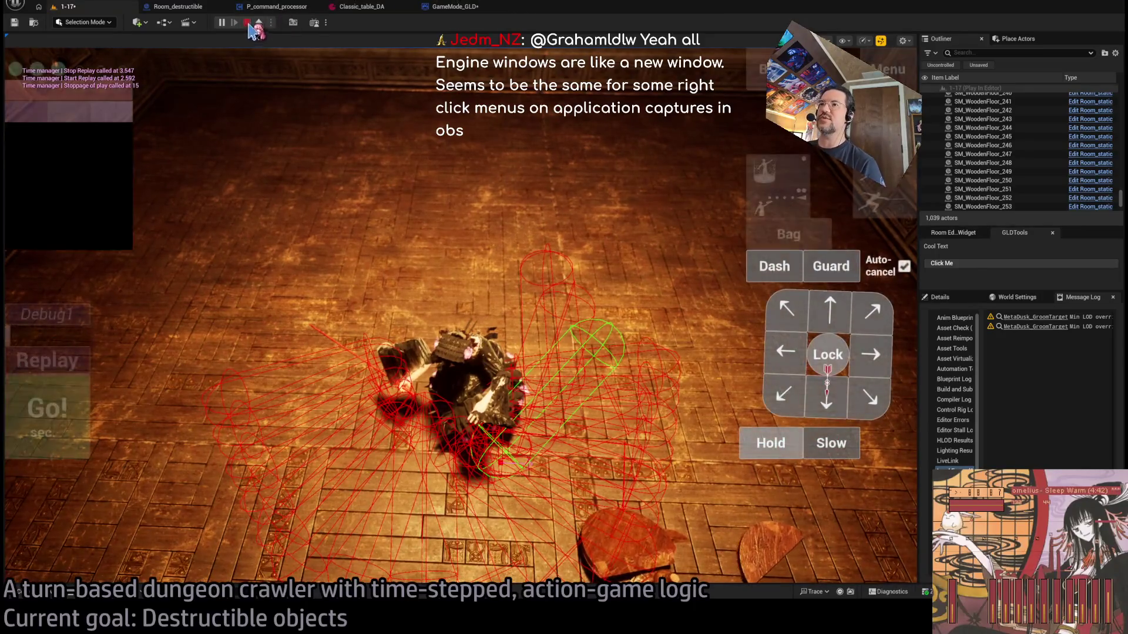
pyautogui.click(247, 23)
pyautogui.click(448, 8)
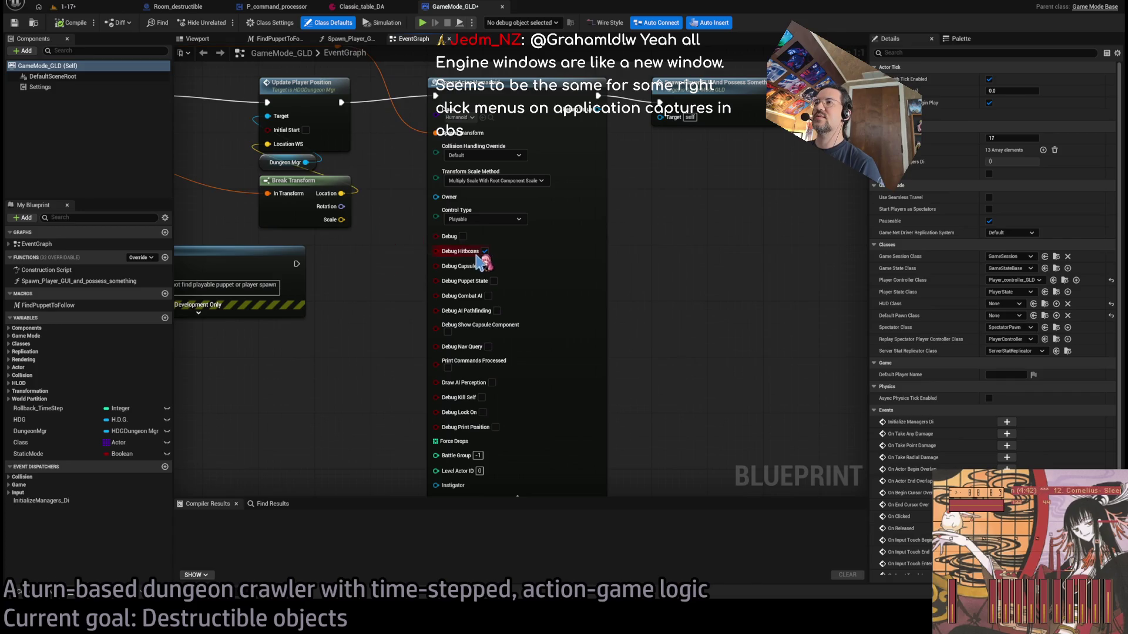
pyautogui.click(64, 6)
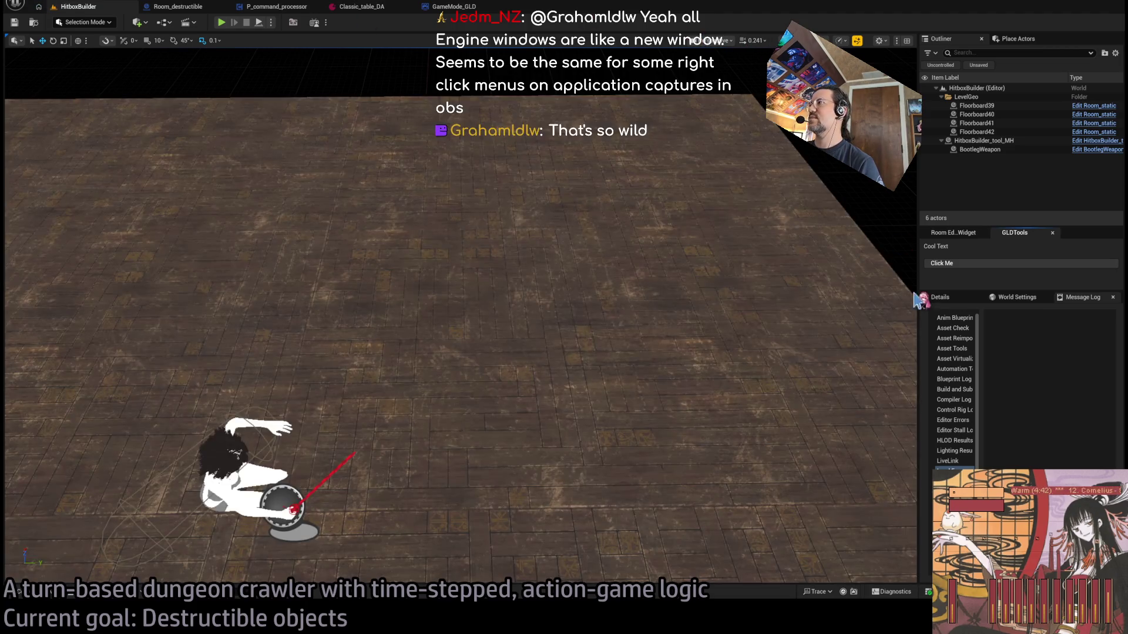
# Select the HitboxBuilder_tool_MH character, orbit around it, and frame it in the viewport with F
pyautogui.click(940, 297)
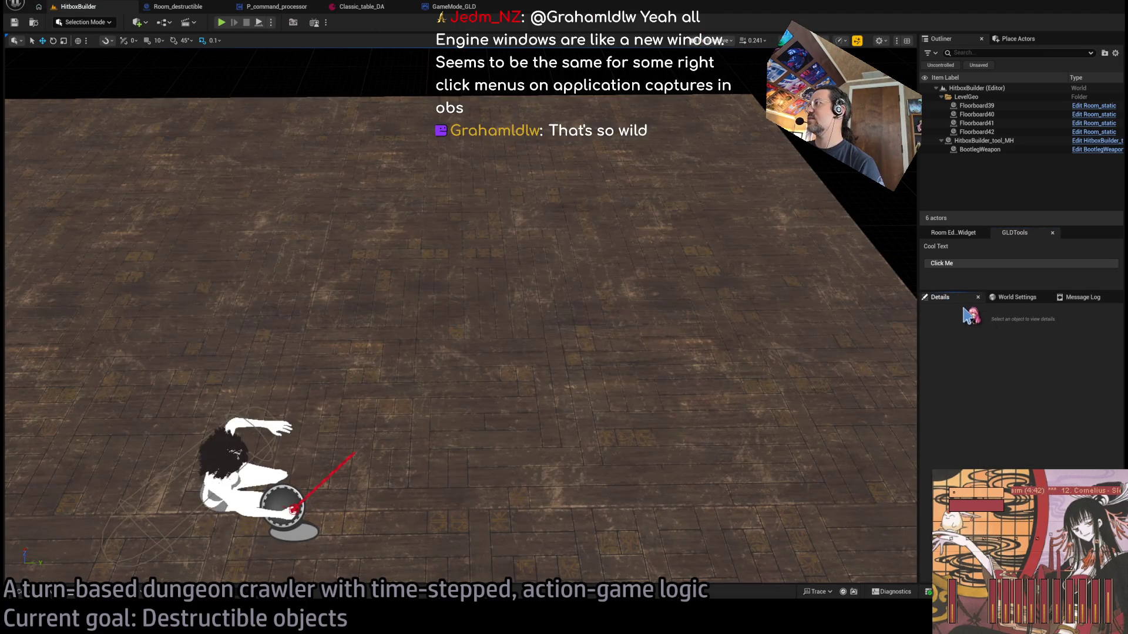
pyautogui.click(241, 460)
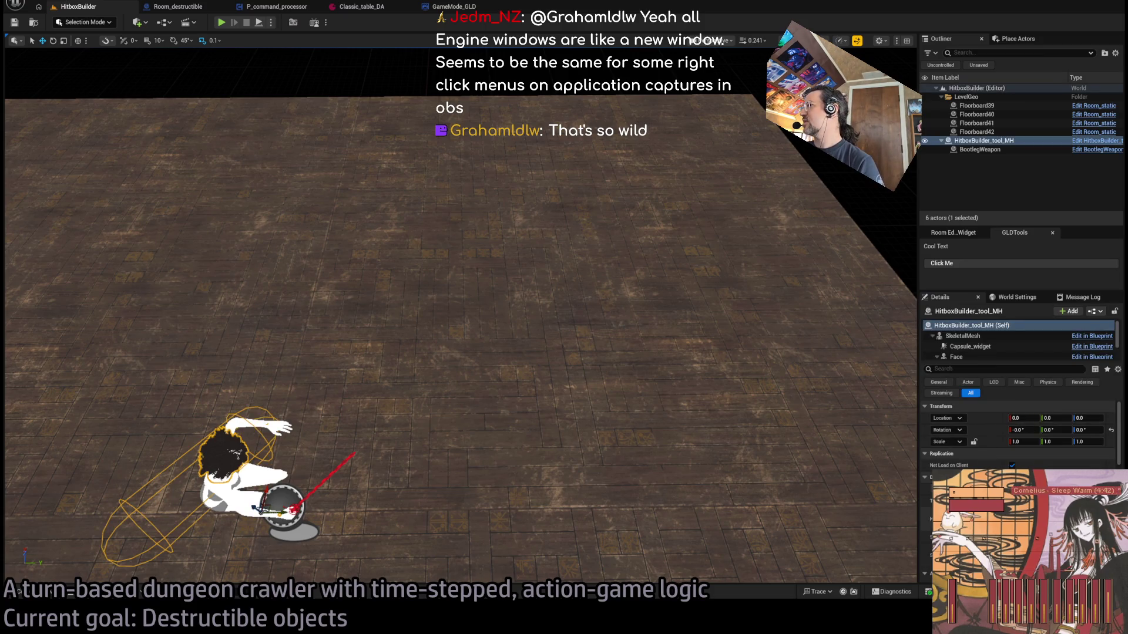
pyautogui.moveTo(587, 411)
pyautogui.mouseDown()
pyautogui.moveTo(635, 364)
pyautogui.moveTo(651, 406)
pyautogui.moveTo(710, 393)
pyautogui.moveTo(843, 458)
pyautogui.moveTo(853, 420)
pyautogui.mouseUp()
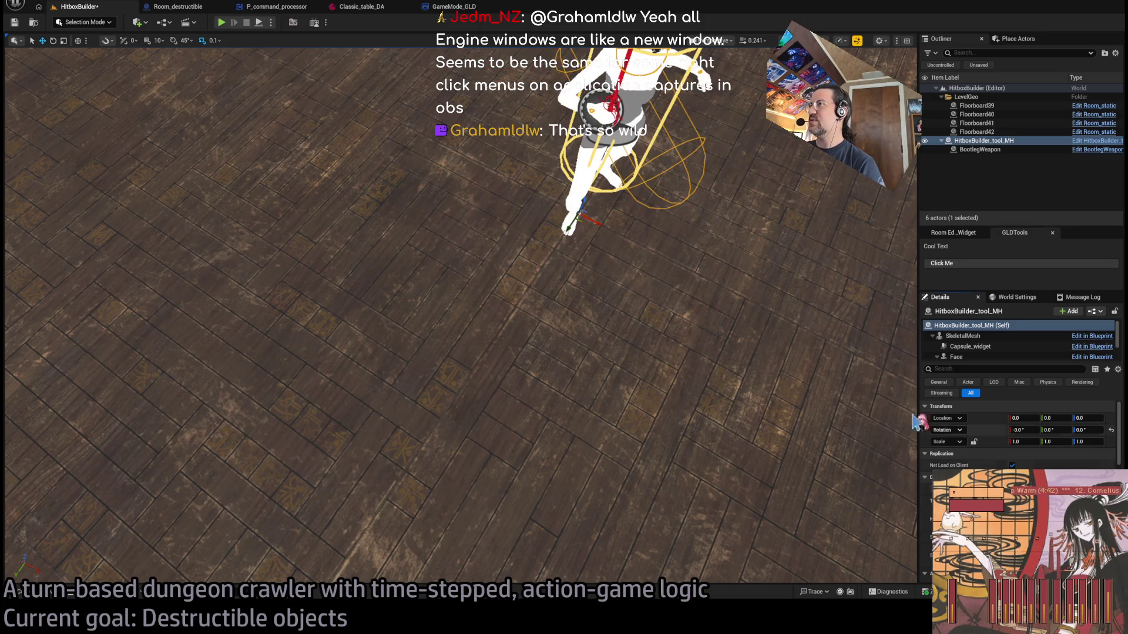
pyautogui.press('f')
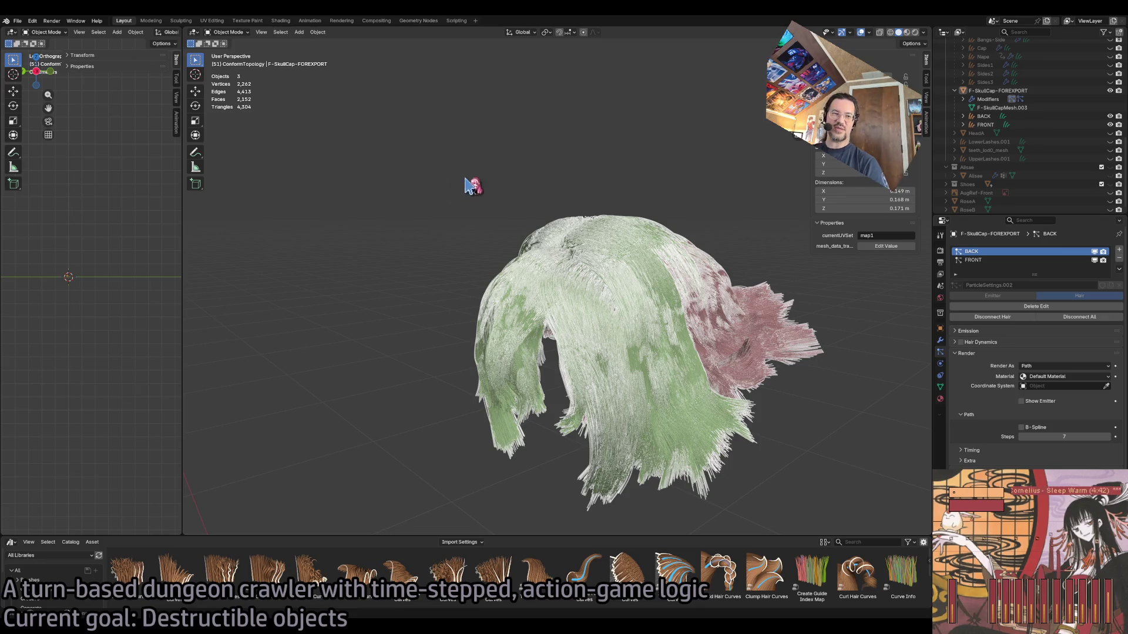
# Bring up the Object context menu at several spots across the viewports without changing the hair model
pyautogui.rightClick(411, 234)
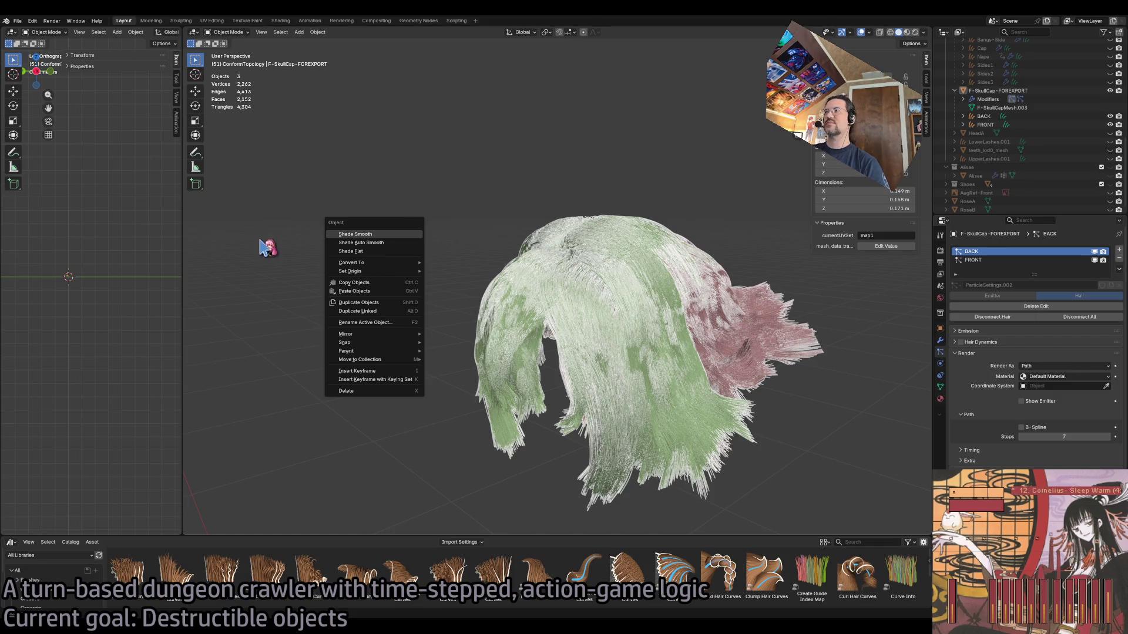
pyautogui.click(279, 233)
pyautogui.rightClick(329, 199)
pyautogui.rightClick(241, 311)
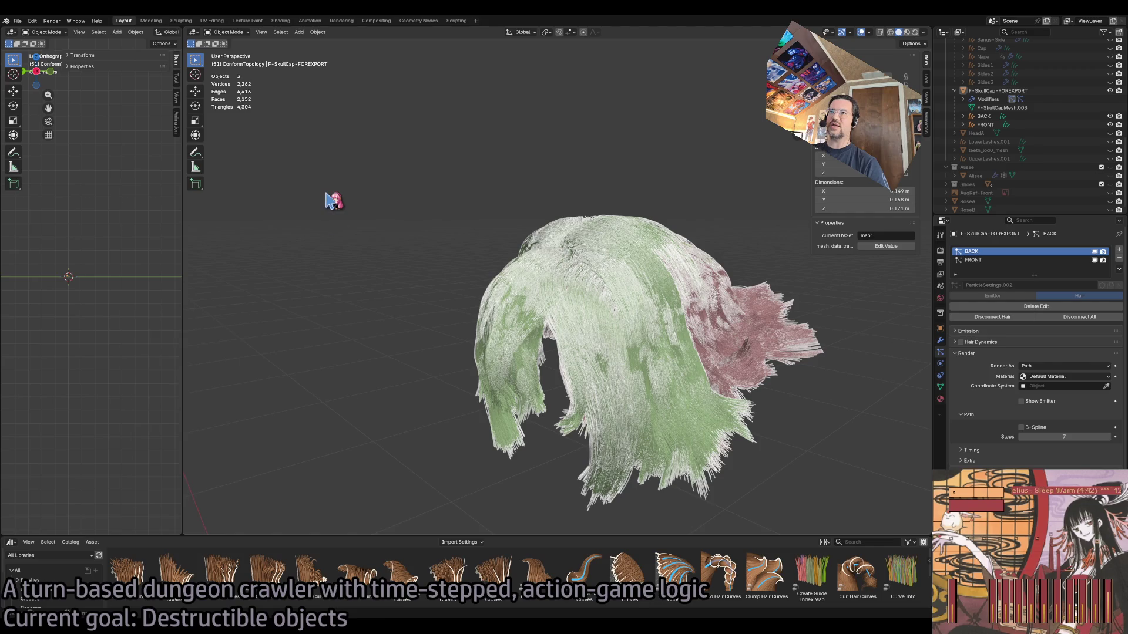
pyautogui.rightClick(201, 245)
pyautogui.rightClick(390, 264)
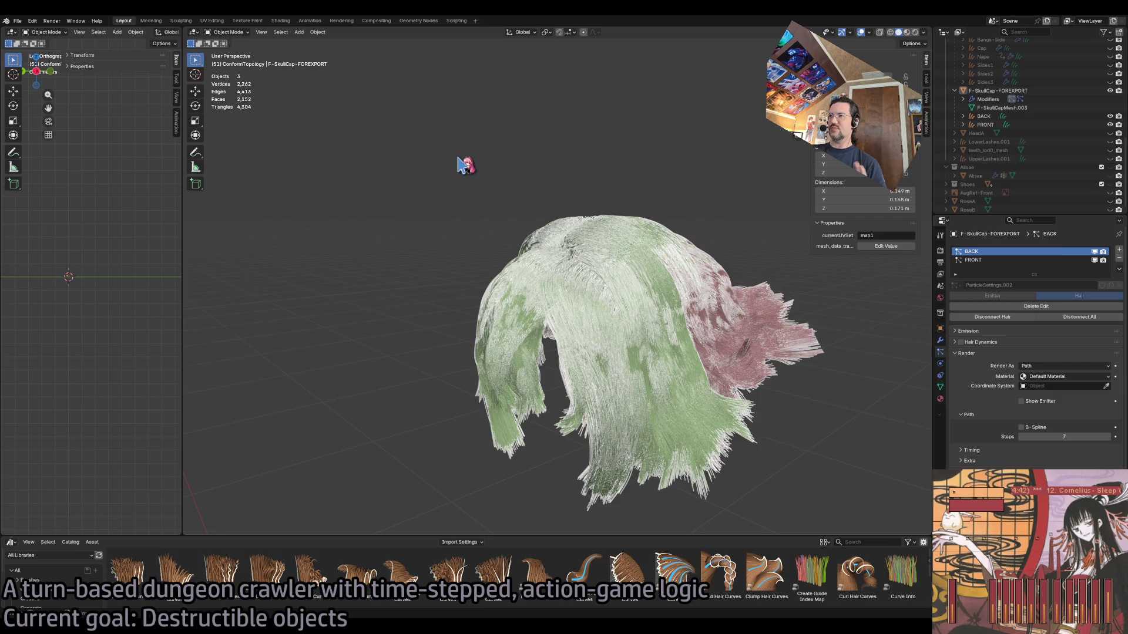
pyautogui.rightClick(545, 131)
pyautogui.rightClick(364, 154)
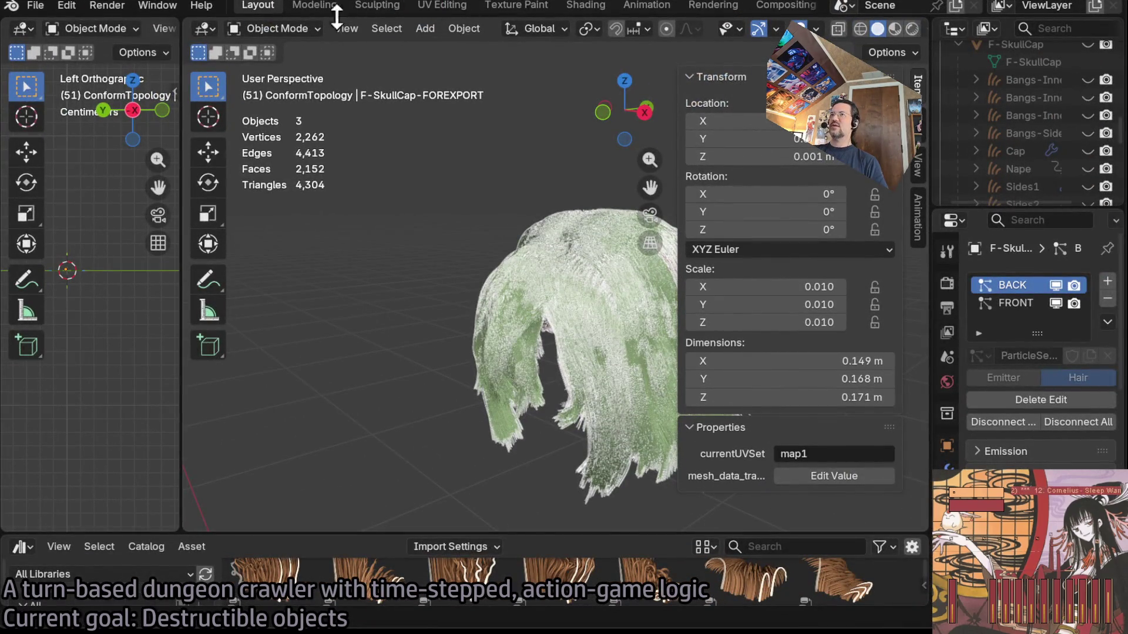
pyautogui.rightClick(15, 402)
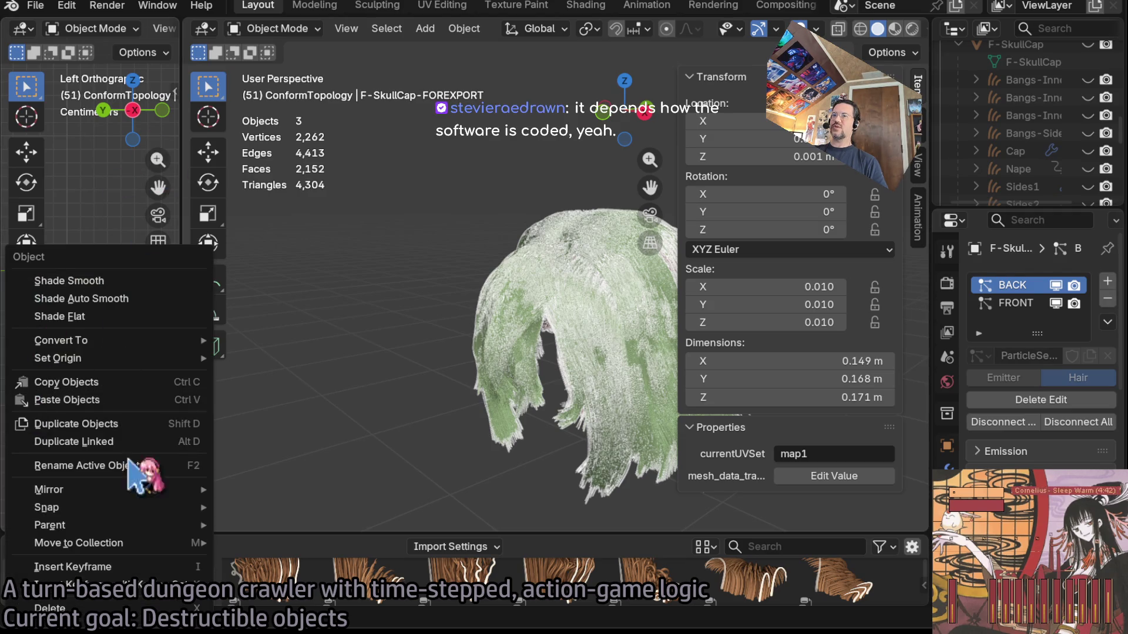
pyautogui.rightClick(282, 517)
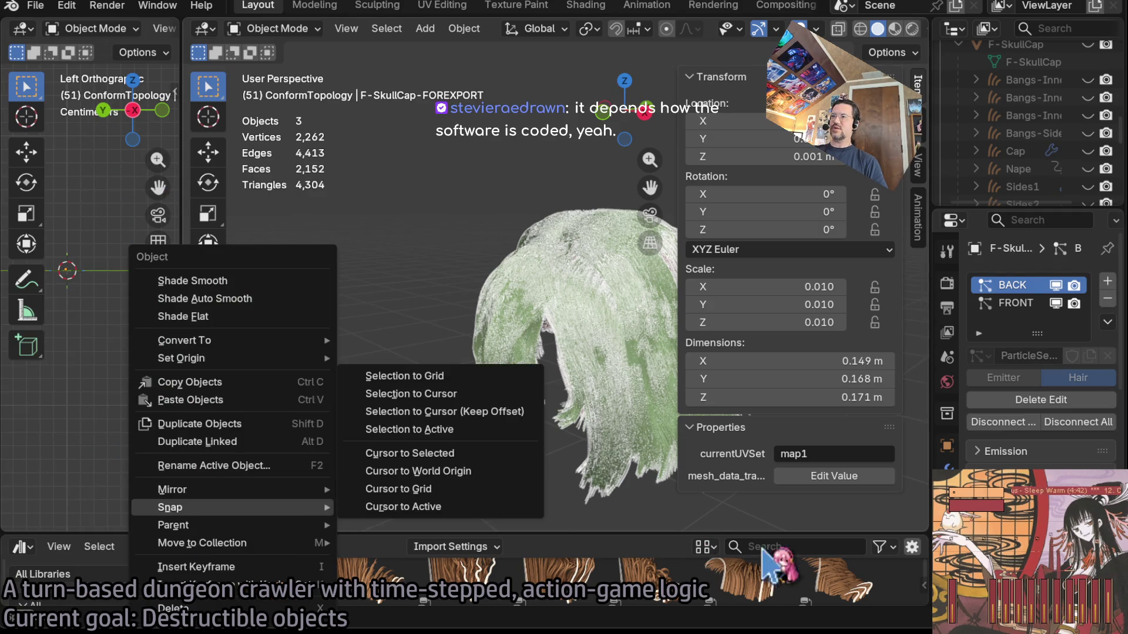
pyautogui.rightClick(879, 518)
pyautogui.rightClick(13, 506)
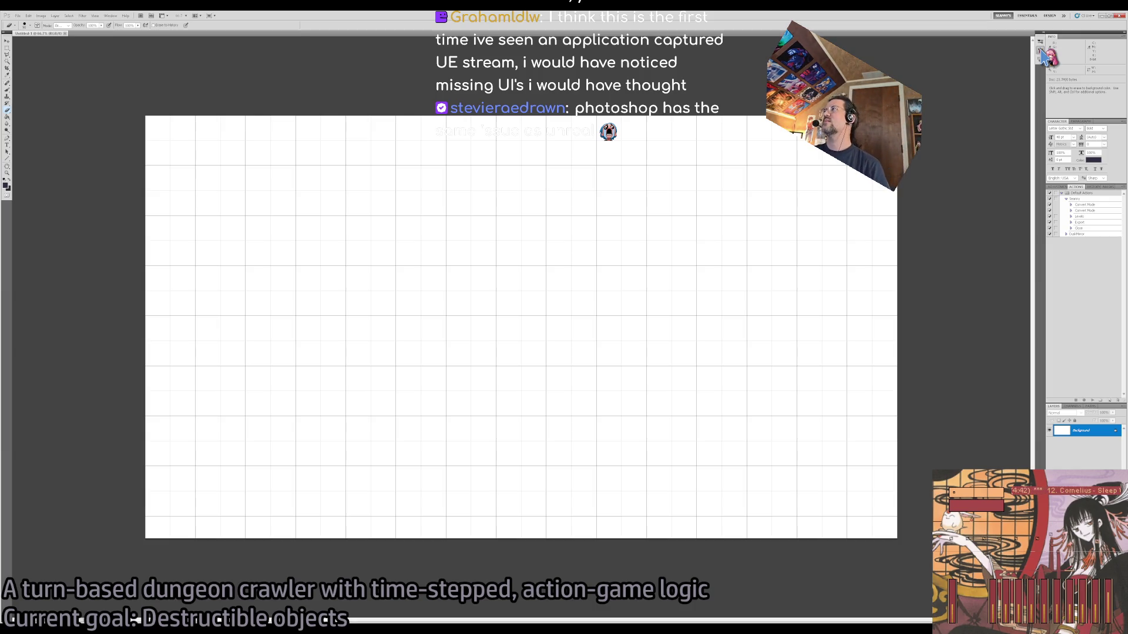
# Close the blank gridded canvas and exit Photoshop with Ctrl+Q
pyautogui.click(1121, 21)
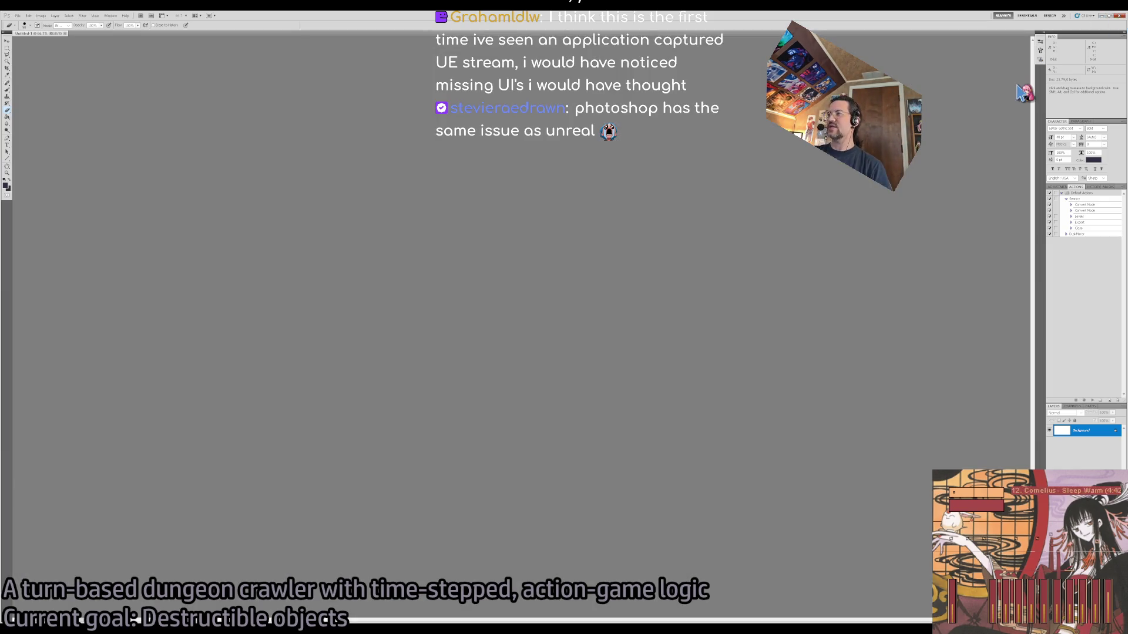
pyautogui.hotkey('ctrl', 'q')
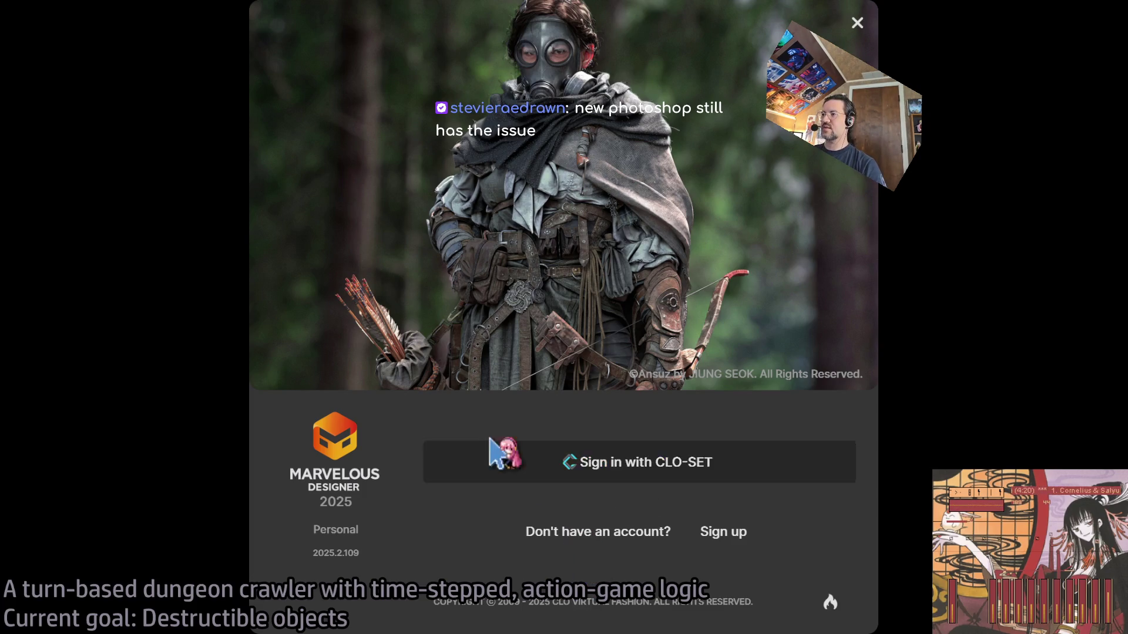
# Sign in with CLO-SET, orbit around the MetaDusk-Clothing dress, then close Marvelous Designer
pyautogui.click(612, 465)
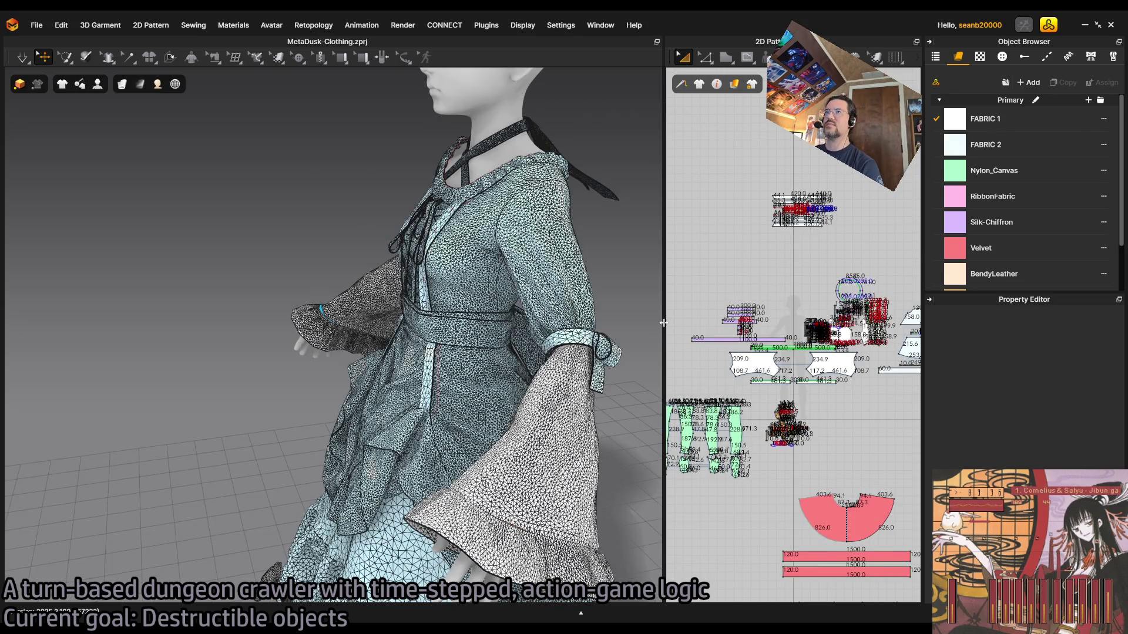
pyautogui.moveTo(468, 329); pyautogui.dragTo(524, 287)
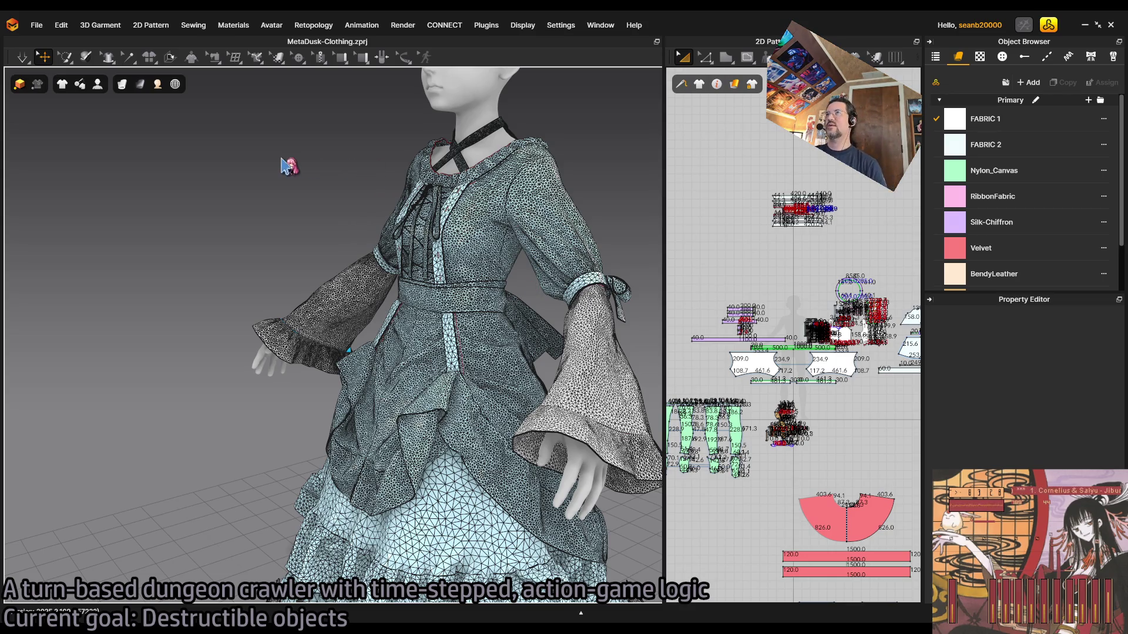
pyautogui.click(1111, 25)
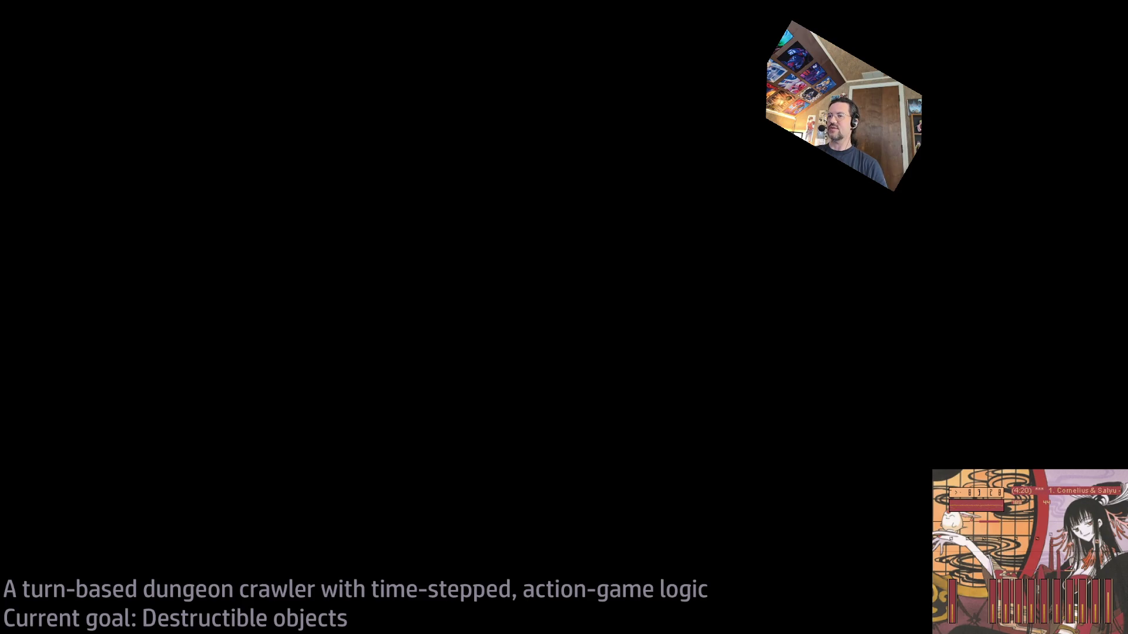
# Search 'blender wiki' in a new tab and open the Blender (software) Wikipedia article
pyautogui.hotkey('ctrl', 't')
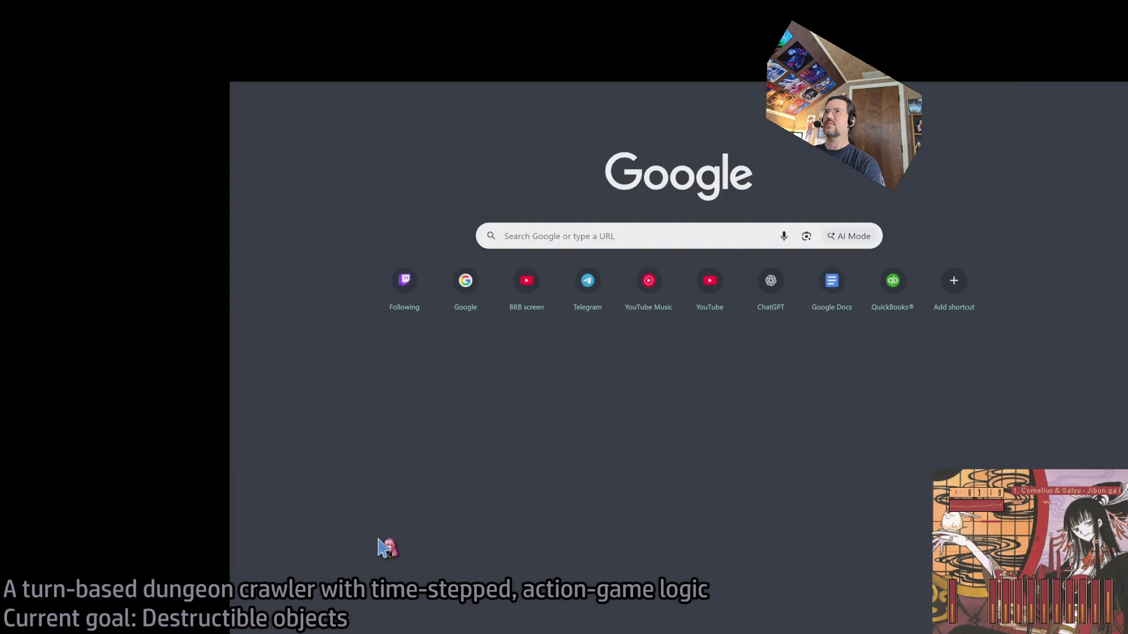
pyautogui.write('blender wiki')
pyautogui.press('Return')
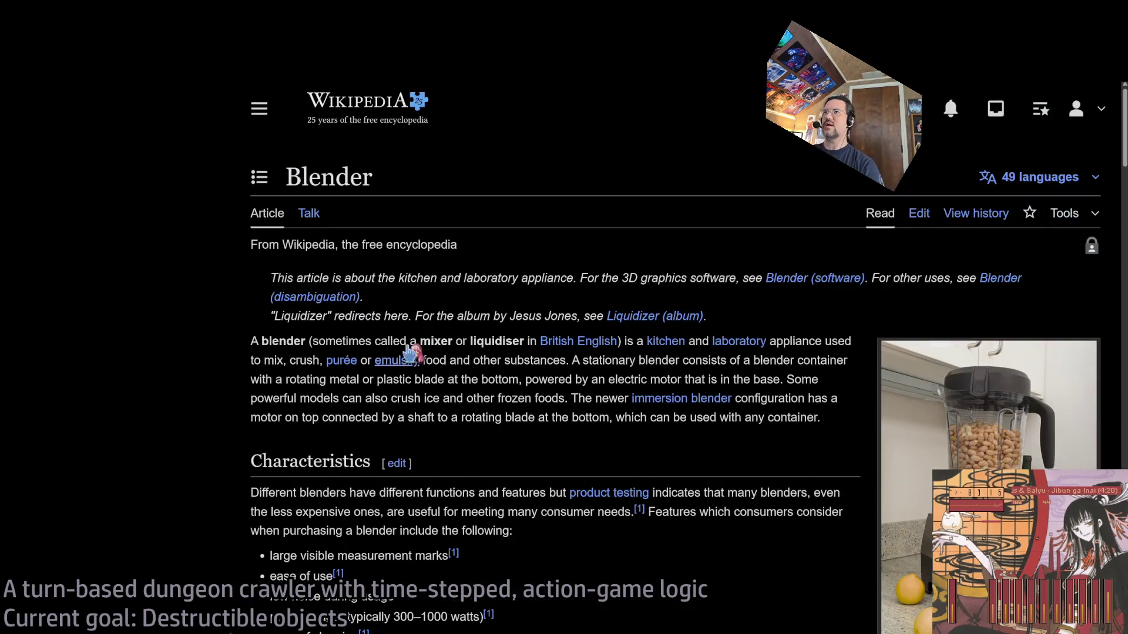
pyautogui.click(787, 278)
# Highlight the passages on Roosendaal's earlier software, NeoGeo and the Commodore Amiga period
pyautogui.scroll(-4, 482, 389)
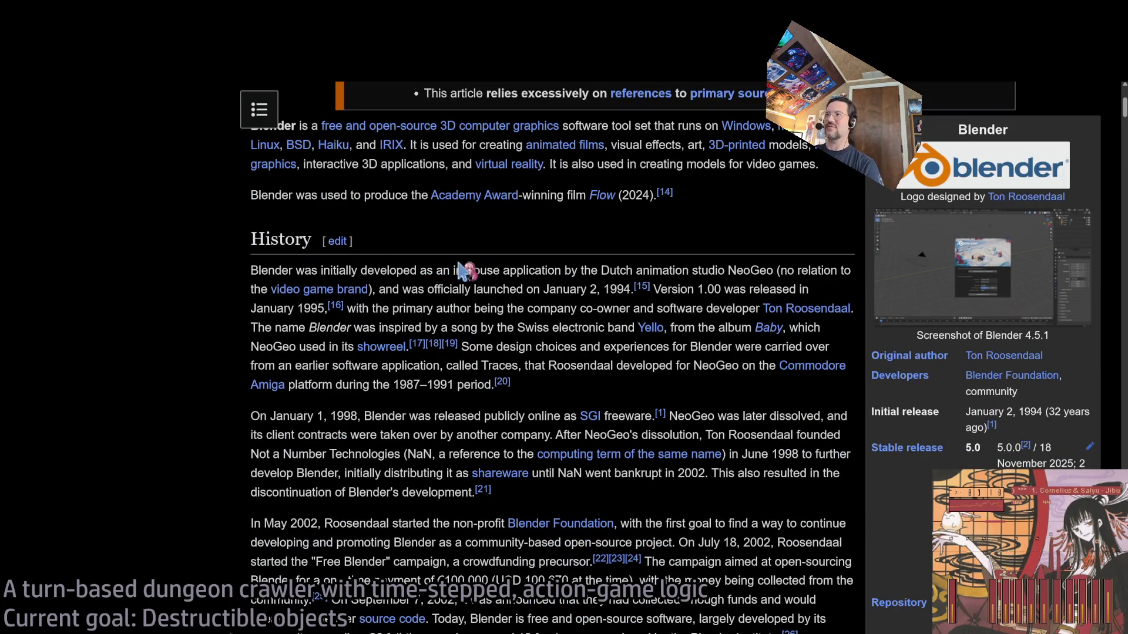
pyautogui.scroll(-1, 528, 346)
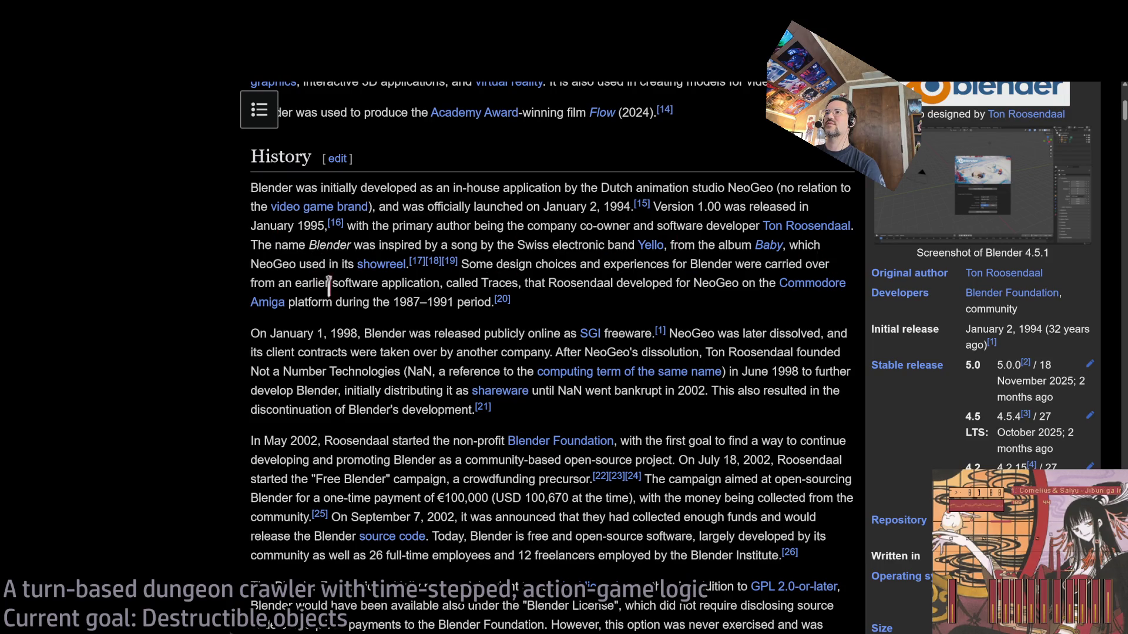
pyautogui.moveTo(608, 283)
pyautogui.mouseDown()
pyautogui.moveTo(674, 283)
pyautogui.moveTo(646, 302)
pyautogui.mouseUp()
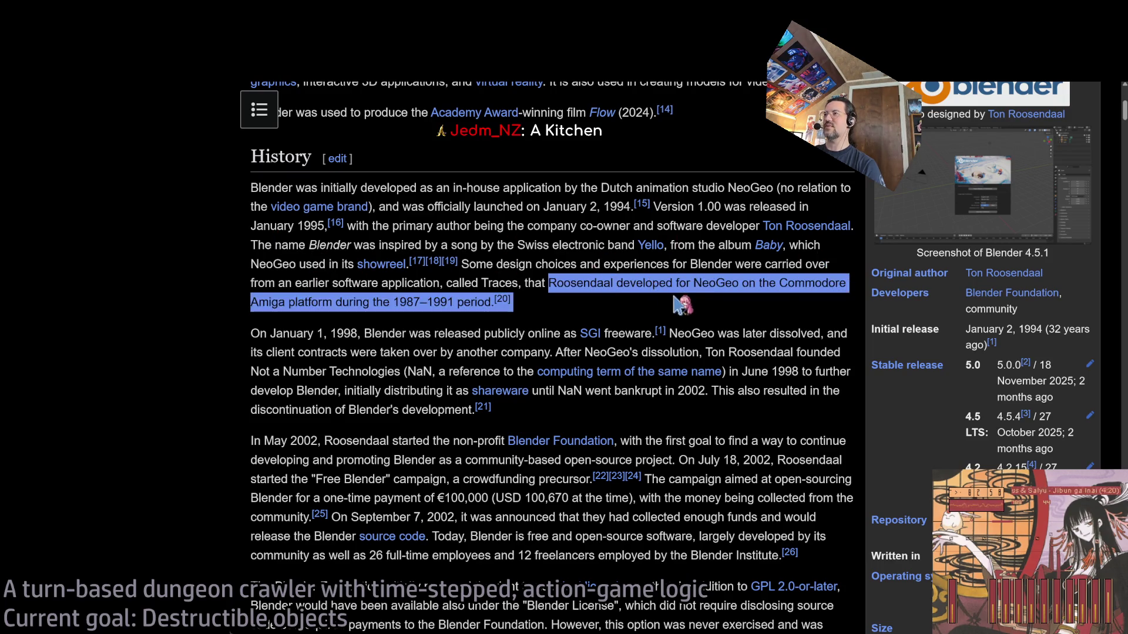
pyautogui.doubleClick(706, 282)
pyautogui.moveTo(759, 283); pyautogui.dragTo(773, 309)
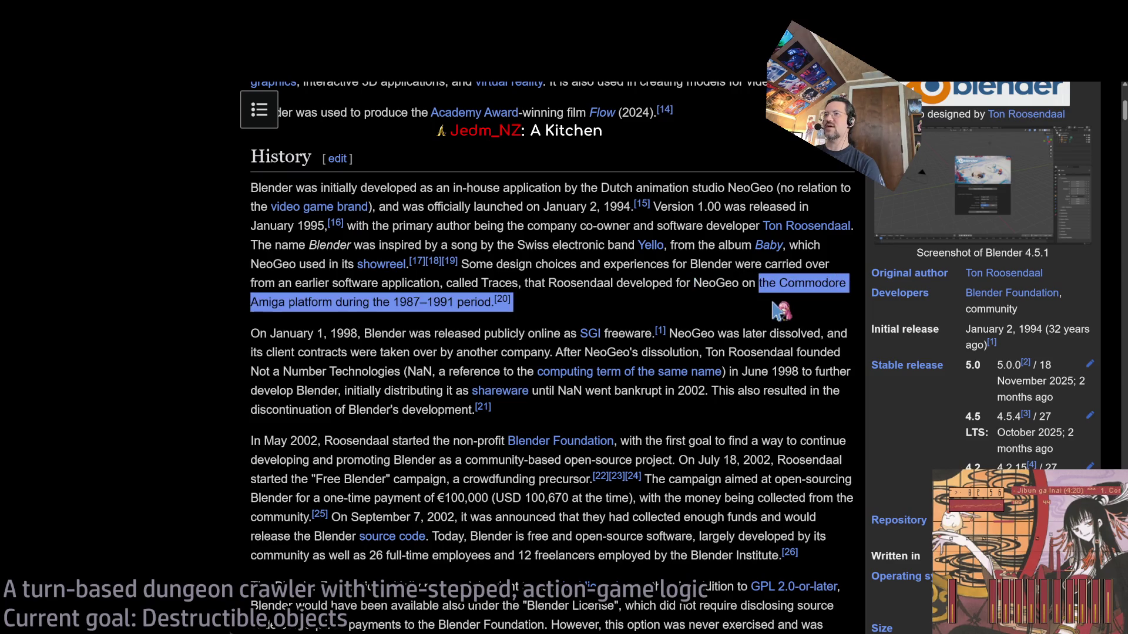
pyautogui.click(728, 311)
pyautogui.doubleClick(707, 283)
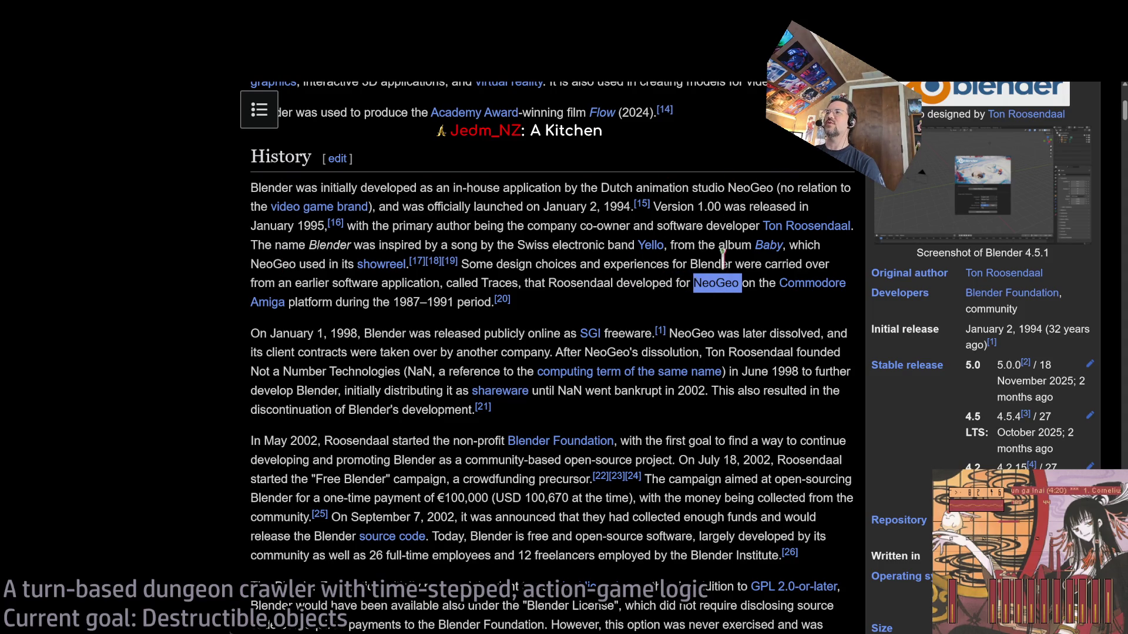
pyautogui.doubleClick(748, 187)
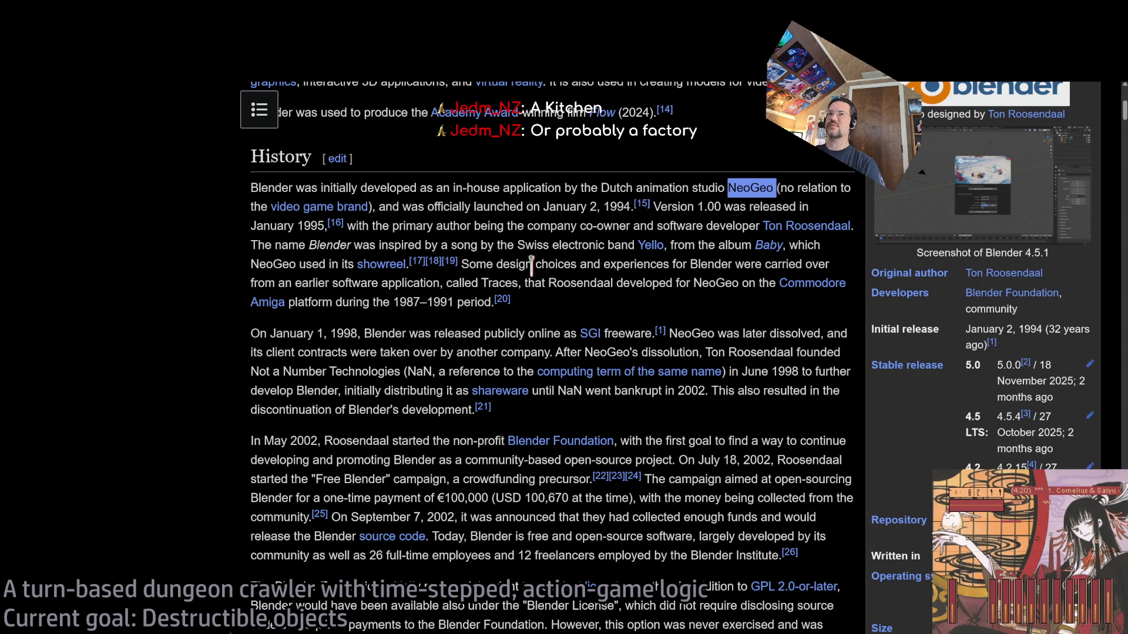
pyautogui.moveTo(251, 206); pyautogui.dragTo(369, 207)
pyautogui.click(453, 223)
# Read further down, highlighting the 2019 sentence and the one recommending Godot instead
pyautogui.scroll(-1, 532, 249)
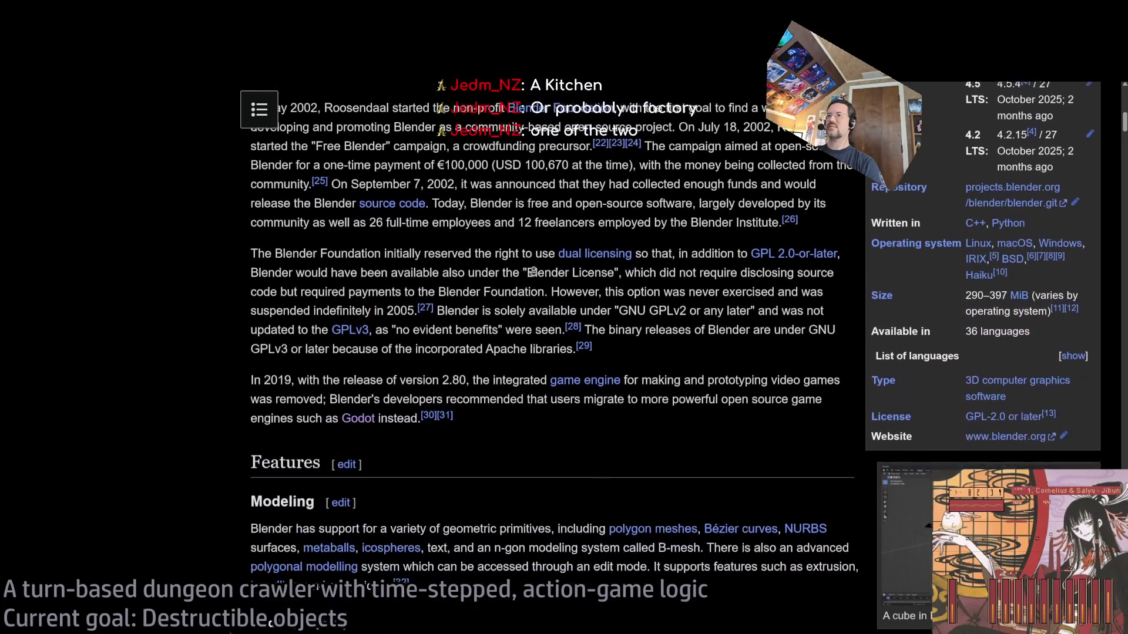
pyautogui.middleClick(473, 384)
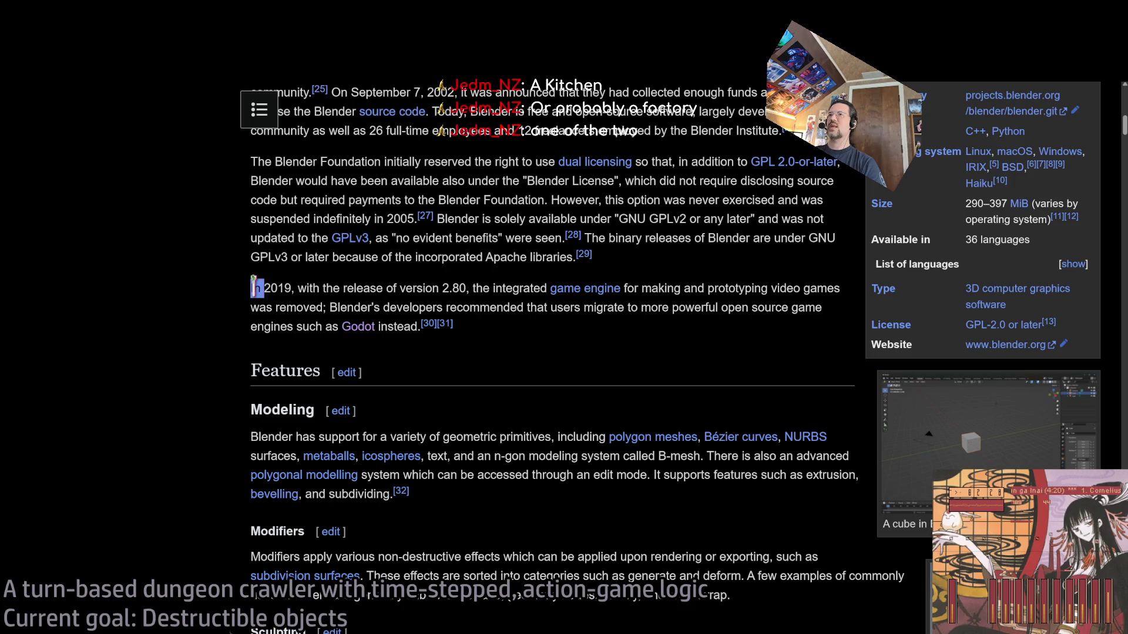
pyautogui.moveTo(253, 287)
pyautogui.mouseDown()
pyautogui.moveTo(793, 288)
pyautogui.moveTo(286, 287)
pyautogui.moveTo(393, 287)
pyautogui.mouseUp()
pyautogui.click(333, 287)
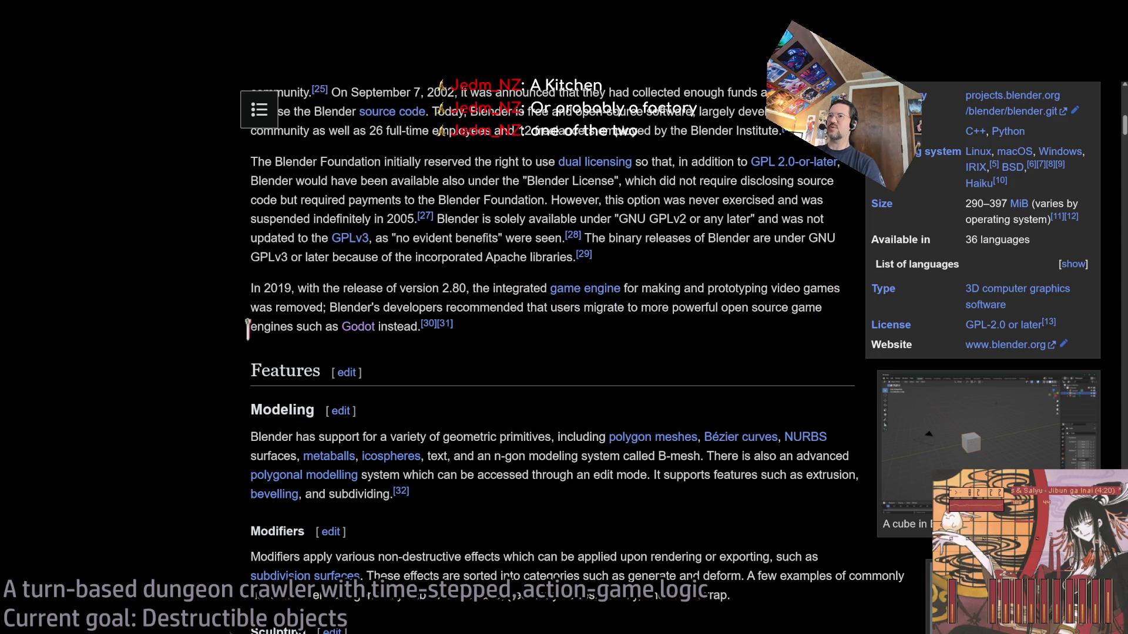
pyautogui.moveTo(338, 306); pyautogui.dragTo(476, 336)
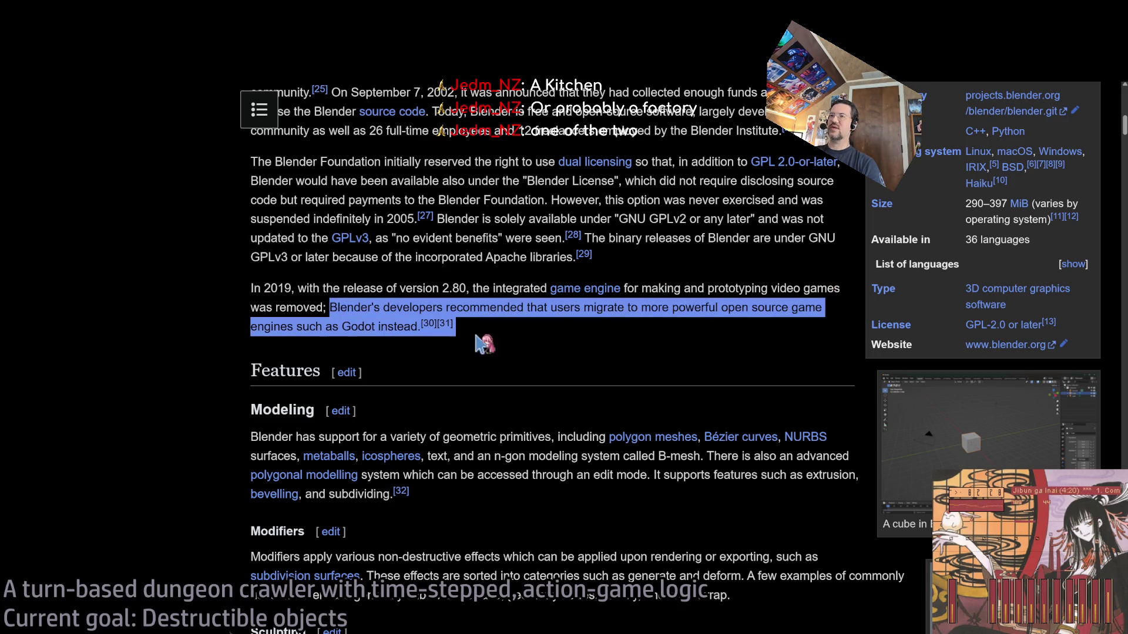
pyautogui.click(309, 351)
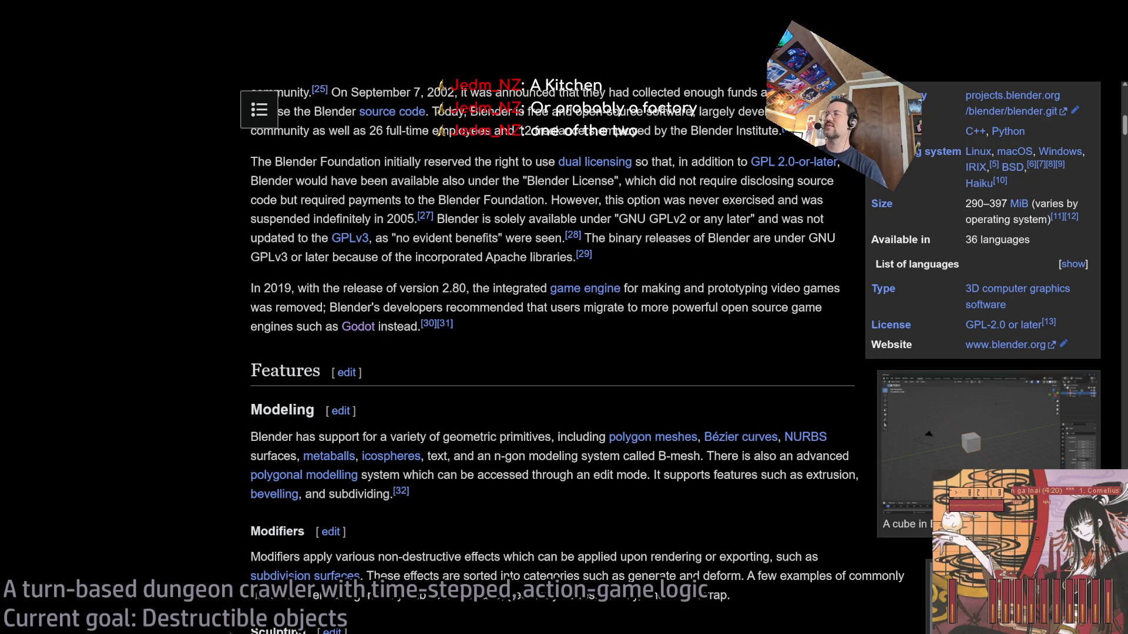
pyautogui.scroll(12, 611, 376)
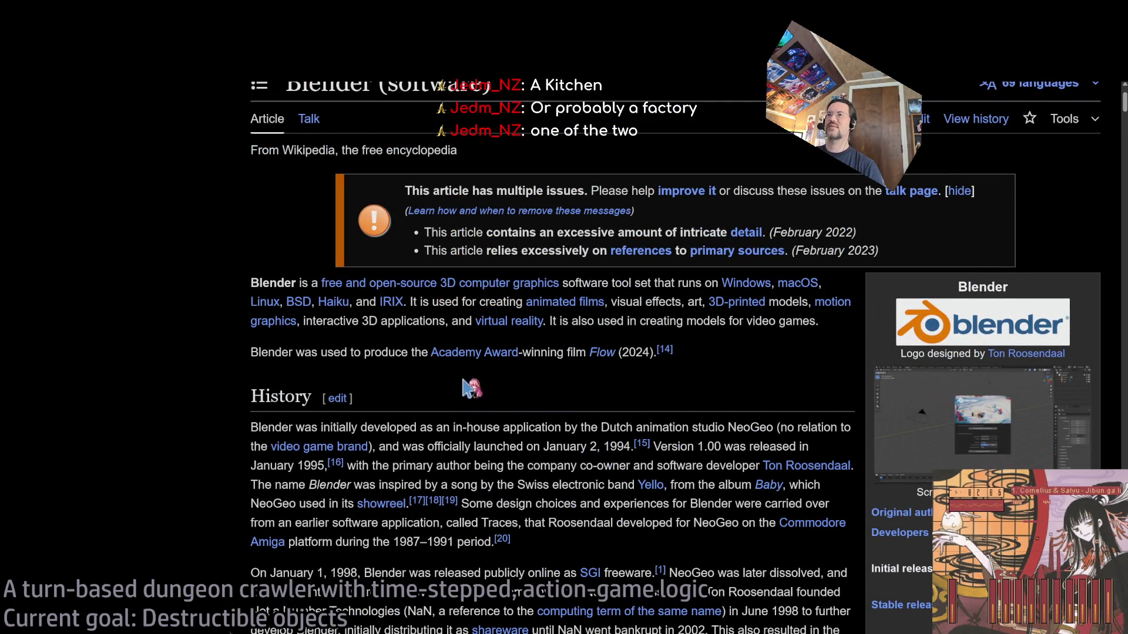
# Open the Flow (2024 film) article from its link, select the title Flow, and scroll the plot
pyautogui.click(599, 354)
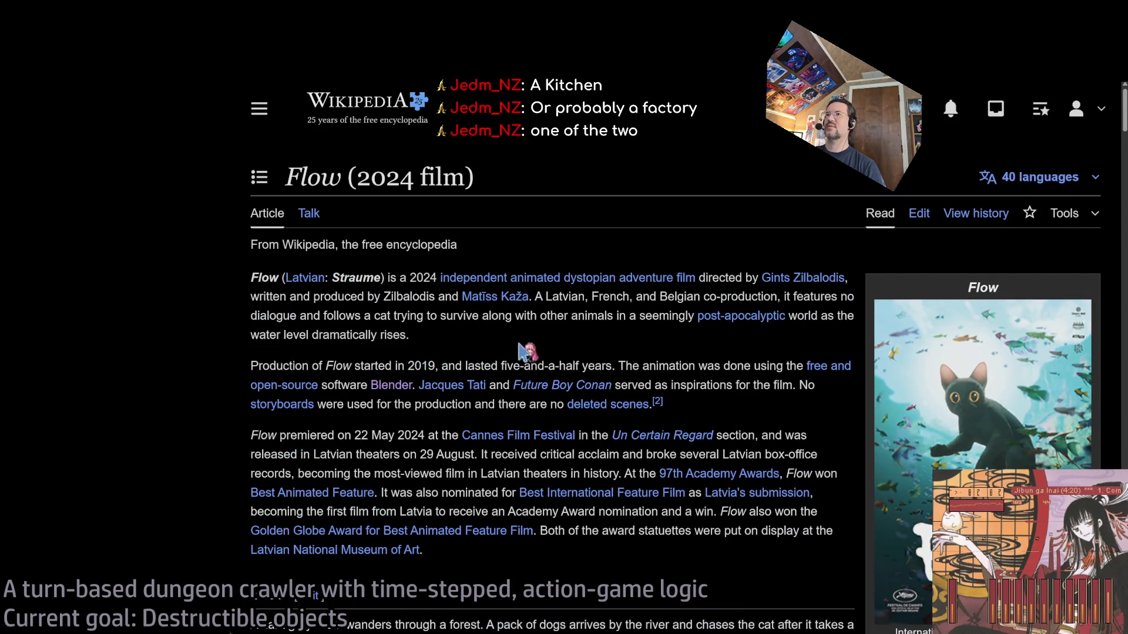
pyautogui.doubleClick(305, 177)
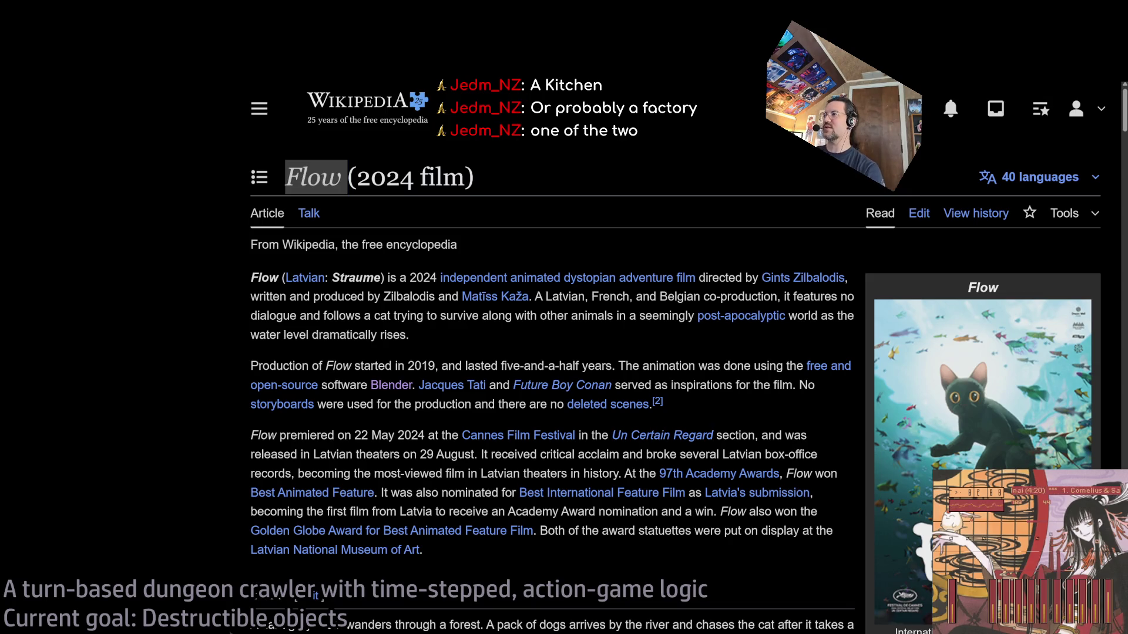
pyautogui.hotkey('alt', 'Tab')
pyautogui.scroll(-10, 594, 290)
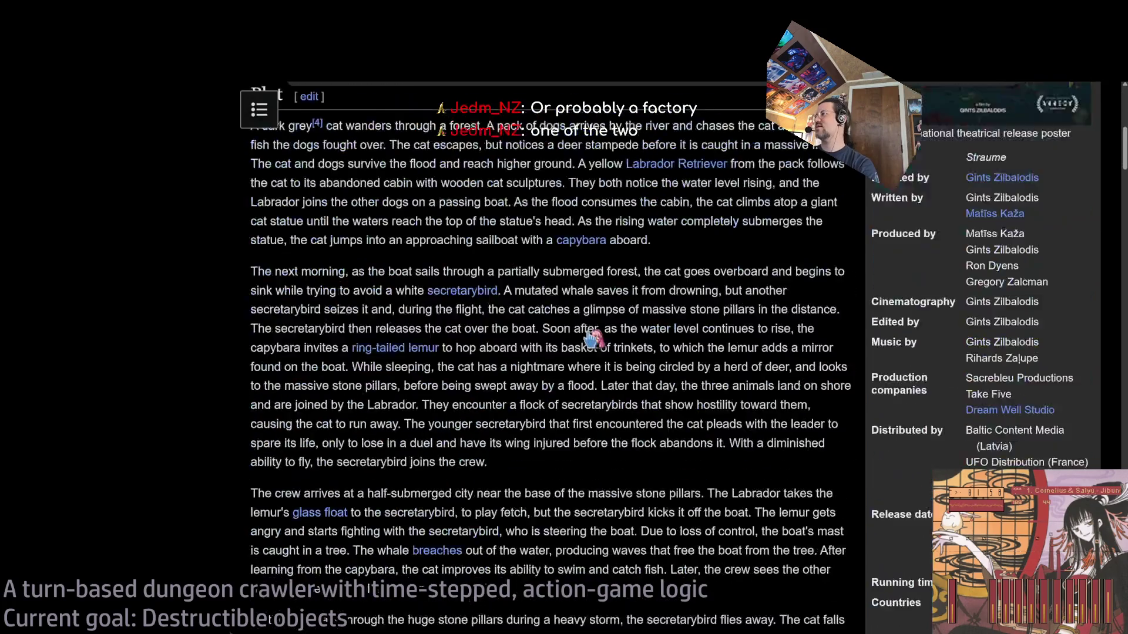
pyautogui.scroll(-1, 575, 322)
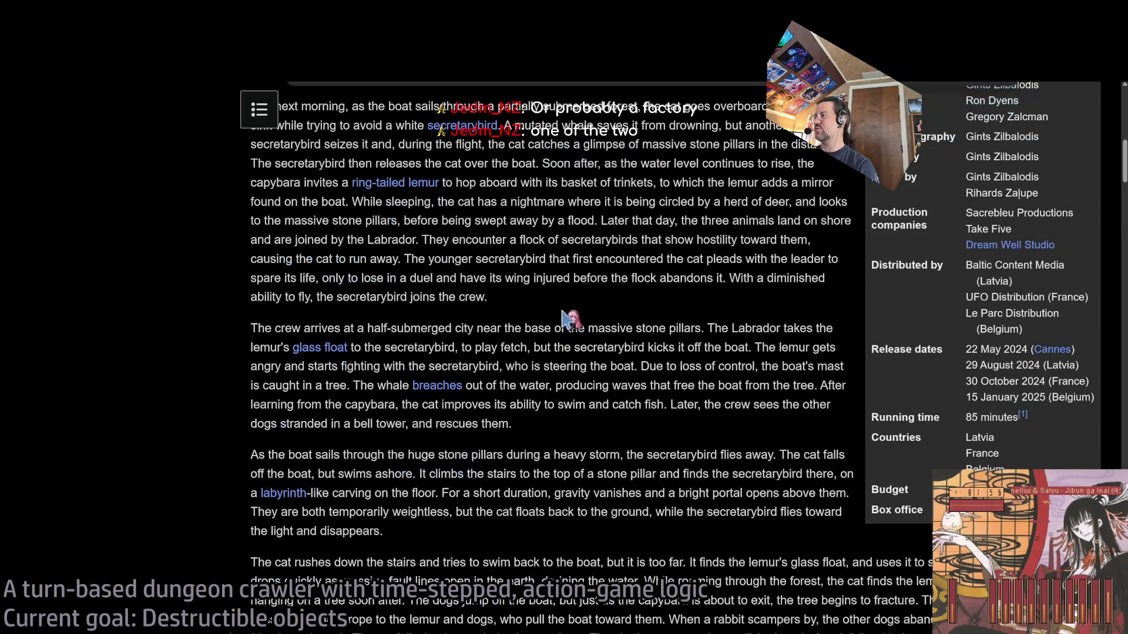
# Play the FLOW Official US Trailer in theater mode, then pause it
pyautogui.hotkey('alt', 'Tab')
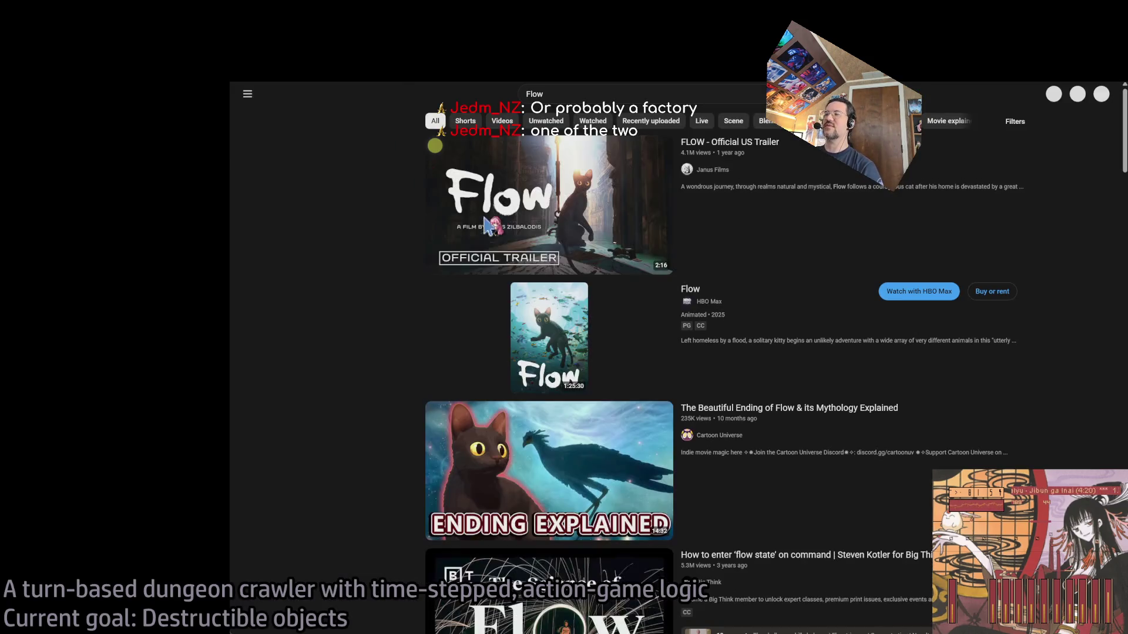
pyautogui.click(872, 284)
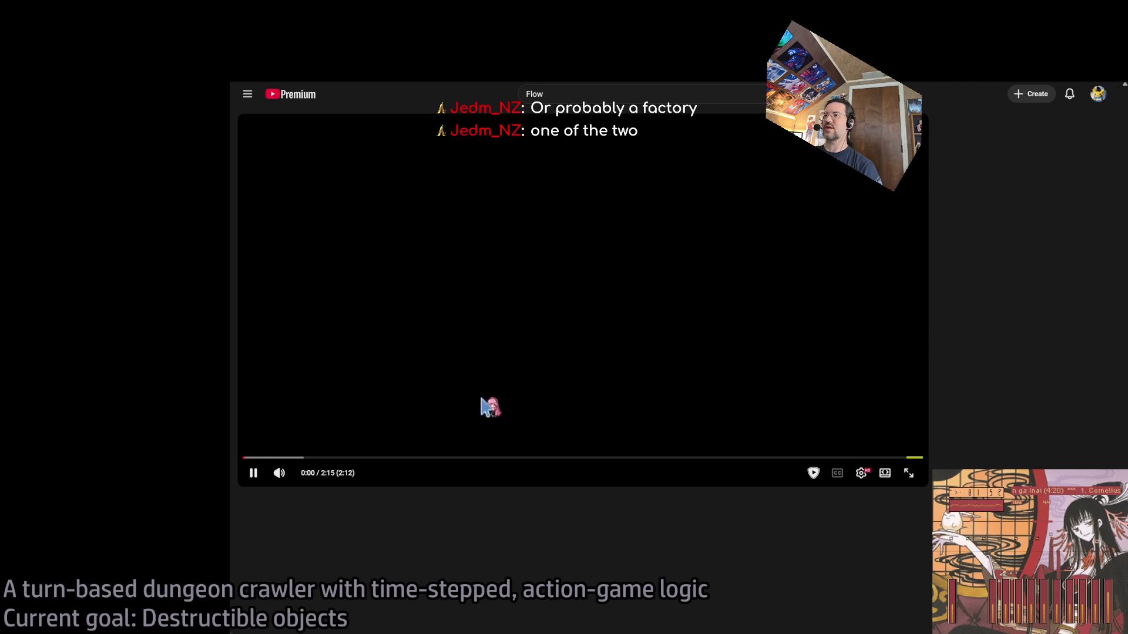
pyautogui.press('t')
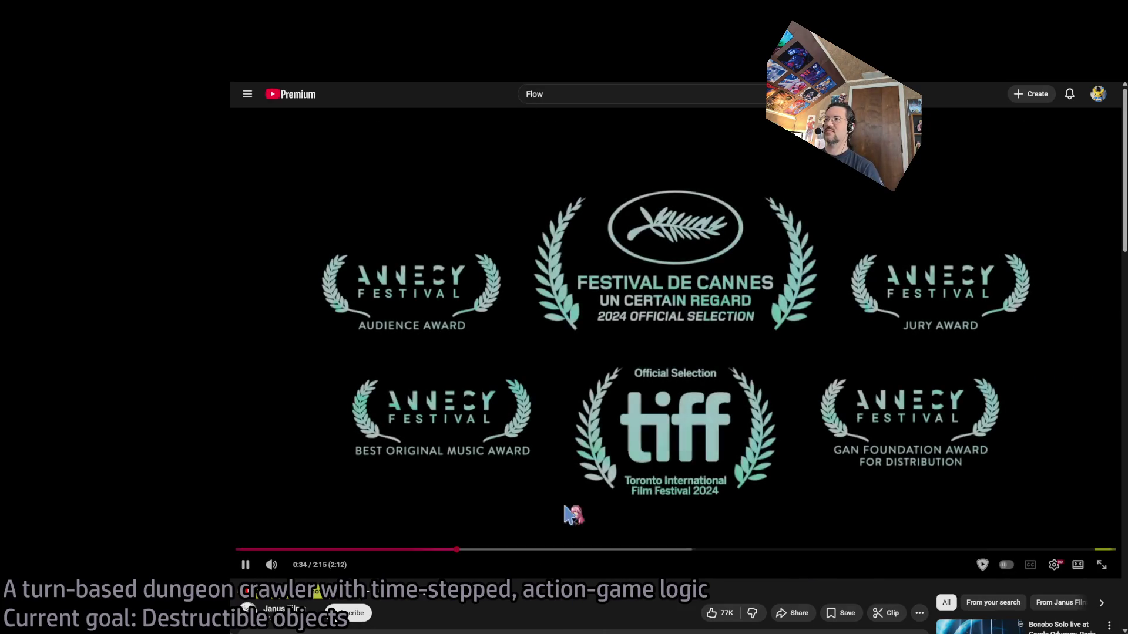
pyautogui.click(536, 532)
pyautogui.hotkey('ctrl', 't')
# Open Google Maps and search 'latvia', picking the Latvia suggestion
pyautogui.write('map')
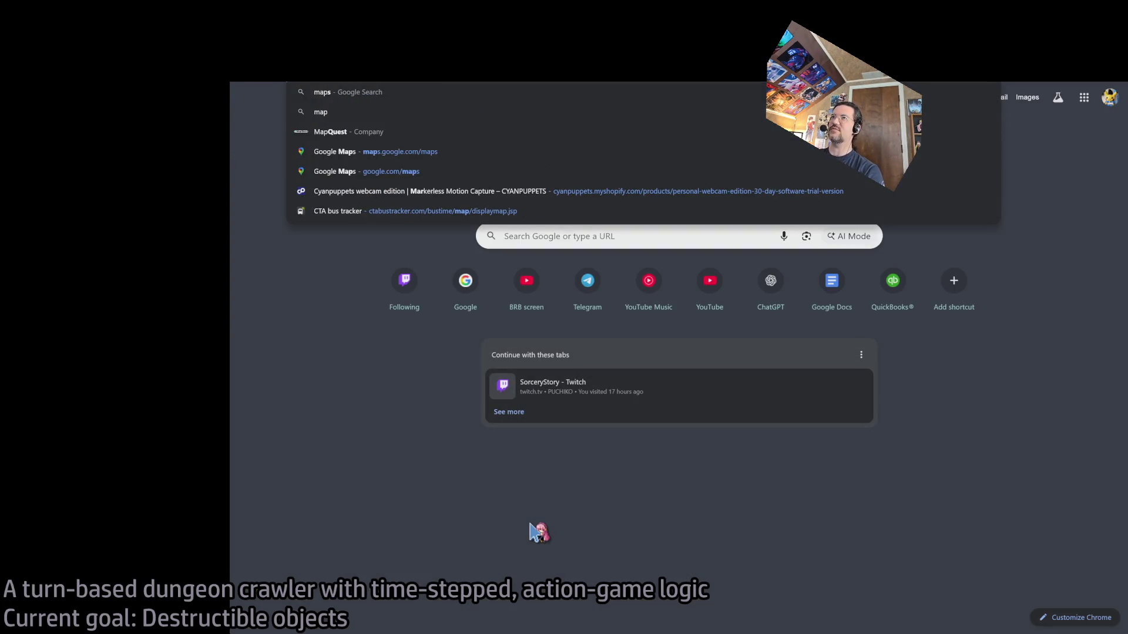
pyautogui.press('Return')
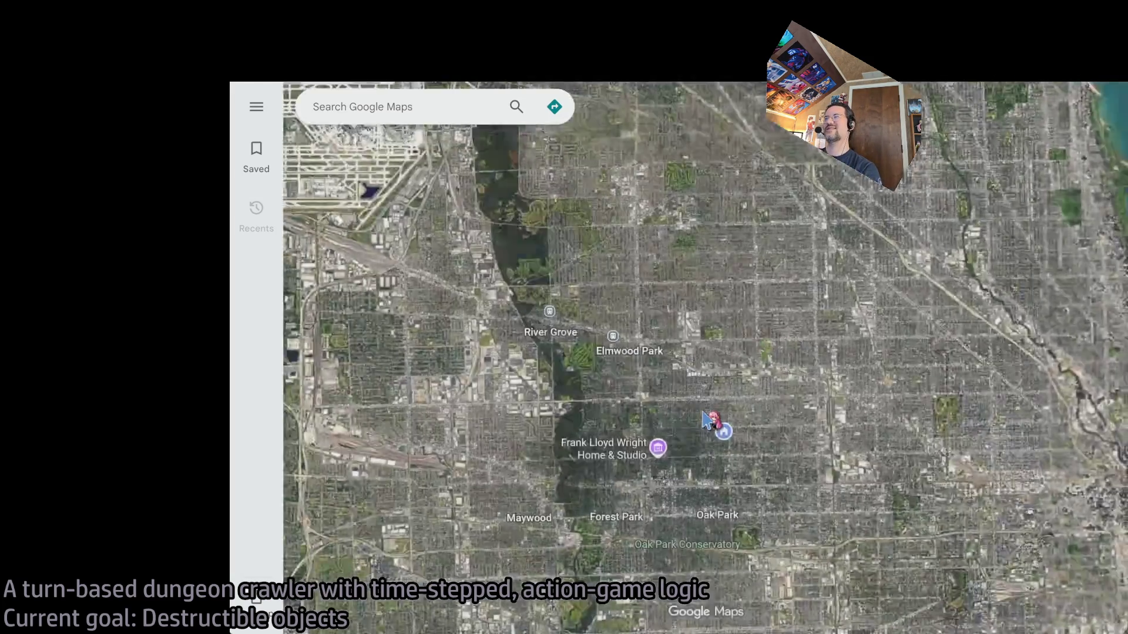
pyautogui.scroll(-10, 703, 420)
pyautogui.click(405, 107)
pyautogui.write('latv')
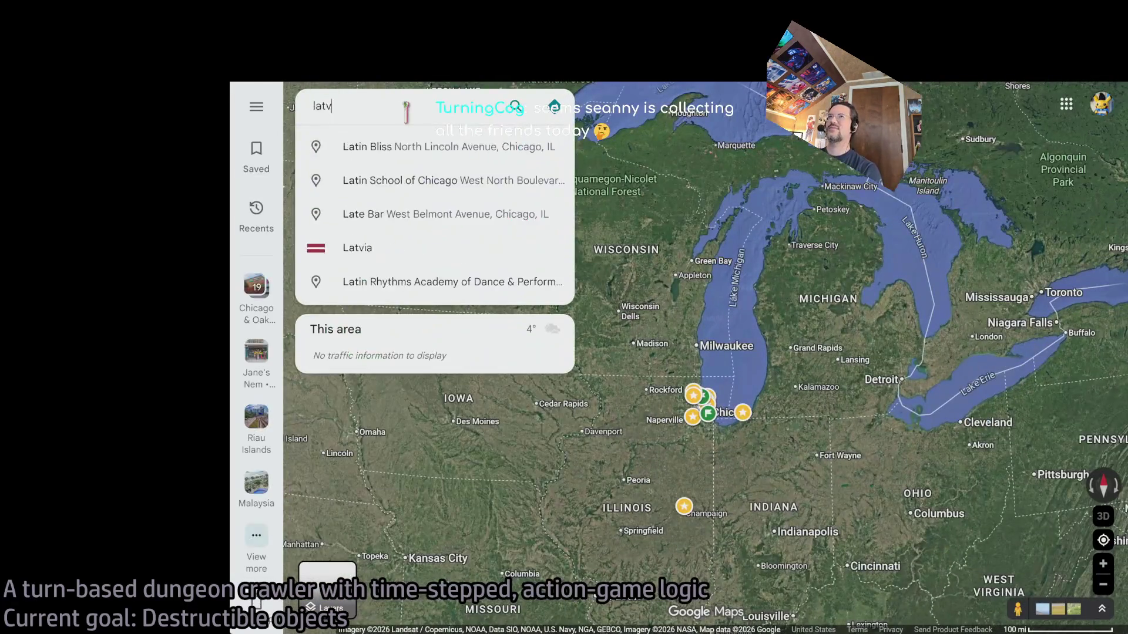
pyautogui.write('ia')
pyautogui.click(411, 141)
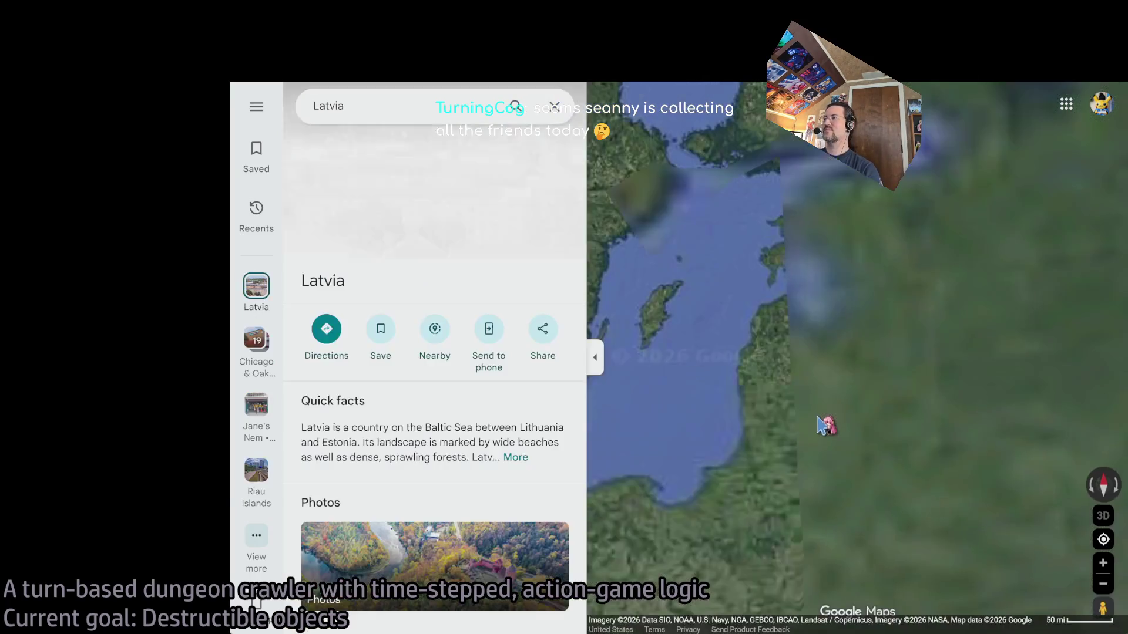
# Zoom and pan around Latvia's outlined borders, then open the Latvia Wikipedia article
pyautogui.scroll(5, 856, 429)
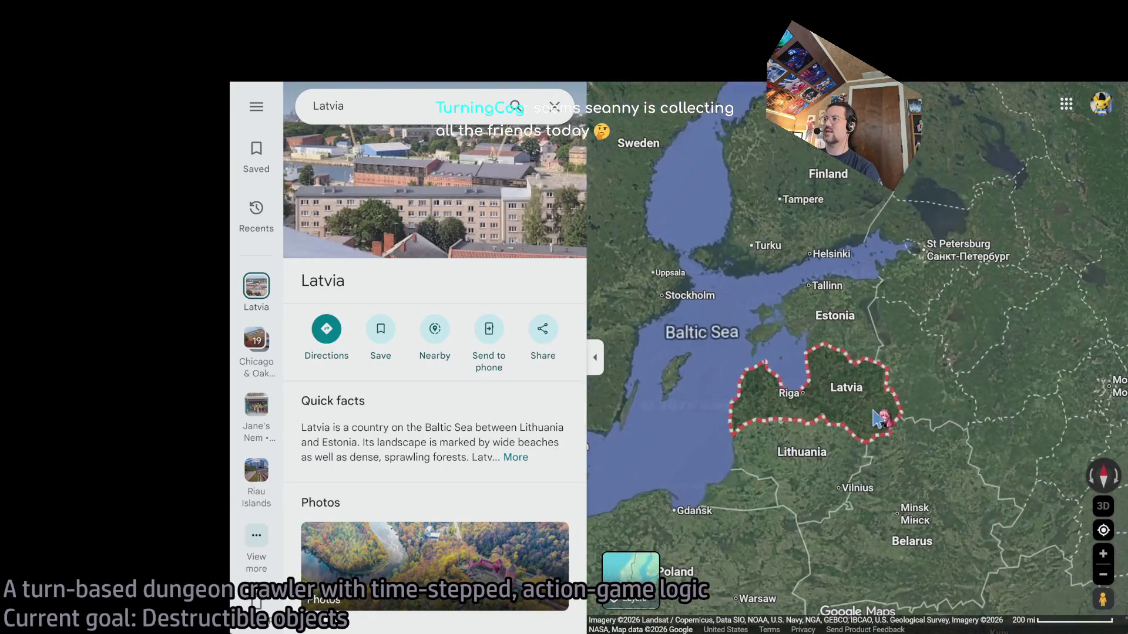
pyautogui.scroll(-5, 800, 324)
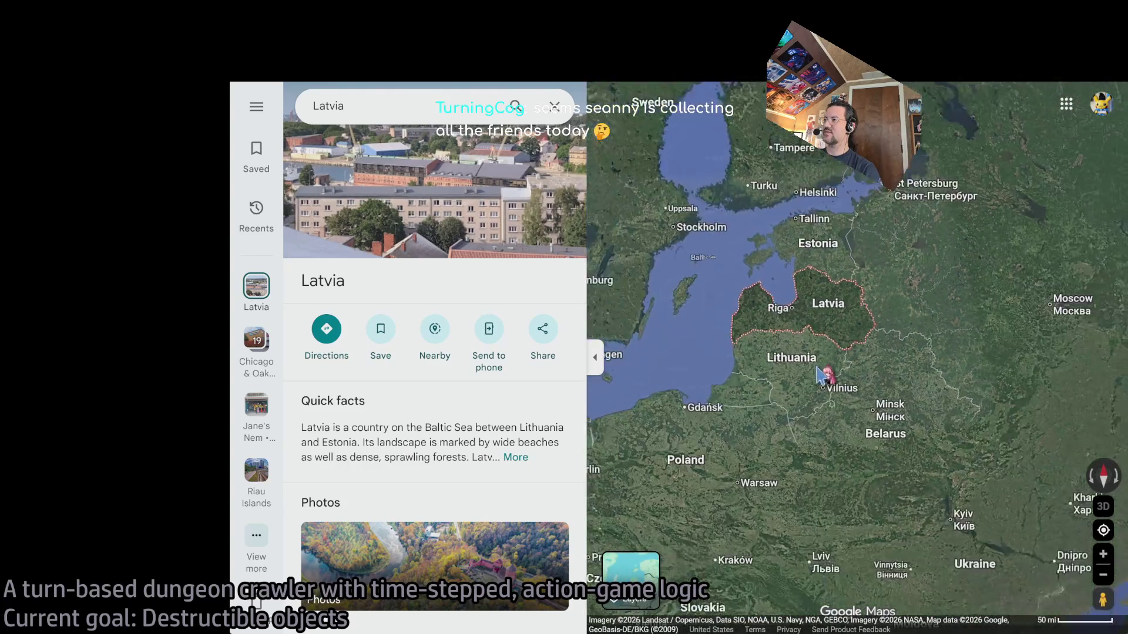
pyautogui.scroll(2, 855, 345)
pyautogui.scroll(4, 855, 345)
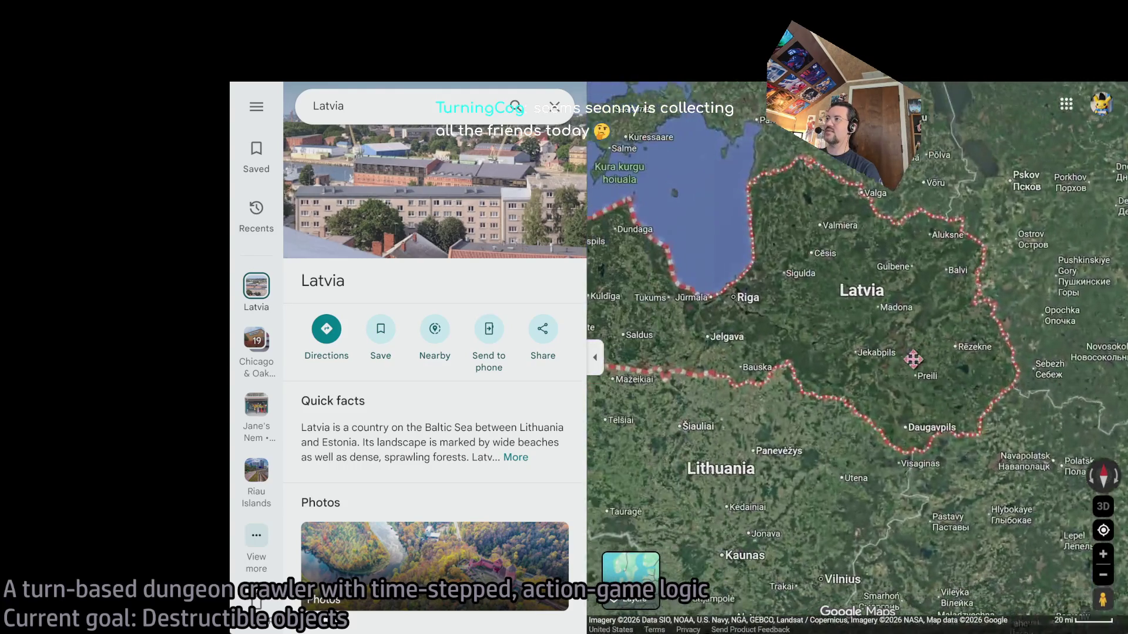
pyautogui.moveTo(899, 423); pyautogui.dragTo(688, 415)
pyautogui.scroll(-5, 688, 416)
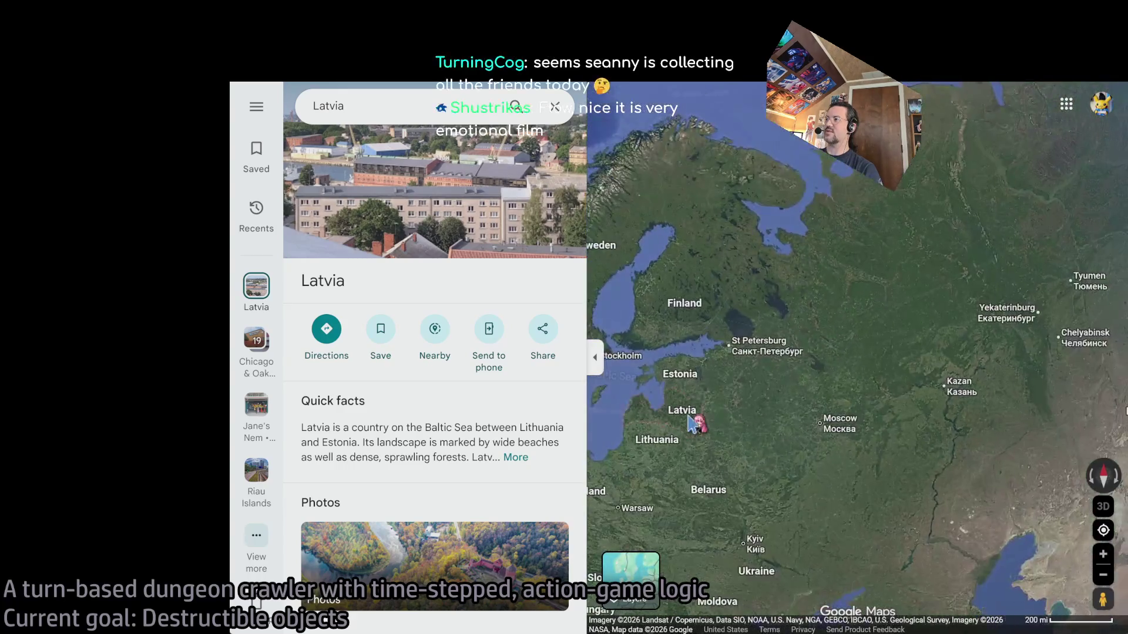
pyautogui.scroll(2, 799, 385)
pyautogui.scroll(3, 795, 392)
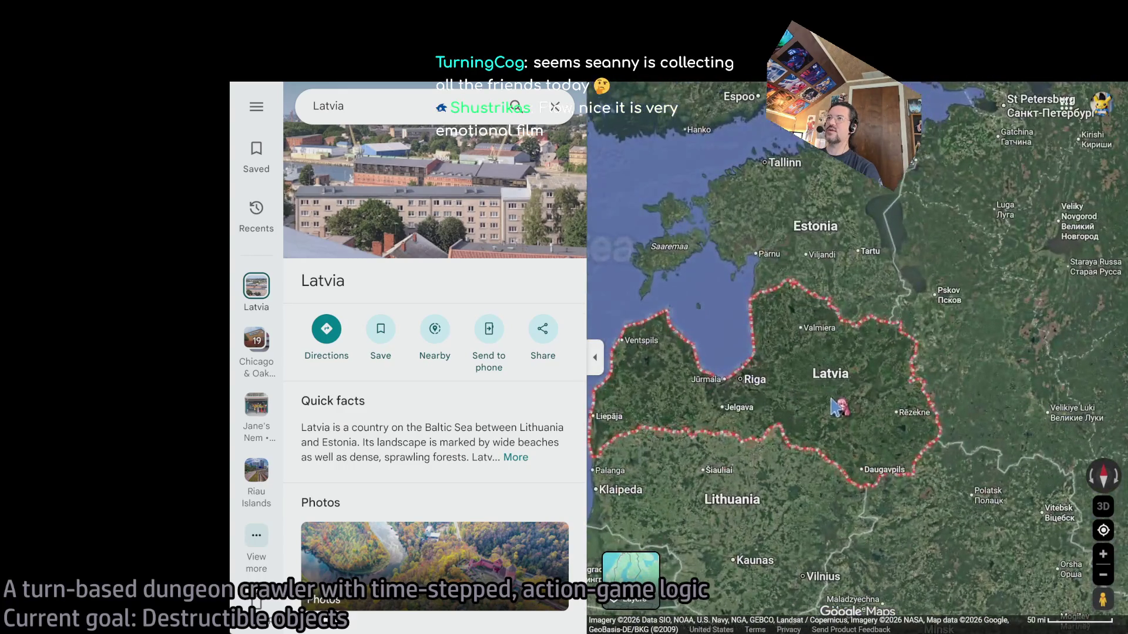
pyautogui.click(713, 83)
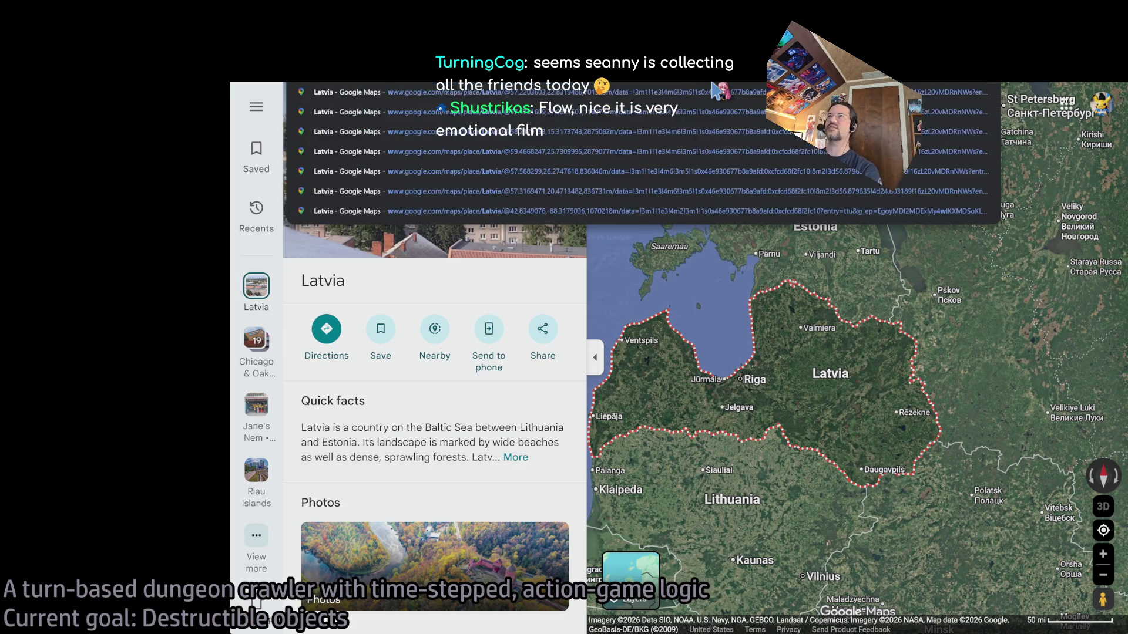
pyautogui.press('Return')
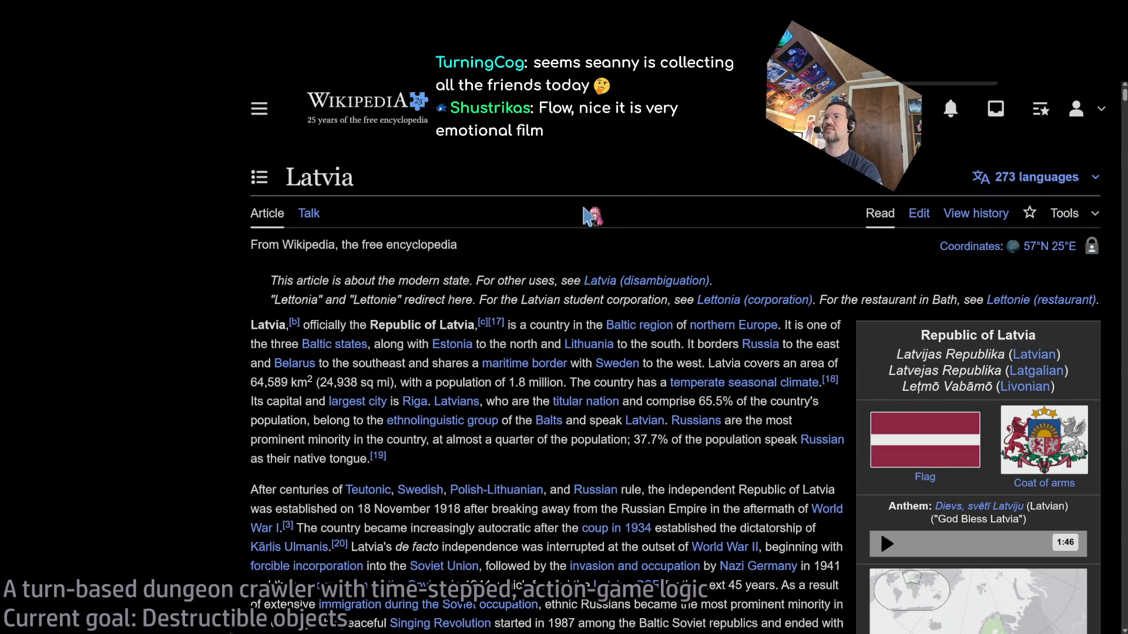
# Find 'European U' in the Latvia article, then switch back to the Flow trailer tab
pyautogui.write('European U')
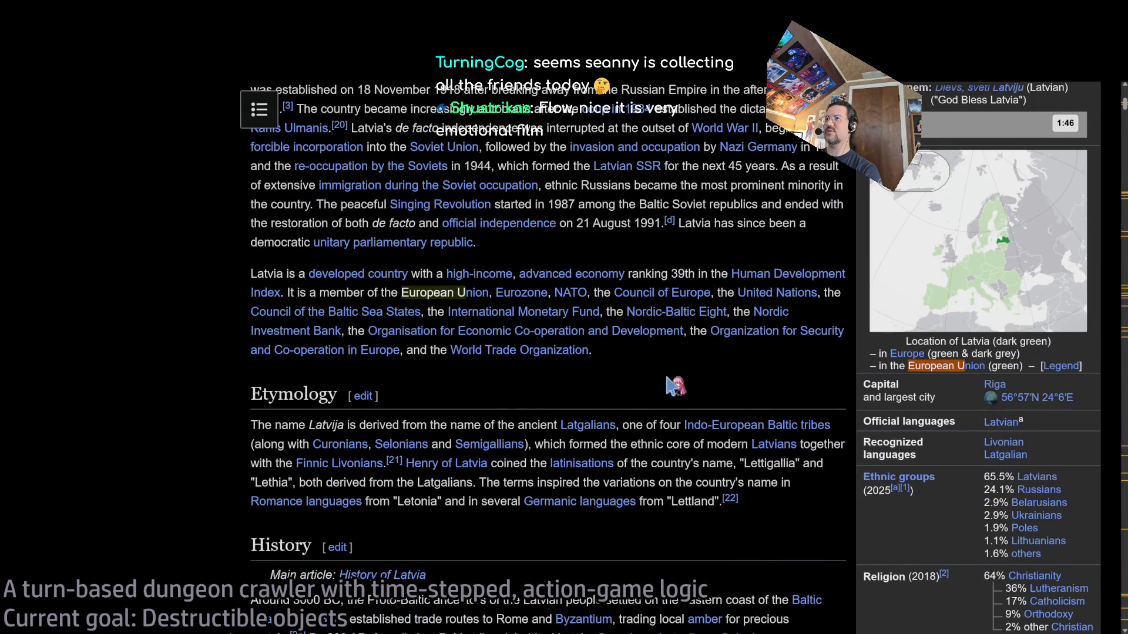
pyautogui.hotkey('ctrl', 'Tab')
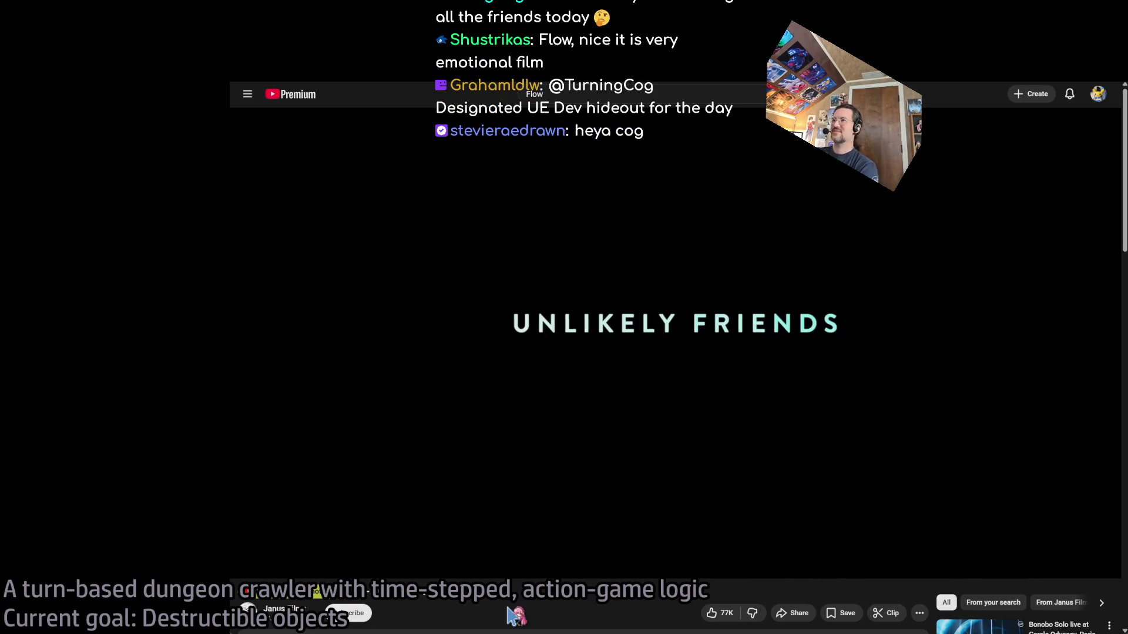
# Rewind the Flow trailer five seconds and let it play through to the suggested-videos end screen
pyautogui.press('Left')
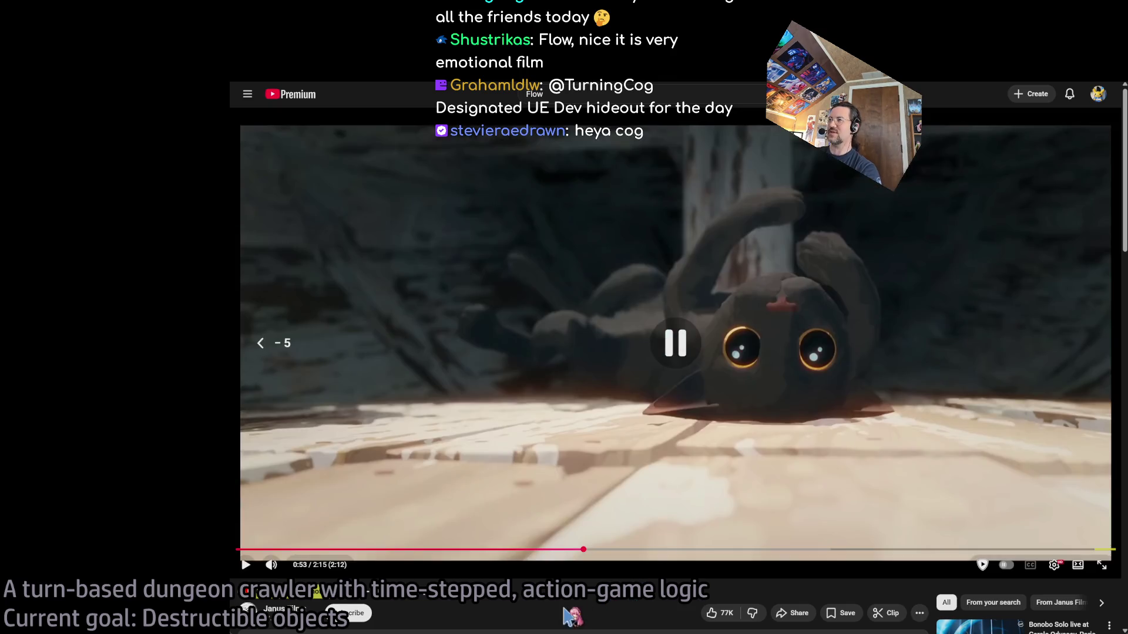
pyautogui.press('space')
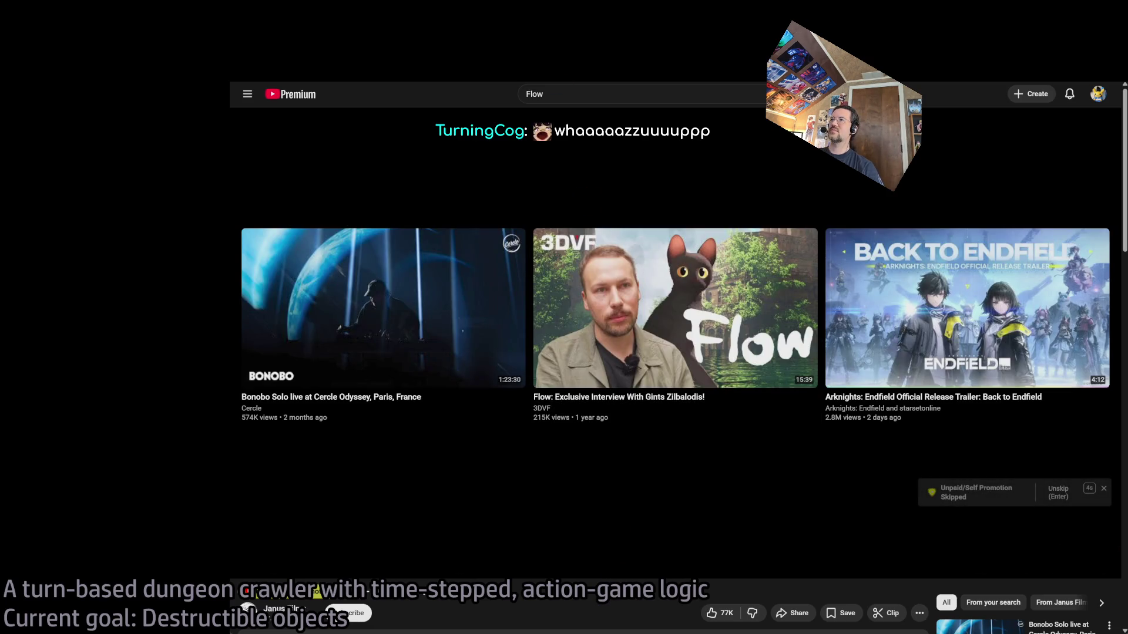
pyautogui.hotkey('alt', 'Tab')
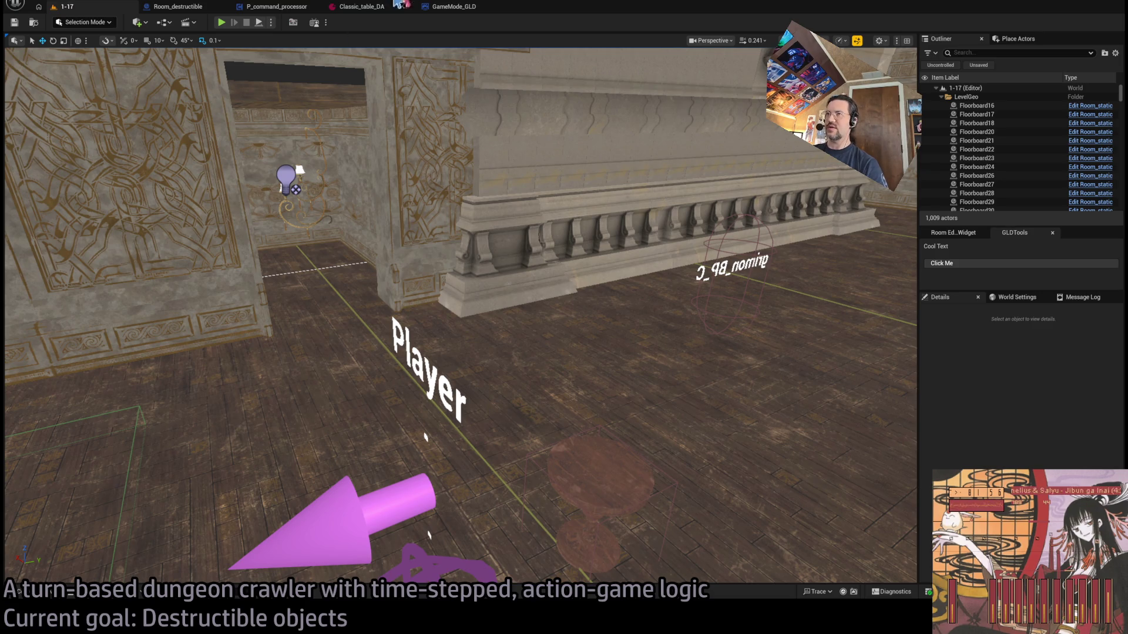
# Show the GameMode_GLD Blueprint's event graph with its SpawnActor Humanoid node
pyautogui.click(454, 6)
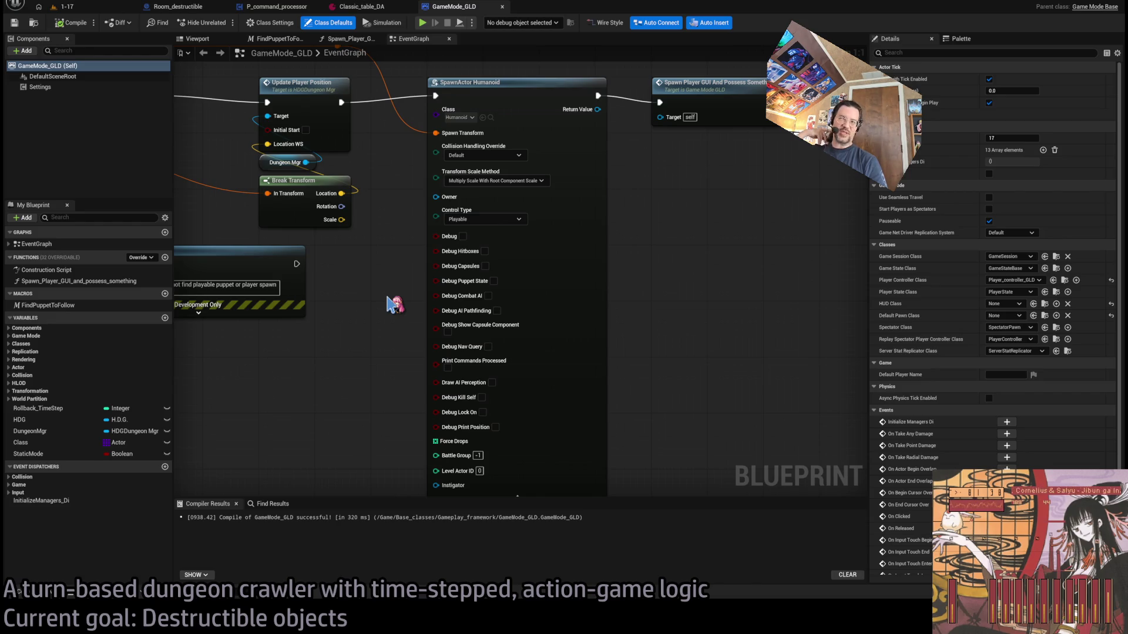
# Move through the Movement_calc and SimStep graphs back to the P_command_processor EventGraph
pyautogui.scroll(-3, 395, 305)
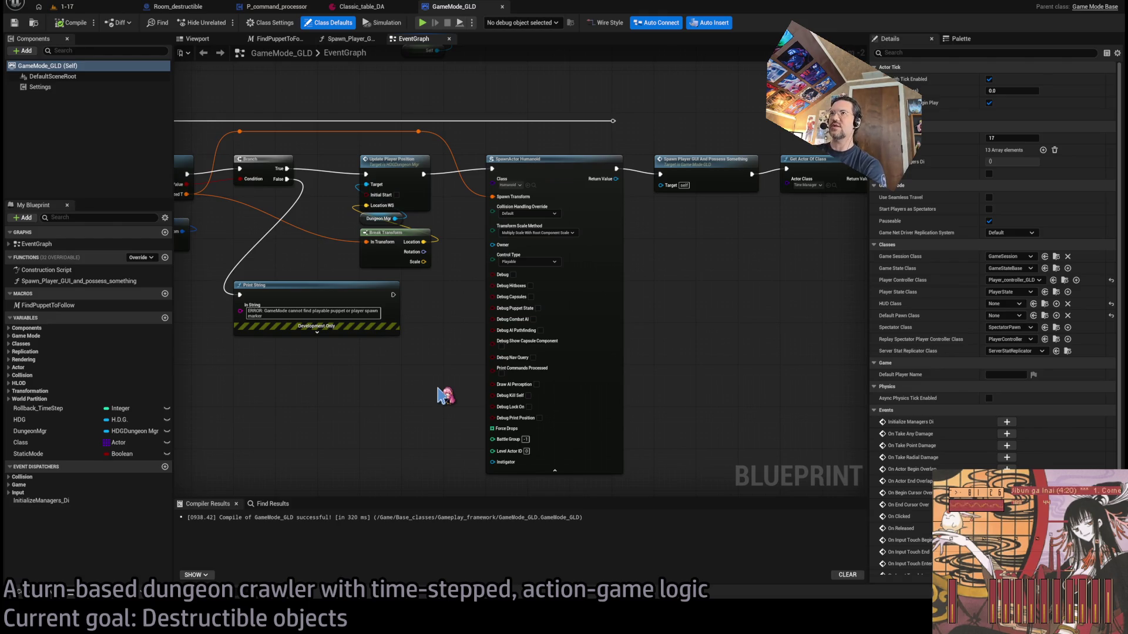
pyautogui.hotkey('ctrl', 'p')
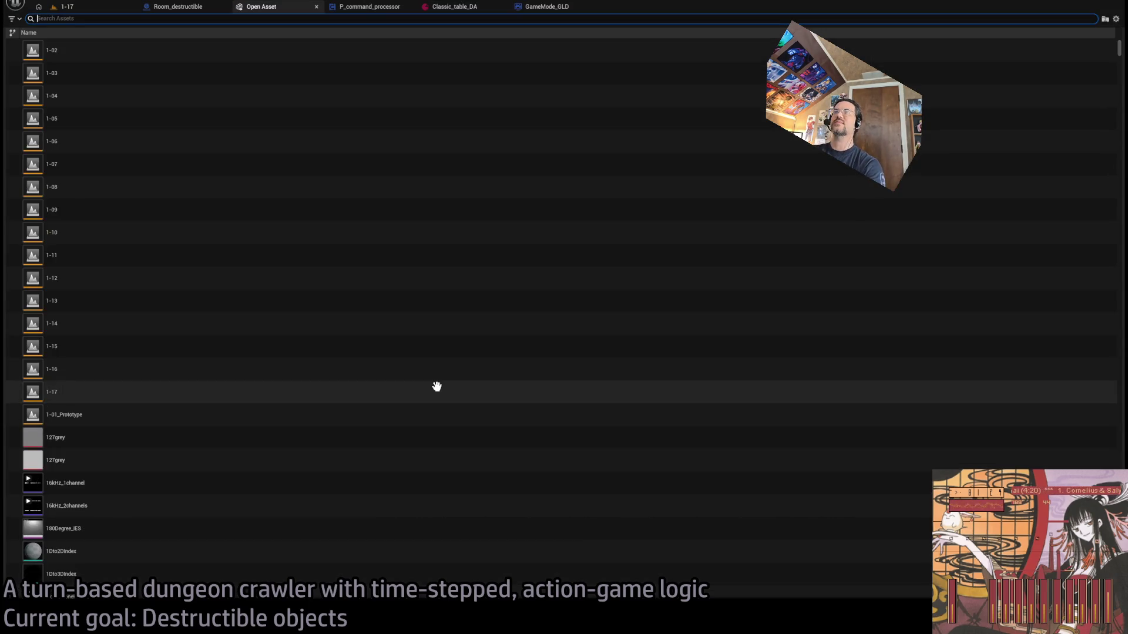
pyautogui.press('Escape')
pyautogui.scroll(-2, 491, 281)
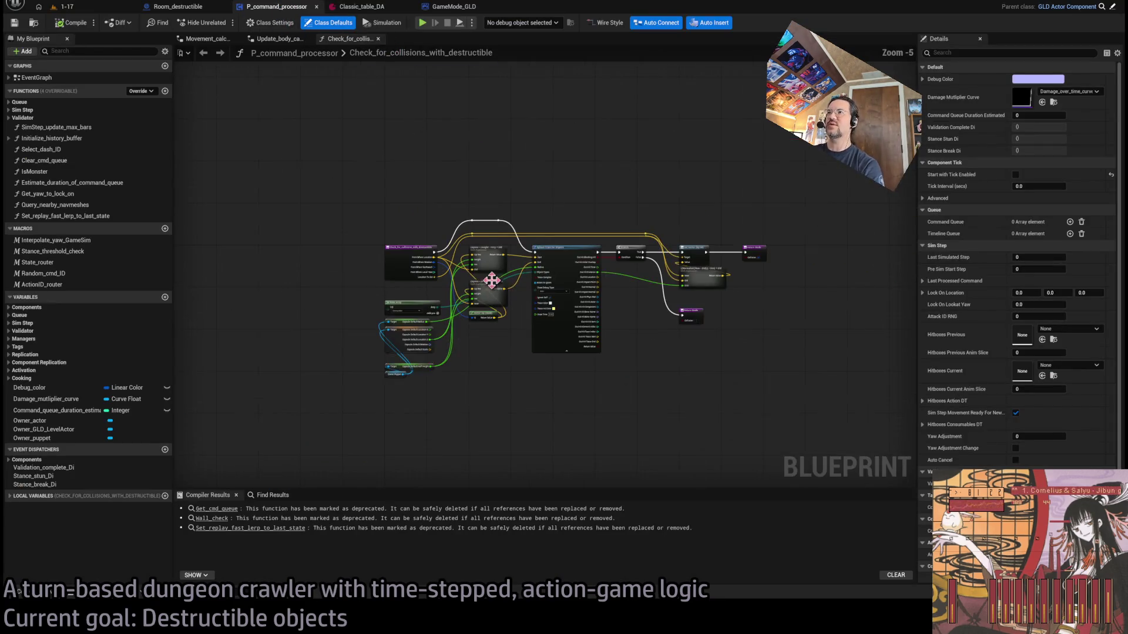
pyautogui.click(203, 53)
pyautogui.click(203, 53)
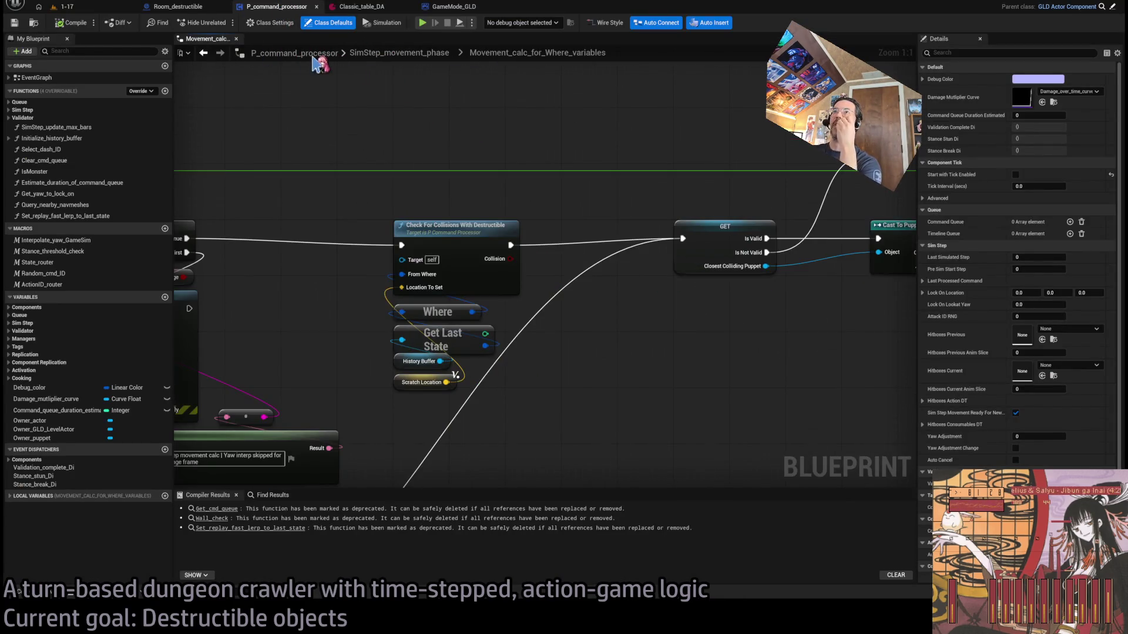
pyautogui.click(385, 55)
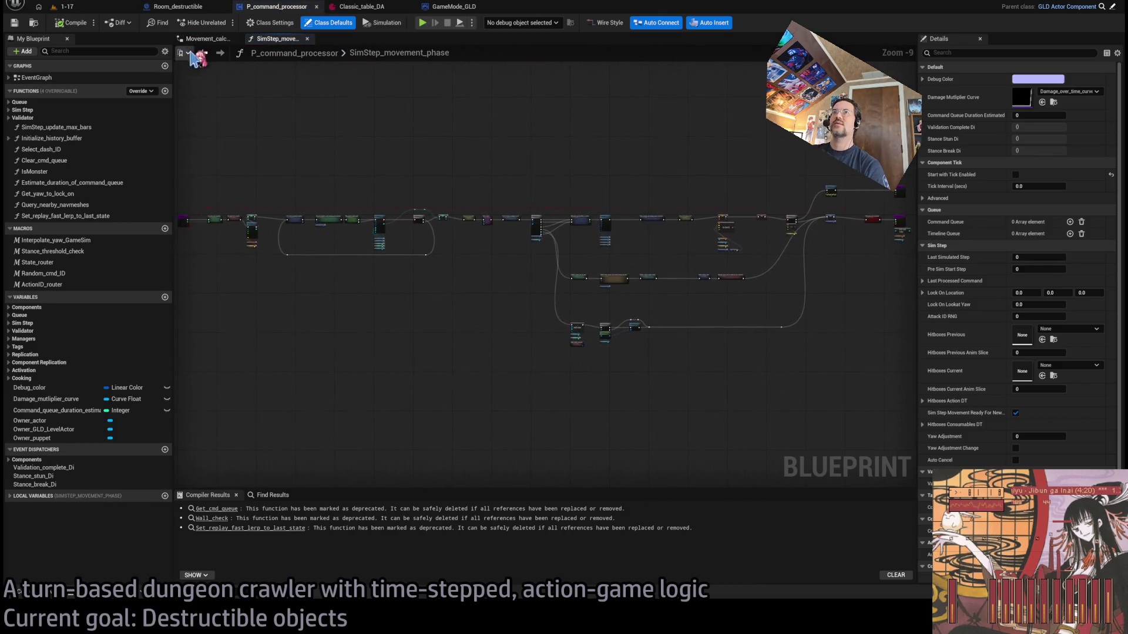
pyautogui.click(203, 53)
pyautogui.doubleClick(105, 77)
pyautogui.scroll(3, 611, 230)
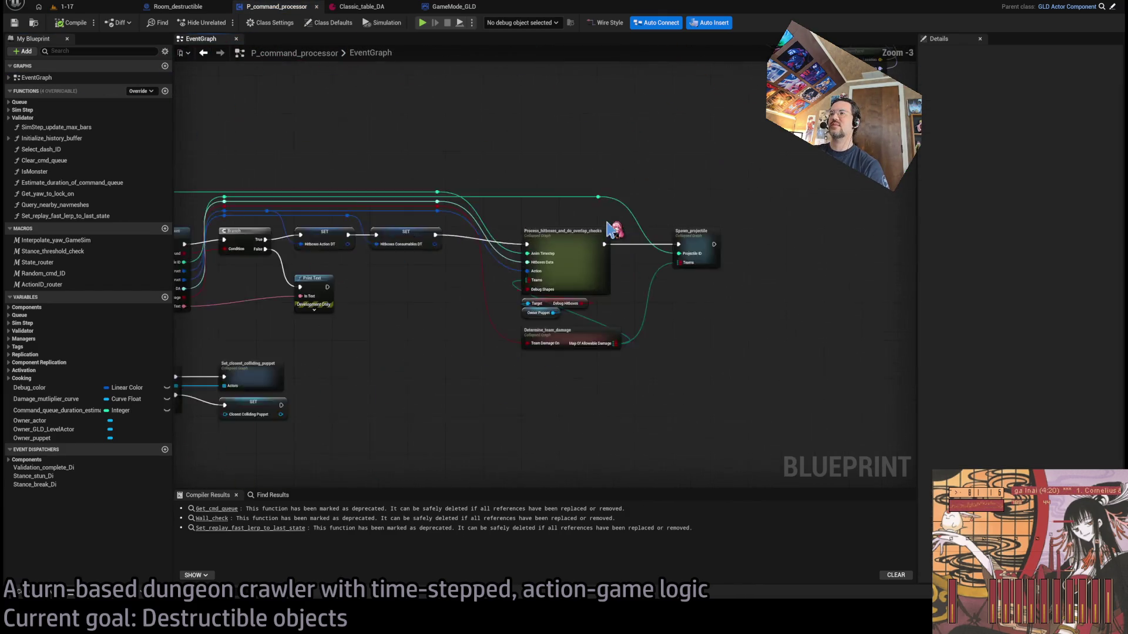
# In Hitbox_substepper, inspect the Take Damage call, its Attack Transform source and Directionality WS
pyautogui.doubleClick(557, 279)
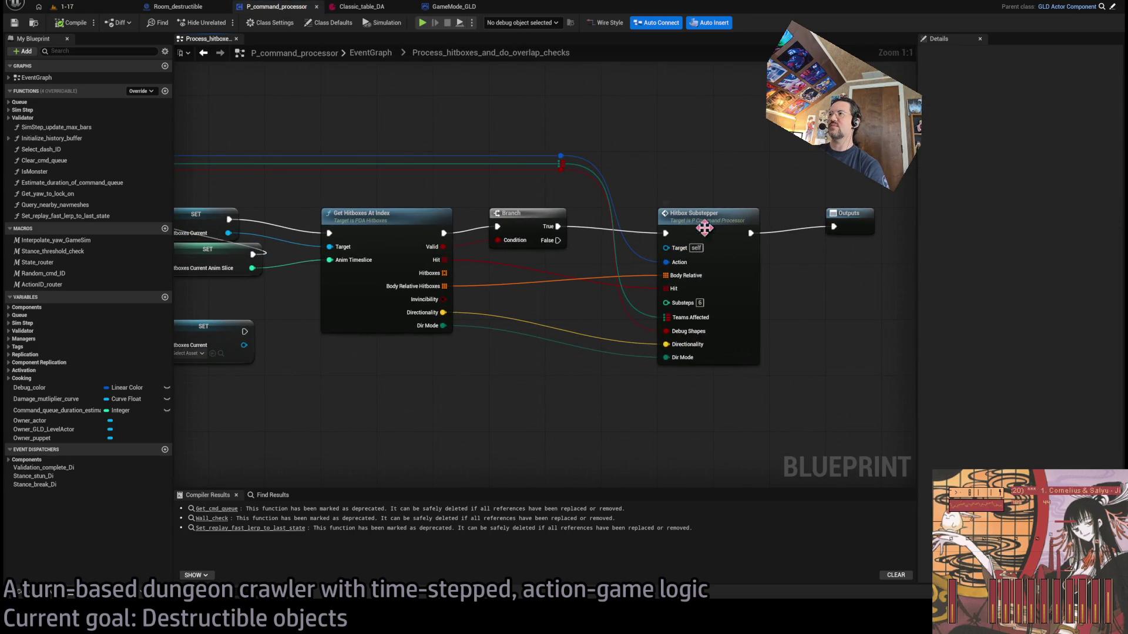
pyautogui.doubleClick(704, 229)
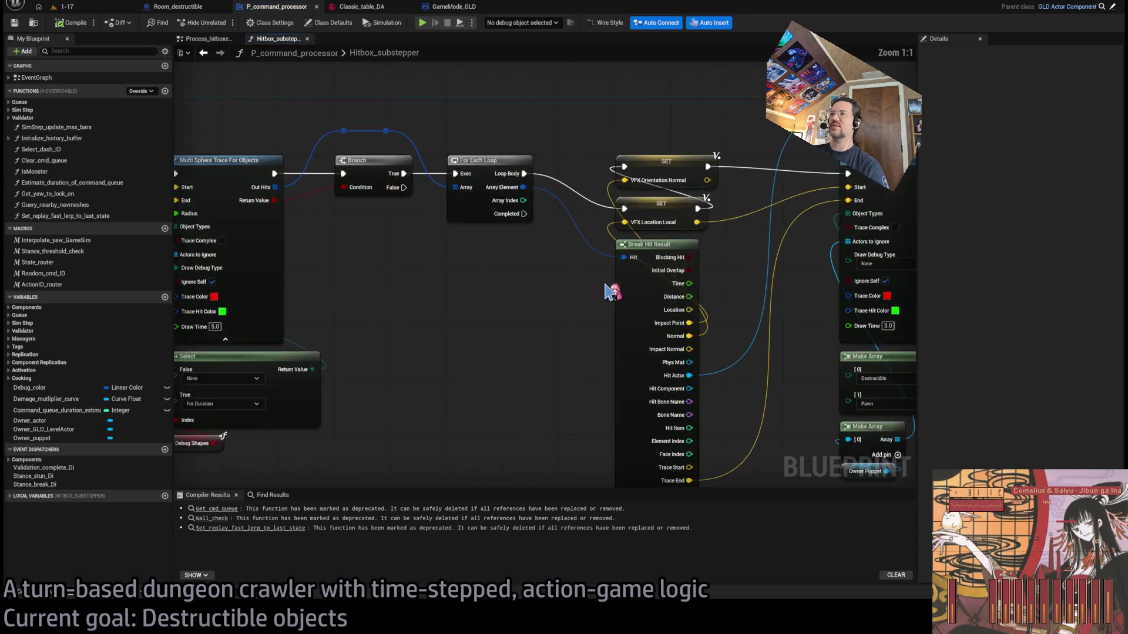
pyautogui.moveTo(611, 292)
pyautogui.mouseDown()
pyautogui.moveTo(468, 346)
pyautogui.moveTo(541, 176)
pyautogui.moveTo(573, 317)
pyautogui.moveTo(547, 237)
pyautogui.moveTo(628, 334)
pyautogui.mouseUp()
pyautogui.click(547, 237)
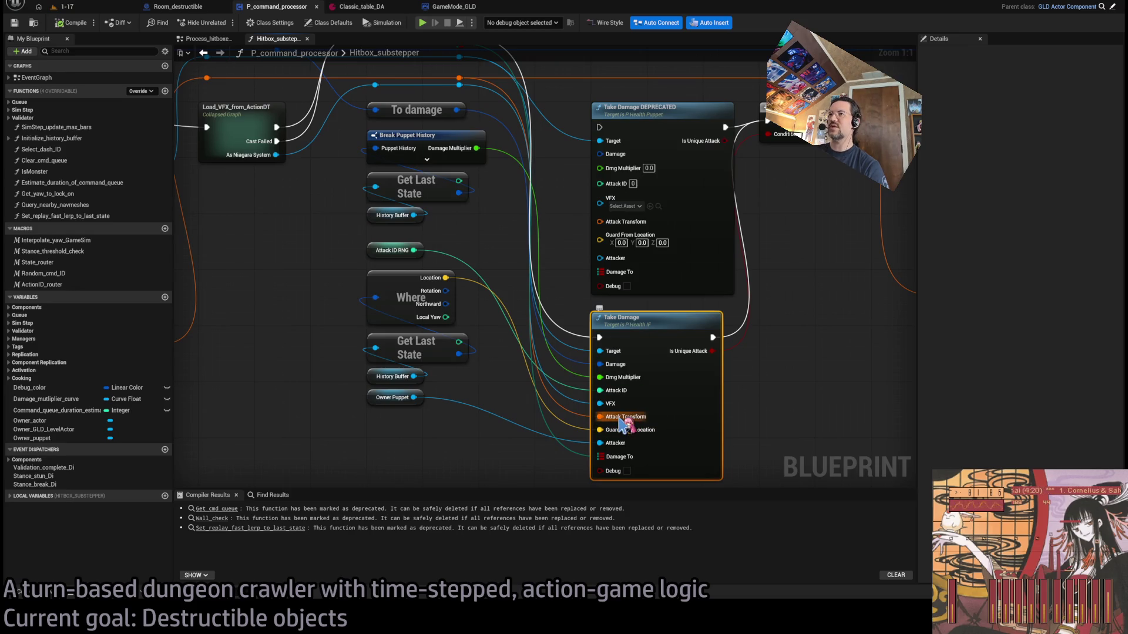
pyautogui.doubleClick(559, 415)
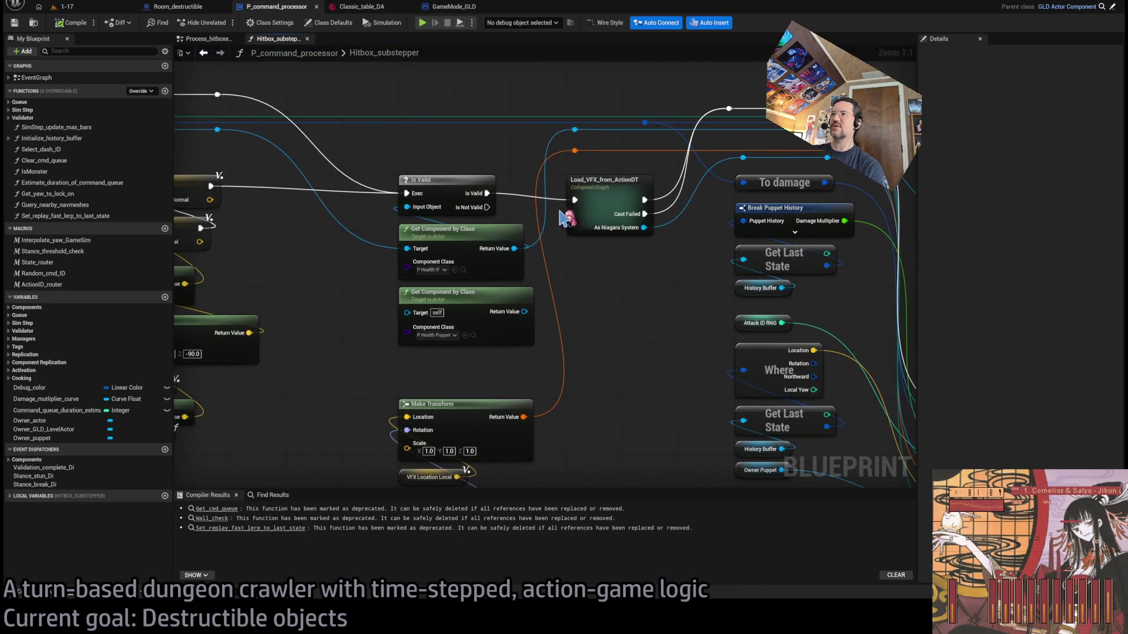
pyautogui.moveTo(566, 219)
pyautogui.mouseDown()
pyautogui.moveTo(627, 332)
pyautogui.moveTo(619, 327)
pyautogui.mouseUp()
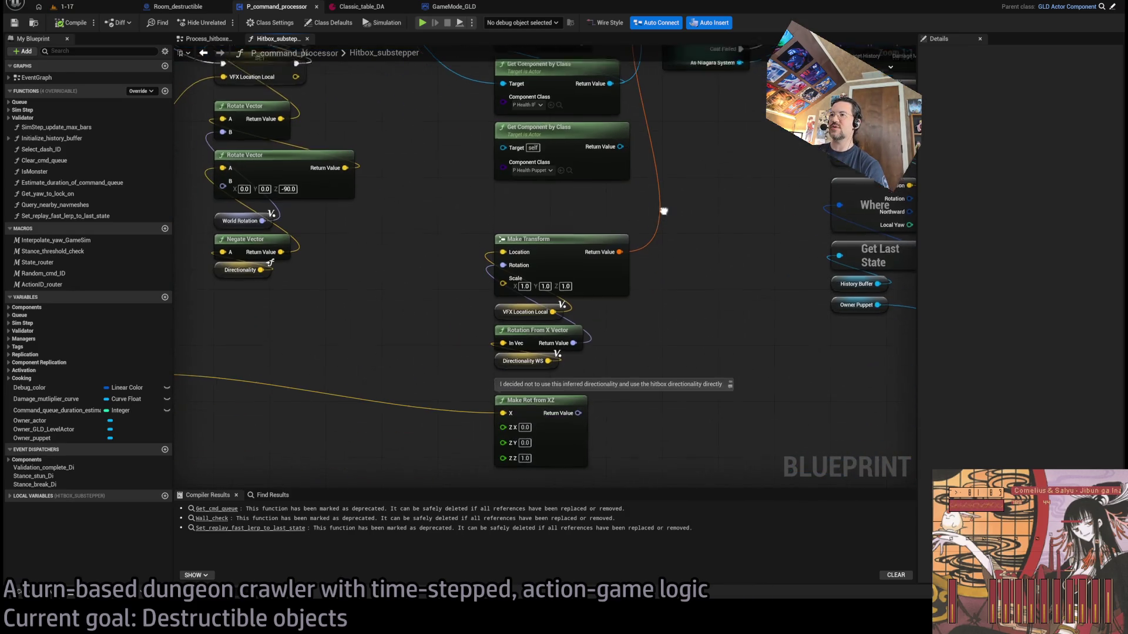
pyautogui.click(532, 356)
pyautogui.scroll(-5, 535, 329)
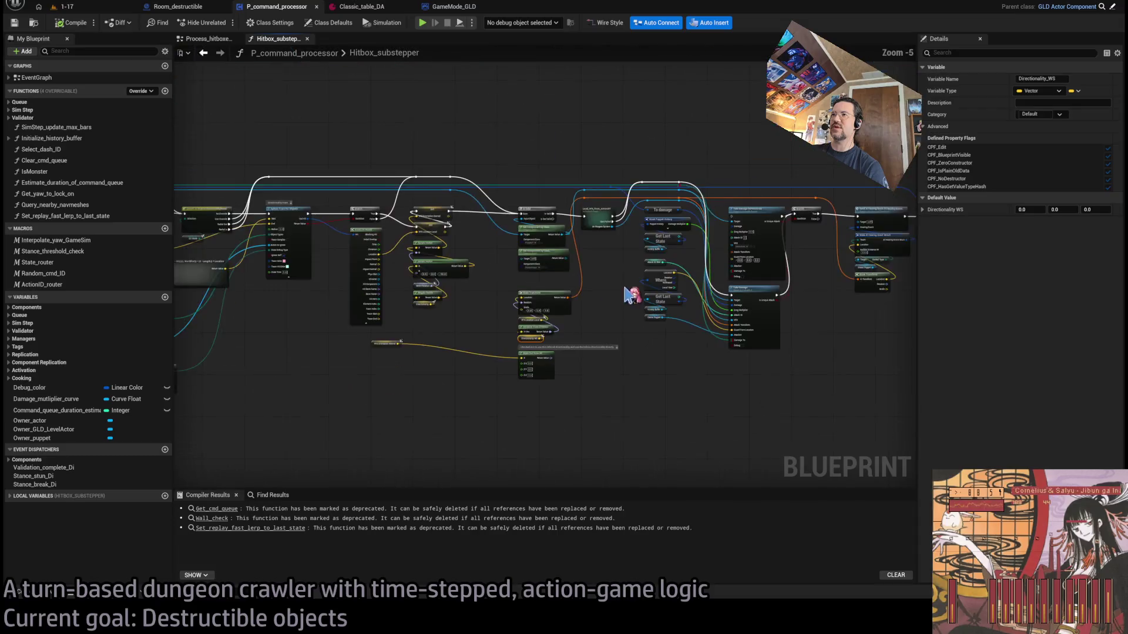
pyautogui.scroll(4, 630, 295)
pyautogui.scroll(1, 524, 288)
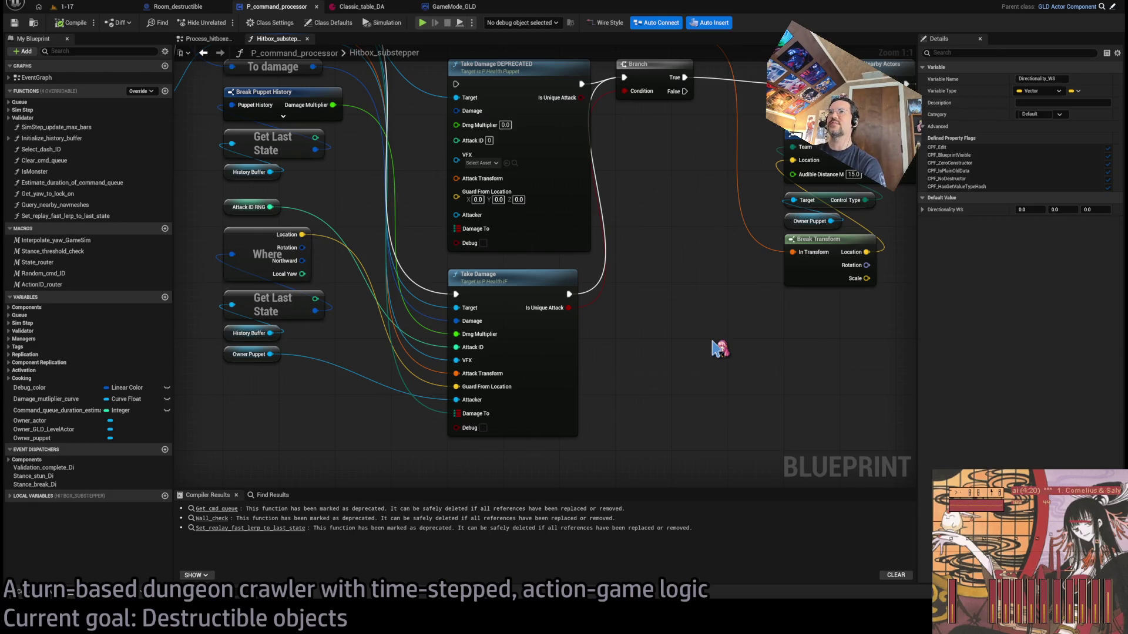
# Search assets for 'health' and open the P_Health_Puppet blueprint
pyautogui.hotkey('ctrl', 'p')
pyautogui.write('health')
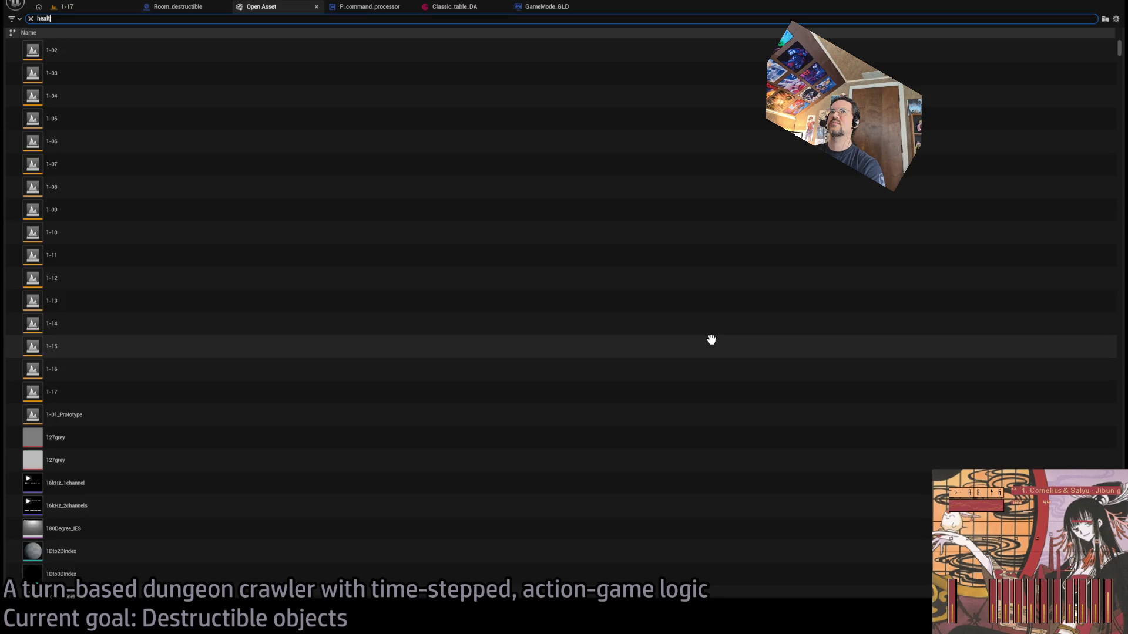
pyautogui.doubleClick(100, 95)
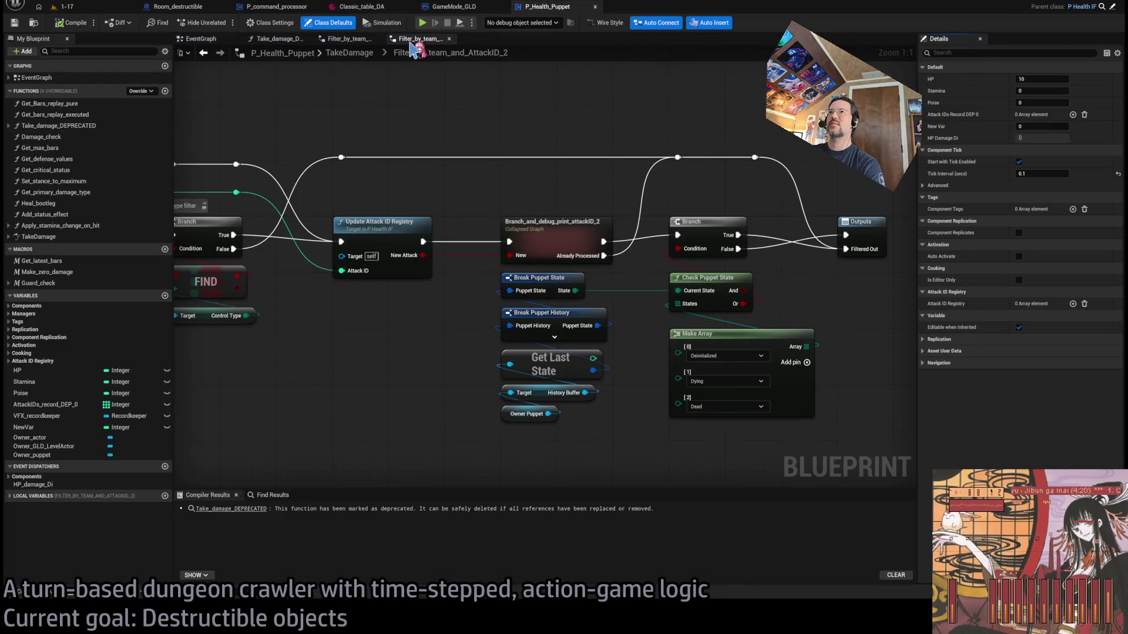
# Close both Filter_by_team graphs and Take_damage_DEPRECATED, then open the TakeDamage function graph
pyautogui.middleClick(427, 38)
pyautogui.middleClick(348, 41)
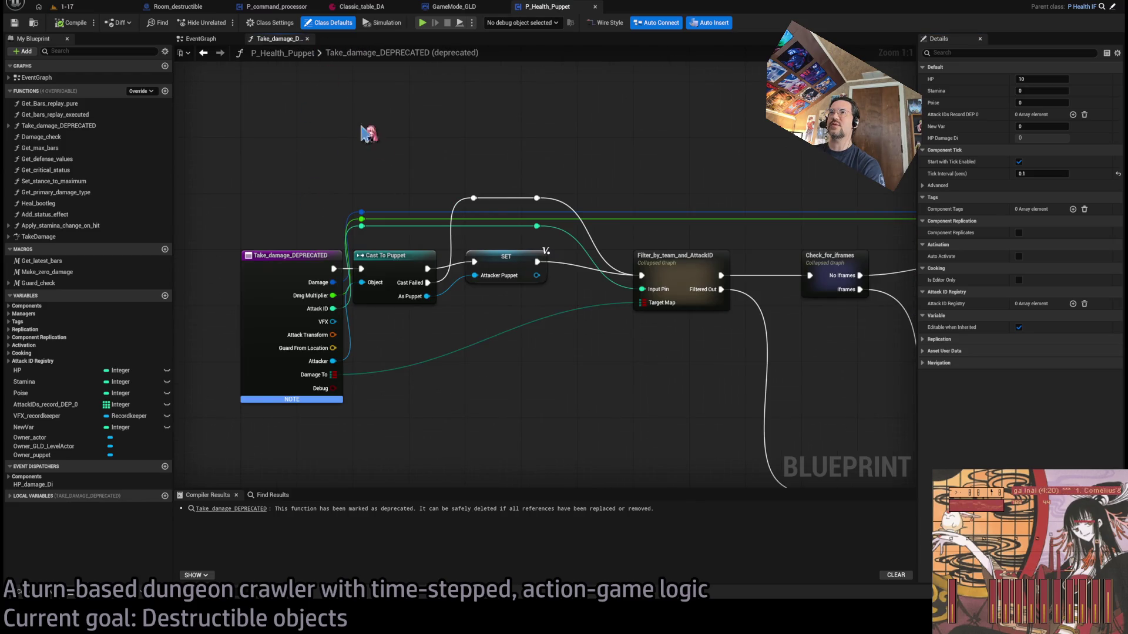
pyautogui.middleClick(282, 39)
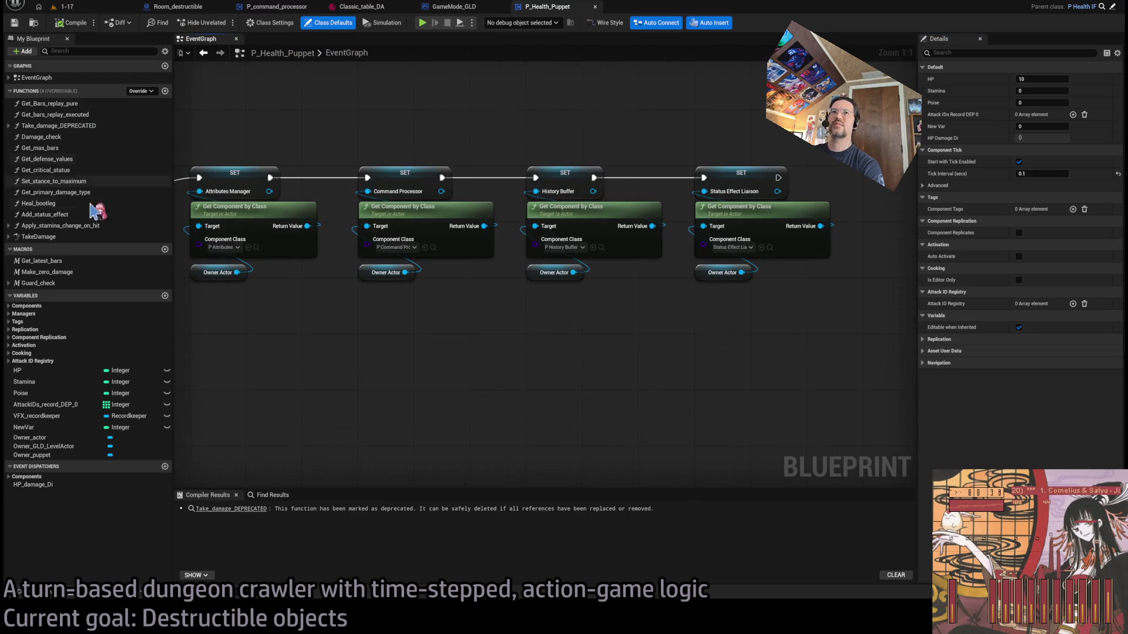
pyautogui.click(45, 238)
pyautogui.doubleClick(46, 237)
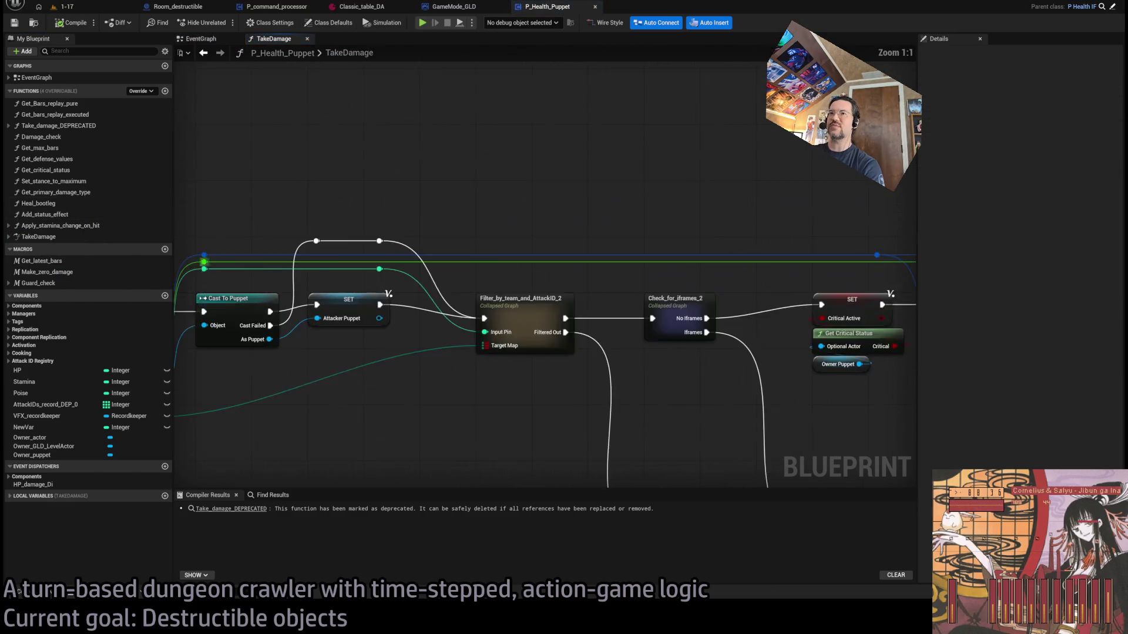
# Inspect TakeDamage's Attack Transform, Register VFX, Cosmetics and Register wind nodes
pyautogui.scroll(-5, 398, 333)
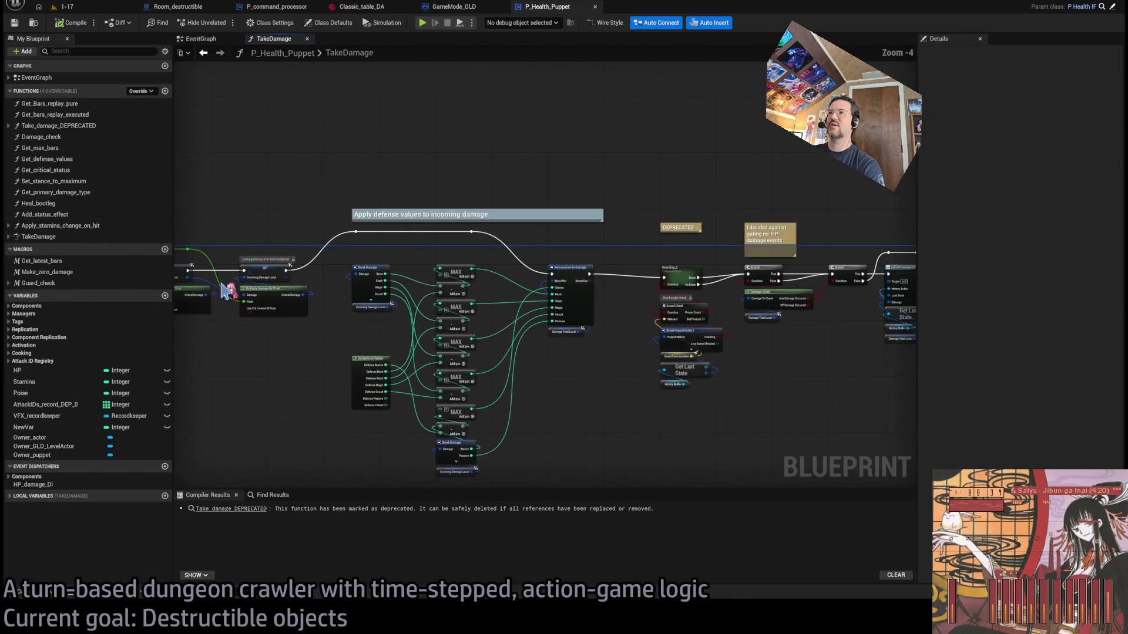
pyautogui.scroll(4, 599, 322)
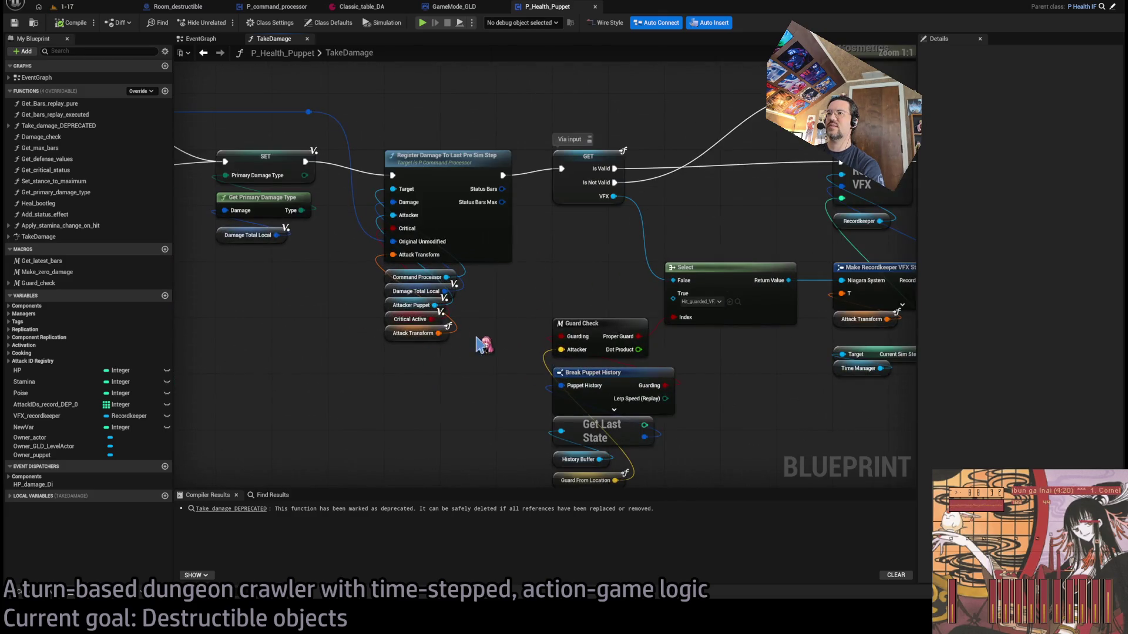
pyautogui.click(418, 333)
pyautogui.moveTo(427, 262)
pyautogui.mouseDown()
pyautogui.moveTo(259, 294)
pyautogui.moveTo(516, 314)
pyautogui.moveTo(460, 315)
pyautogui.mouseUp()
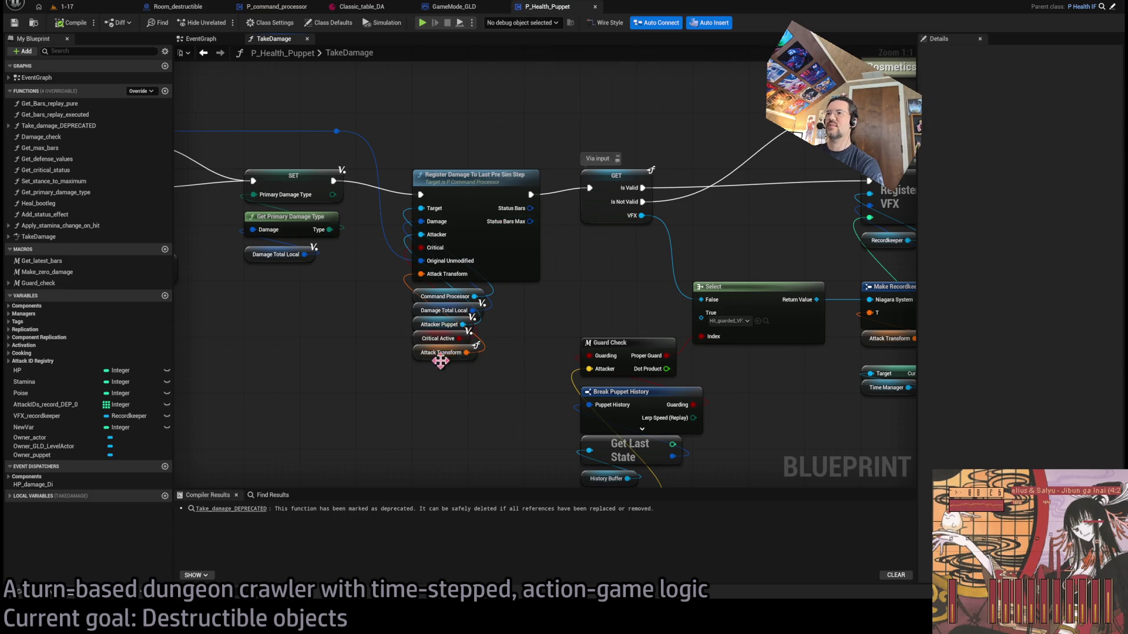
pyautogui.moveTo(608, 371); pyautogui.dragTo(143, 341)
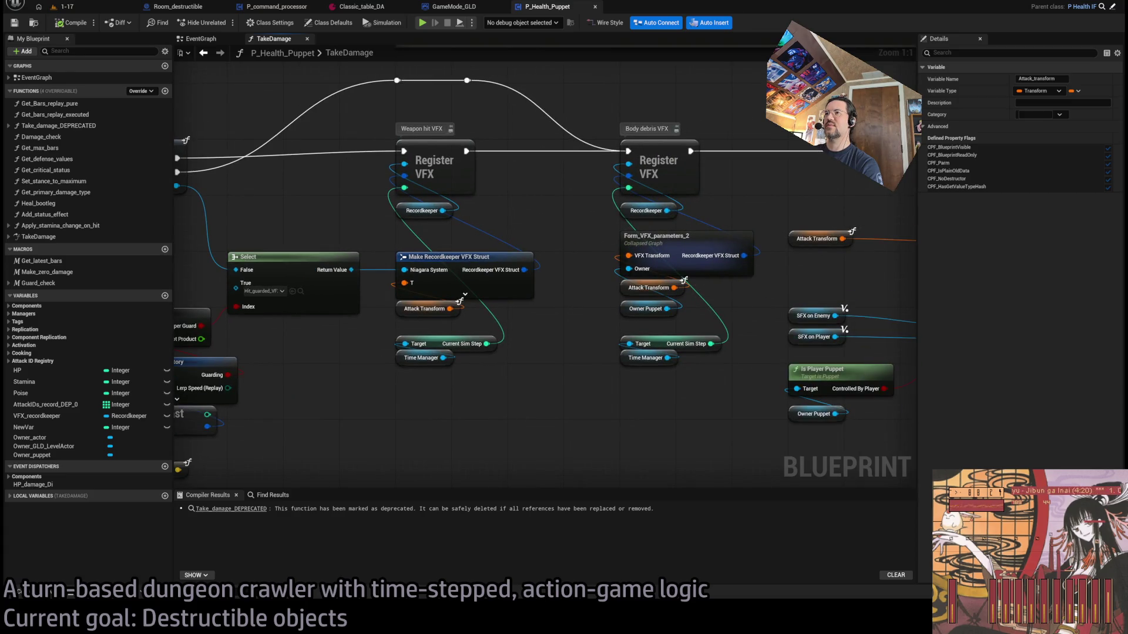
pyautogui.moveTo(676, 292)
pyautogui.mouseDown()
pyautogui.moveTo(752, 325)
pyautogui.moveTo(537, 337)
pyautogui.mouseUp()
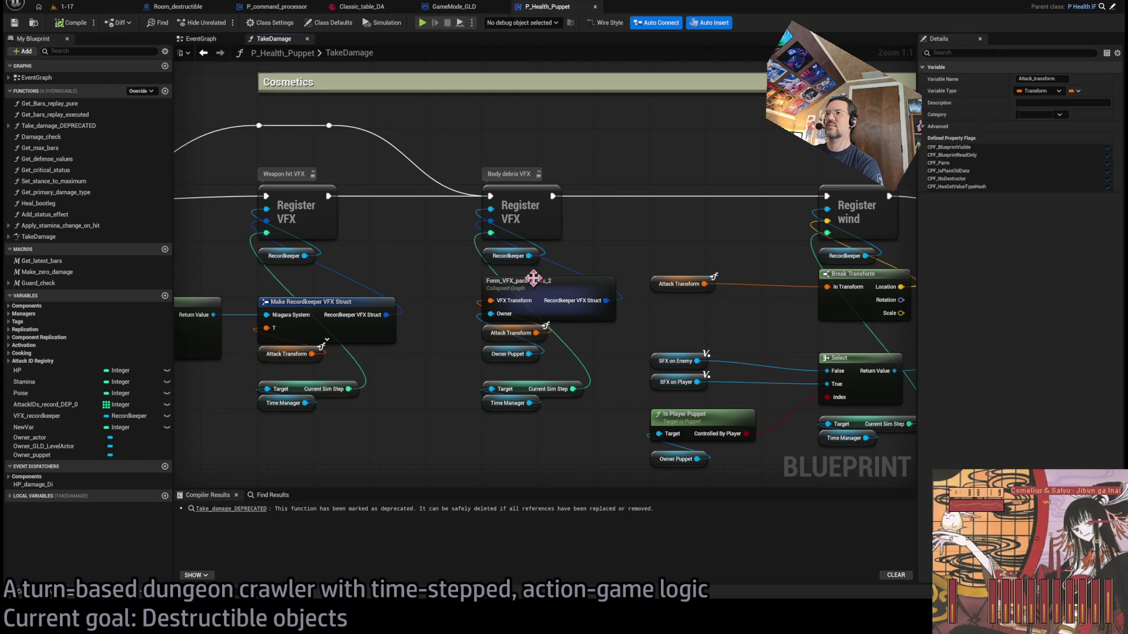
pyautogui.moveTo(549, 283); pyautogui.dragTo(614, 279)
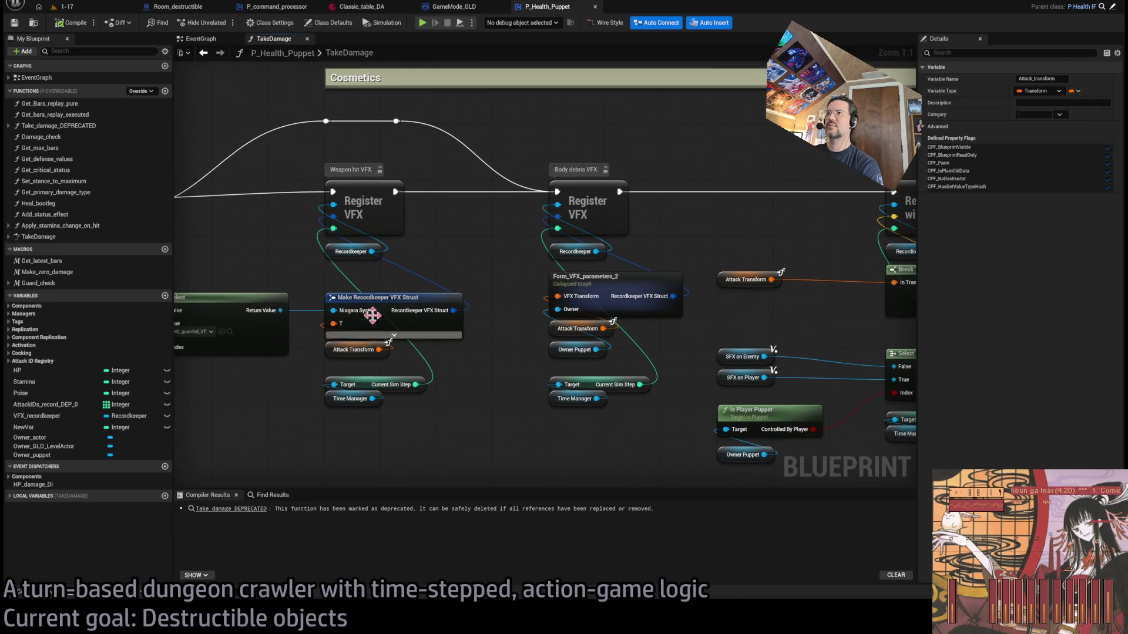
# Look inside the Form_VFX_parameters_2 collapsed graph, then review the Register SFX and Select nodes
pyautogui.doubleClick(621, 289)
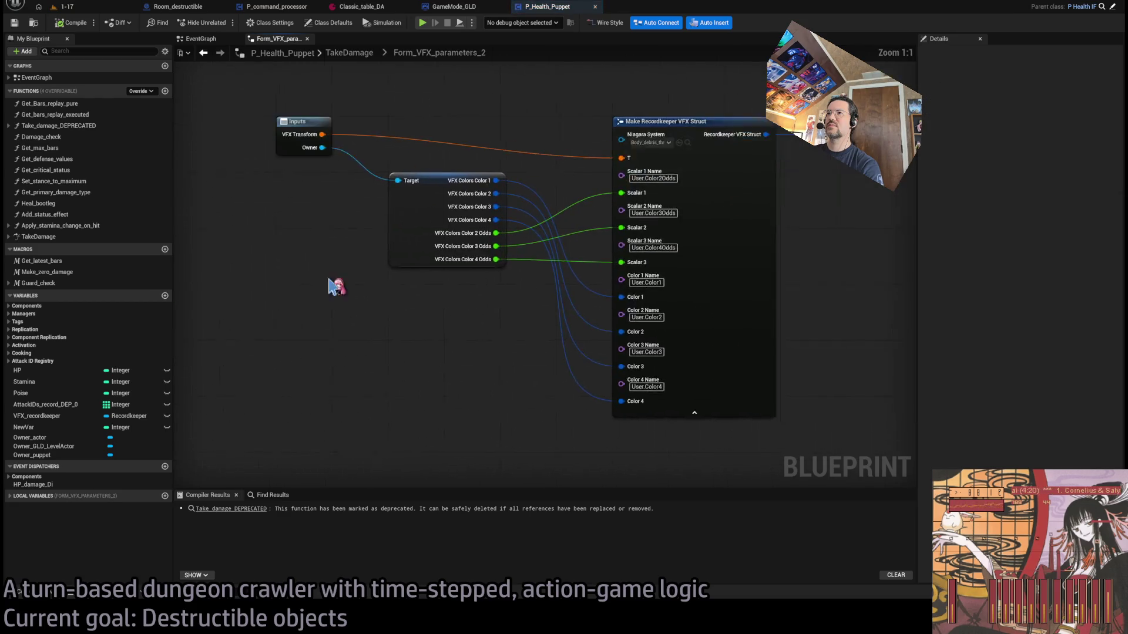
pyautogui.click(357, 53)
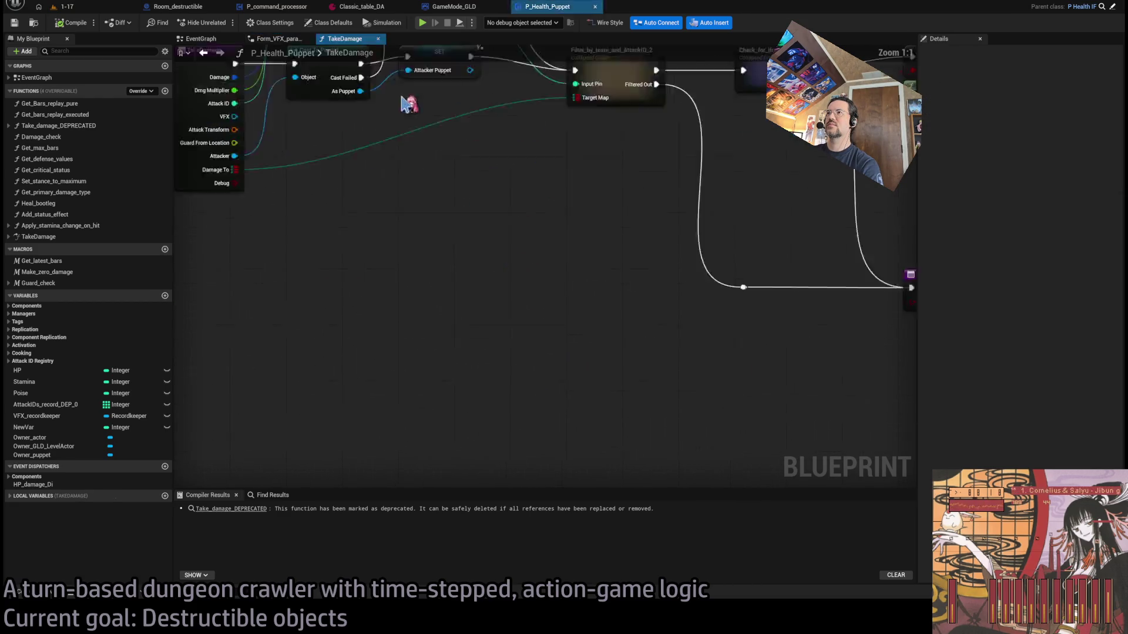
pyautogui.scroll(9, 599, 270)
pyautogui.moveTo(723, 257)
pyautogui.mouseDown()
pyautogui.moveTo(471, 323)
pyautogui.moveTo(350, 327)
pyautogui.mouseUp()
pyautogui.scroll(-4, 349, 327)
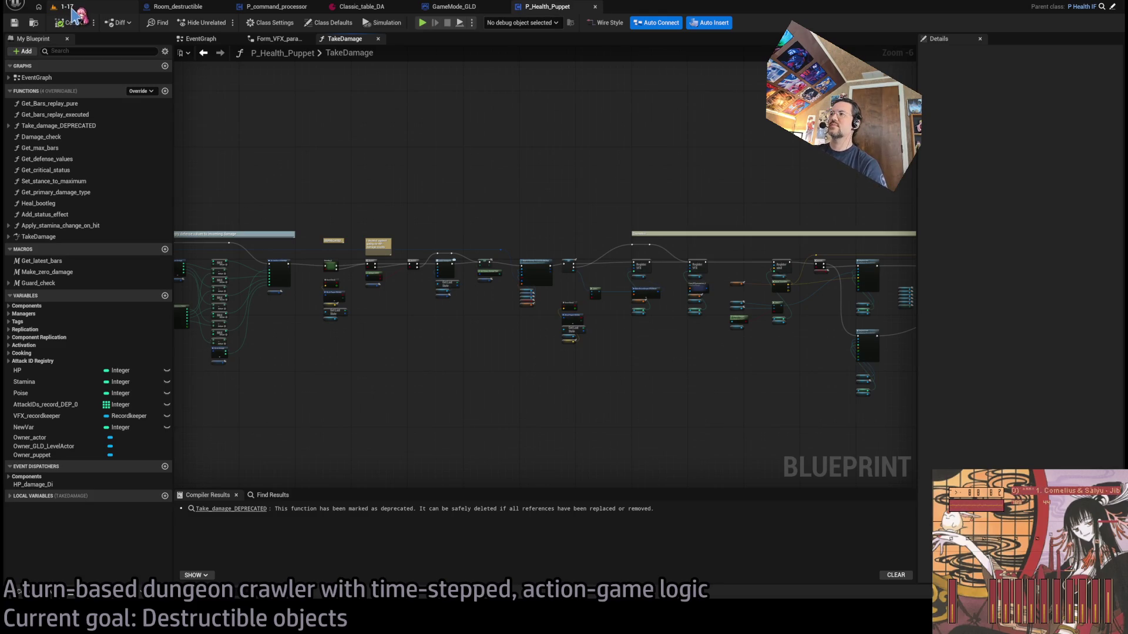
# Check the 1-17 level and GameMode_GLD player spawn nodes, then return to the P_Health_Puppet and Hitbox_substepper graphs
pyautogui.click(71, 9)
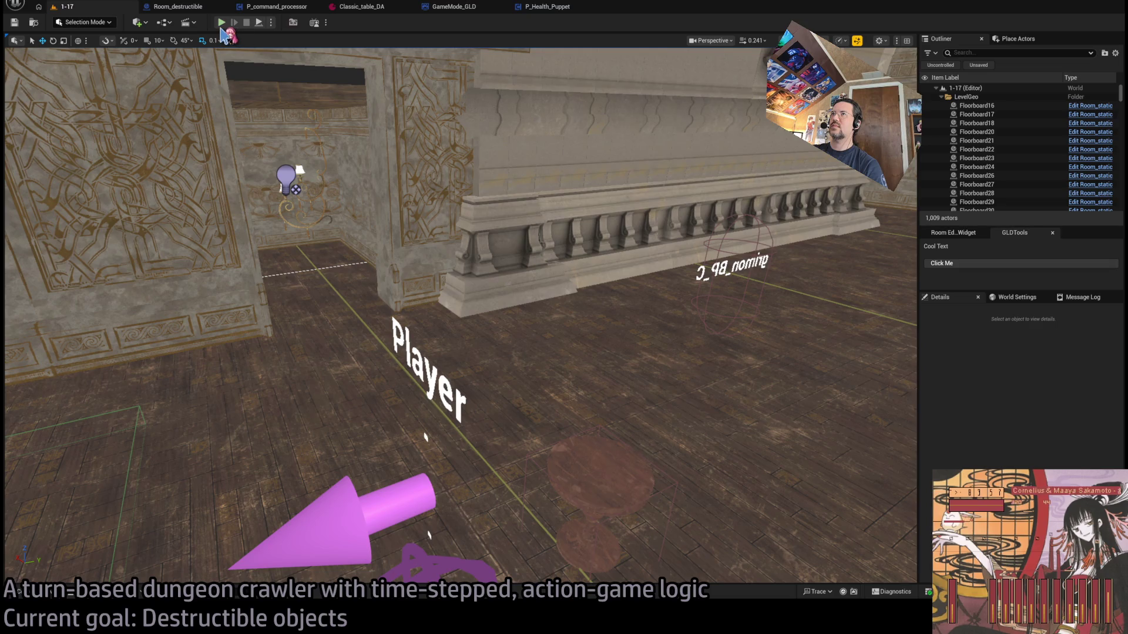
pyautogui.click(452, 7)
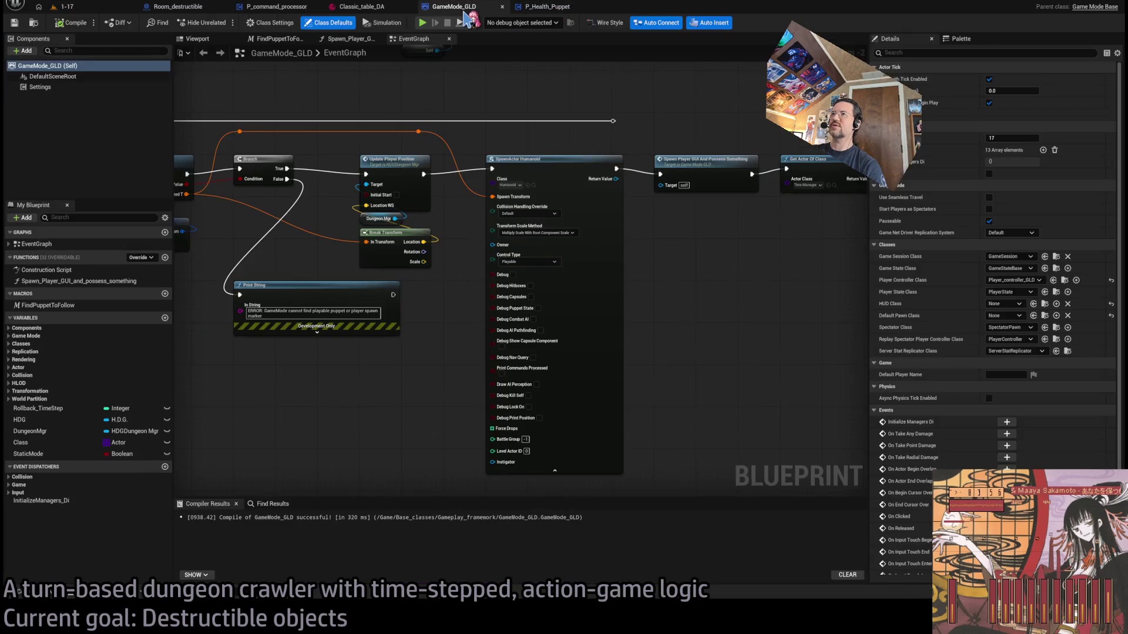
pyautogui.moveTo(353, 206); pyautogui.dragTo(546, 214)
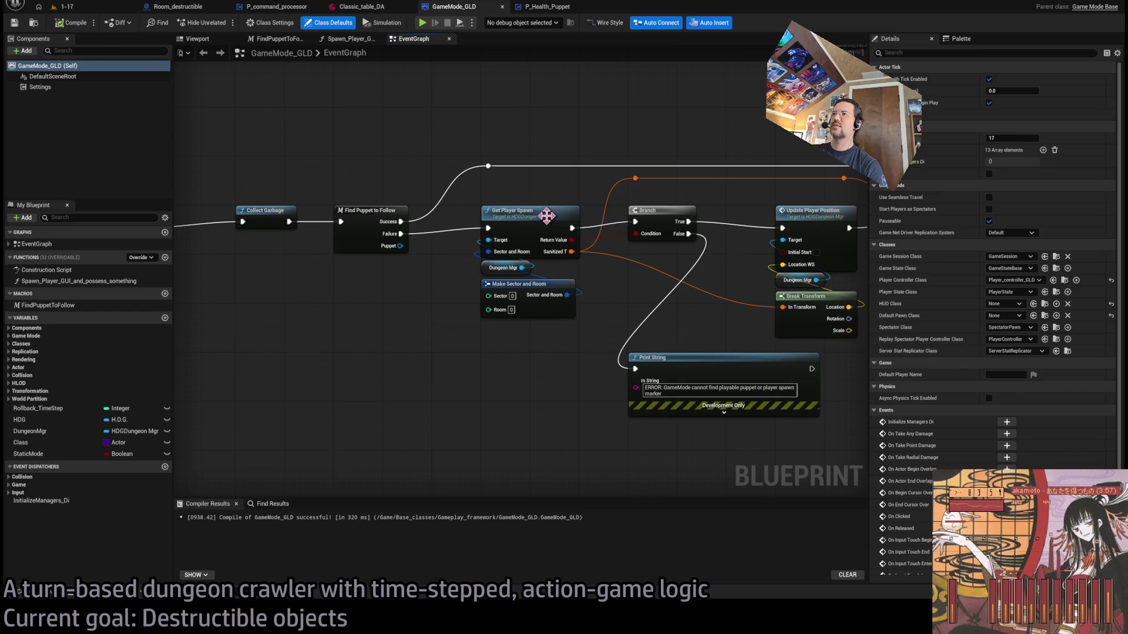
pyautogui.click(547, 7)
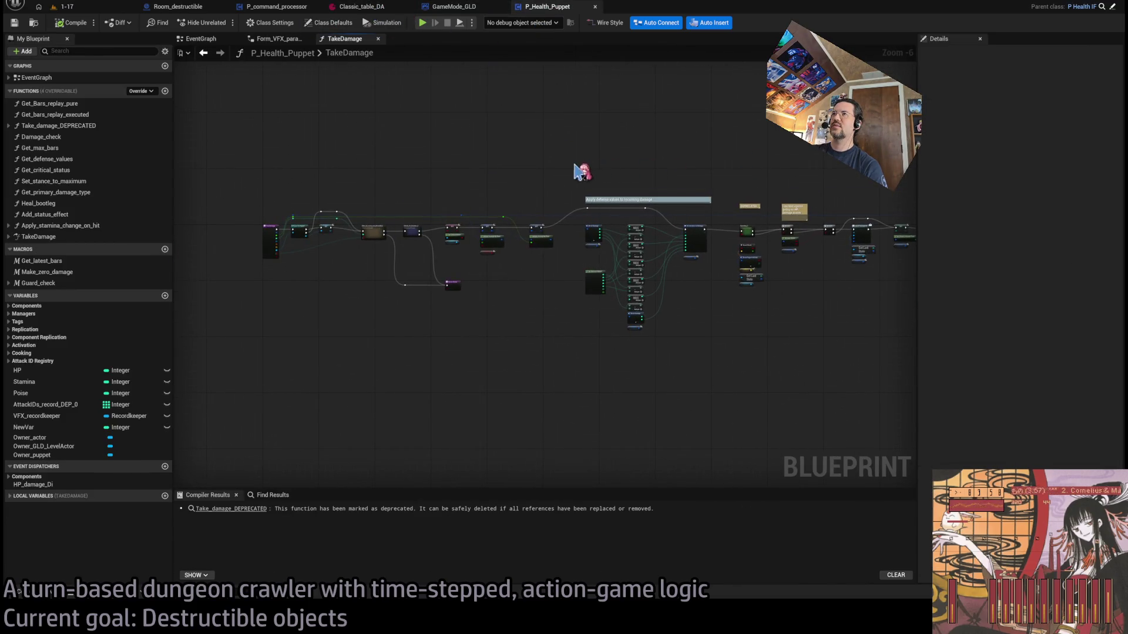
pyautogui.scroll(-2, 525, 213)
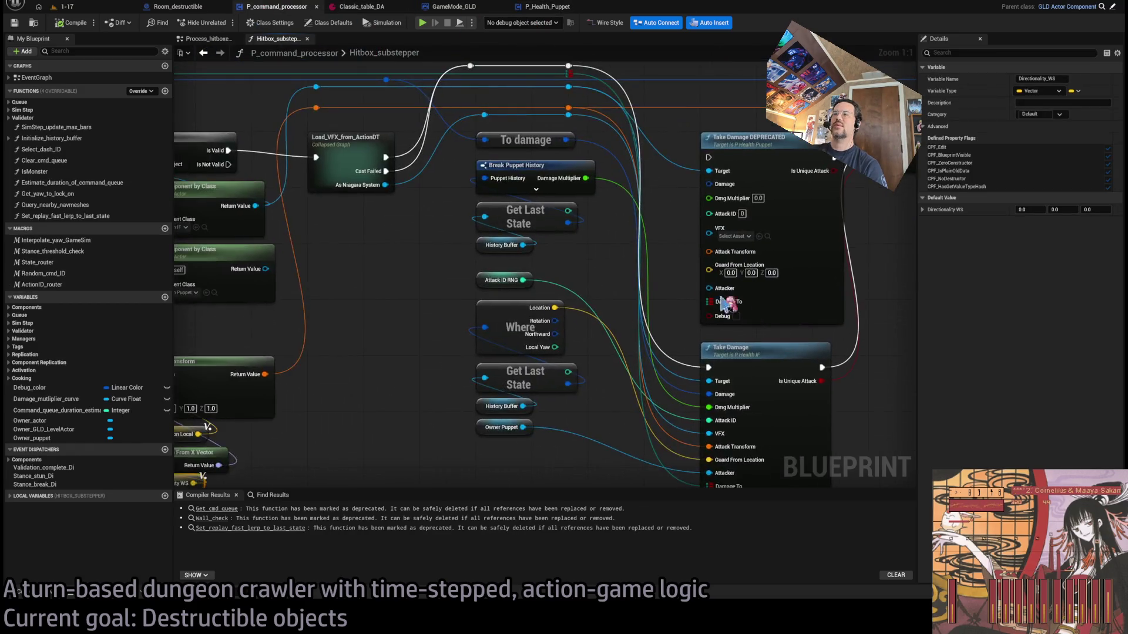
pyautogui.scroll(2, 699, 370)
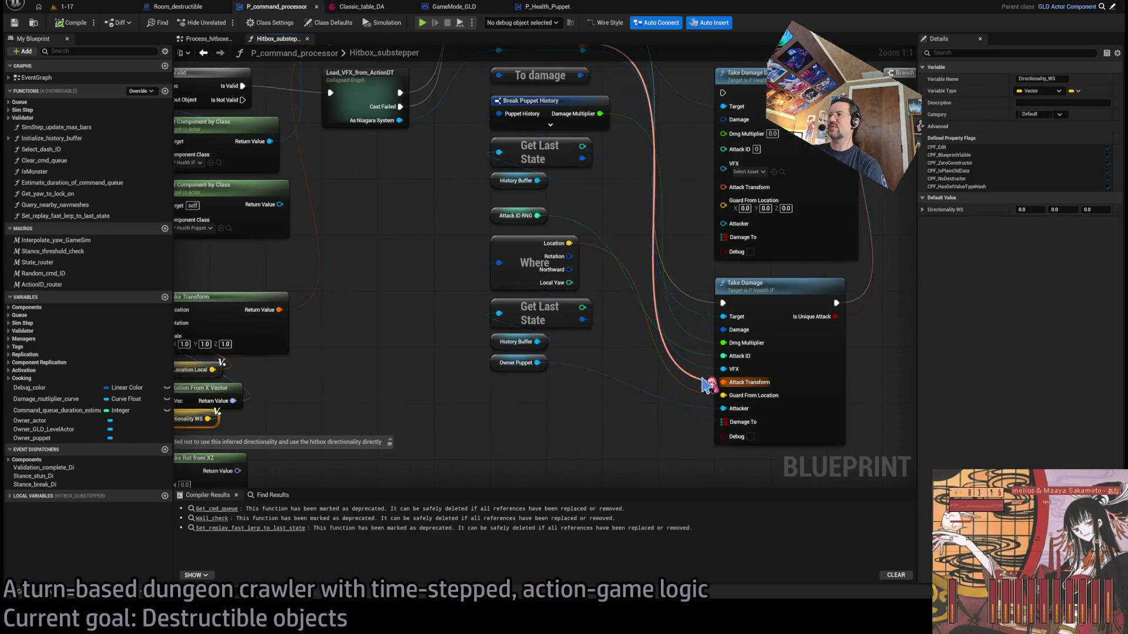
pyautogui.scroll(-1, 705, 391)
pyautogui.scroll(1, 737, 339)
pyautogui.scroll(-1, 547, 308)
pyautogui.scroll(1, 602, 293)
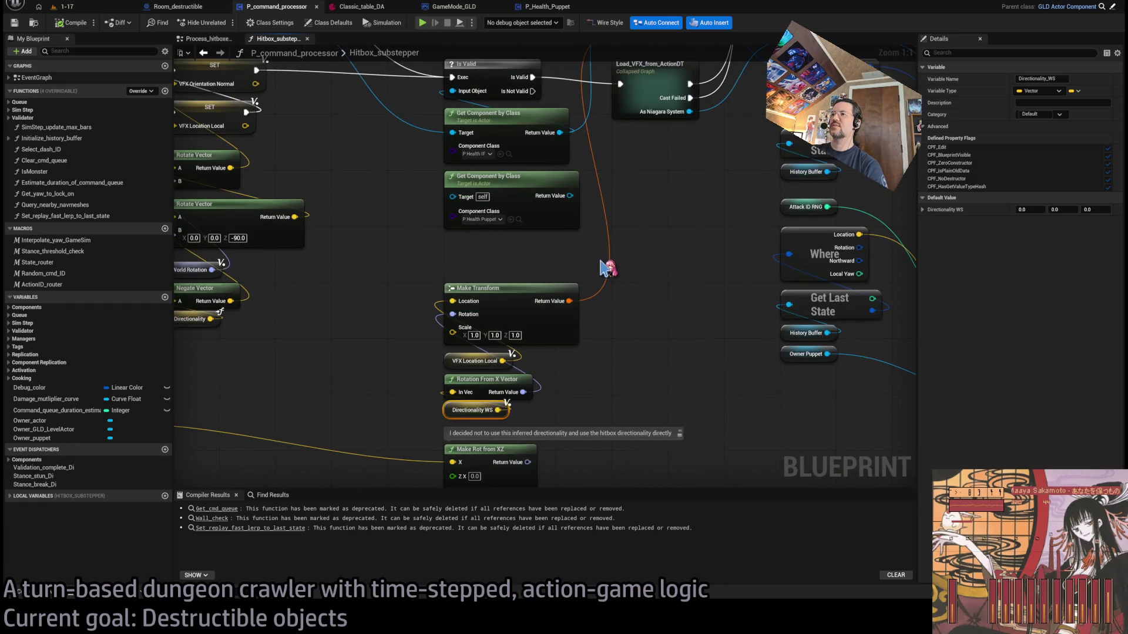
pyautogui.scroll(-2, 605, 267)
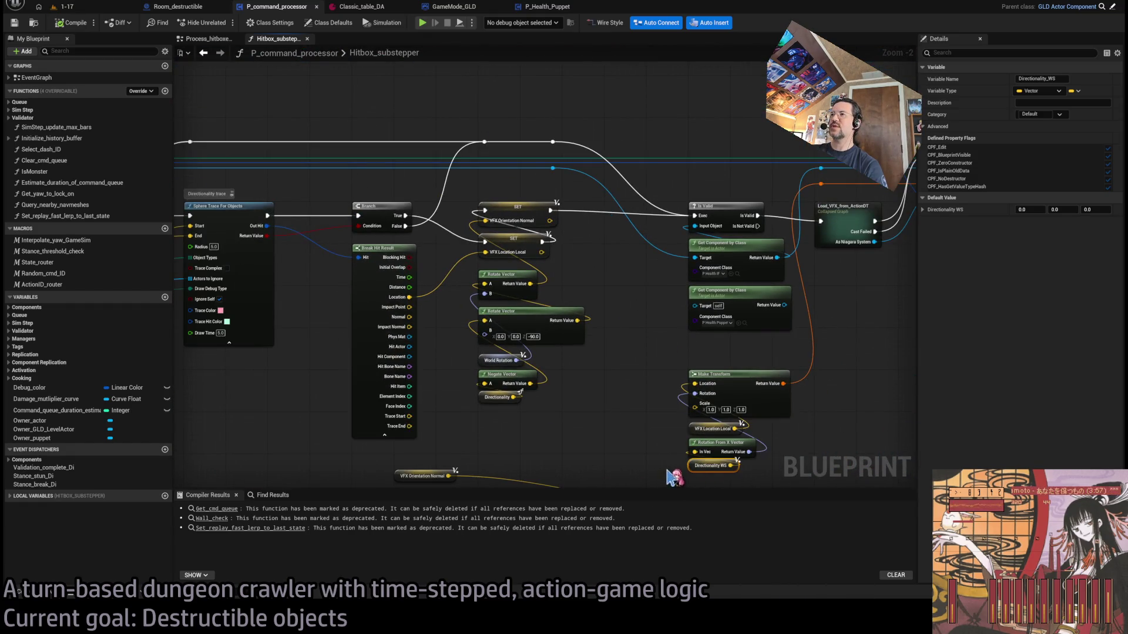
pyautogui.moveTo(642, 395)
pyautogui.mouseDown()
pyautogui.moveTo(893, 341)
pyautogui.moveTo(423, 220)
pyautogui.mouseUp()
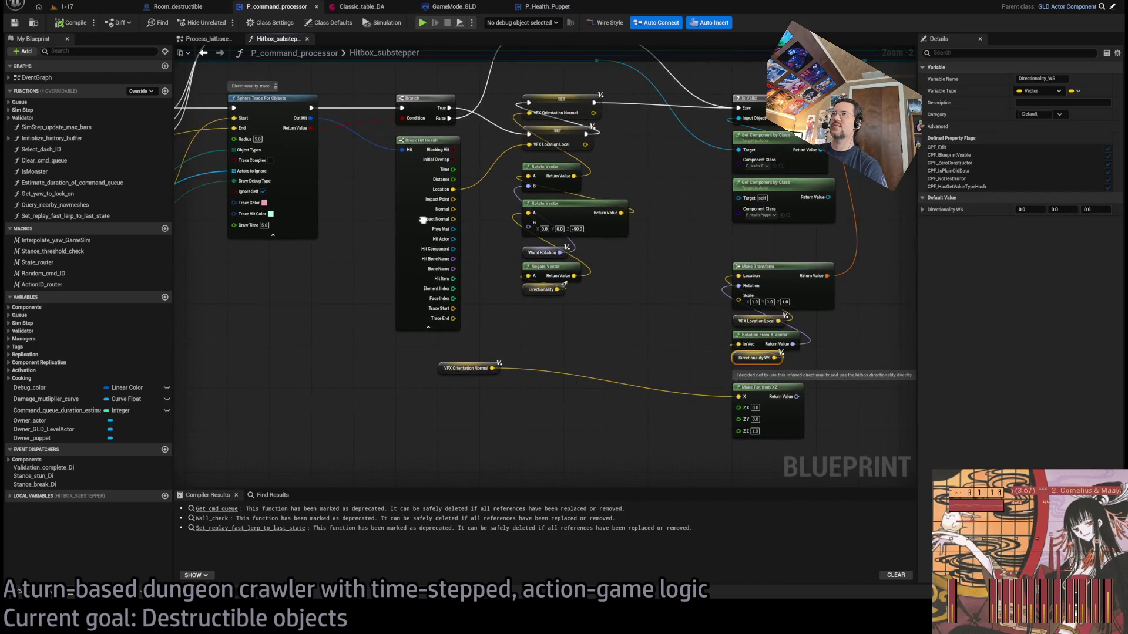
pyautogui.scroll(2, 614, 419)
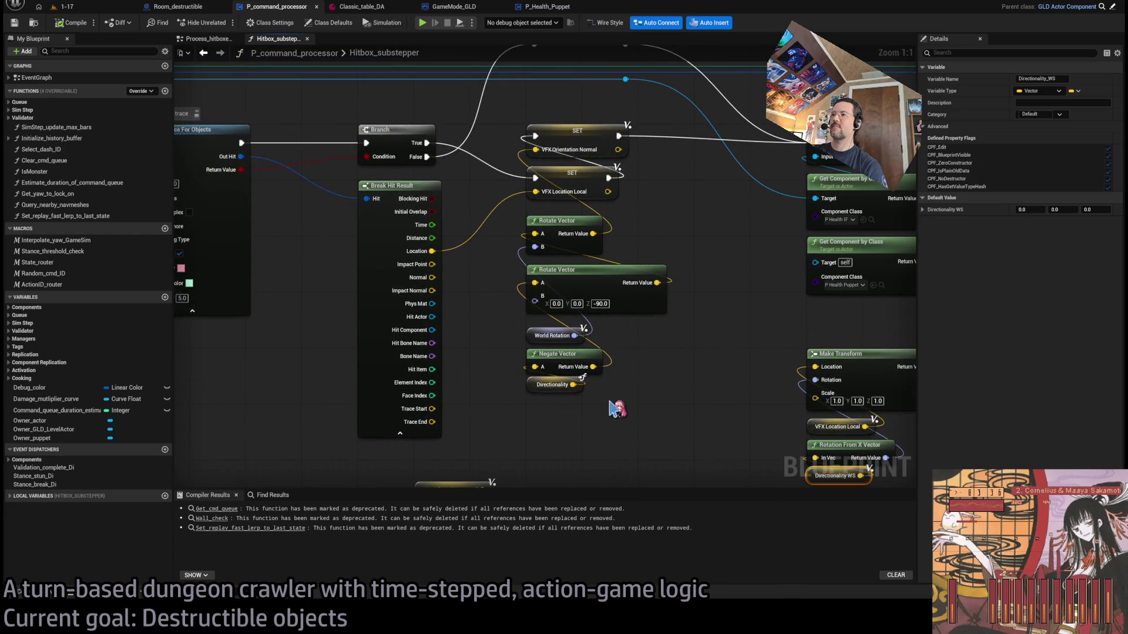
pyautogui.click(670, 388)
pyautogui.moveTo(600, 391); pyautogui.dragTo(523, 348)
pyautogui.click(634, 336)
pyautogui.click(666, 302)
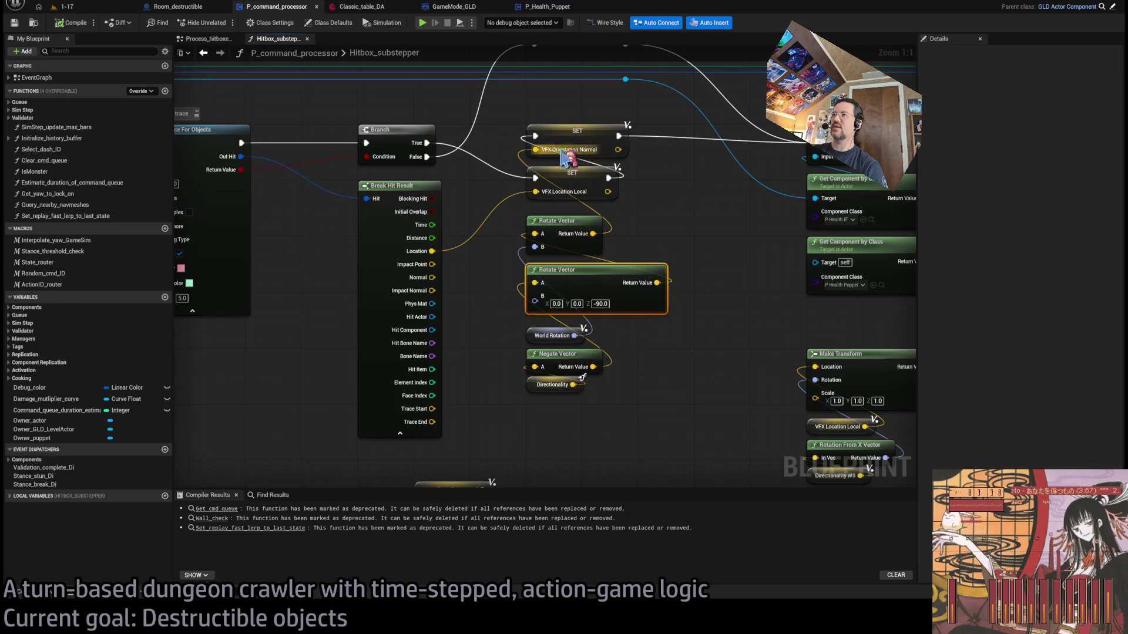
pyautogui.scroll(-1, 470, 158)
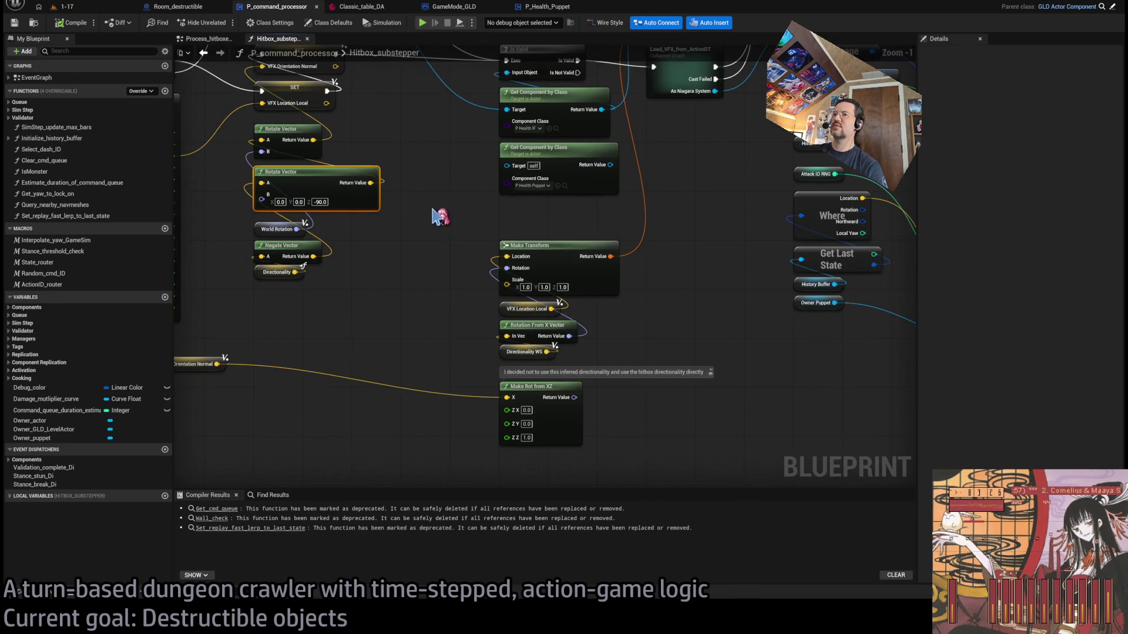
pyautogui.moveTo(431, 210); pyautogui.dragTo(521, 217)
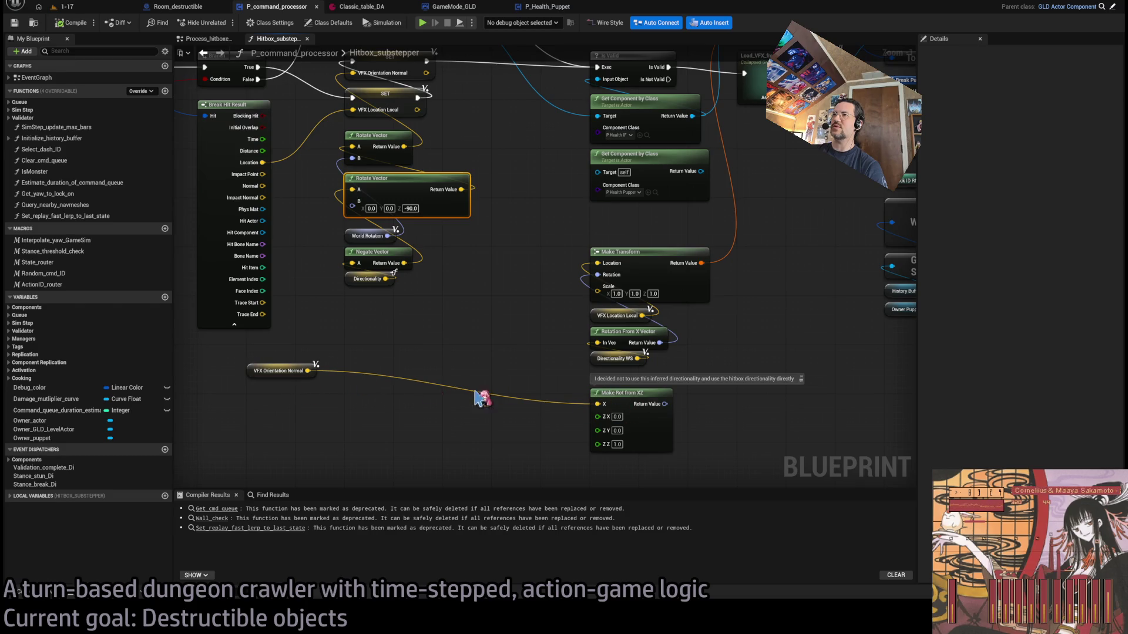
pyautogui.click(605, 447)
pyautogui.scroll(2, 516, 428)
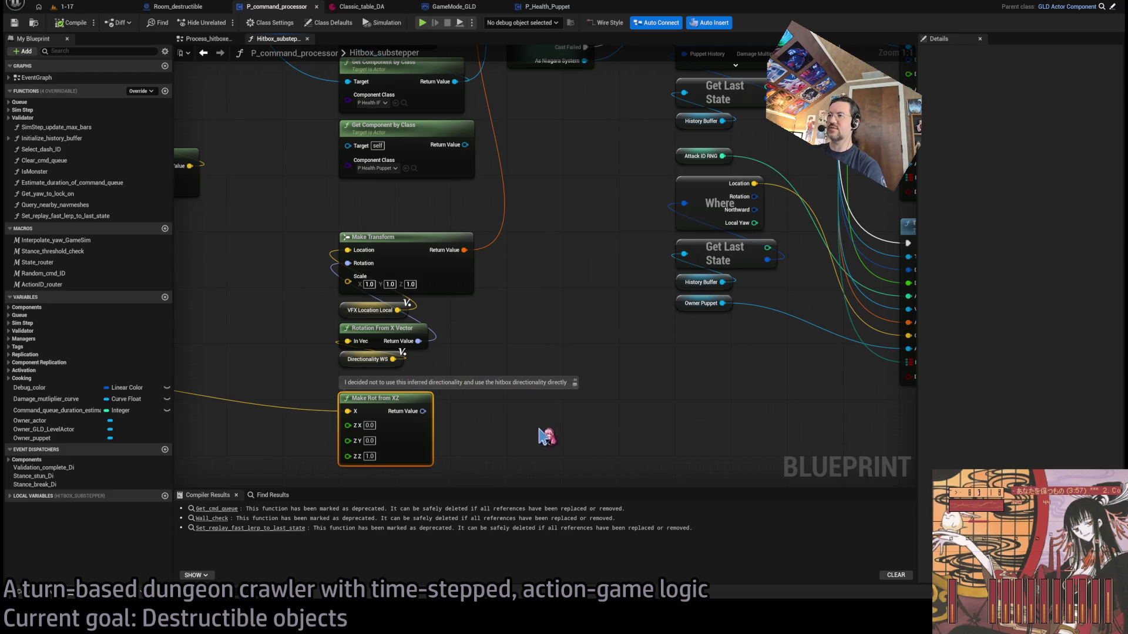
pyautogui.scroll(5, 494, 438)
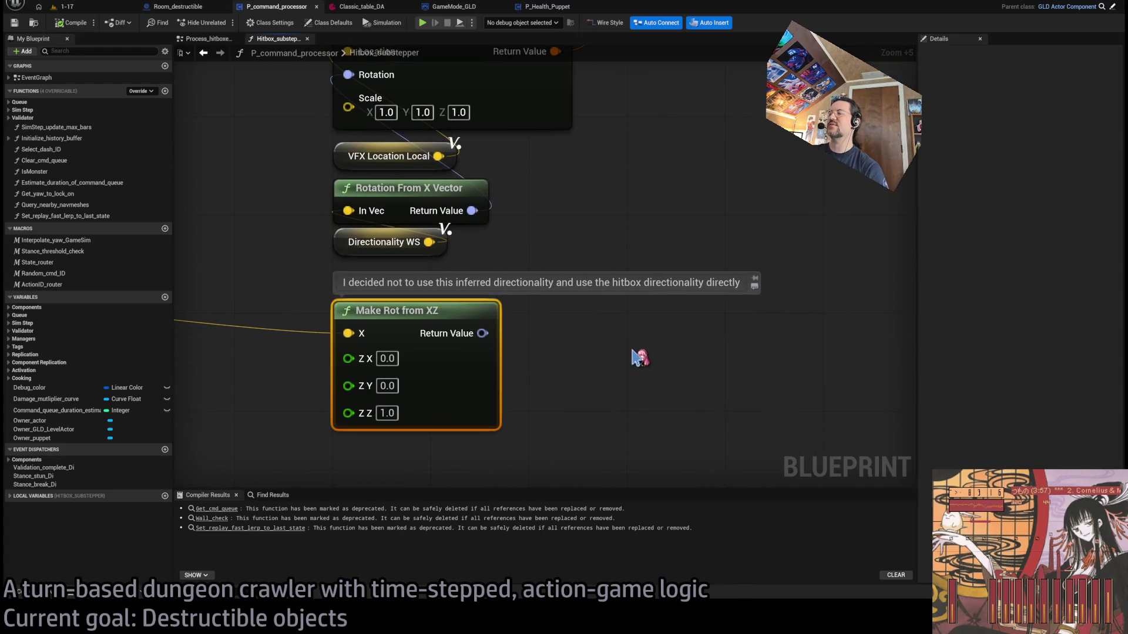
pyautogui.scroll(-8, 583, 416)
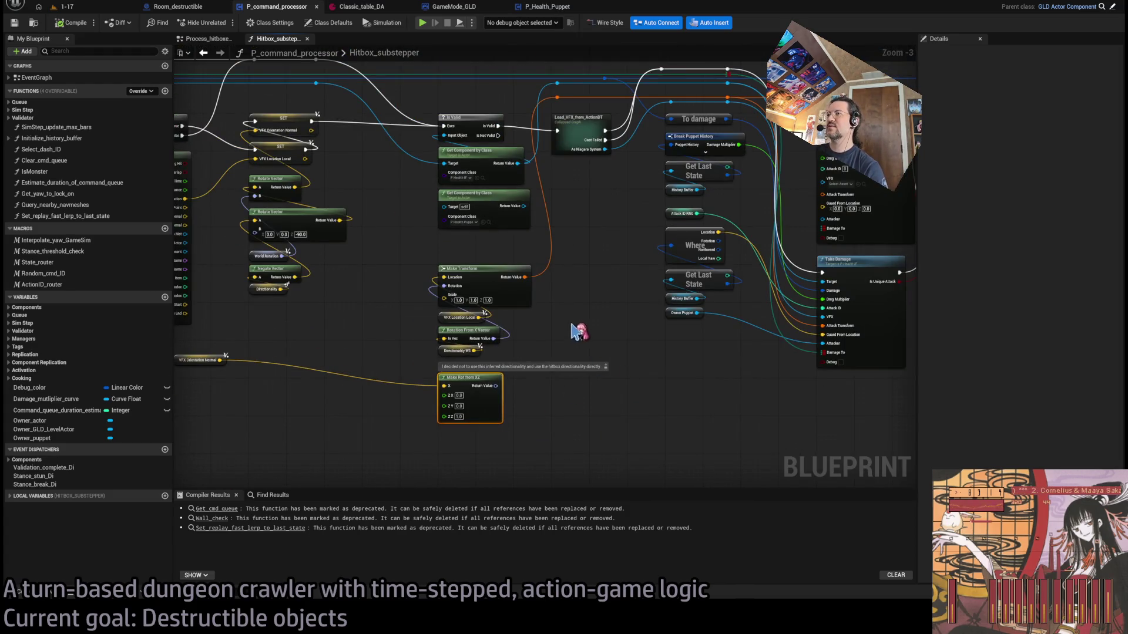
pyautogui.click(711, 405)
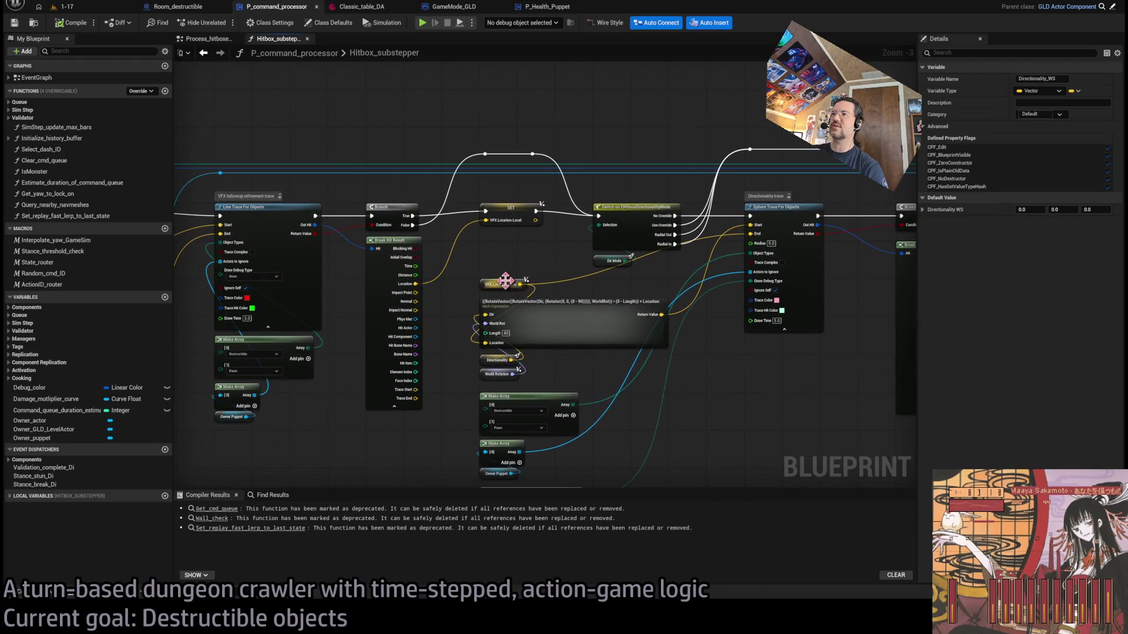
pyautogui.click(491, 361)
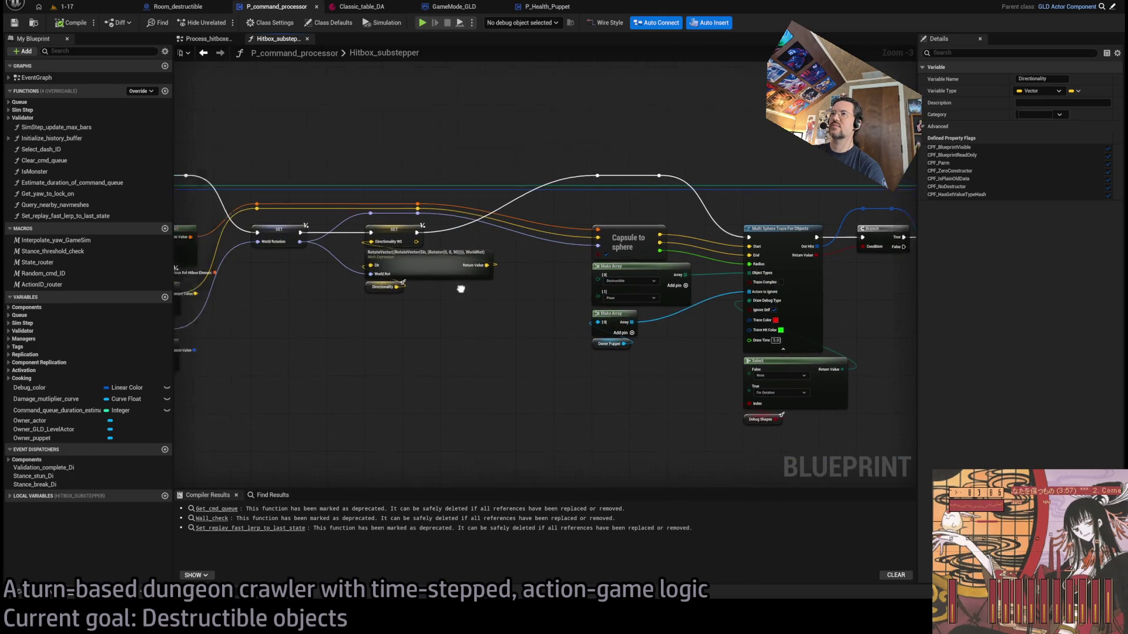
pyautogui.click(470, 340)
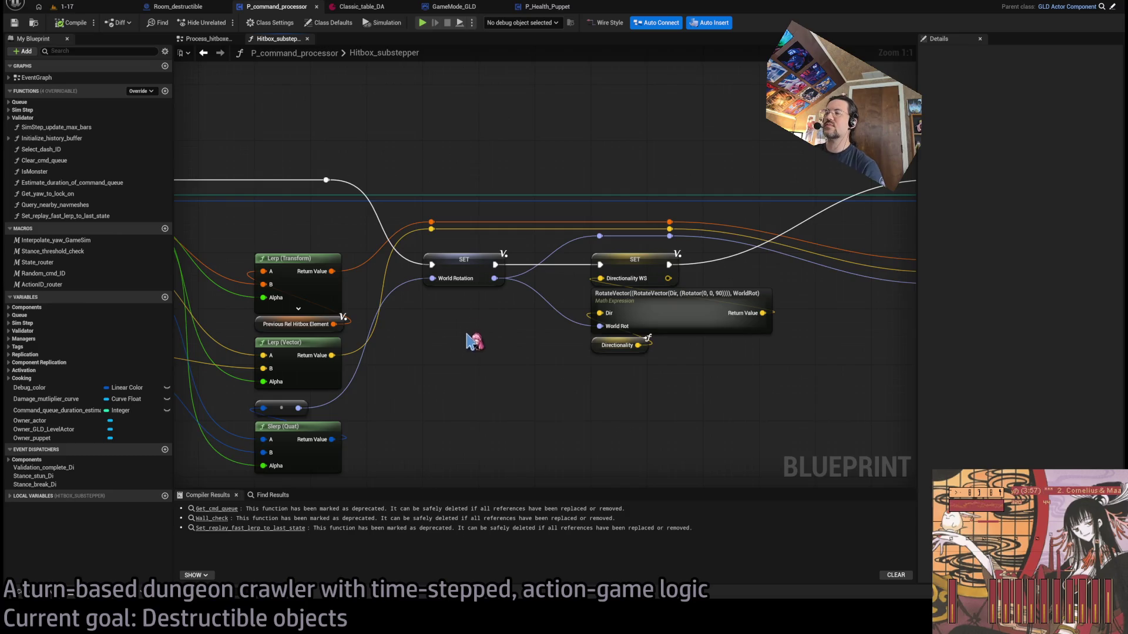
pyautogui.click(538, 240)
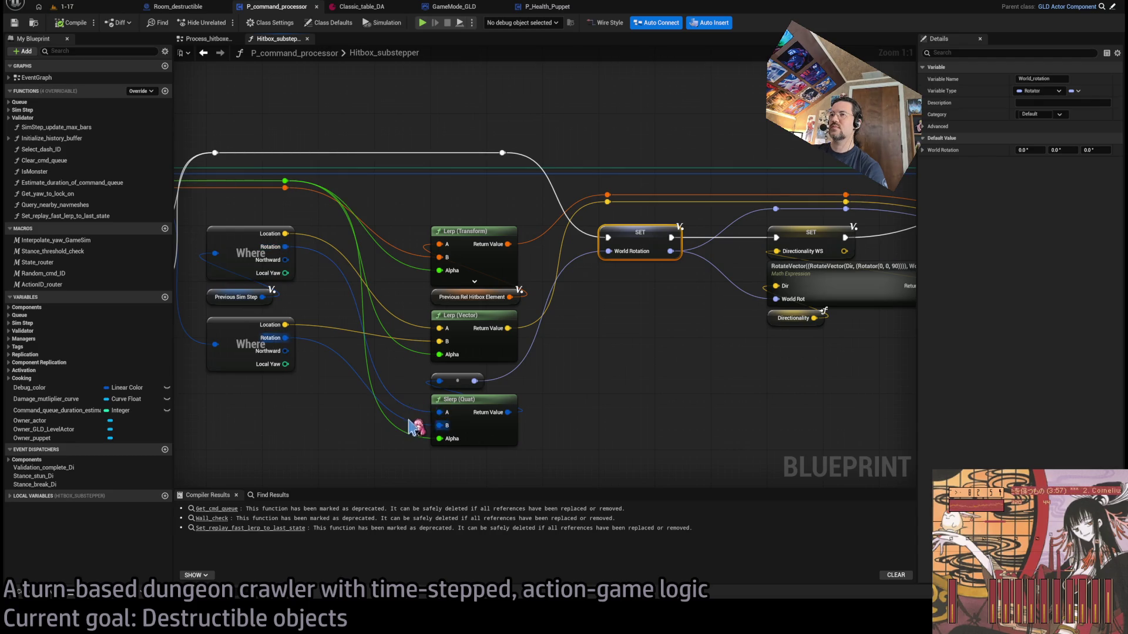
pyautogui.moveTo(655, 385); pyautogui.dragTo(575, 338)
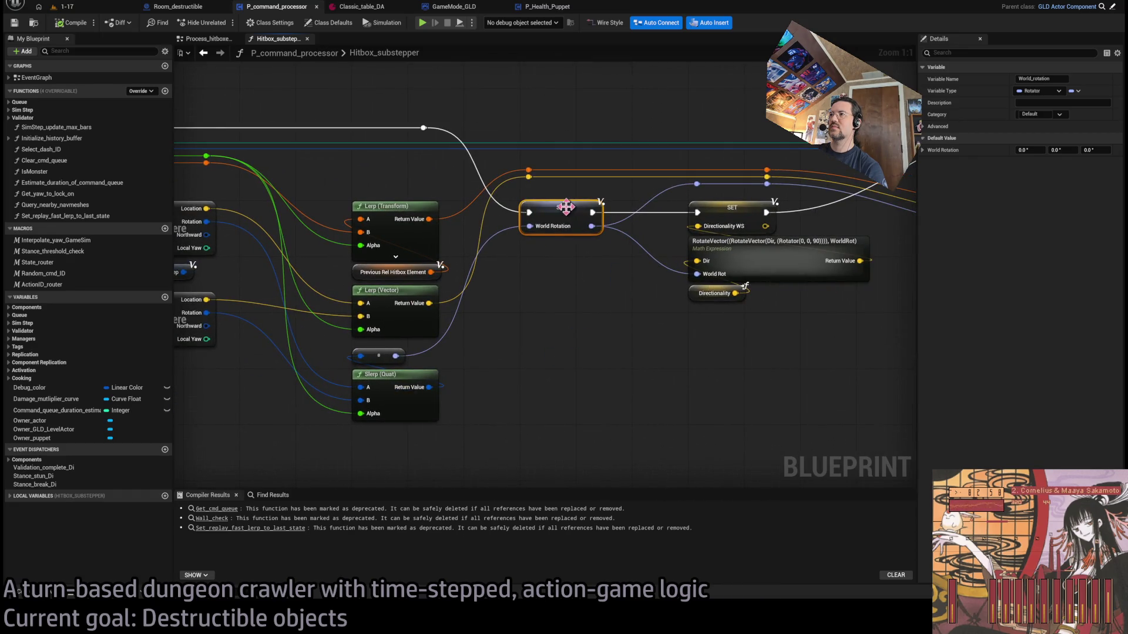
pyautogui.moveTo(767, 342); pyautogui.dragTo(586, 320)
pyautogui.click(588, 320)
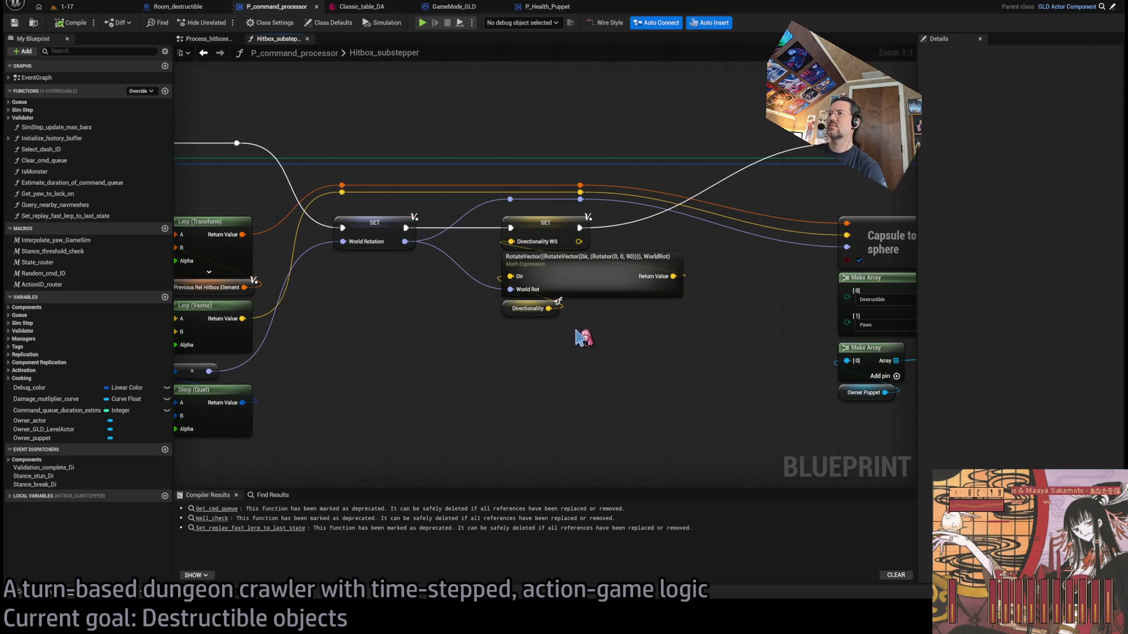
pyautogui.click(505, 311)
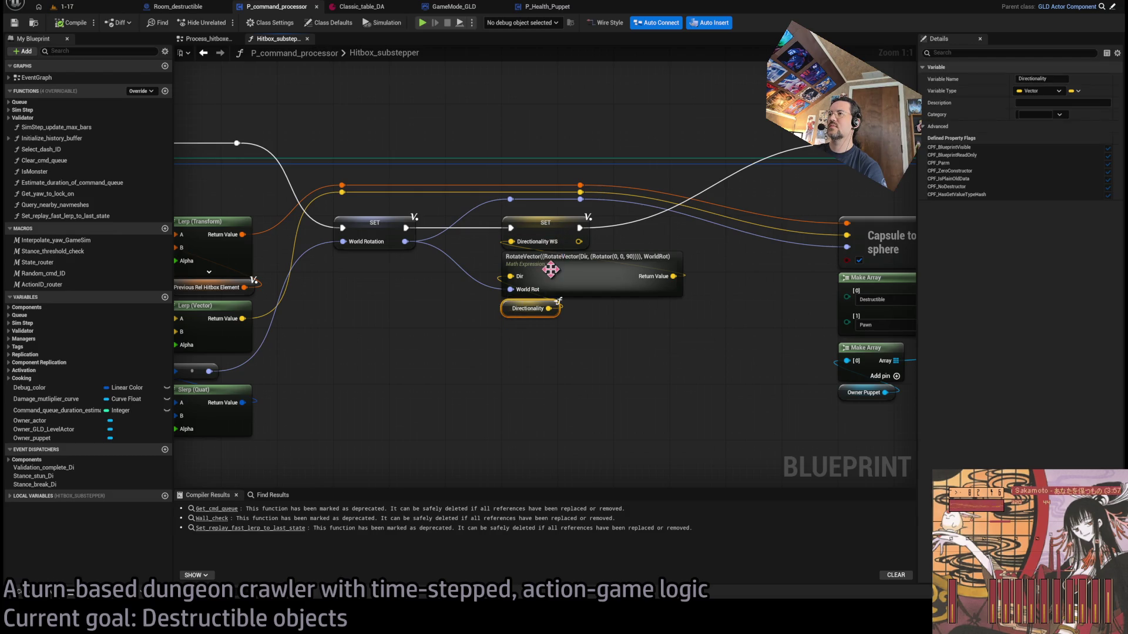
pyautogui.moveTo(551, 269); pyautogui.dragTo(235, 278)
pyautogui.moveTo(271, 383)
pyautogui.mouseDown()
pyautogui.moveTo(356, 321)
pyautogui.moveTo(702, 300)
pyautogui.mouseUp()
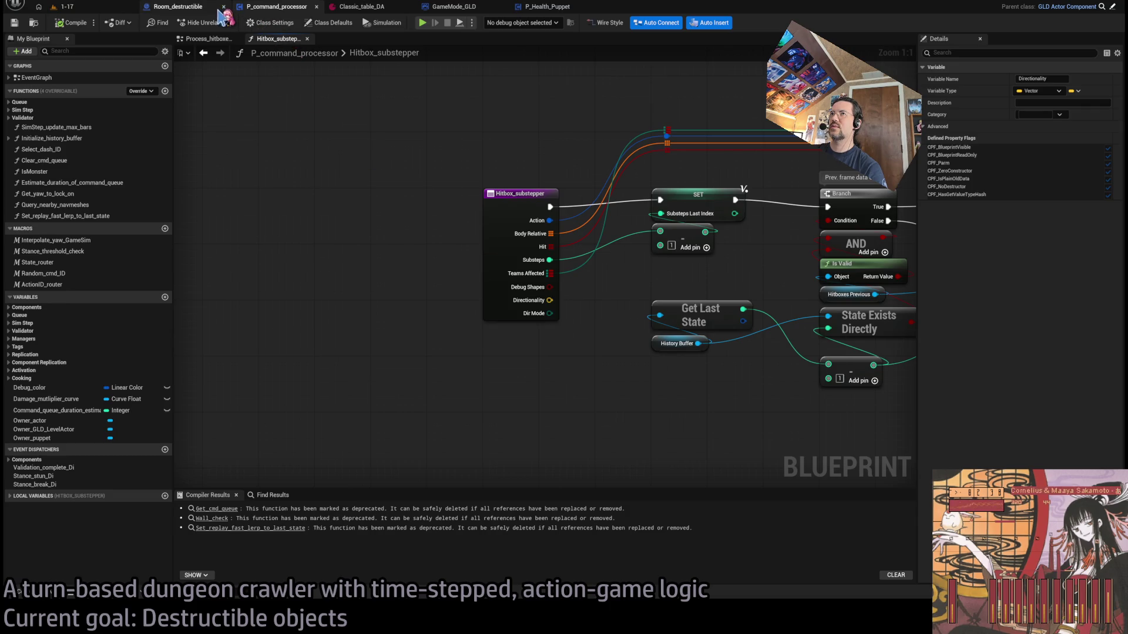
pyautogui.click(500, 199)
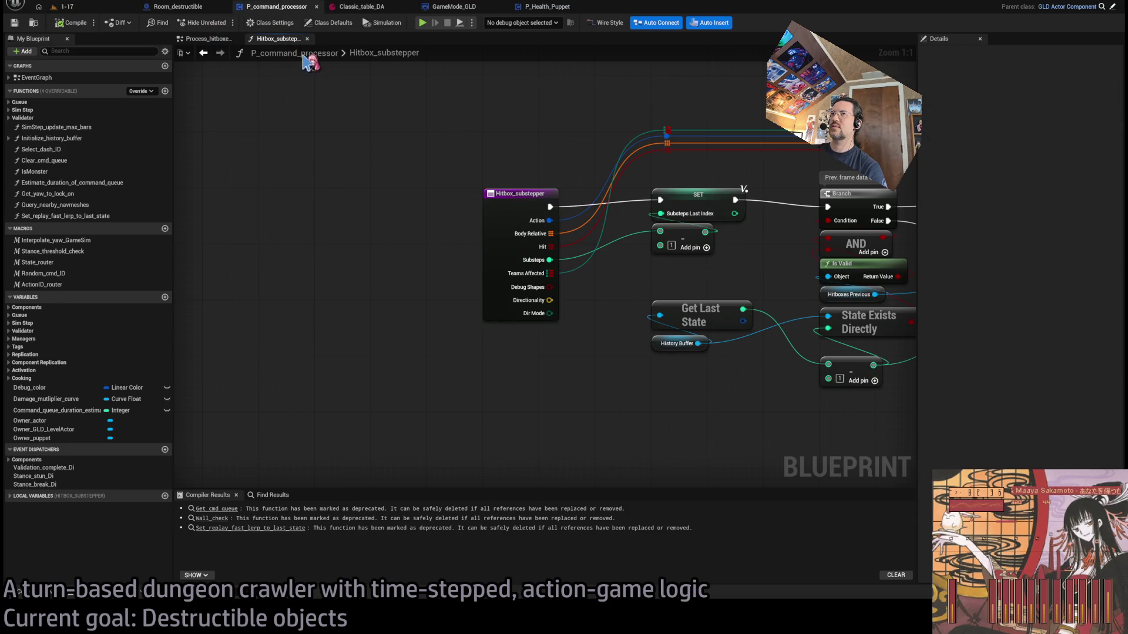
# Inspect the Get Hitboxes At Index function graph and its return nodes from Process_hitboxes
pyautogui.click(207, 39)
pyautogui.scroll(2, 483, 244)
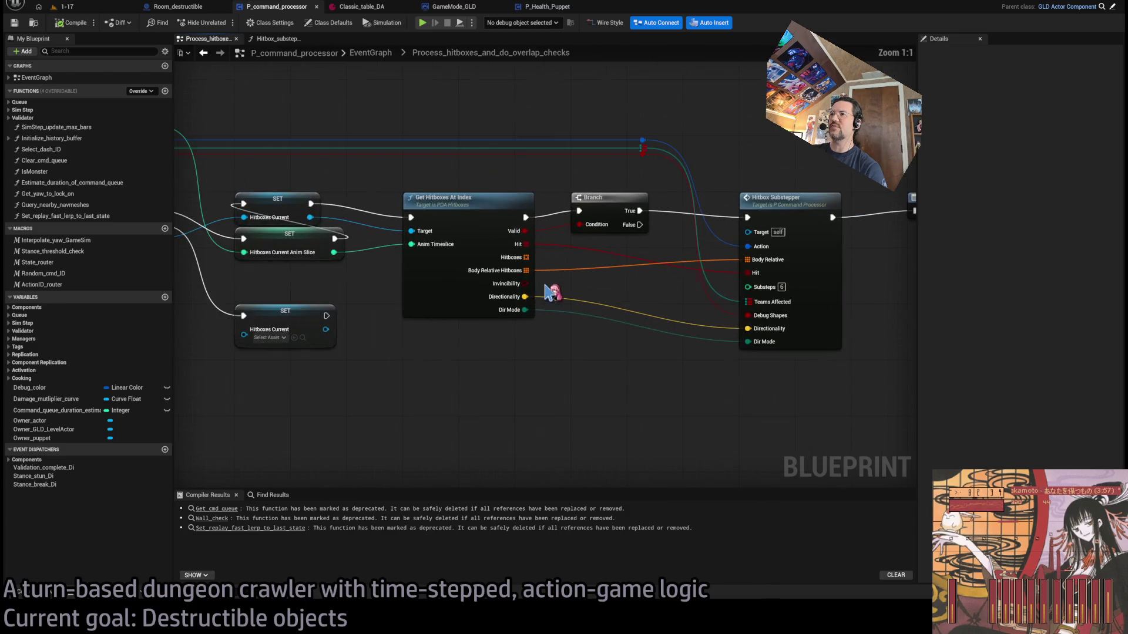
pyautogui.doubleClick(453, 296)
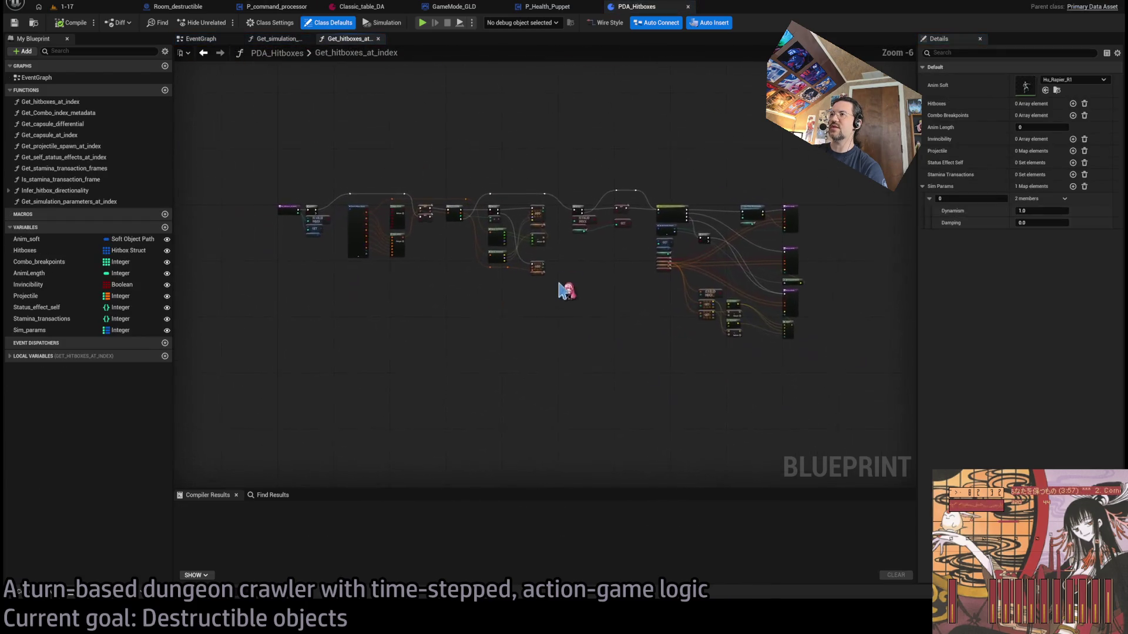
pyautogui.scroll(3, 559, 298)
pyautogui.moveTo(353, 282); pyautogui.dragTo(309, 170)
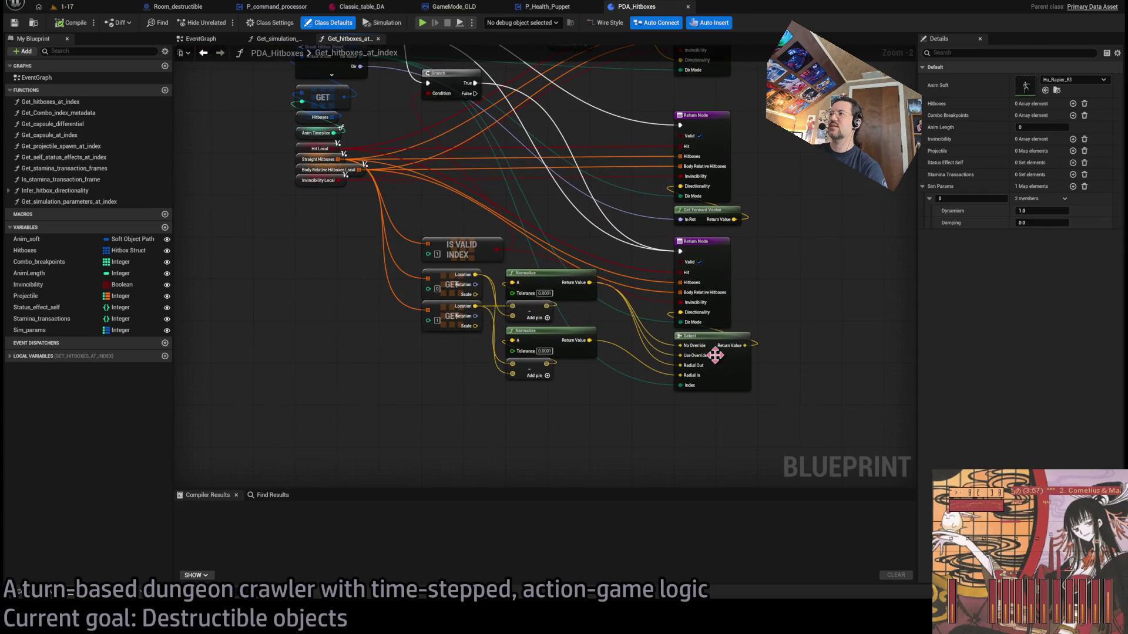
pyautogui.scroll(1, 675, 293)
pyautogui.scroll(2, 648, 288)
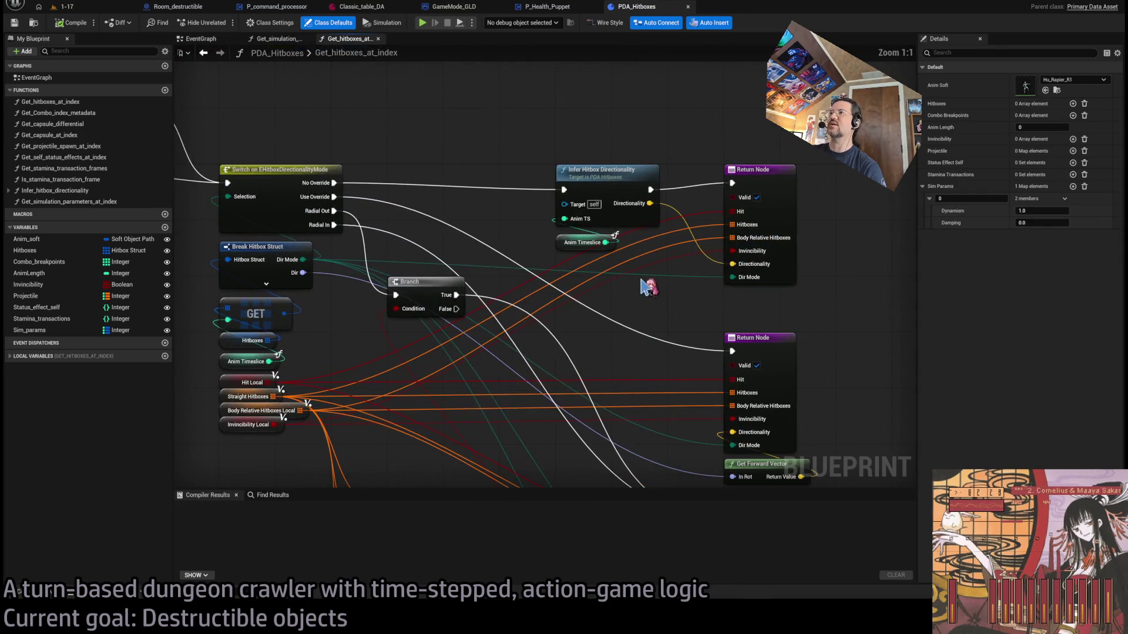
pyautogui.scroll(-4, 447, 223)
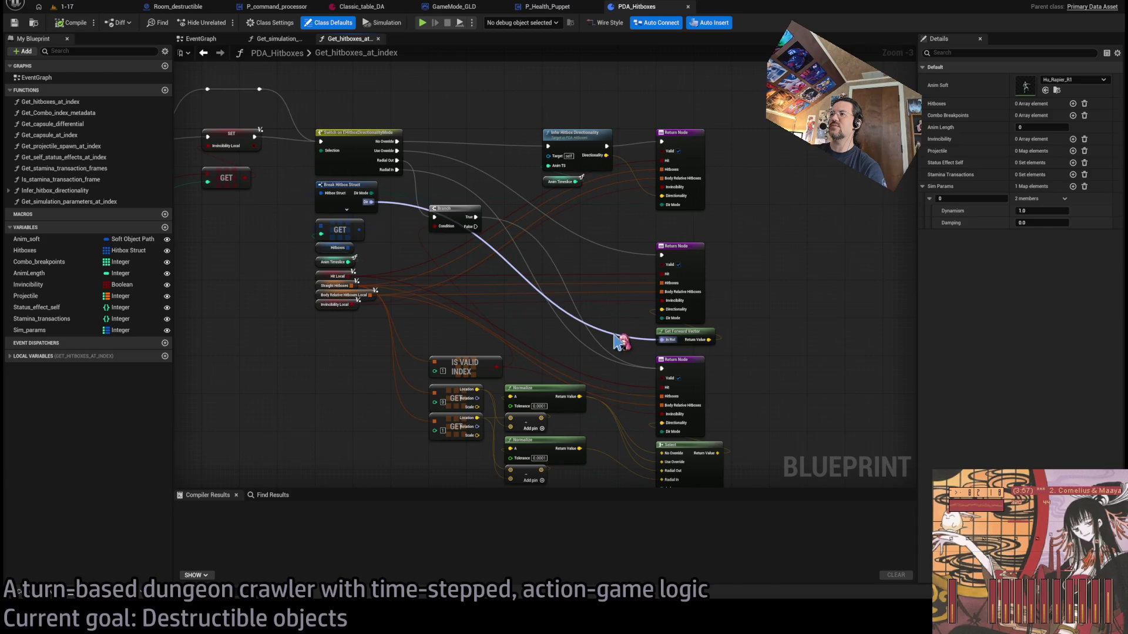
pyautogui.scroll(3, 764, 341)
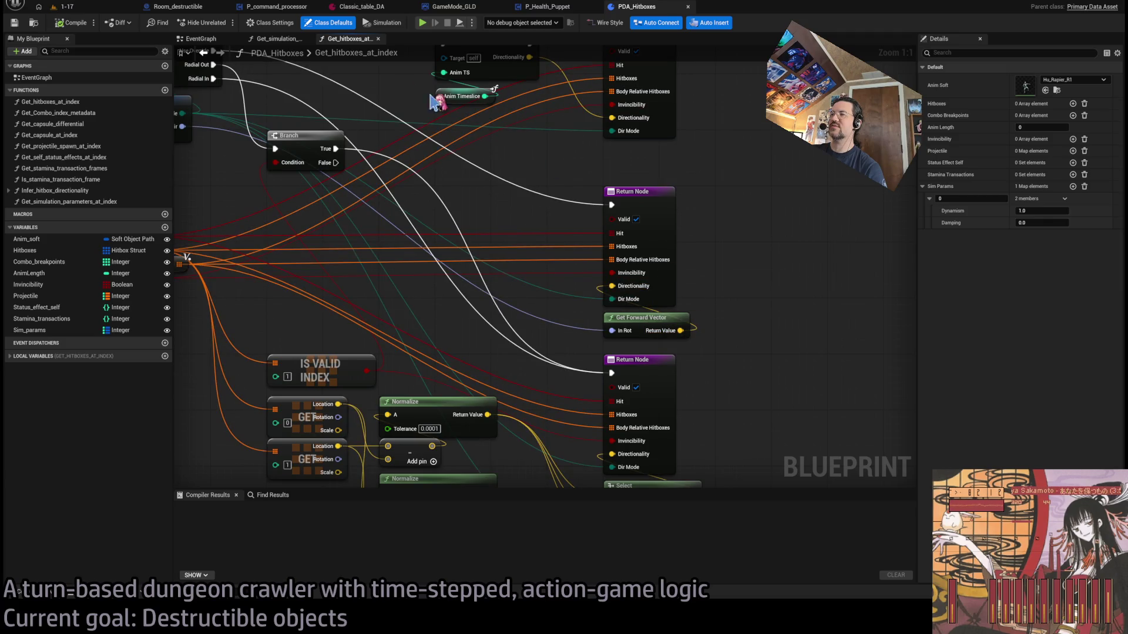
# Close the PDA_Hitboxes, GameMode_GLD, Classic_table_DA, P_command_processor and P_Health_Puppet editors
pyautogui.middleClick(645, 13)
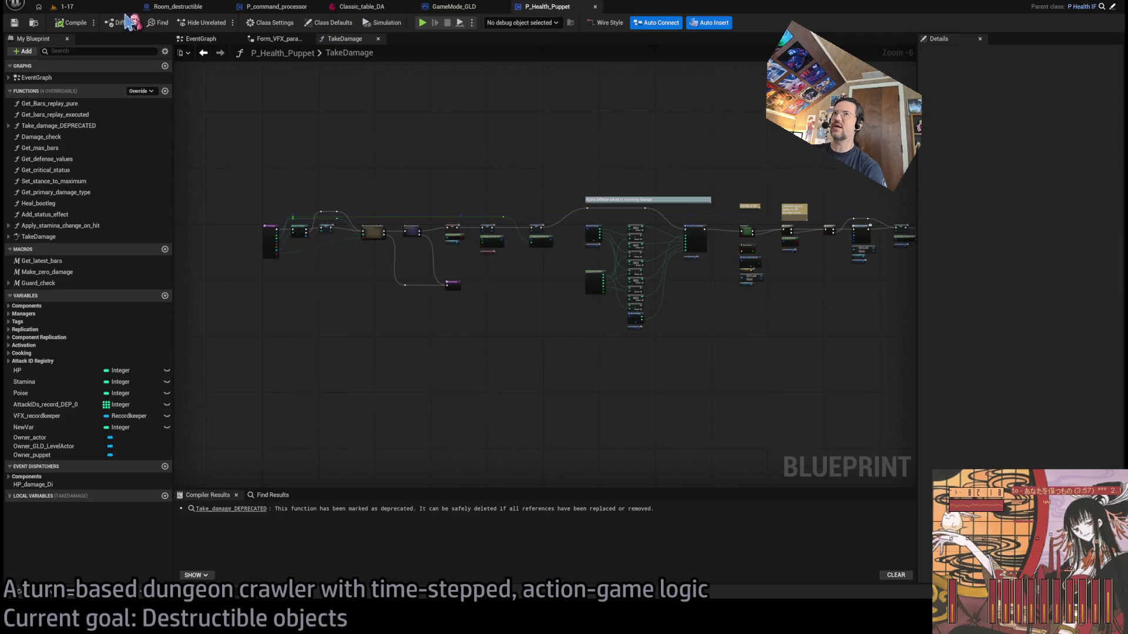
pyautogui.middleClick(370, 9)
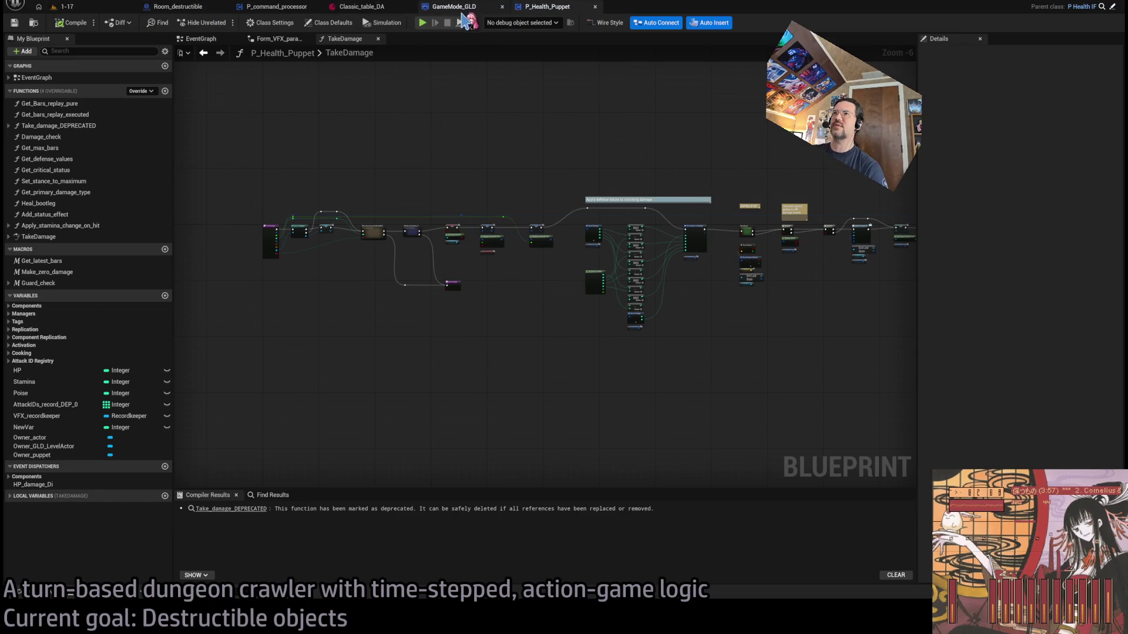
pyautogui.middleClick(367, 8)
pyautogui.middleClick(276, 7)
pyautogui.middleClick(266, 13)
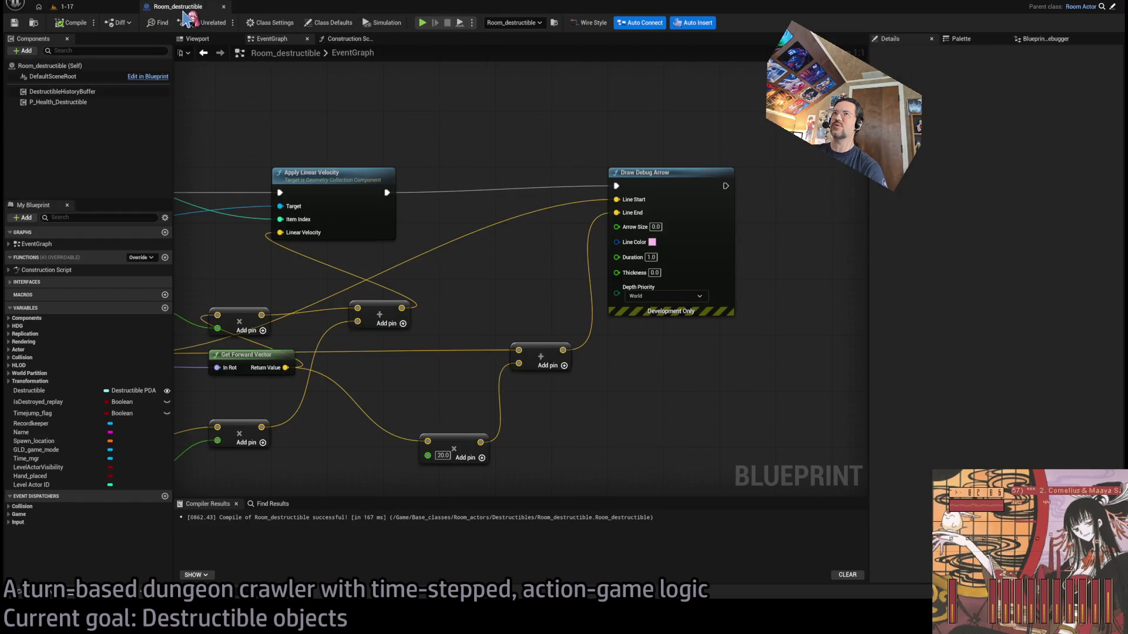
# Delete the Draw Debug Arrow node from the launch velocity logic
pyautogui.scroll(-5, 593, 251)
pyautogui.scroll(4, 594, 251)
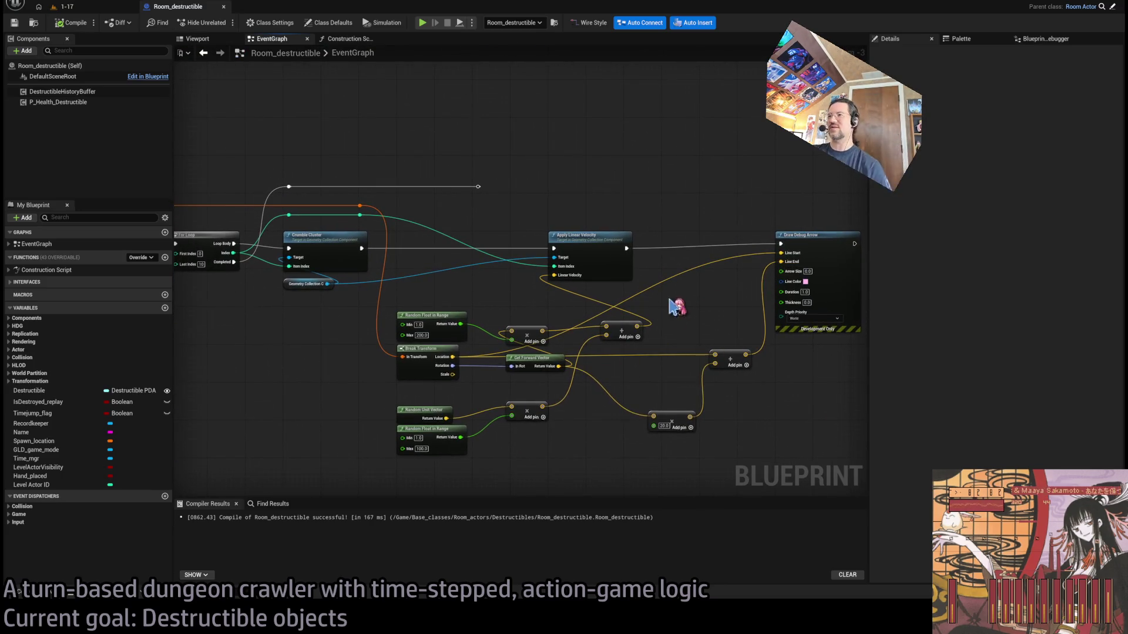
pyautogui.scroll(2, 674, 305)
pyautogui.scroll(1, 617, 251)
pyautogui.scroll(-1, 657, 269)
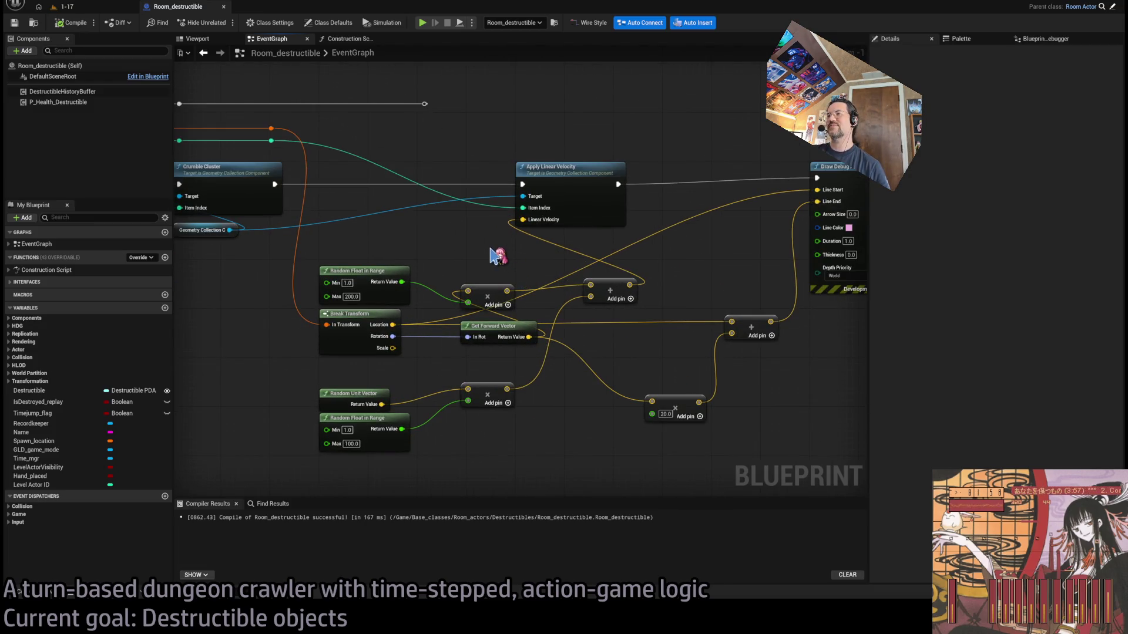
pyautogui.scroll(1, 504, 246)
pyautogui.scroll(-1, 594, 218)
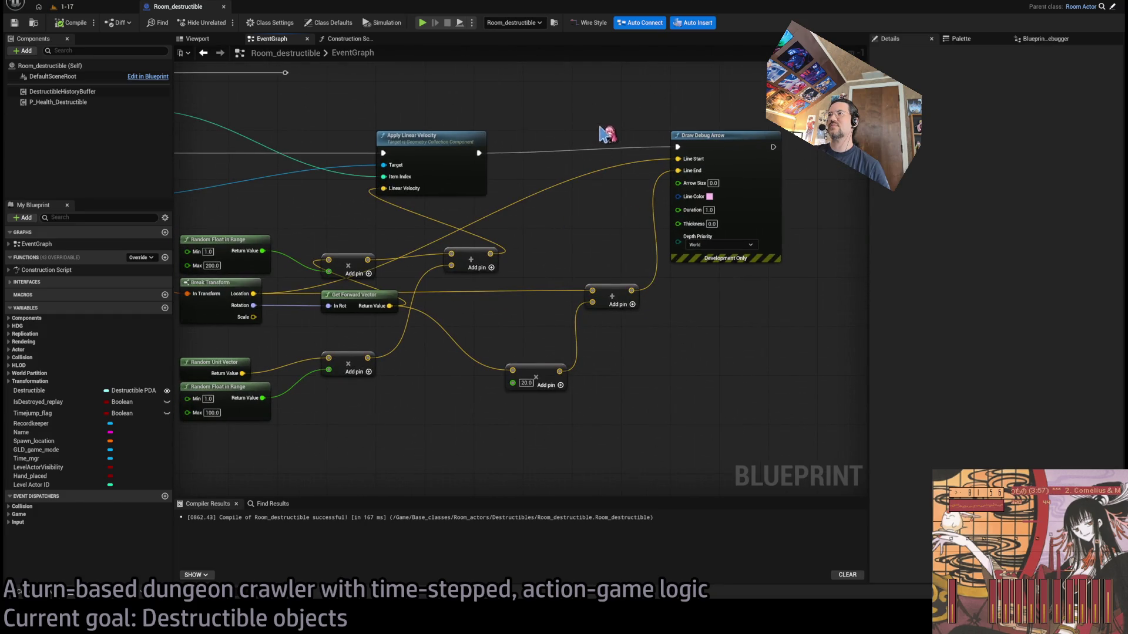
pyautogui.scroll(1, 692, 264)
pyautogui.scroll(-1, 729, 244)
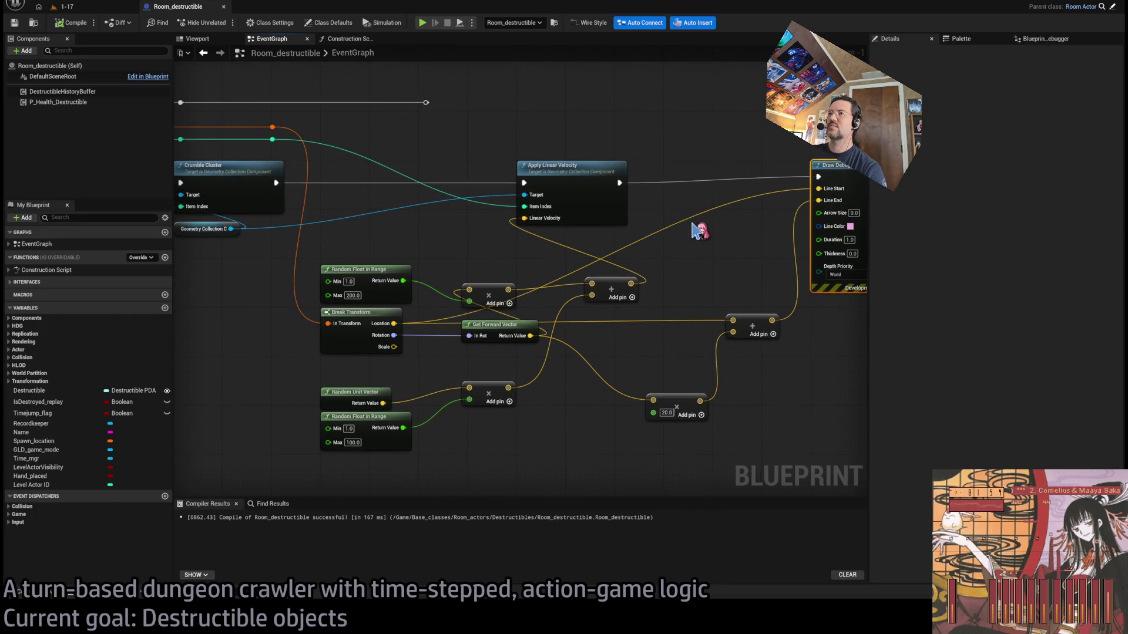
pyautogui.press('Delete')
# Multiply Get Forward Vector by a -1 float and feed it into the ×20 multiply
pyautogui.moveTo(437, 322)
pyautogui.mouseDown()
pyautogui.moveTo(376, 338)
pyautogui.moveTo(385, 327)
pyautogui.moveTo(348, 296)
pyautogui.moveTo(504, 306)
pyautogui.mouseUp()
pyautogui.scroll(-1, 385, 311)
pyautogui.scroll(1, 385, 308)
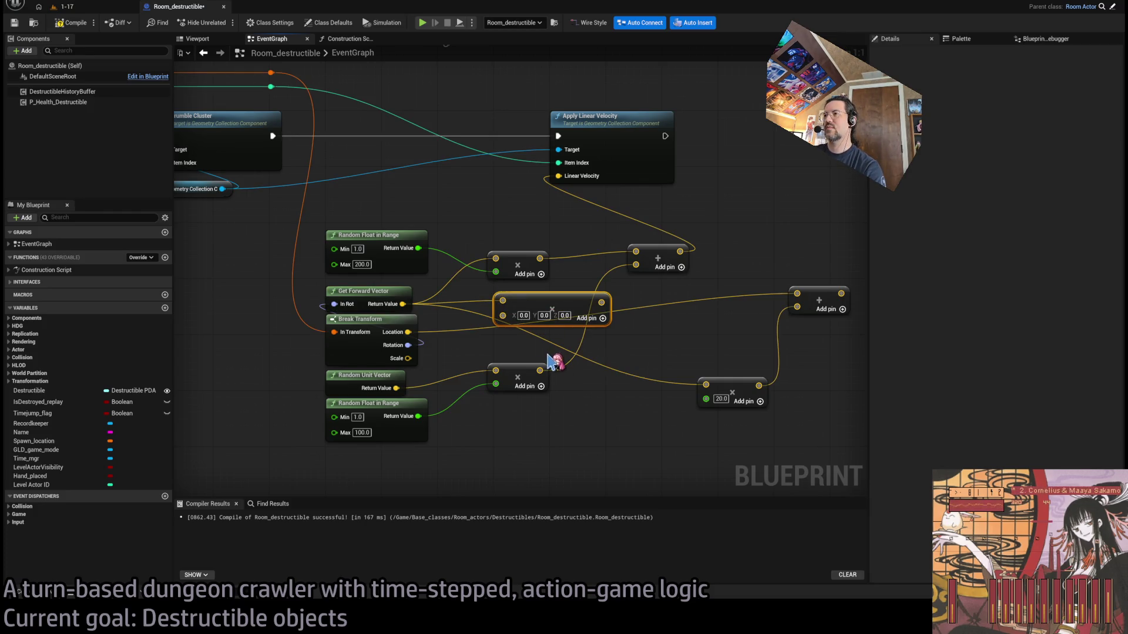
pyautogui.click(514, 317)
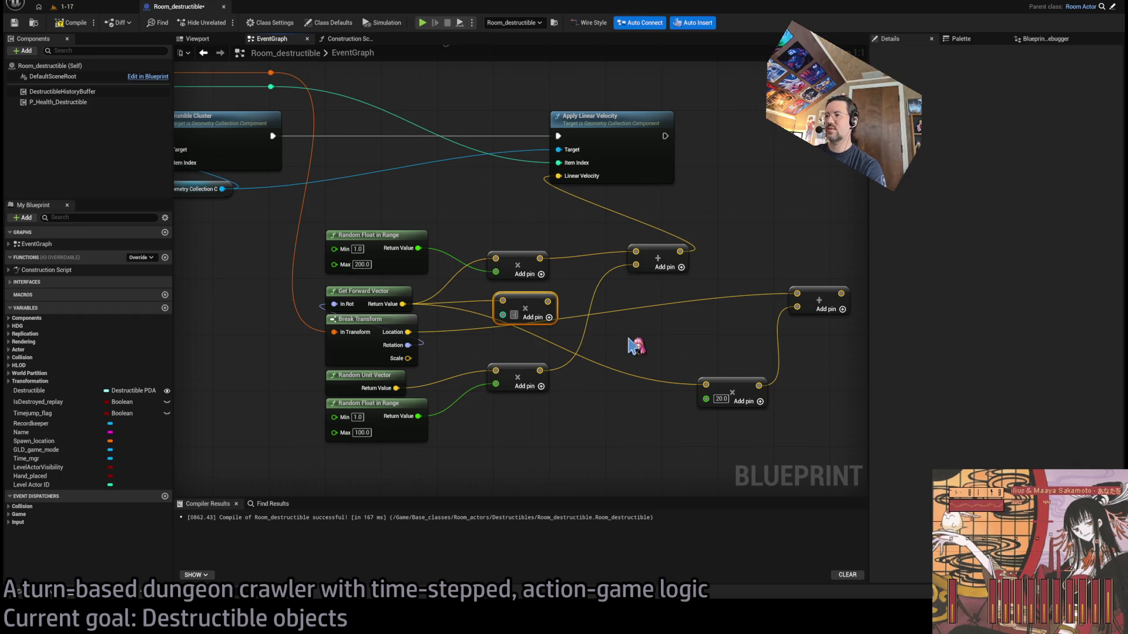
pyautogui.moveTo(496, 271)
pyautogui.mouseDown()
pyautogui.moveTo(523, 282)
pyautogui.moveTo(554, 326)
pyautogui.mouseUp()
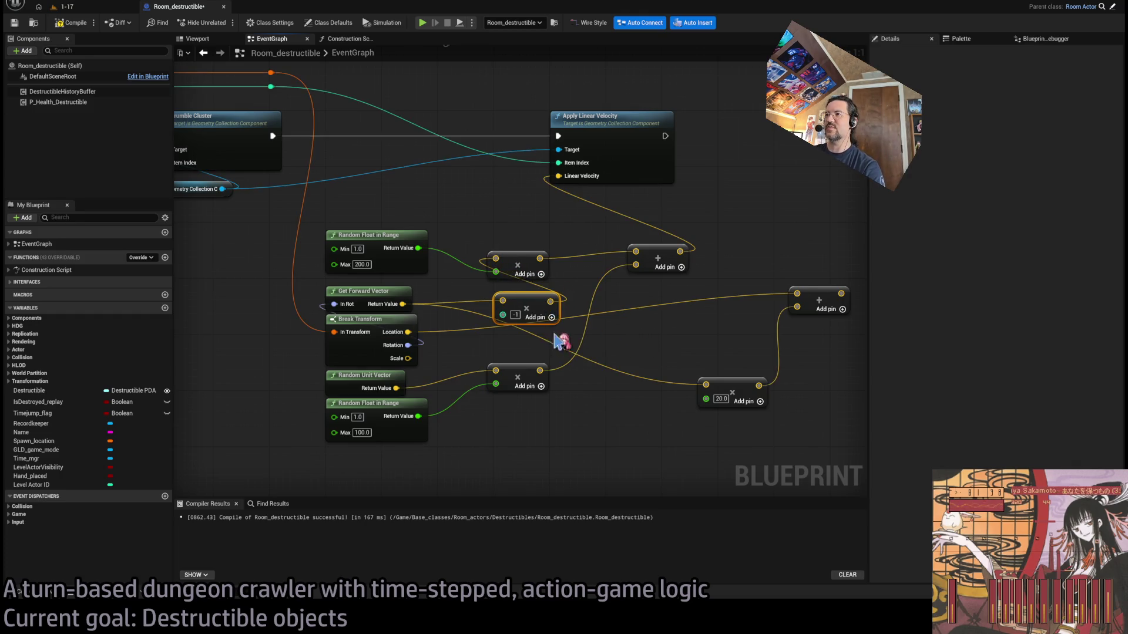
pyautogui.moveTo(706, 385)
pyautogui.mouseDown()
pyautogui.moveTo(586, 334)
pyautogui.moveTo(551, 302)
pyautogui.mouseUp()
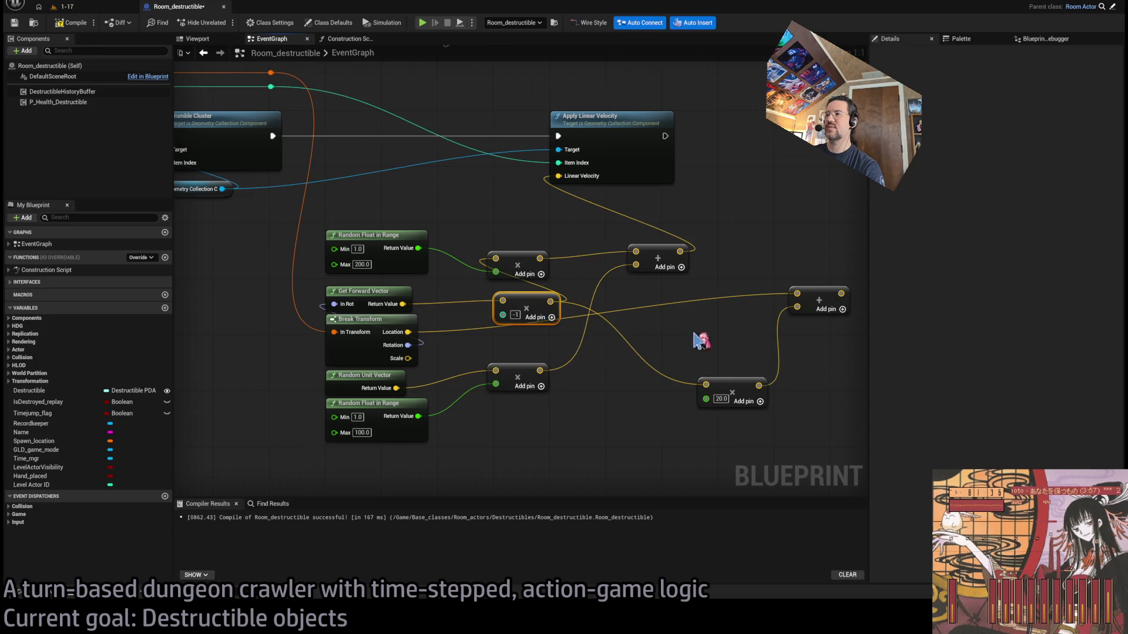
pyautogui.moveTo(649, 323); pyautogui.dragTo(570, 337)
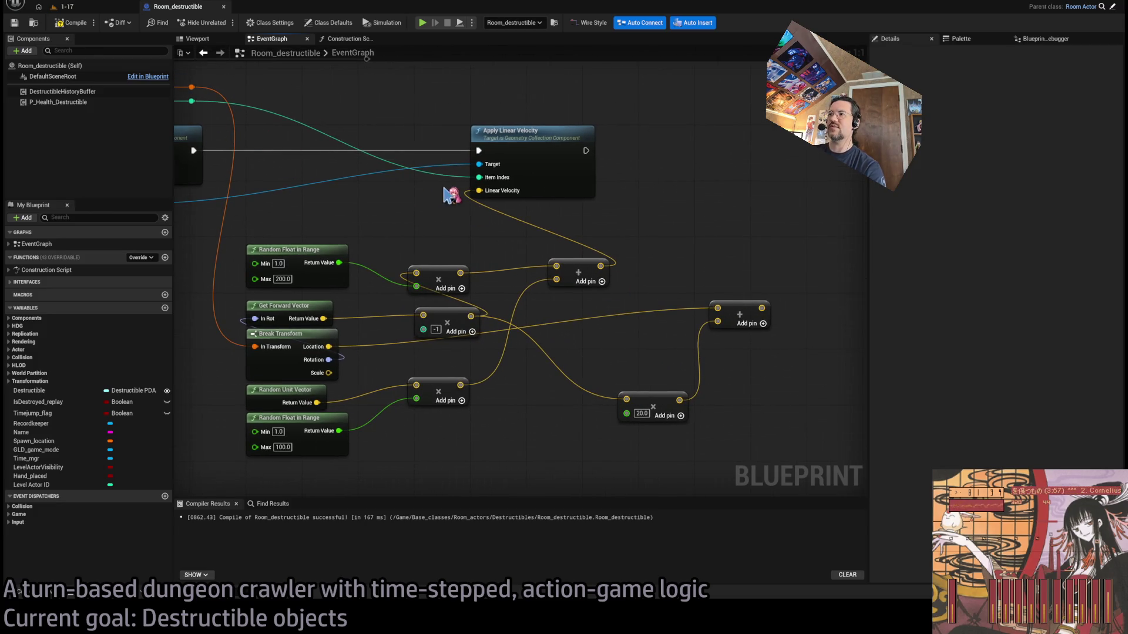
pyautogui.click(91, 8)
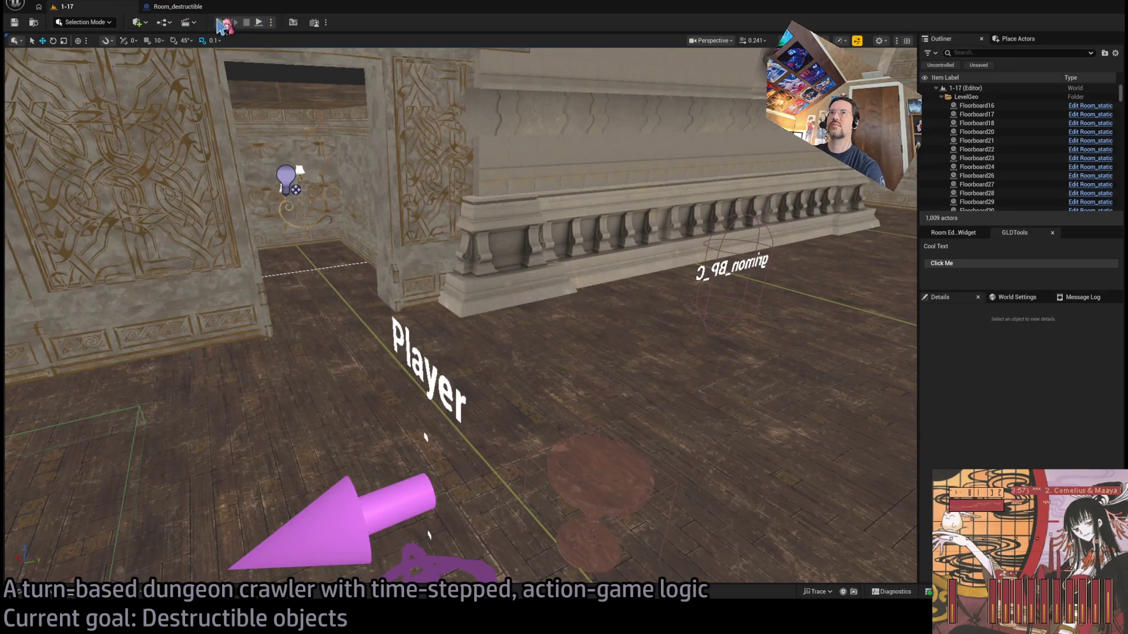
# Play in editor, strike the table with Go!, and replay its shattering four times
pyautogui.hotkey('alt', 'p')
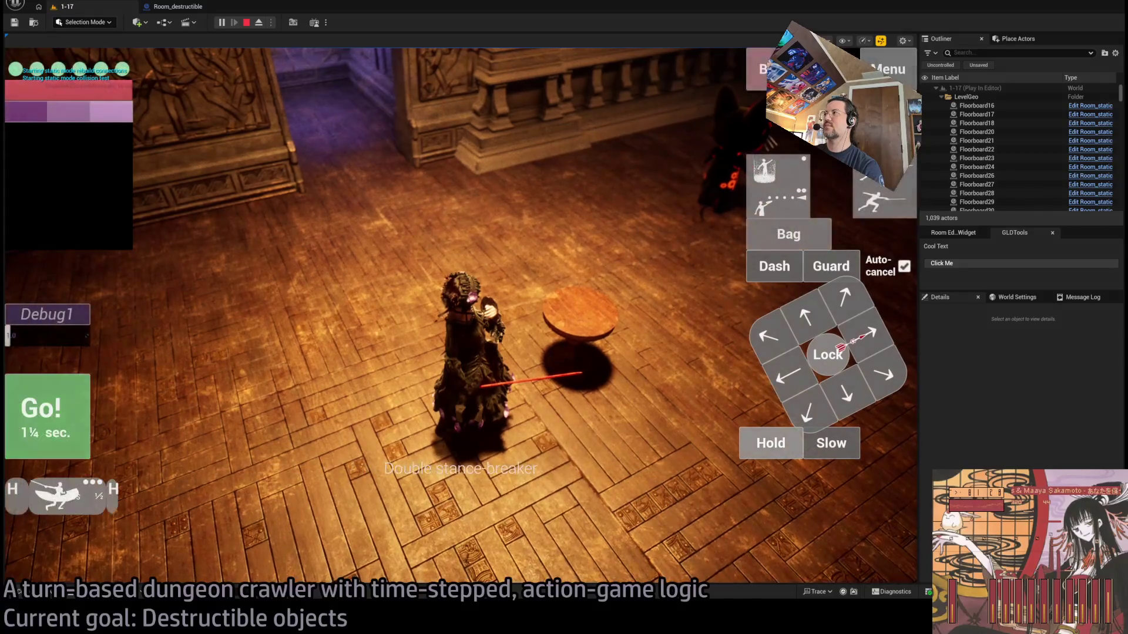
pyautogui.click(47, 417)
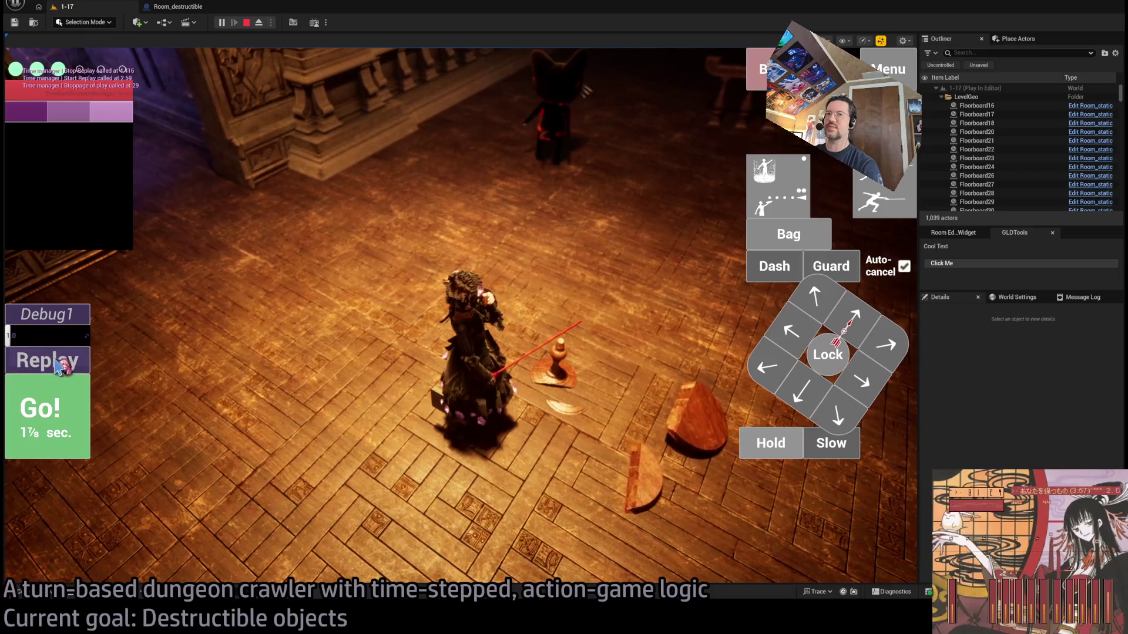
pyautogui.click(59, 366)
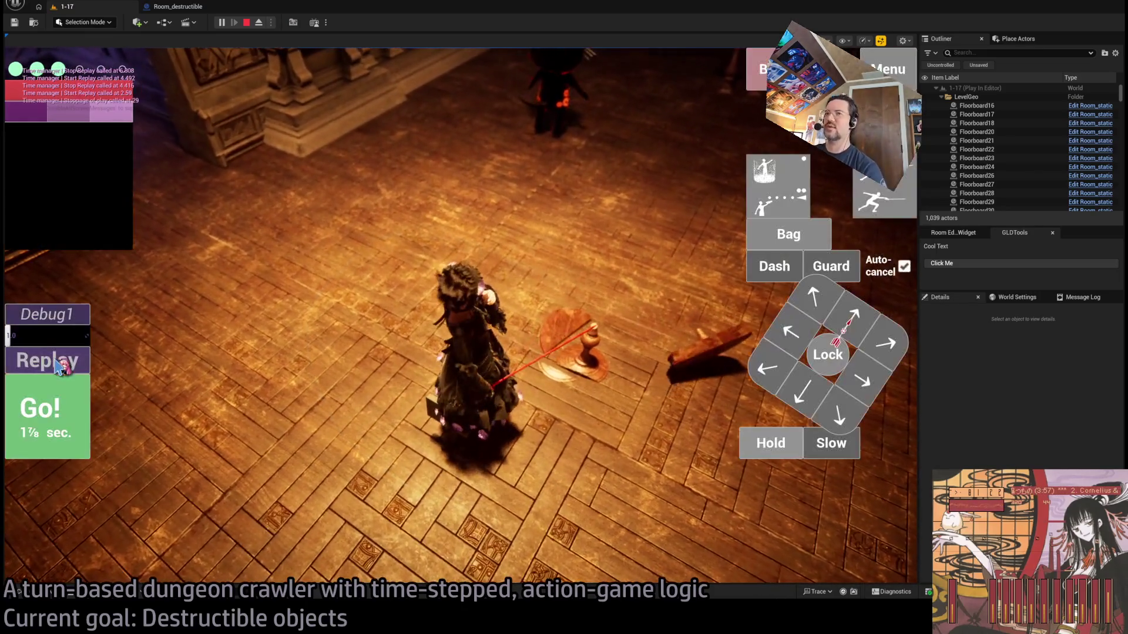
pyautogui.click(69, 366)
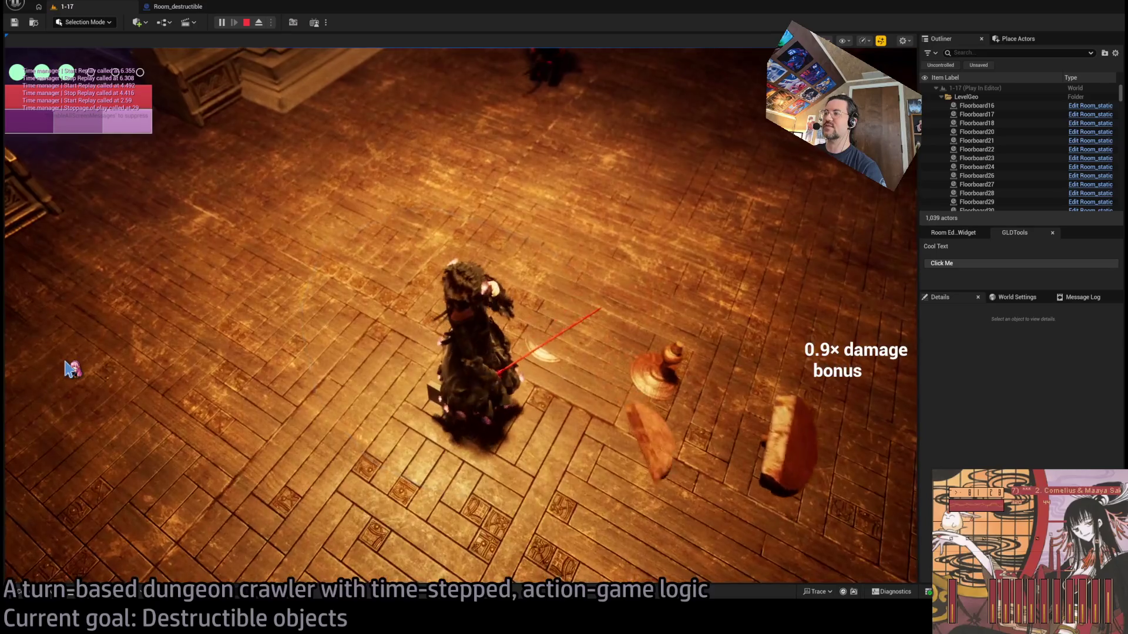
pyautogui.click(69, 366)
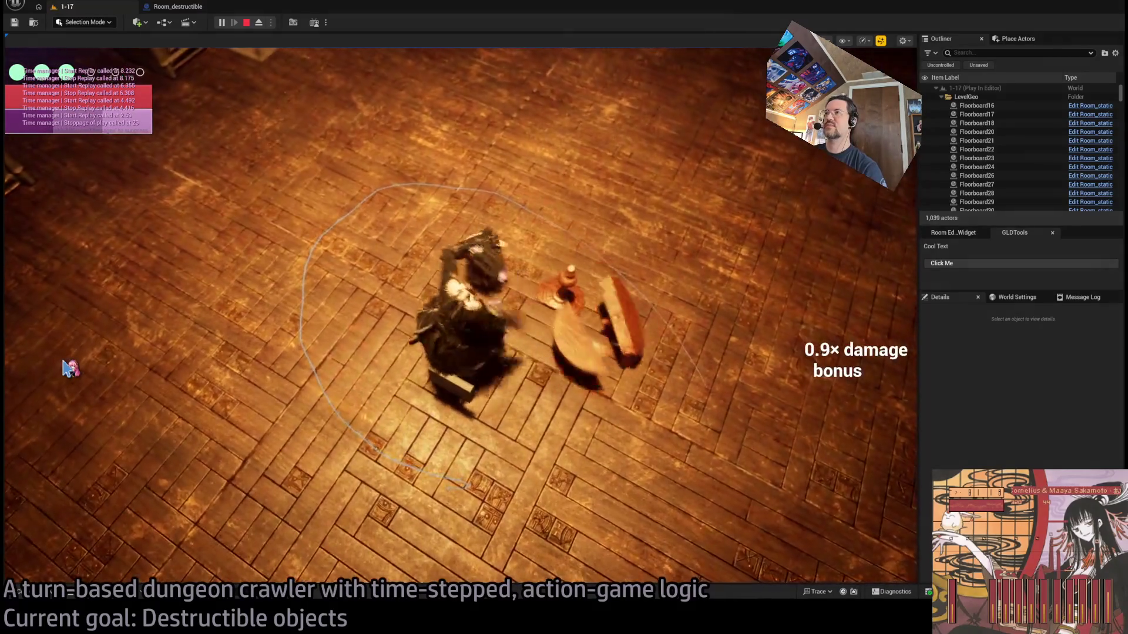
pyautogui.click(69, 366)
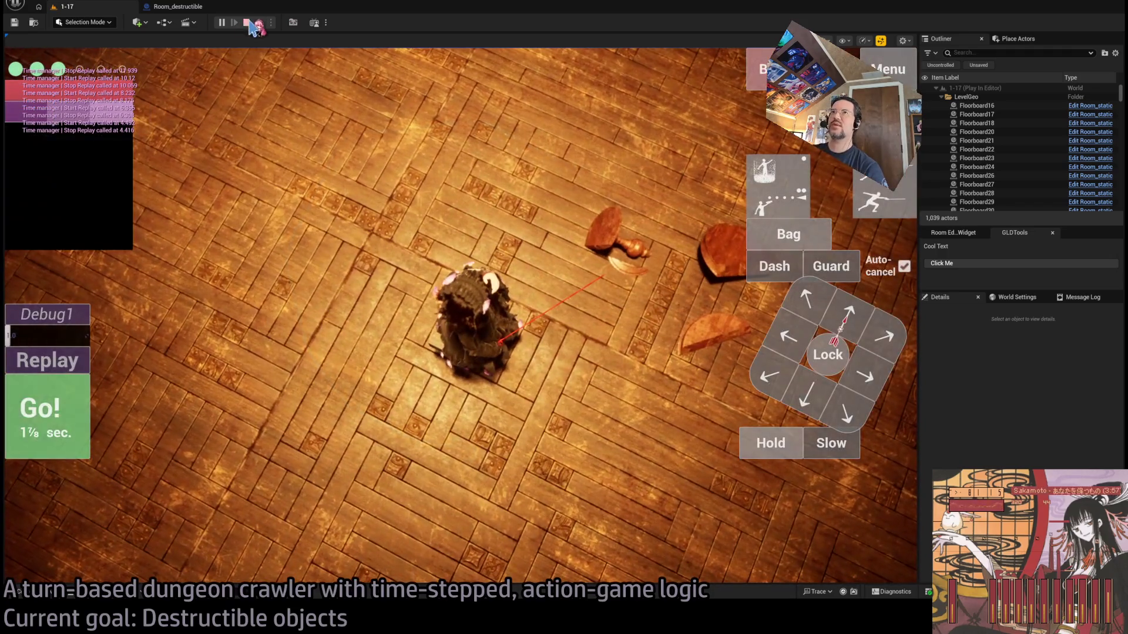
pyautogui.click(176, 6)
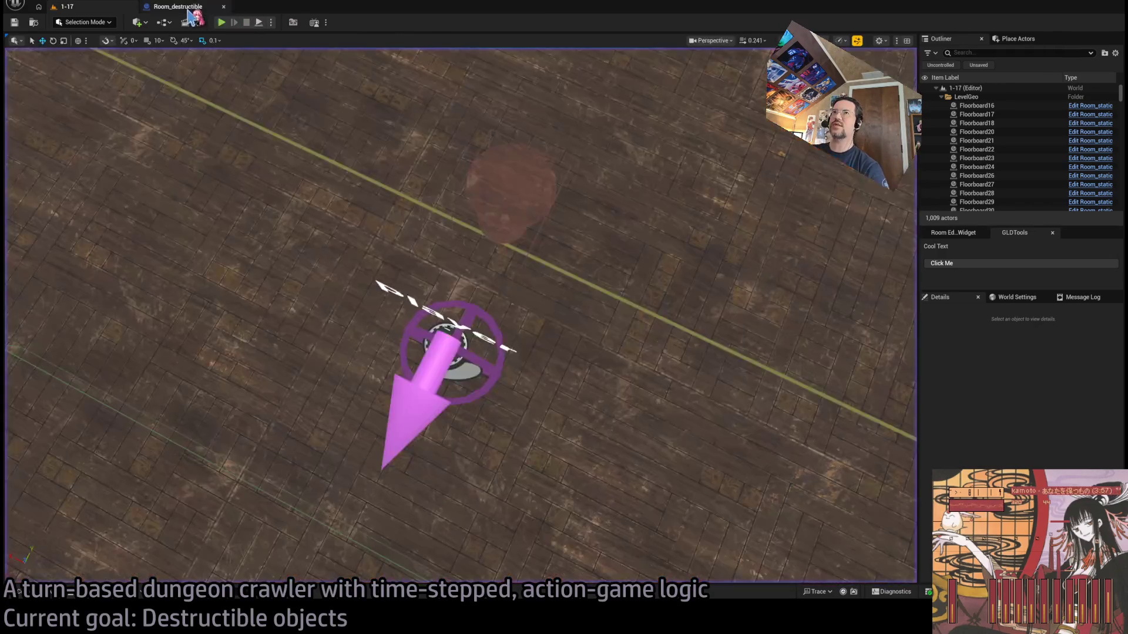
pyautogui.moveTo(357, 124)
pyautogui.mouseDown()
pyautogui.moveTo(513, 237)
pyautogui.moveTo(633, 212)
pyautogui.moveTo(467, 224)
pyautogui.moveTo(512, 234)
pyautogui.moveTo(441, 226)
pyautogui.moveTo(591, 263)
pyautogui.moveTo(354, 268)
pyautogui.mouseUp()
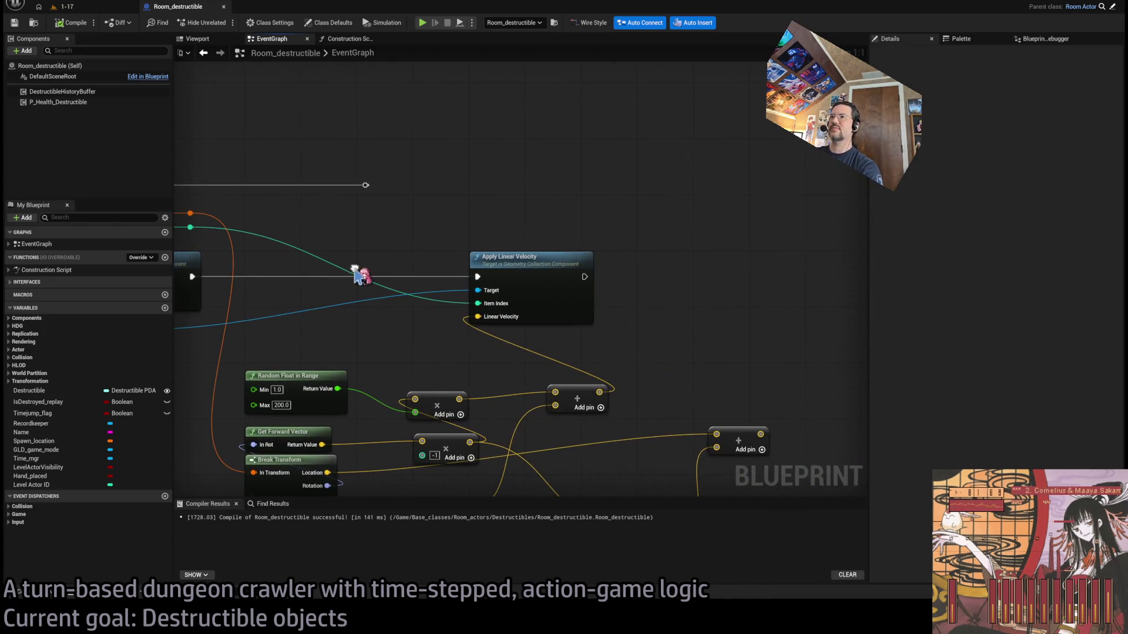
# Copy the Geometry Collection C reference and wire it into Apply Linear Velocity's Target
pyautogui.scroll(-1, 404, 244)
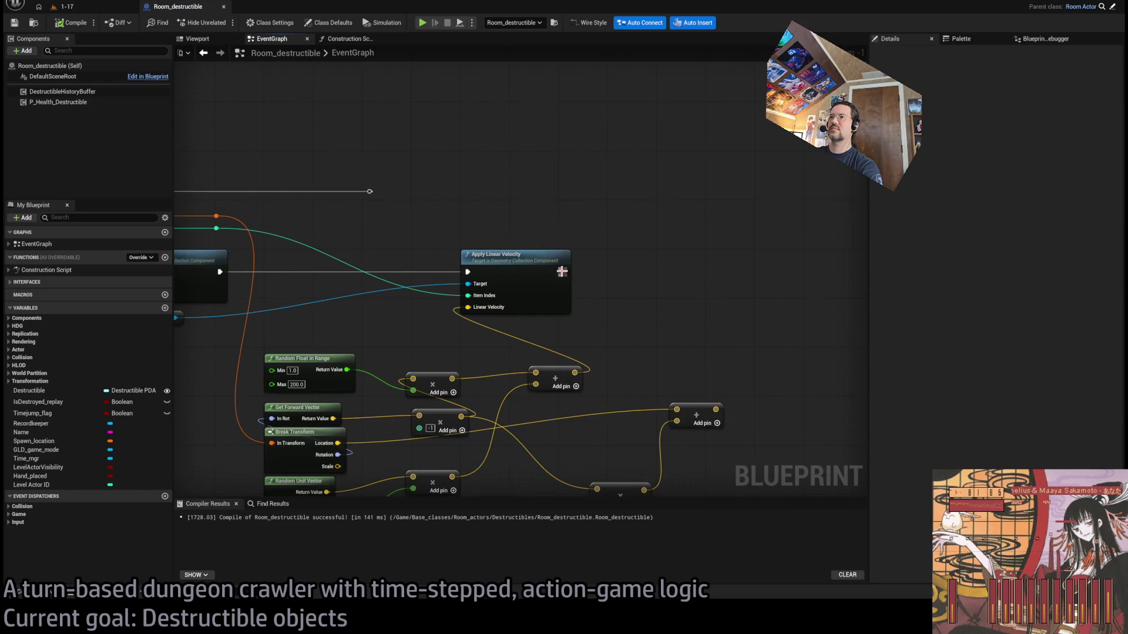
pyautogui.moveTo(530, 277); pyautogui.dragTo(642, 278)
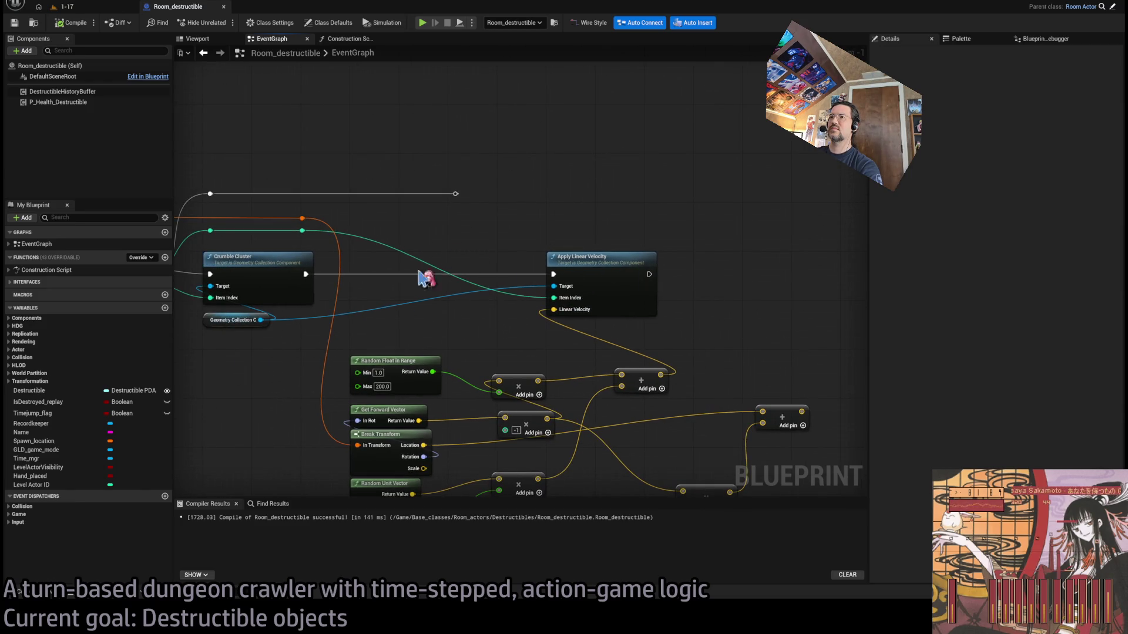
pyautogui.click(258, 325)
pyautogui.hotkey('ctrl', 'c')
pyautogui.hotkey('ctrl', 'v')
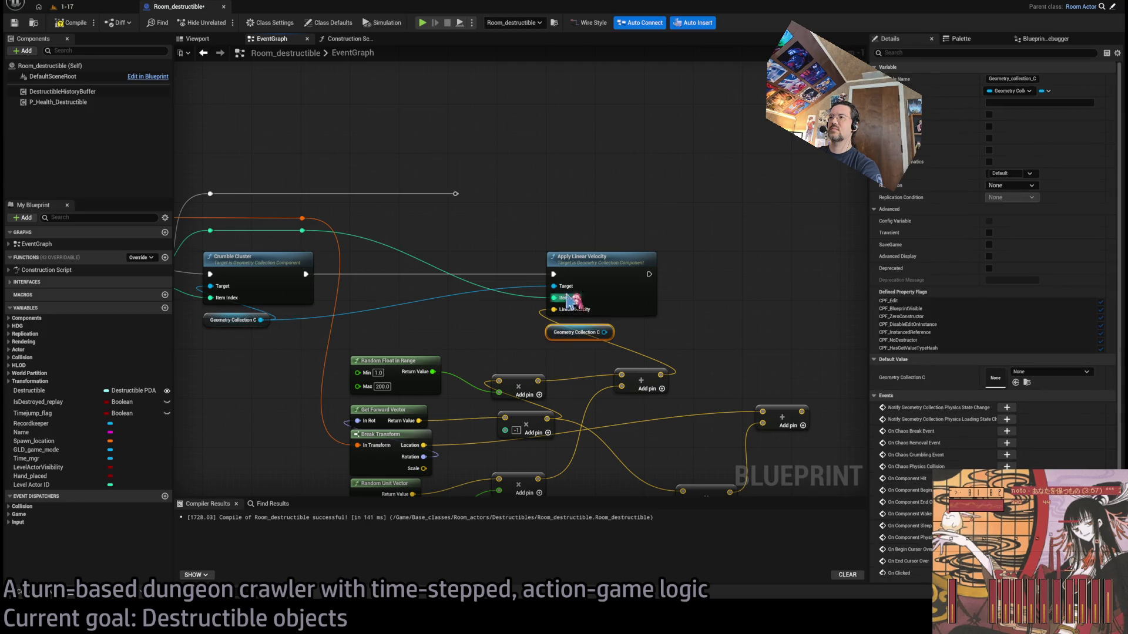
pyautogui.moveTo(608, 332); pyautogui.dragTo(554, 287)
pyautogui.moveTo(548, 330); pyautogui.dragTo(529, 332)
# Chain Apply Angular Velocity after Apply Linear Velocity, targeting another Geometry Collection C reference
pyautogui.hotkey('ctrl', 'v')
pyautogui.moveTo(521, 265)
pyautogui.mouseDown()
pyautogui.moveTo(687, 253)
pyautogui.moveTo(675, 215)
pyautogui.mouseUp()
pyautogui.moveTo(742, 323); pyautogui.dragTo(660, 253)
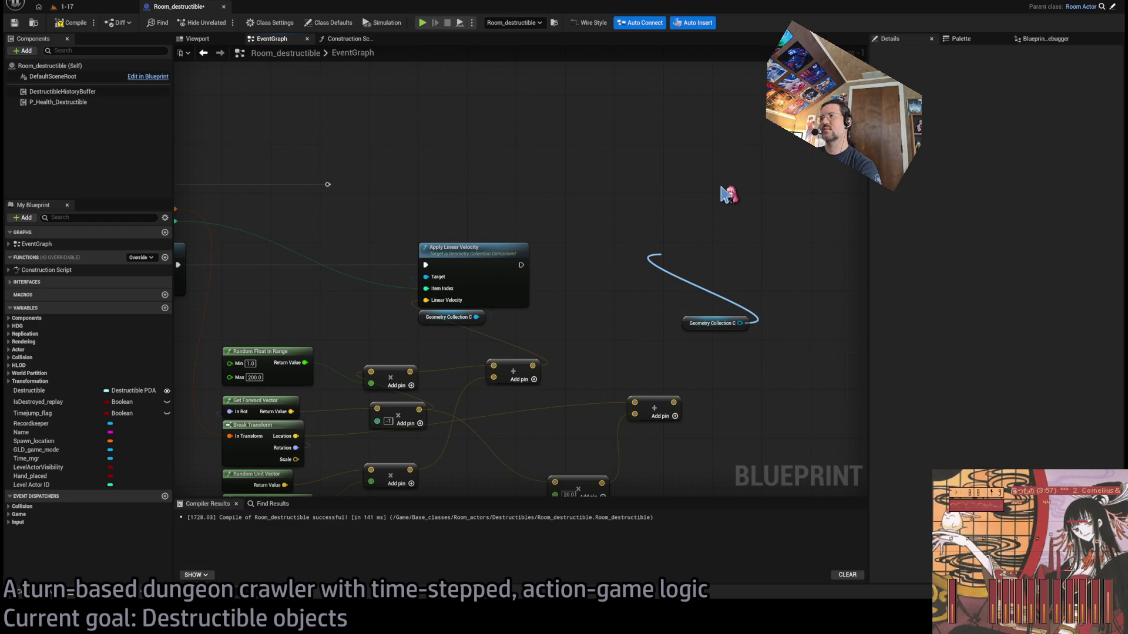
pyautogui.moveTo(728, 194)
pyautogui.mouseDown()
pyautogui.moveTo(728, 322)
pyautogui.moveTo(651, 274)
pyautogui.mouseUp()
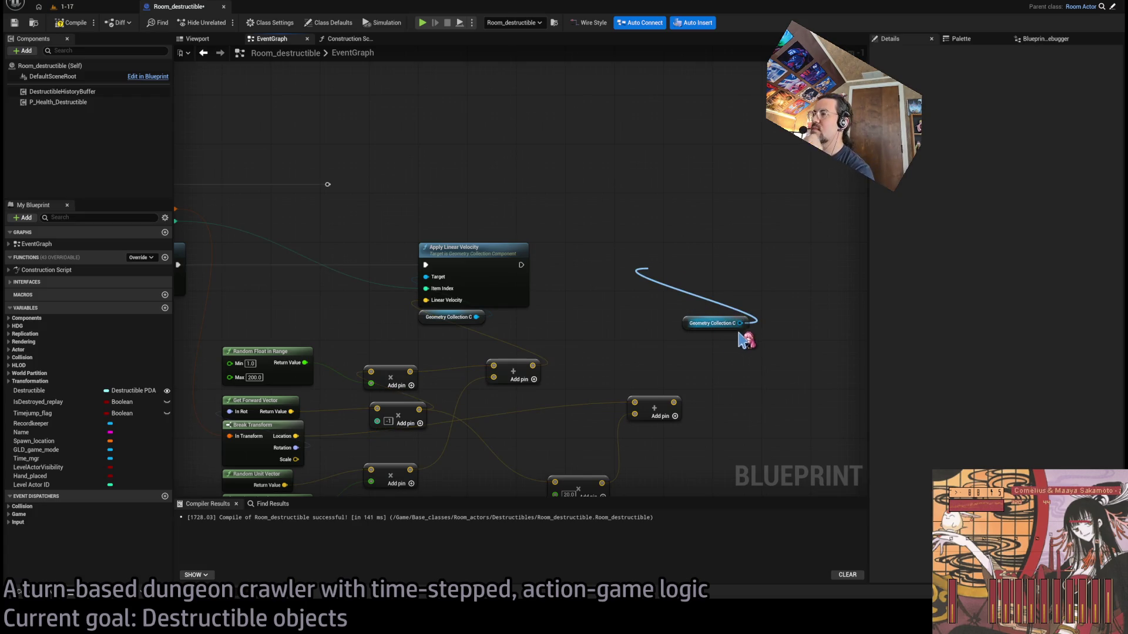
pyautogui.click(725, 287)
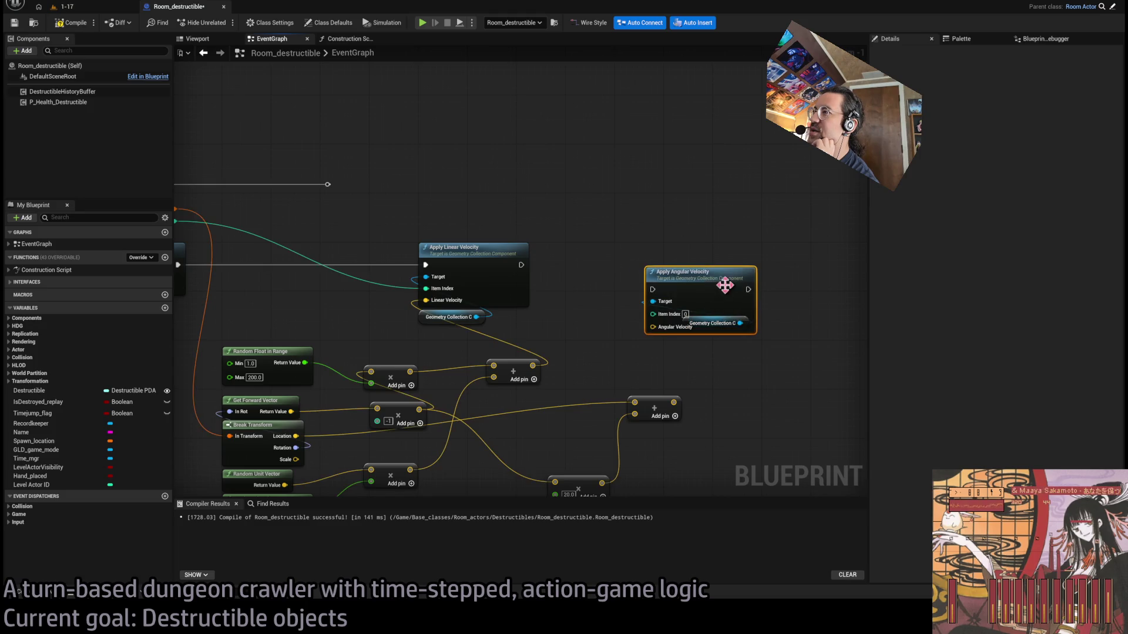
pyautogui.moveTo(726, 386)
pyautogui.mouseDown()
pyautogui.moveTo(732, 266)
pyautogui.moveTo(664, 260)
pyautogui.mouseUp()
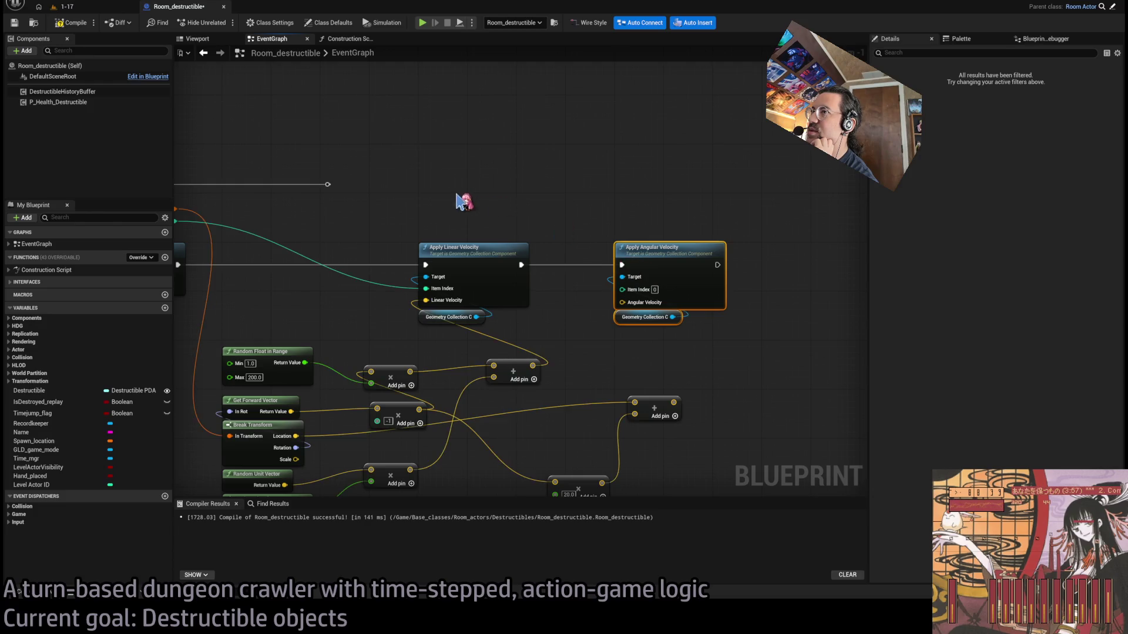
# Route the piece index through a reroute node into Apply Angular Velocity's Item Index
pyautogui.moveTo(329, 199); pyautogui.dragTo(399, 216)
pyautogui.moveTo(248, 241); pyautogui.dragTo(712, 309)
pyautogui.doubleClick(440, 272)
pyautogui.moveTo(441, 272)
pyautogui.mouseDown()
pyautogui.moveTo(432, 261)
pyautogui.moveTo(605, 243)
pyautogui.moveTo(592, 239)
pyautogui.mouseUp()
# Feed Angular Velocity from a Make Vector Net Quantize with X set to 100.0
pyautogui.scroll(1, 588, 244)
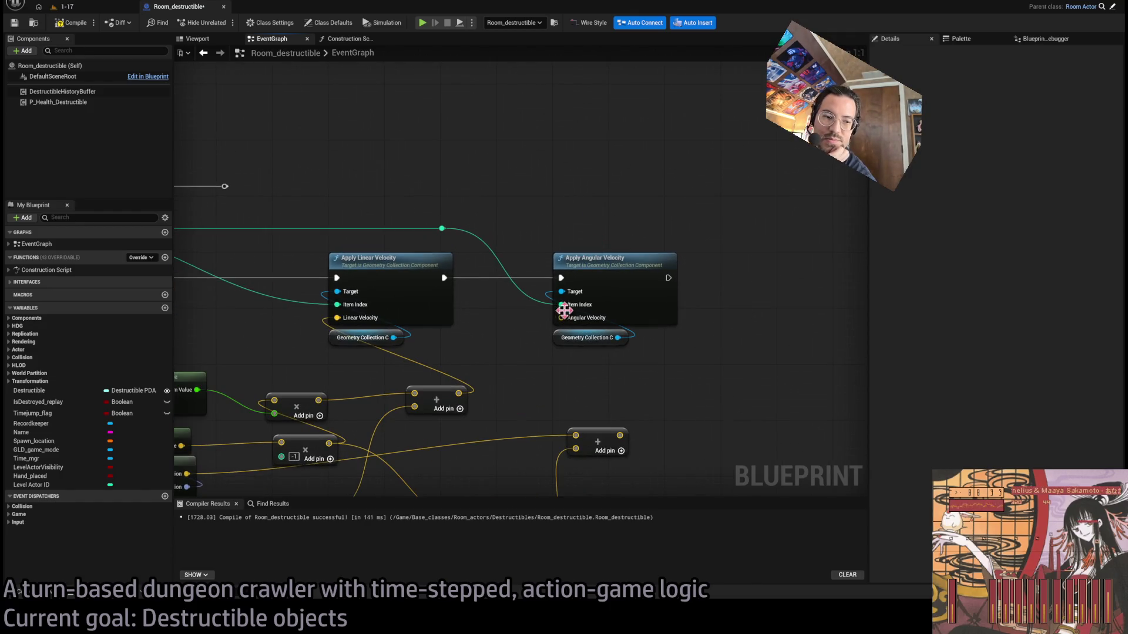
pyautogui.moveTo(522, 370); pyautogui.dragTo(536, 324)
pyautogui.moveTo(576, 274); pyautogui.dragTo(613, 321)
pyautogui.moveTo(619, 329); pyautogui.dragTo(612, 321)
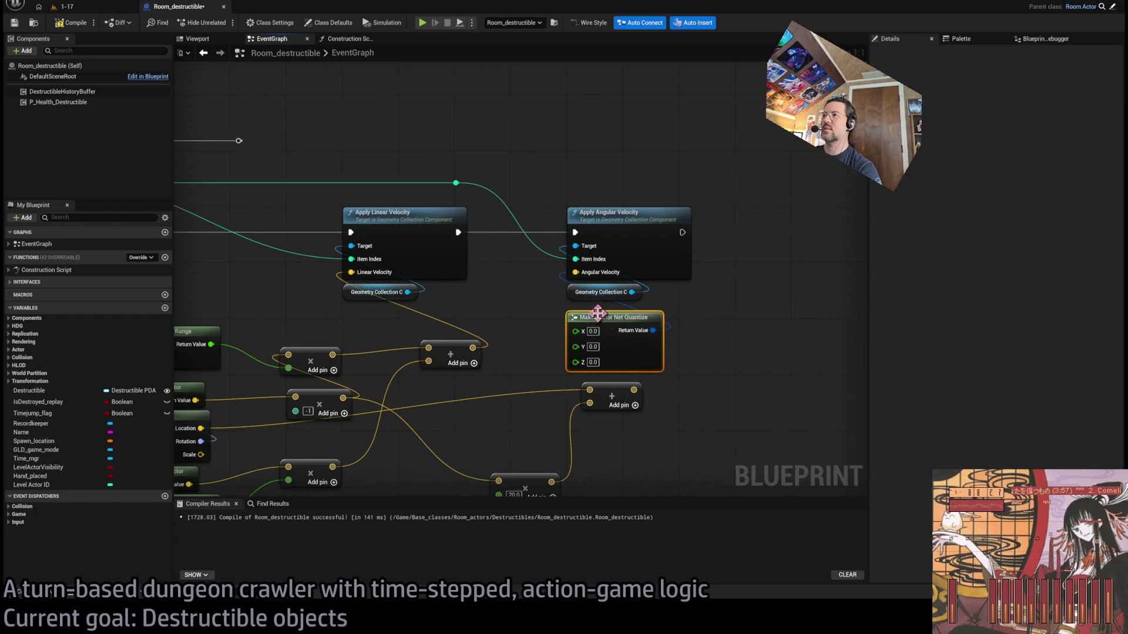
pyautogui.click(77, 8)
# Playtest the spinning pieces with a replay, then lower the Make Vector Net Quantize X to 5.0
pyautogui.hotkey('alt', 'p')
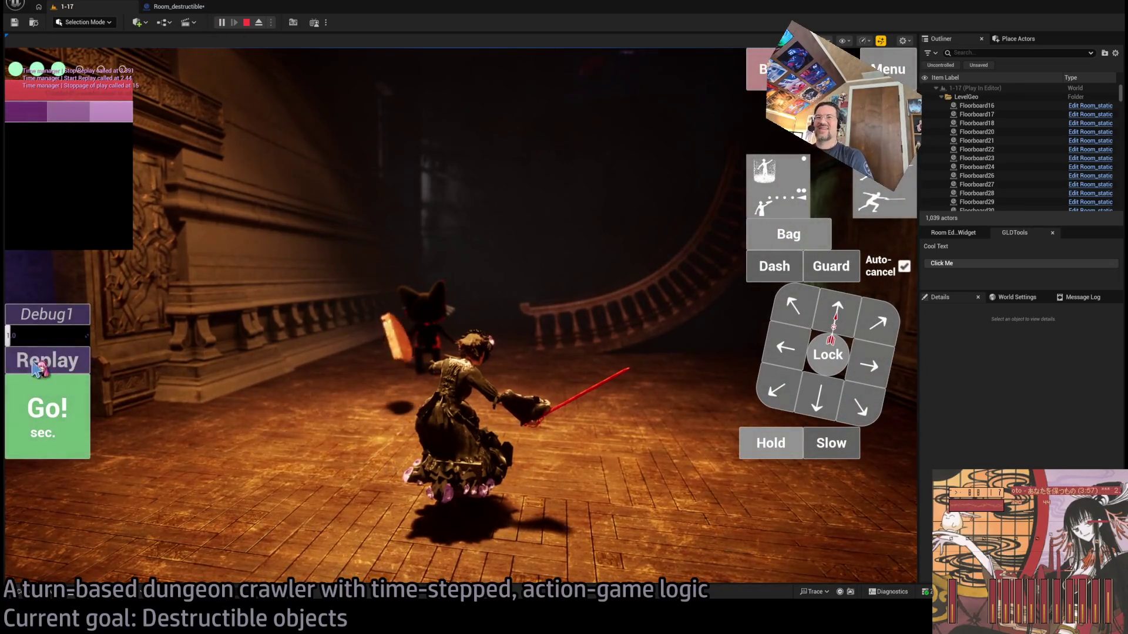
pyautogui.click(37, 369)
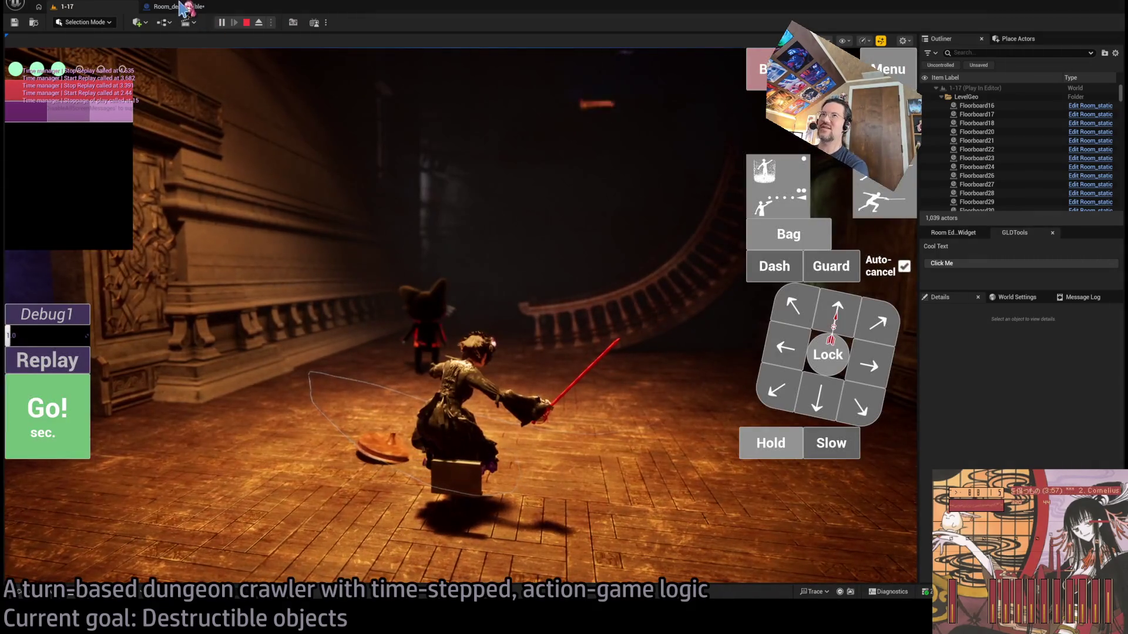
pyautogui.click(177, 6)
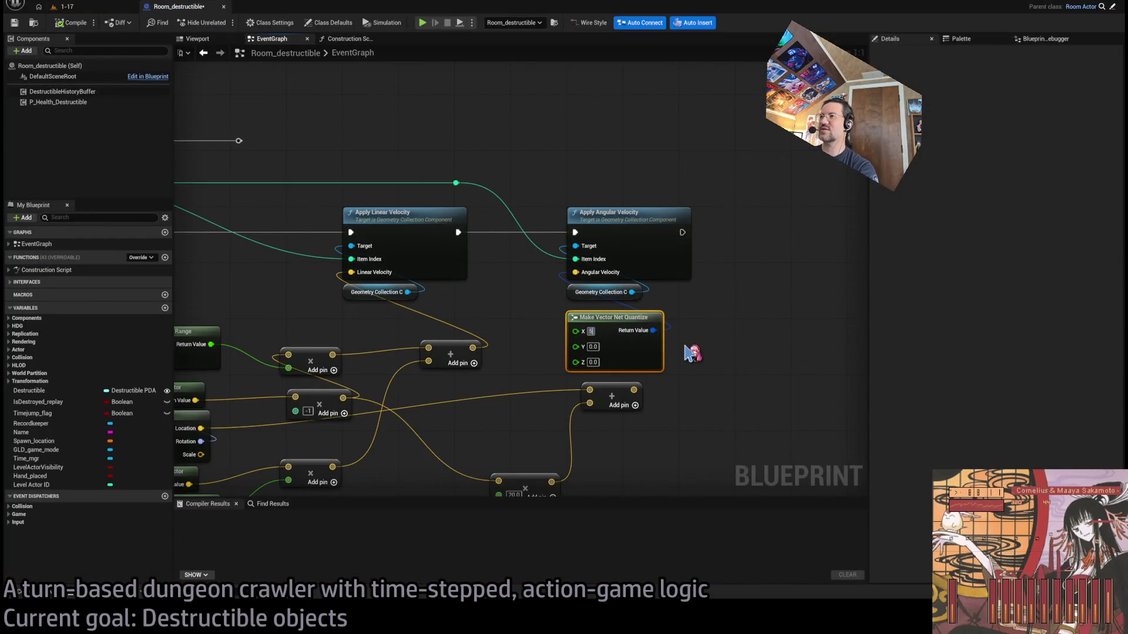
pyautogui.click(87, 8)
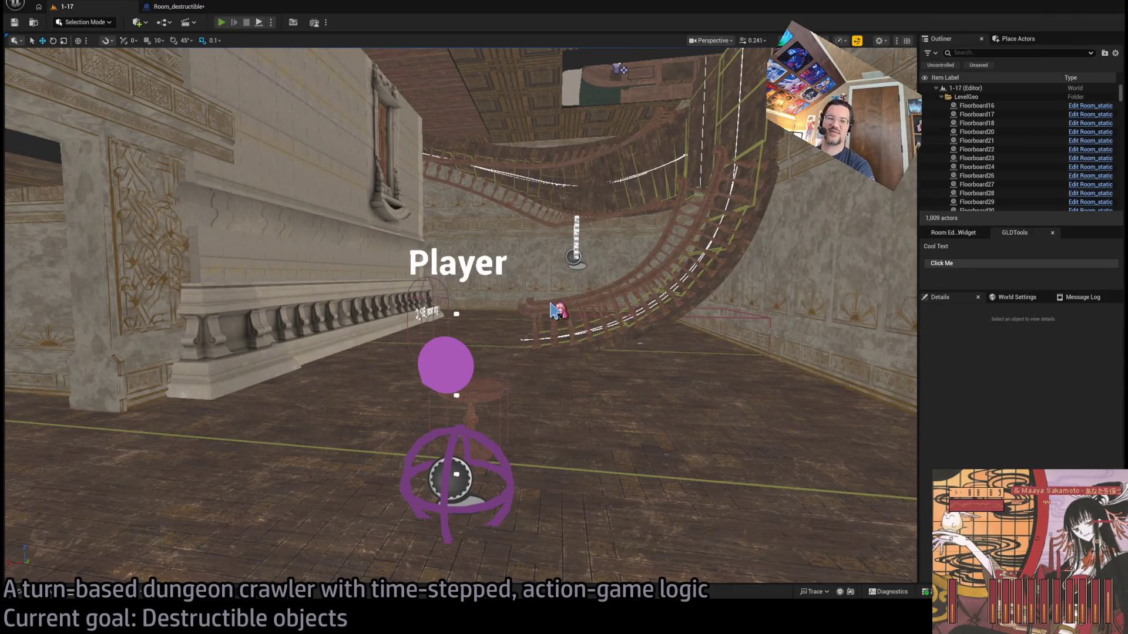
# Replay the destruction three times with the reduced spin, then stop the play session
pyautogui.hotkey('alt', 'p')
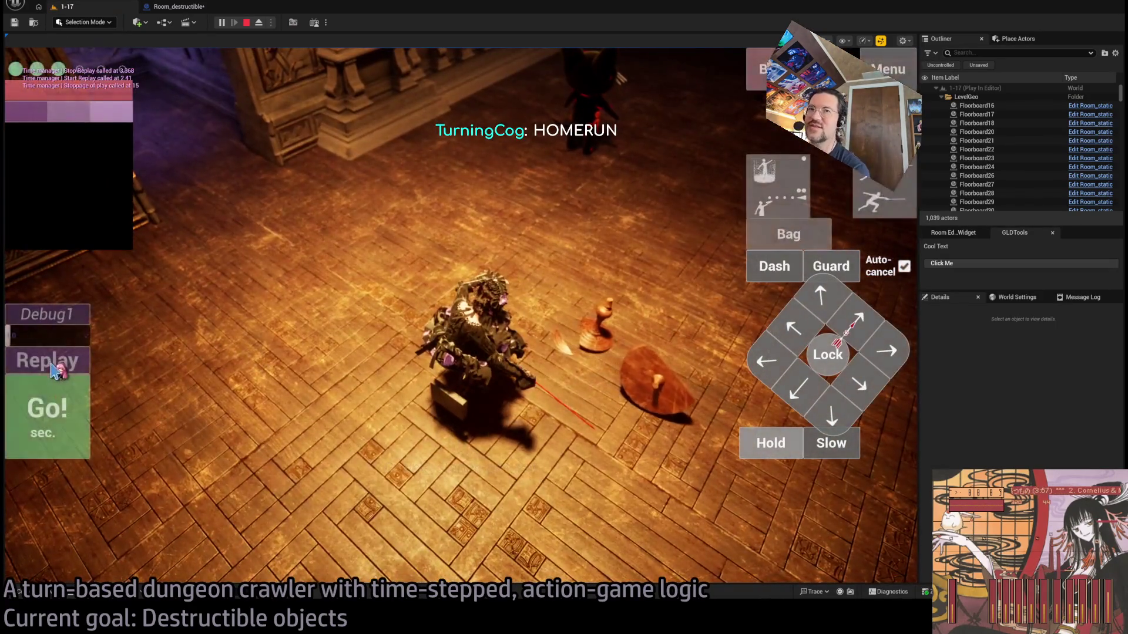
pyautogui.click(56, 370)
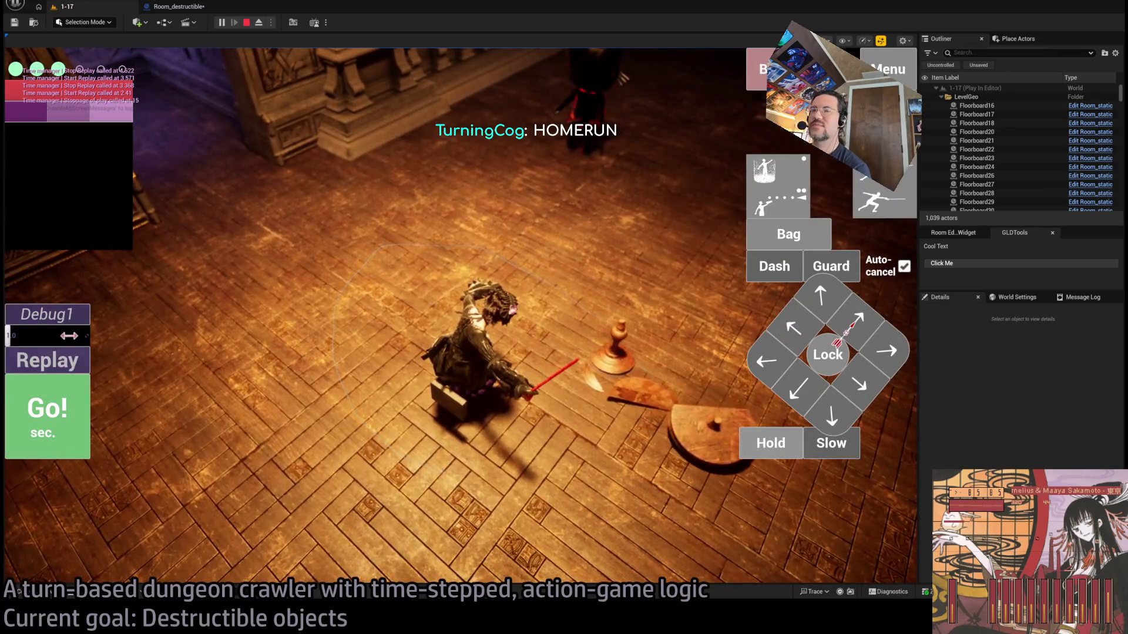
pyautogui.click(66, 361)
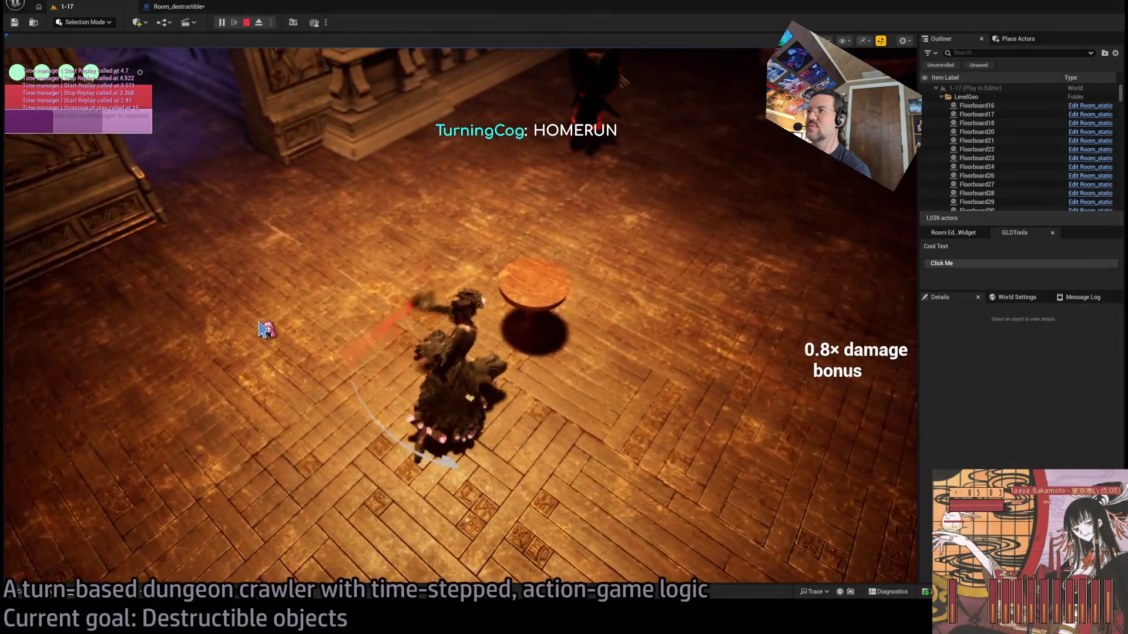
pyautogui.click(67, 361)
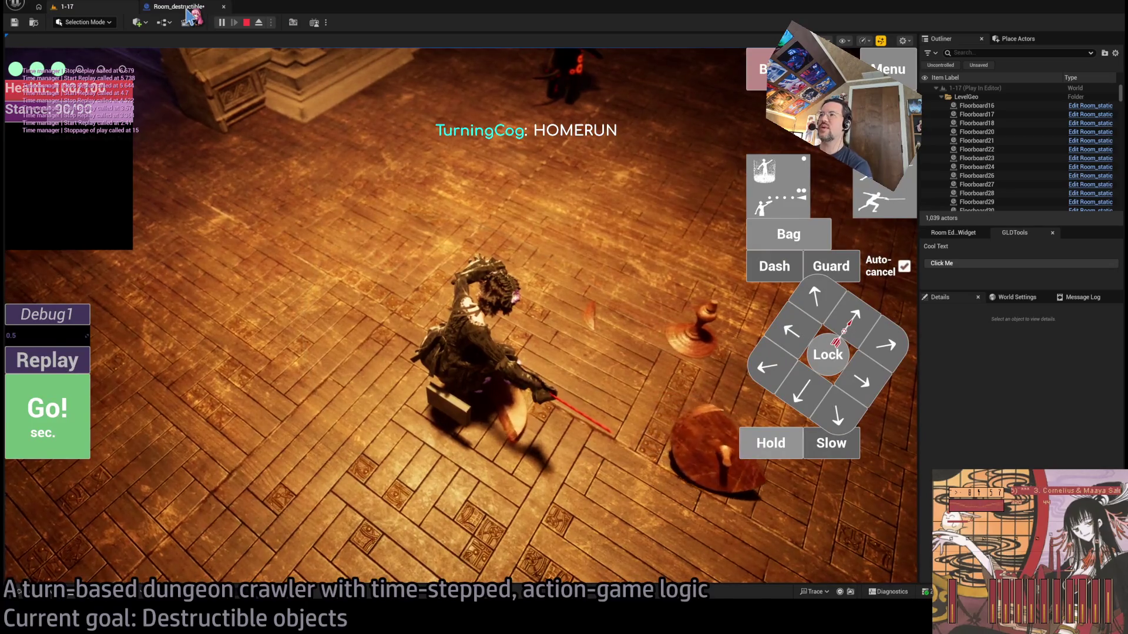
pyautogui.click(187, 8)
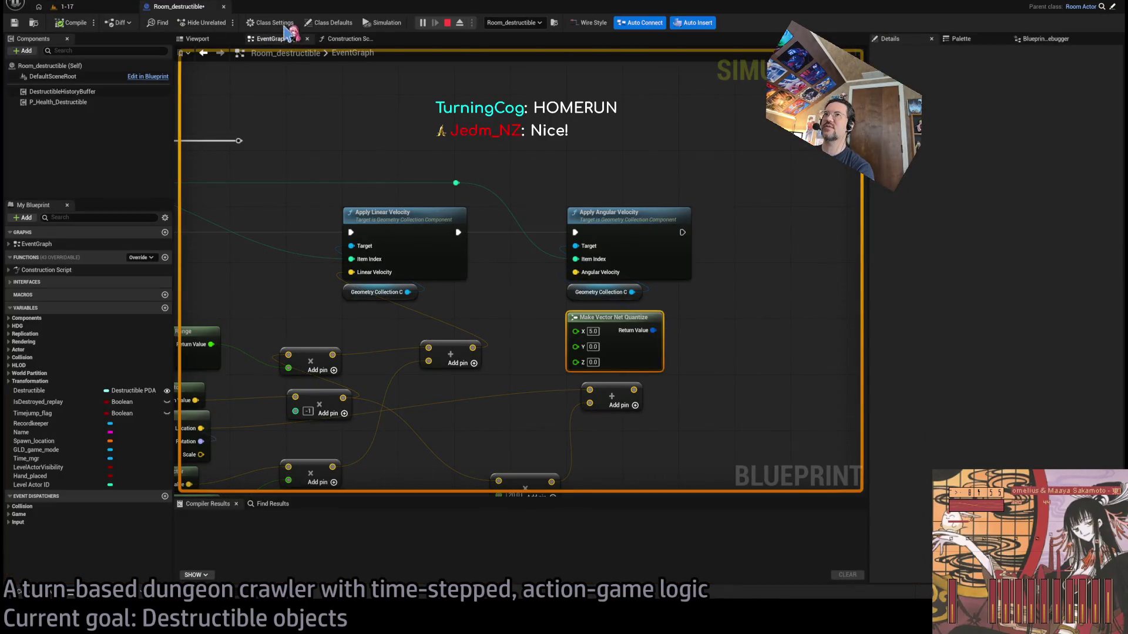
pyautogui.press('Escape')
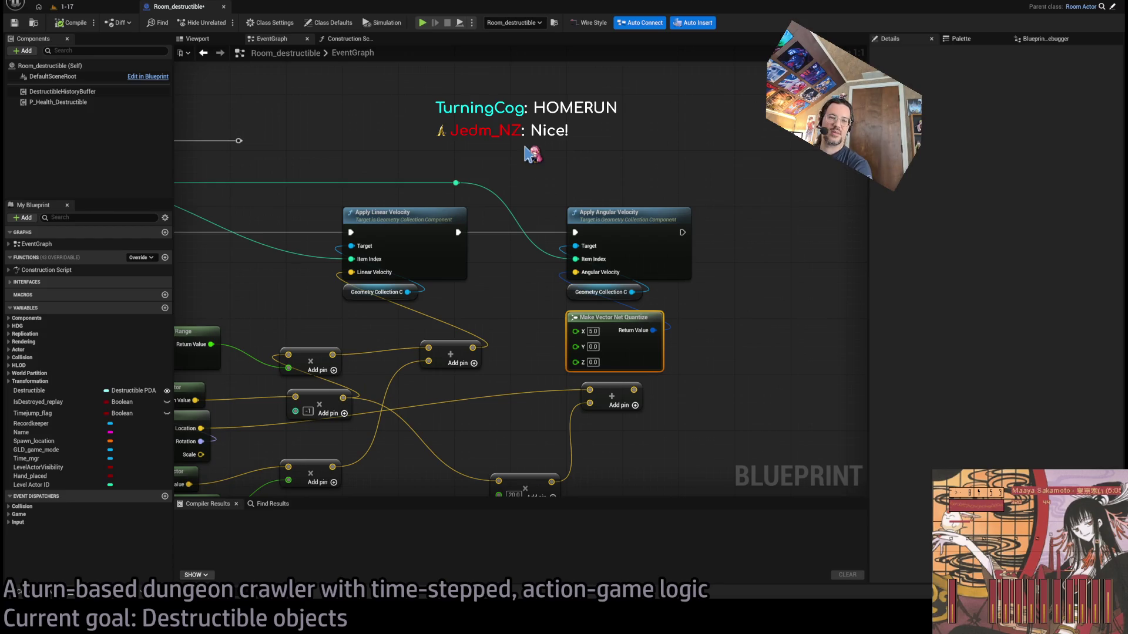
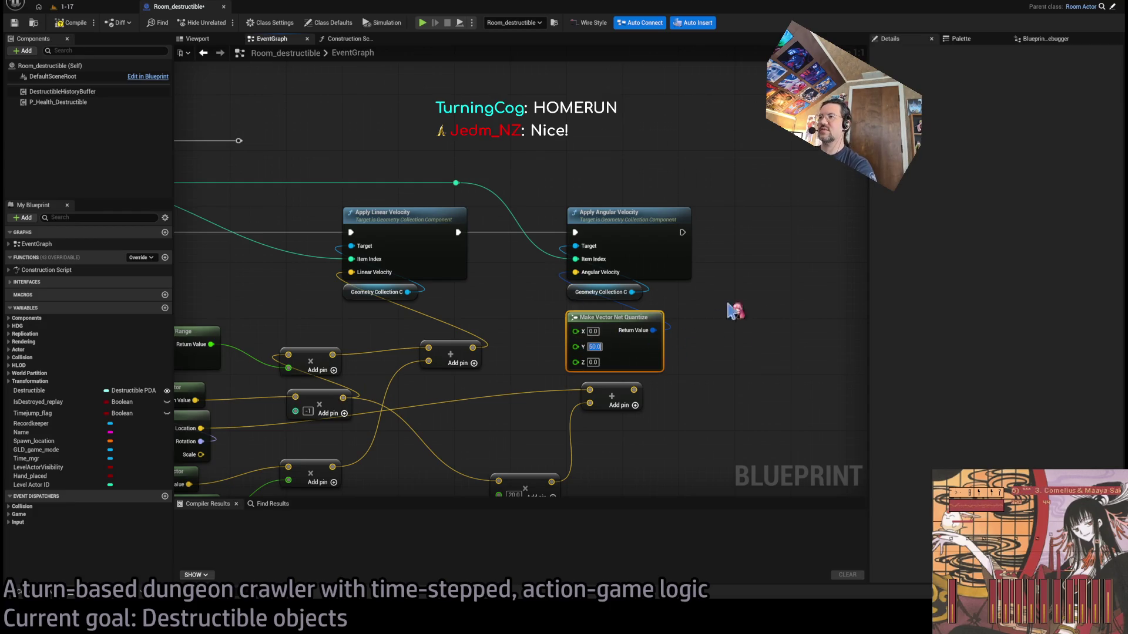
# Play-test level 1-17, replay the table-breaking attack twice, then stop the session
pyautogui.click(91, 8)
pyautogui.hotkey('alt', 'p')
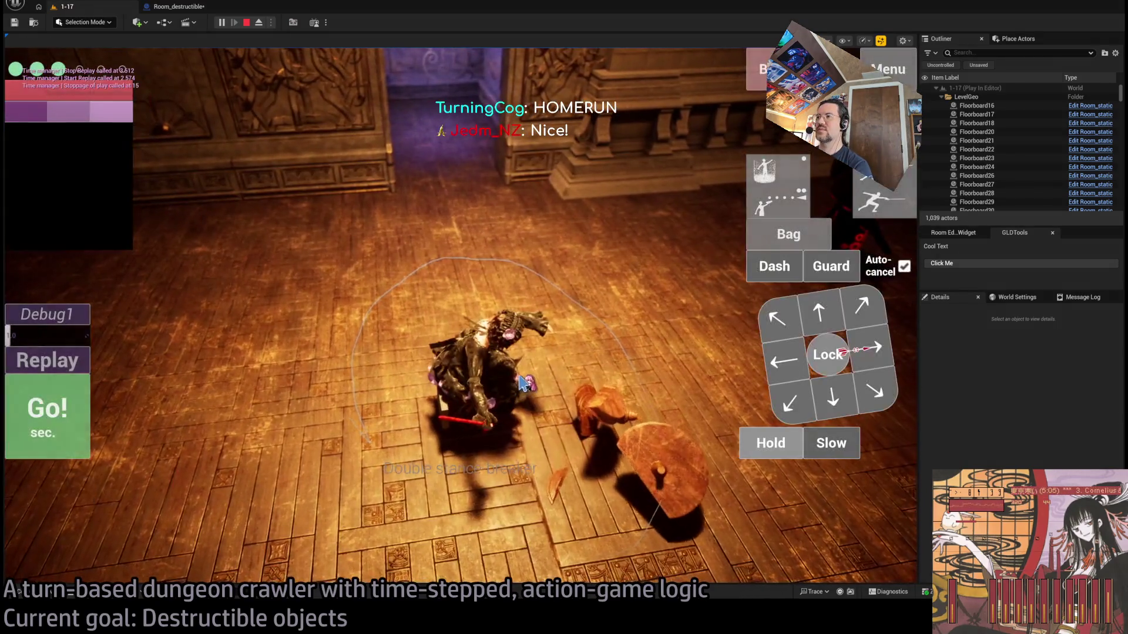
pyautogui.click(75, 367)
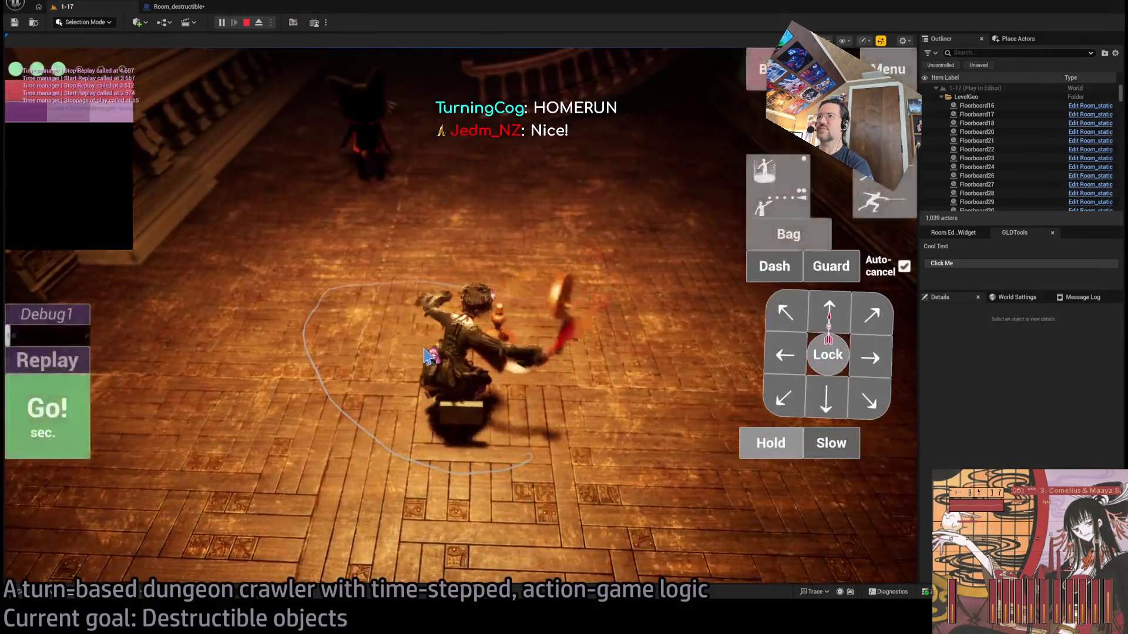
pyautogui.click(70, 361)
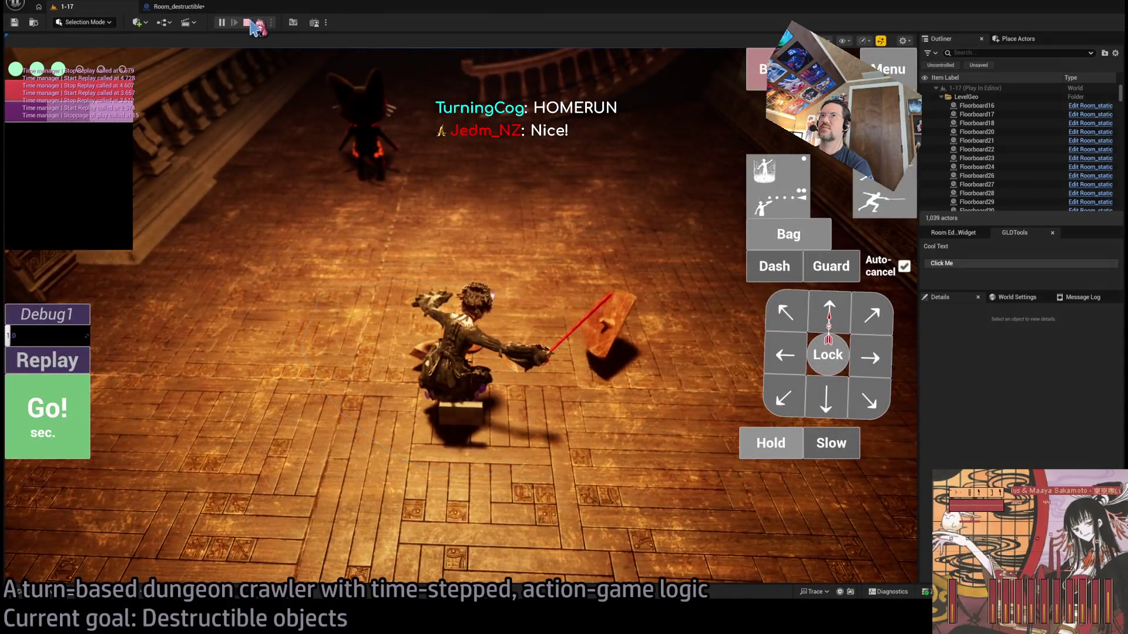
pyautogui.click(247, 23)
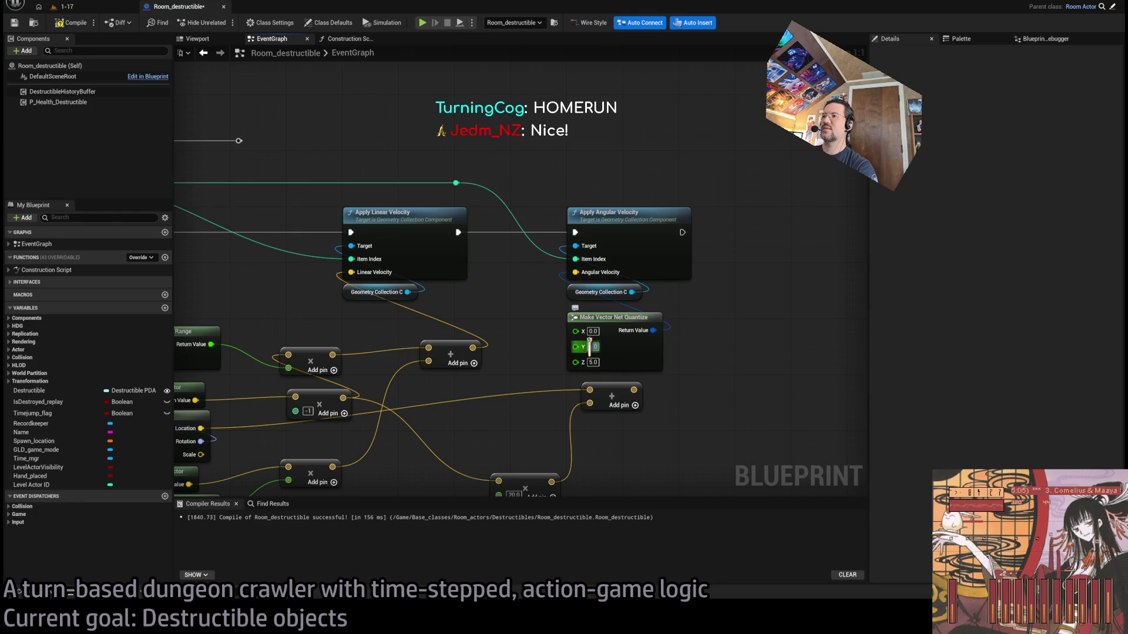
# Play 1-17 again and replay the table break four times to check the upward launch, then stop
pyautogui.click(88, 7)
pyautogui.hotkey('alt', 'p')
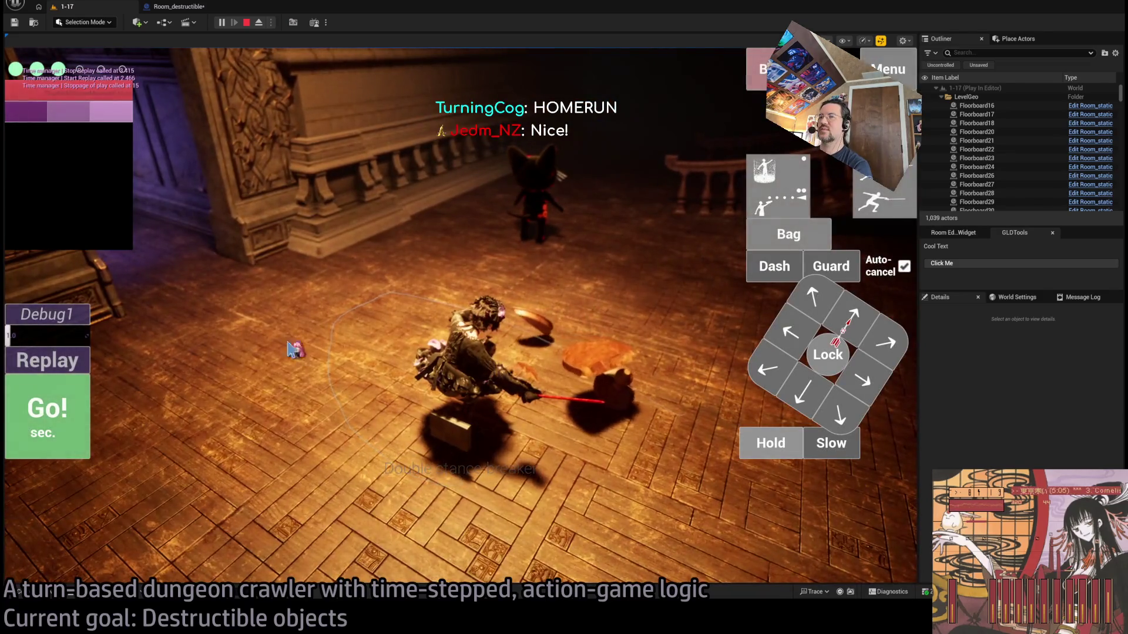
pyautogui.click(62, 361)
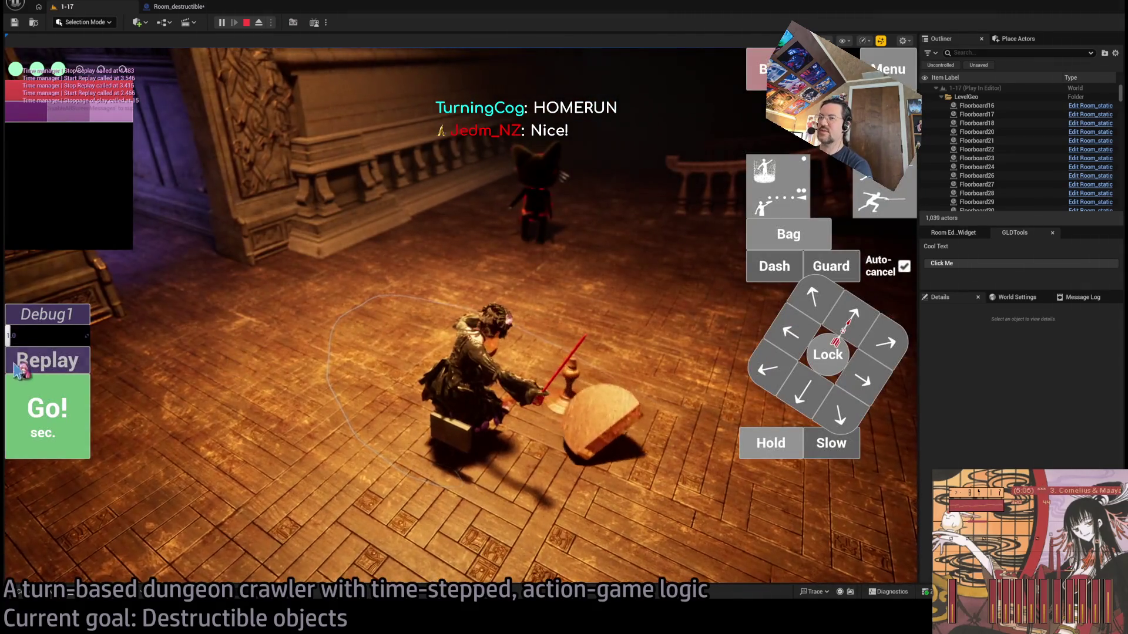
pyautogui.click(53, 361)
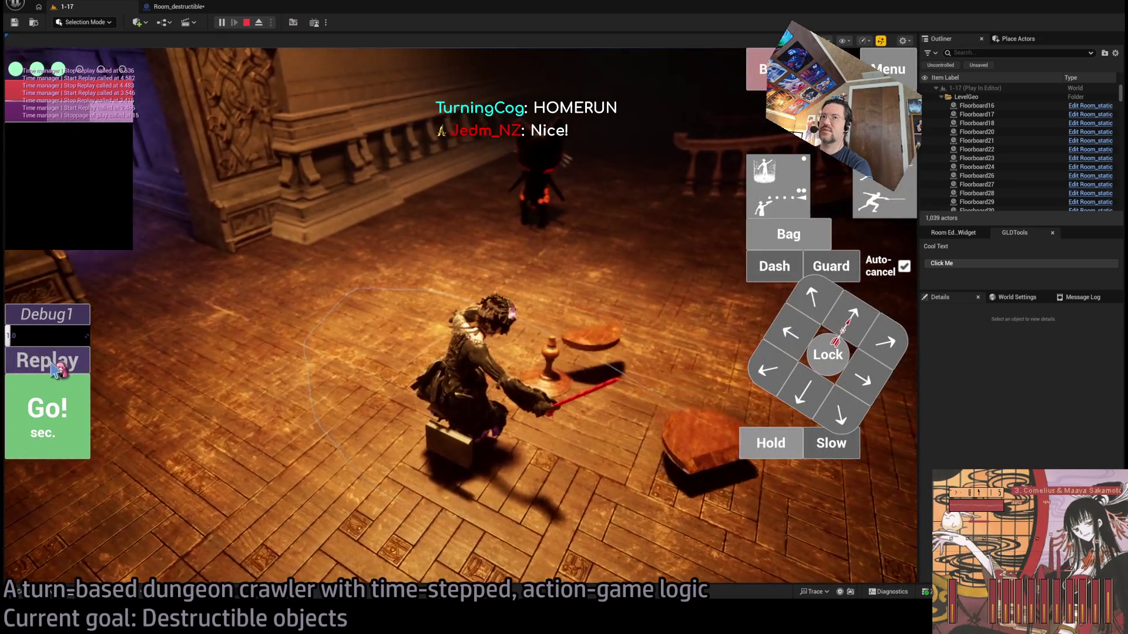
pyautogui.click(55, 363)
pyautogui.click(59, 362)
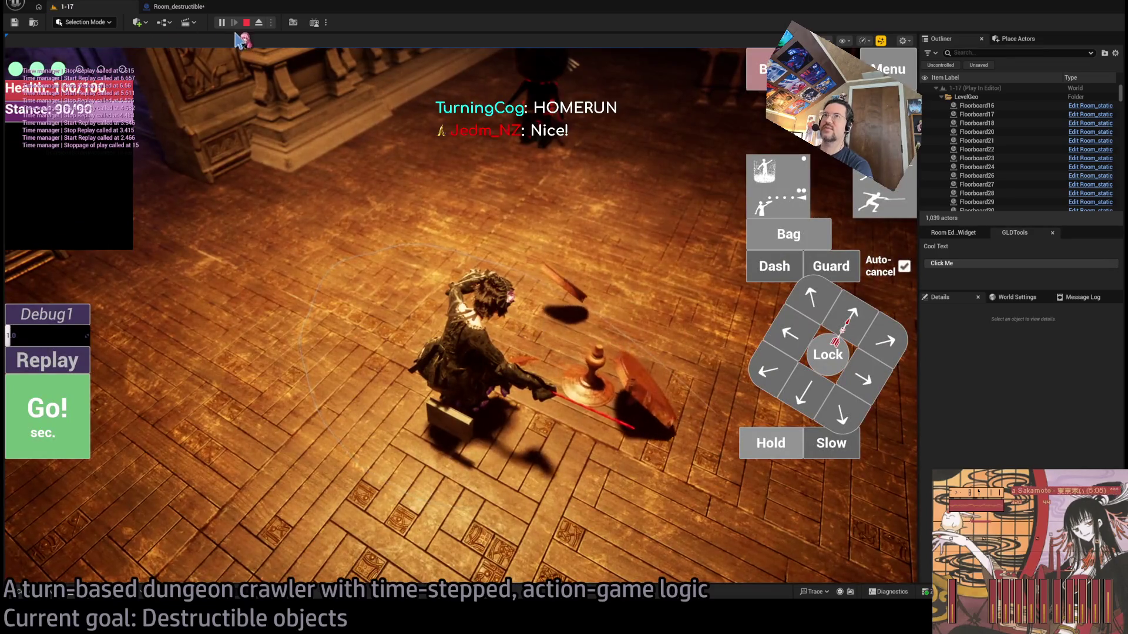
pyautogui.click(246, 23)
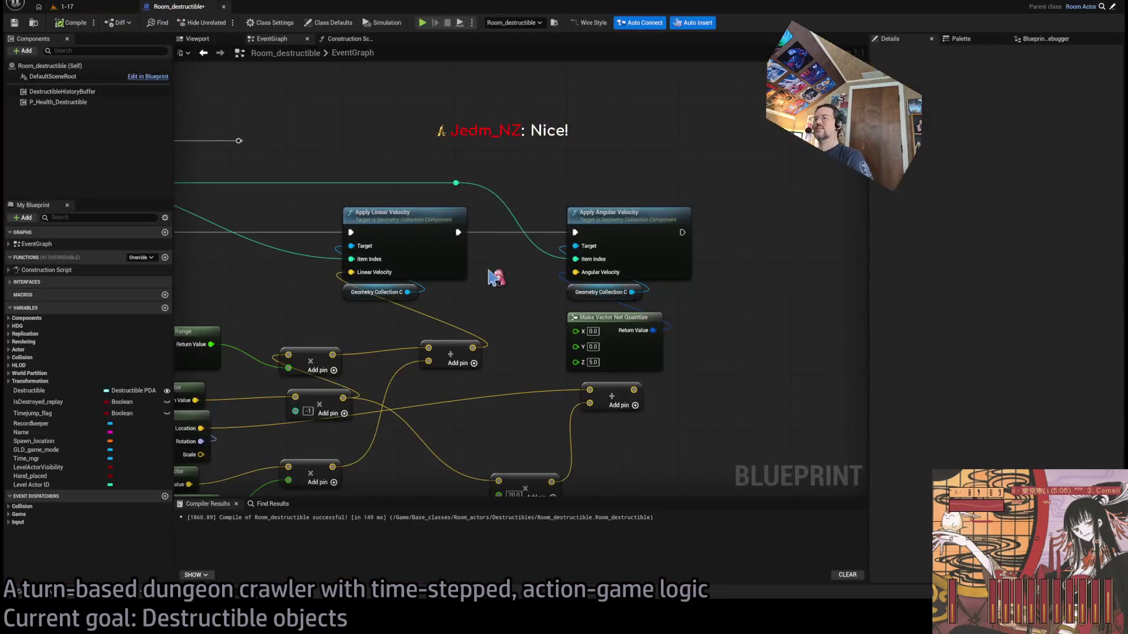
# Multiply the Random Unit Vector by a Random Float in Range for angular velocity
pyautogui.moveTo(709, 357)
pyautogui.mouseDown()
pyautogui.moveTo(723, 302)
pyautogui.moveTo(649, 387)
pyautogui.mouseUp()
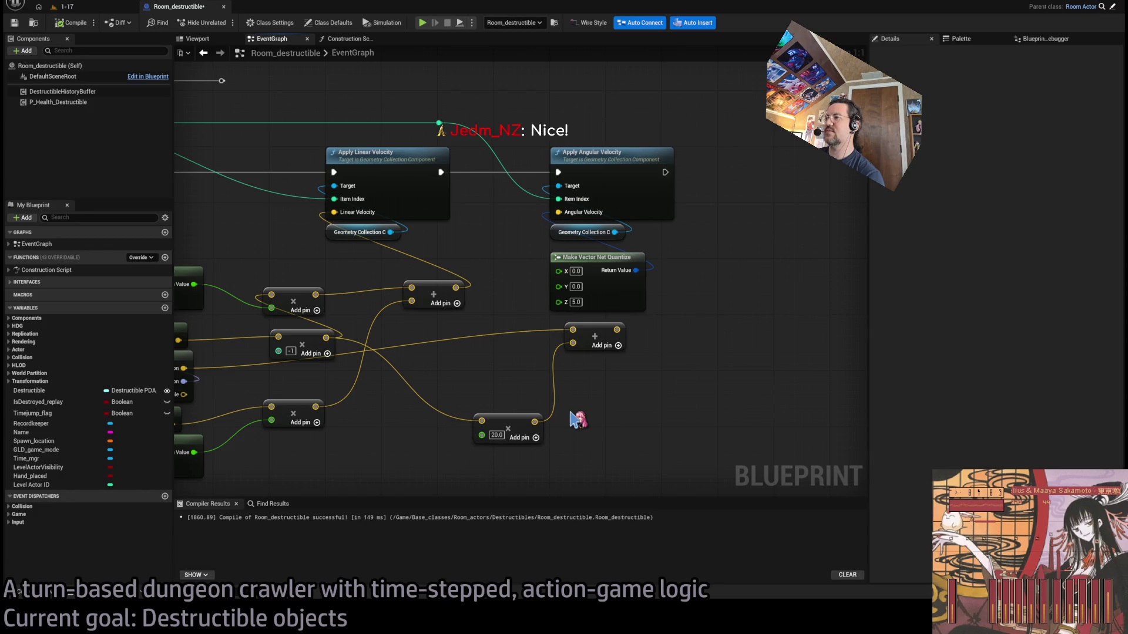
pyautogui.moveTo(570, 411)
pyautogui.mouseDown()
pyautogui.moveTo(571, 370)
pyautogui.moveTo(605, 455)
pyautogui.moveTo(646, 405)
pyautogui.mouseUp()
pyautogui.moveTo(586, 495); pyautogui.dragTo(520, 445)
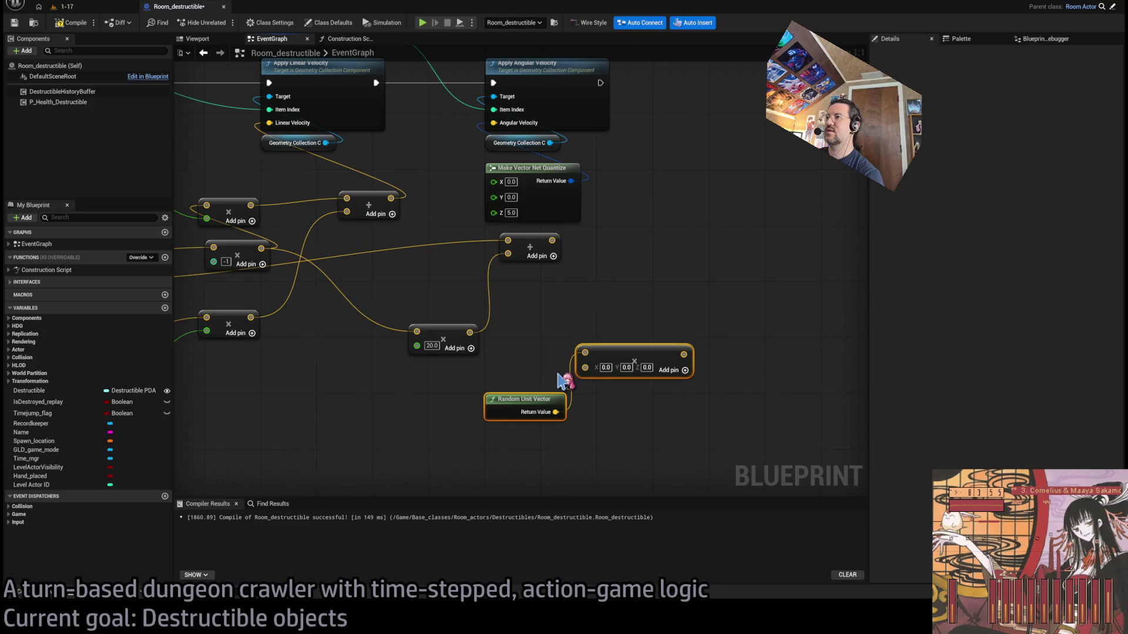
pyautogui.hotkey('ctrl', 'v')
pyautogui.moveTo(548, 466); pyautogui.dragTo(521, 443)
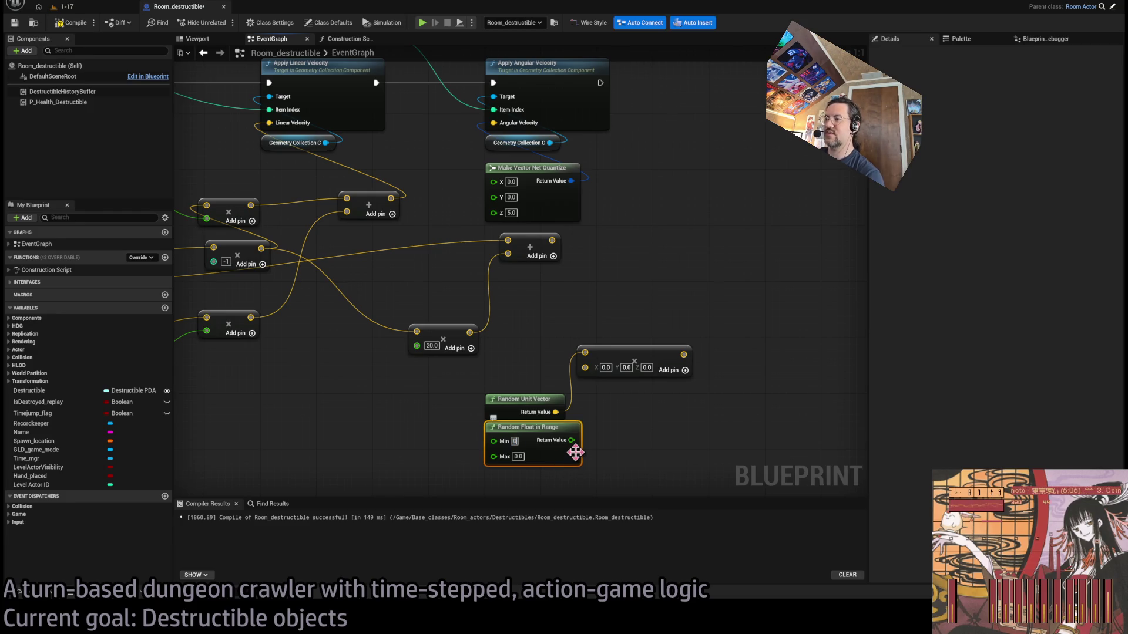
pyautogui.moveTo(582, 441); pyautogui.dragTo(585, 367)
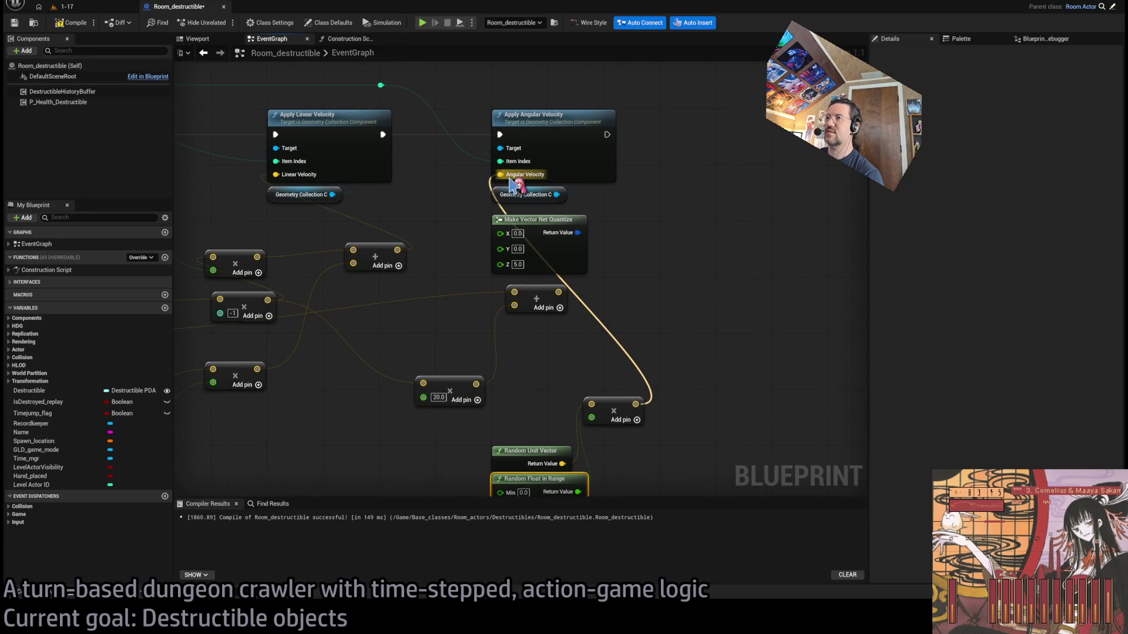
# Delete the unused Make Vector Net Quantize node and play-test level 1-17
pyautogui.click(538, 219)
pyautogui.press('Delete')
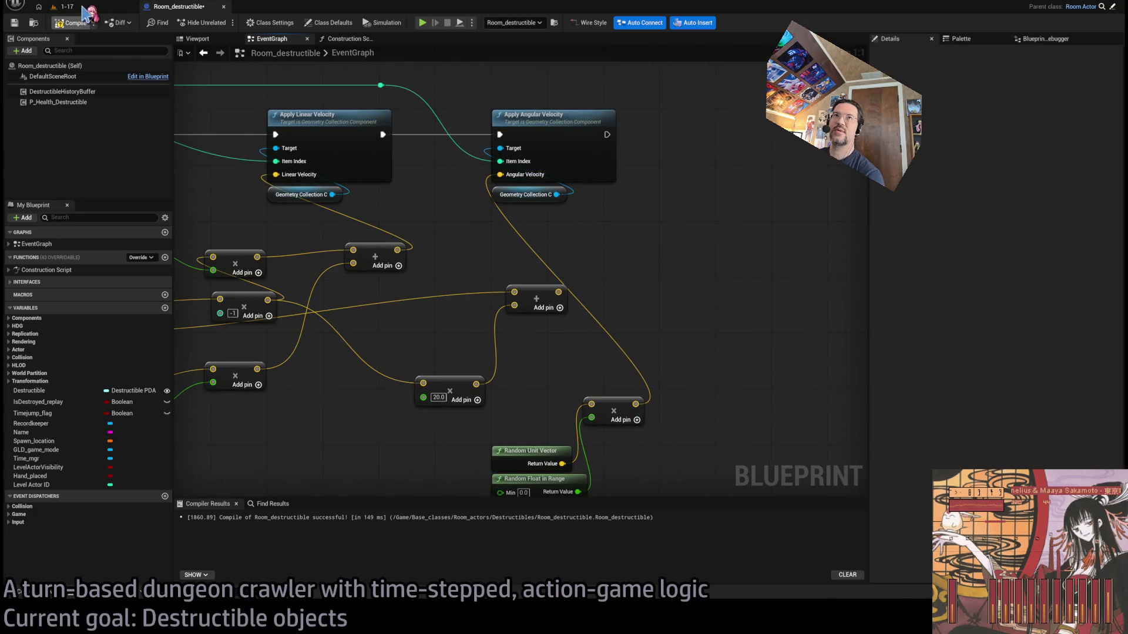
pyautogui.click(82, 7)
pyautogui.hotkey('alt', 'p')
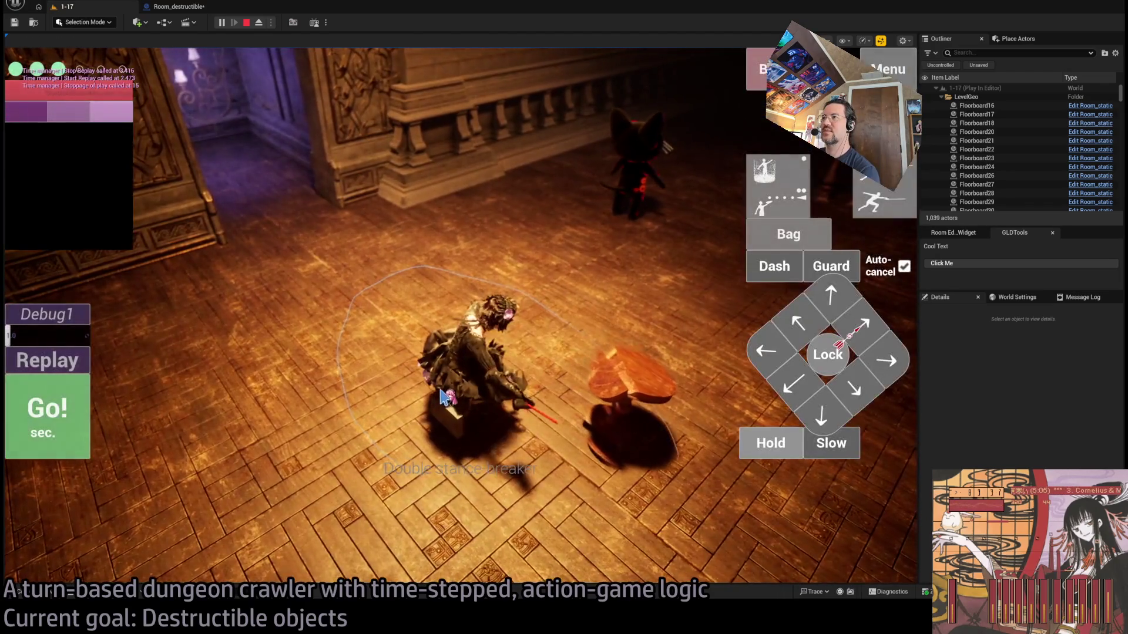
# Restart the 1-17 session, eject with F8, and replay the table break five times
pyautogui.click(246, 22)
pyautogui.click(221, 22)
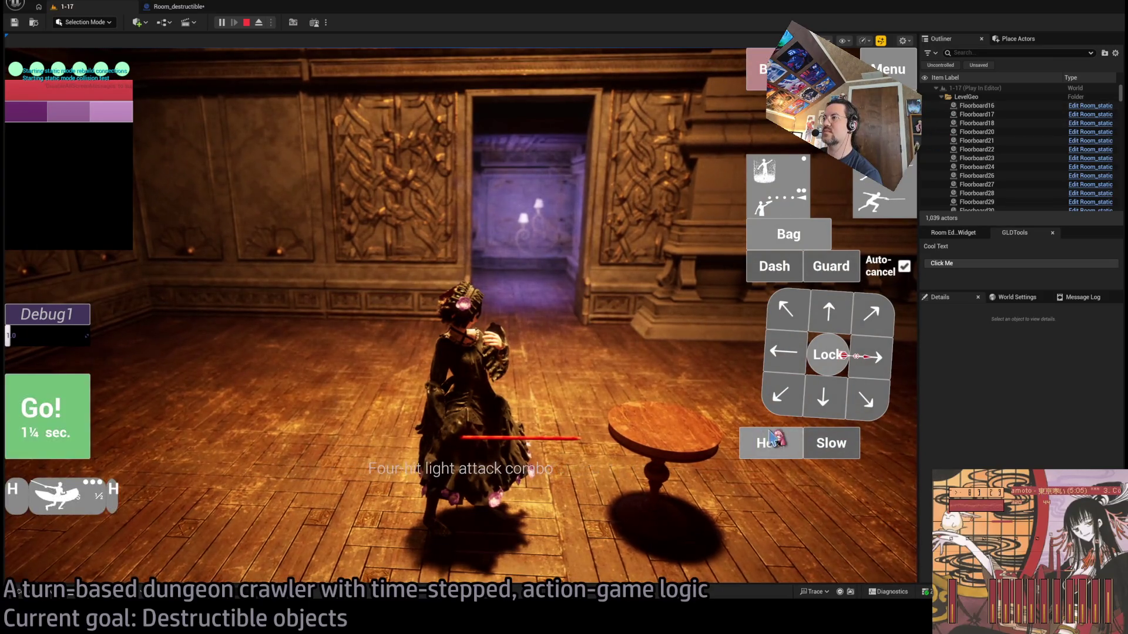
pyautogui.press('F8')
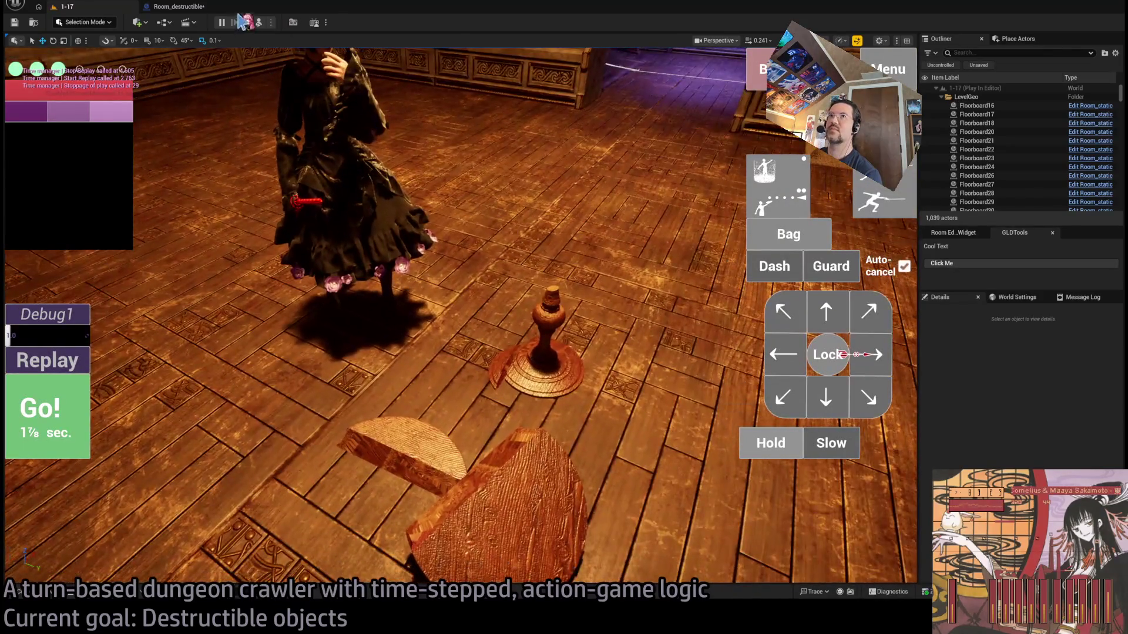
pyautogui.click(47, 360)
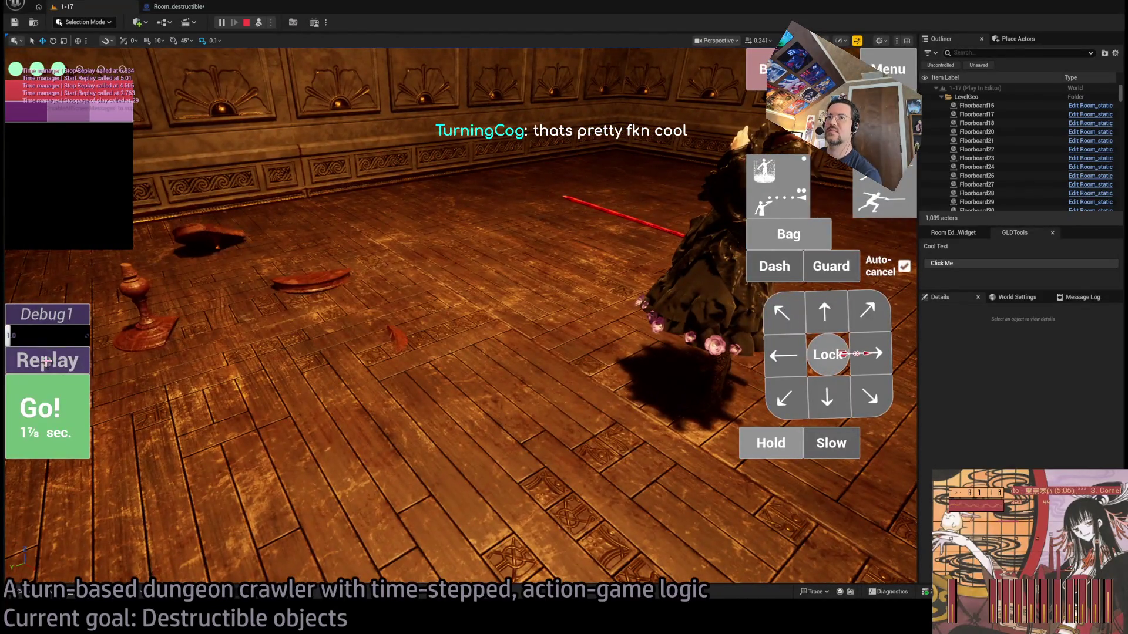
pyautogui.click(47, 359)
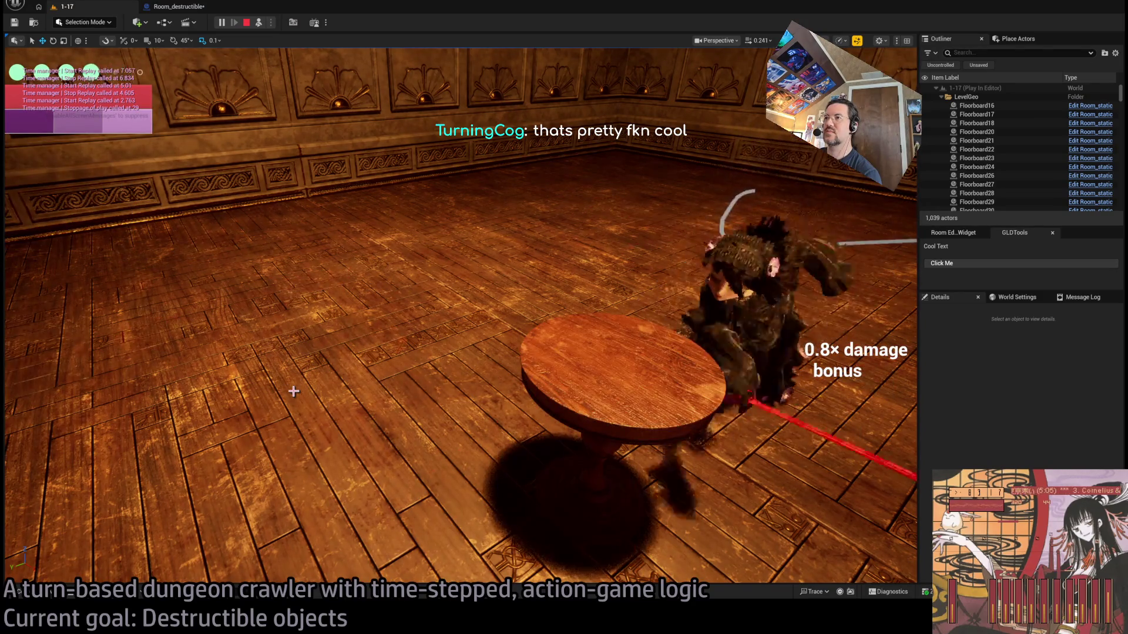
pyautogui.click(56, 360)
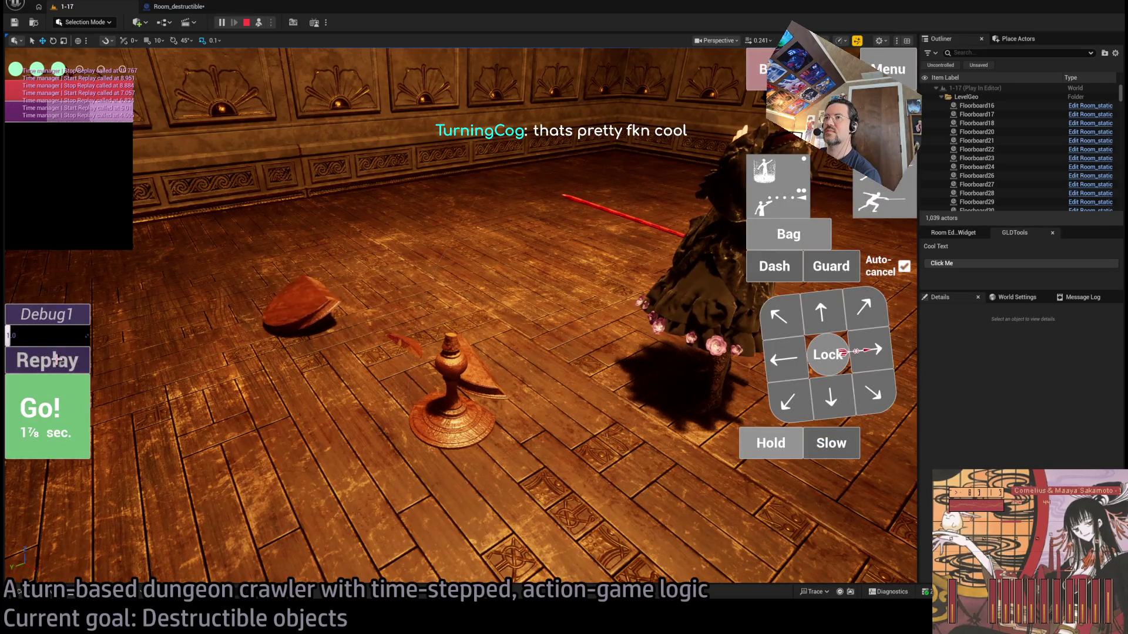
pyautogui.click(56, 359)
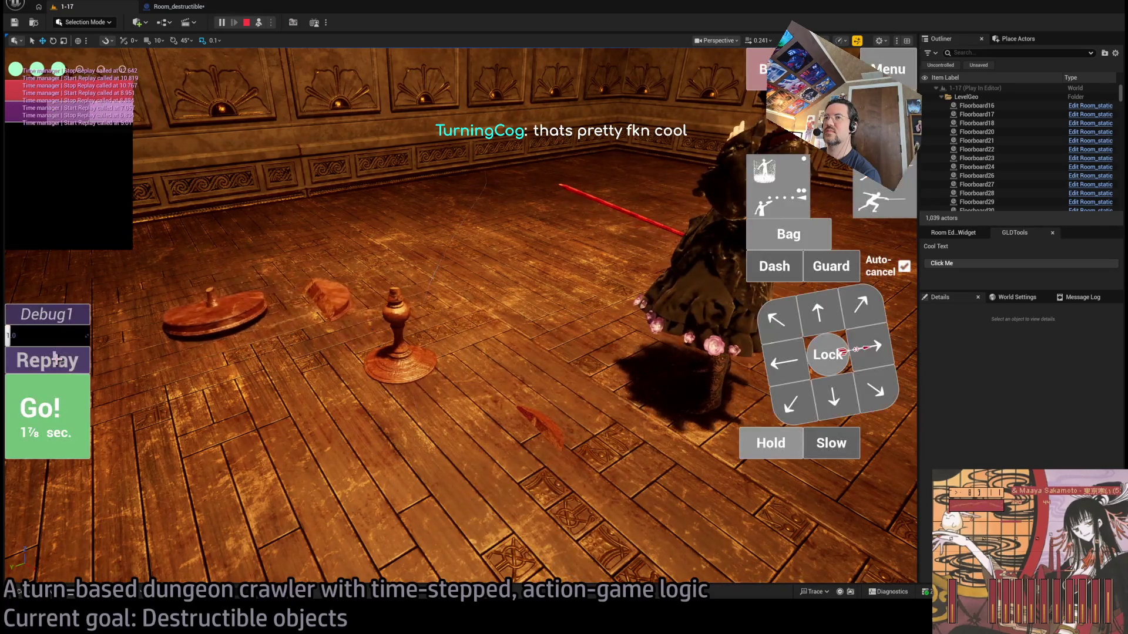
pyautogui.click(56, 360)
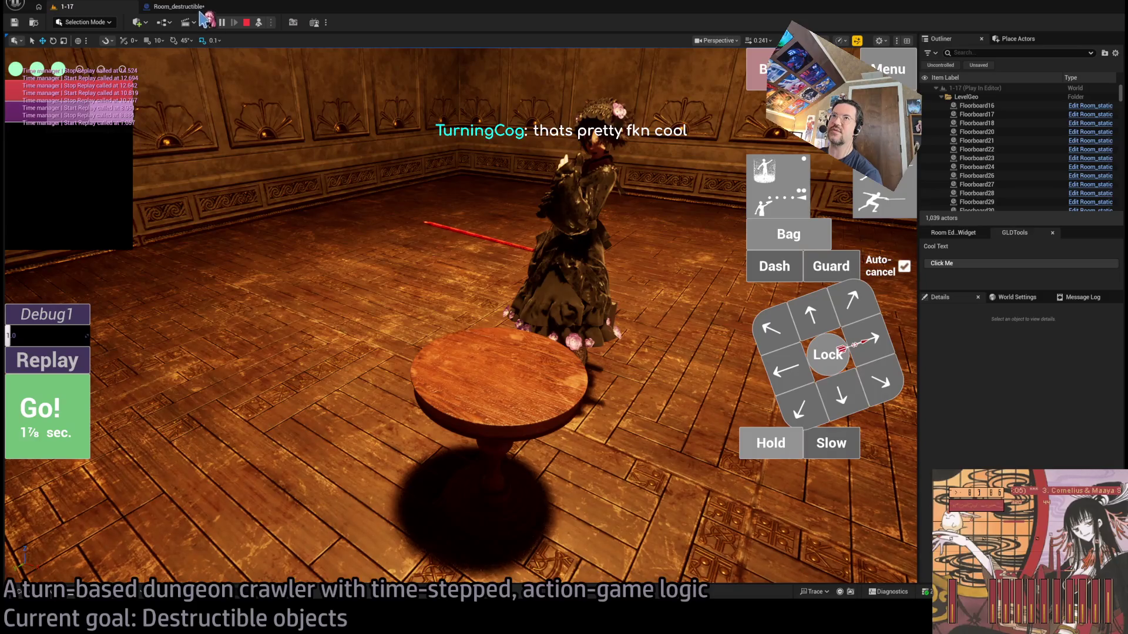
# Return to the Room_destructible blueprint graph and browse to the Replay_step event logic
pyautogui.click(179, 7)
pyautogui.scroll(-3, 624, 275)
pyautogui.scroll(4, 619, 274)
pyautogui.scroll(-1, 366, 274)
# Select and inspect the Replay_step event in the Room_destructible graph
pyautogui.scroll(1, 370, 276)
pyautogui.click(288, 251)
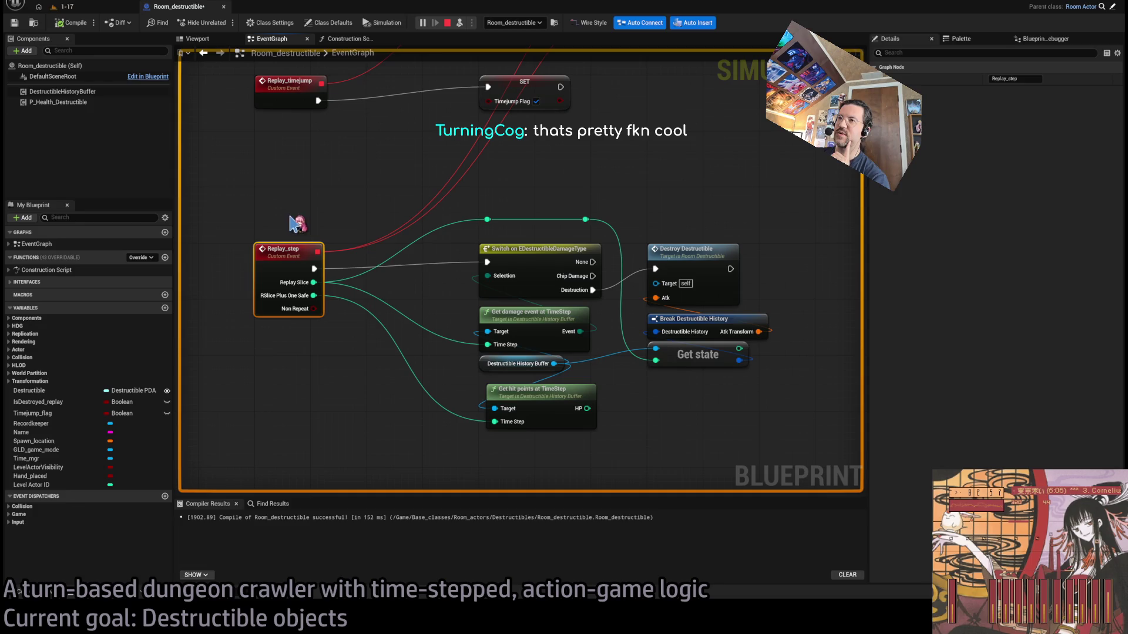
pyautogui.scroll(-3, 372, 239)
pyautogui.scroll(2, 587, 181)
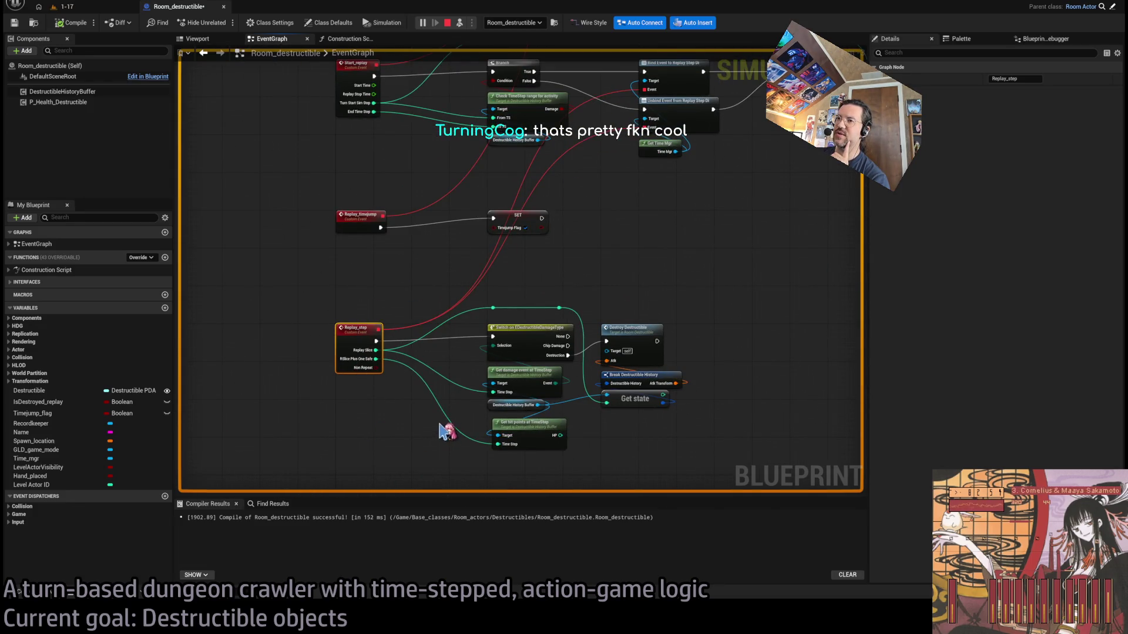
pyautogui.scroll(-3, 440, 395)
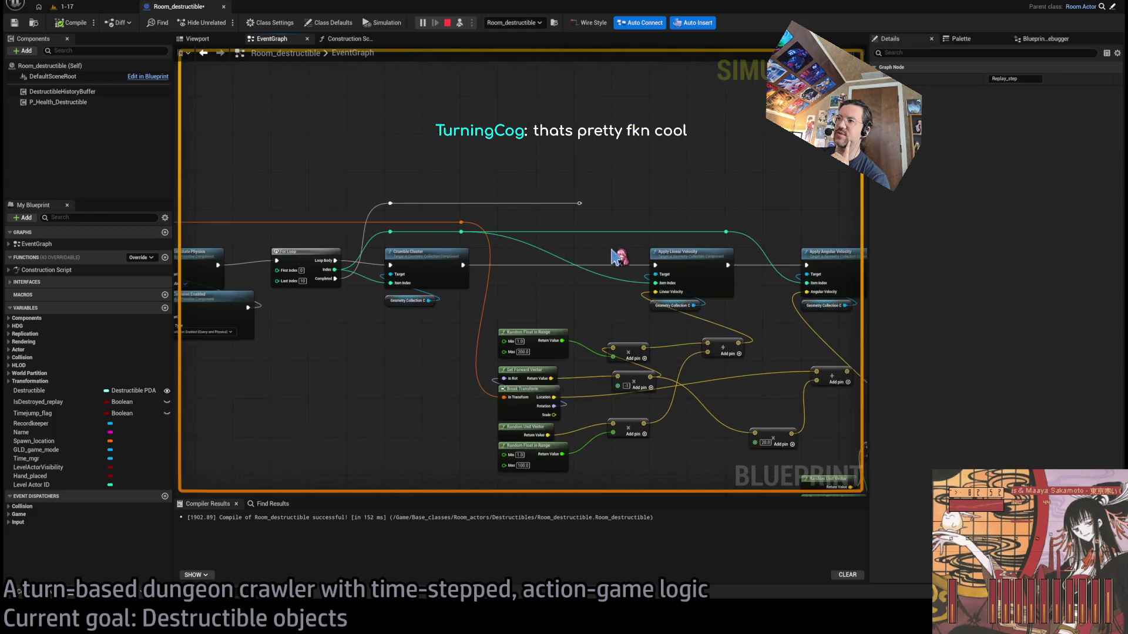
pyautogui.scroll(3, 609, 251)
pyautogui.scroll(2, 414, 283)
# Replay the table shattering seven times in 1-17, then reopen the Room_destructible blueprint
pyautogui.click(75, 7)
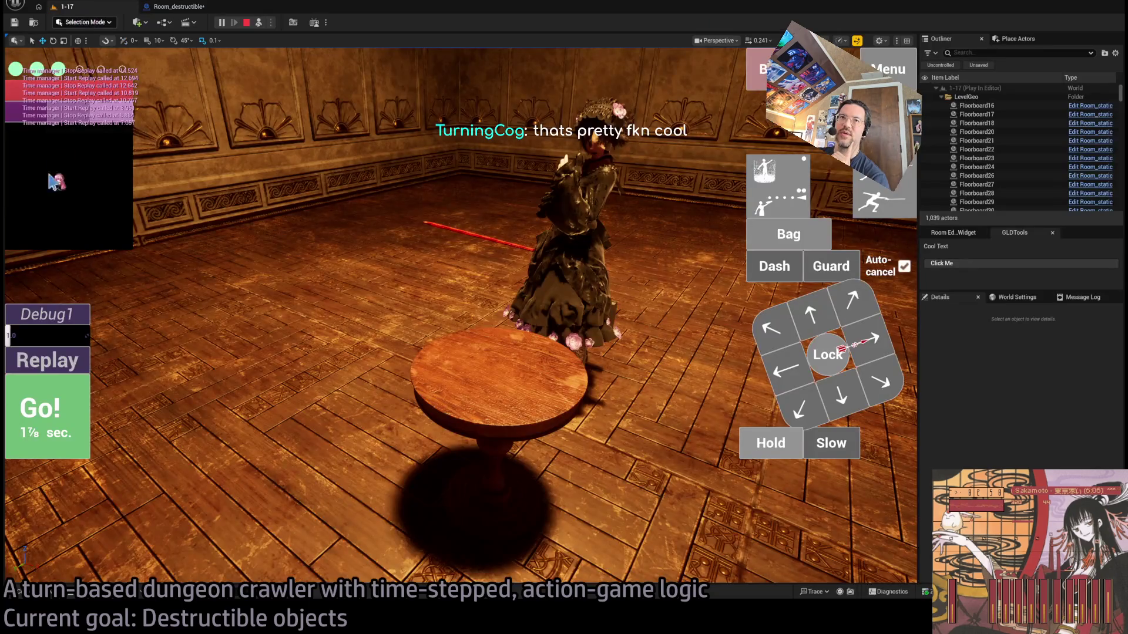
pyautogui.click(57, 352)
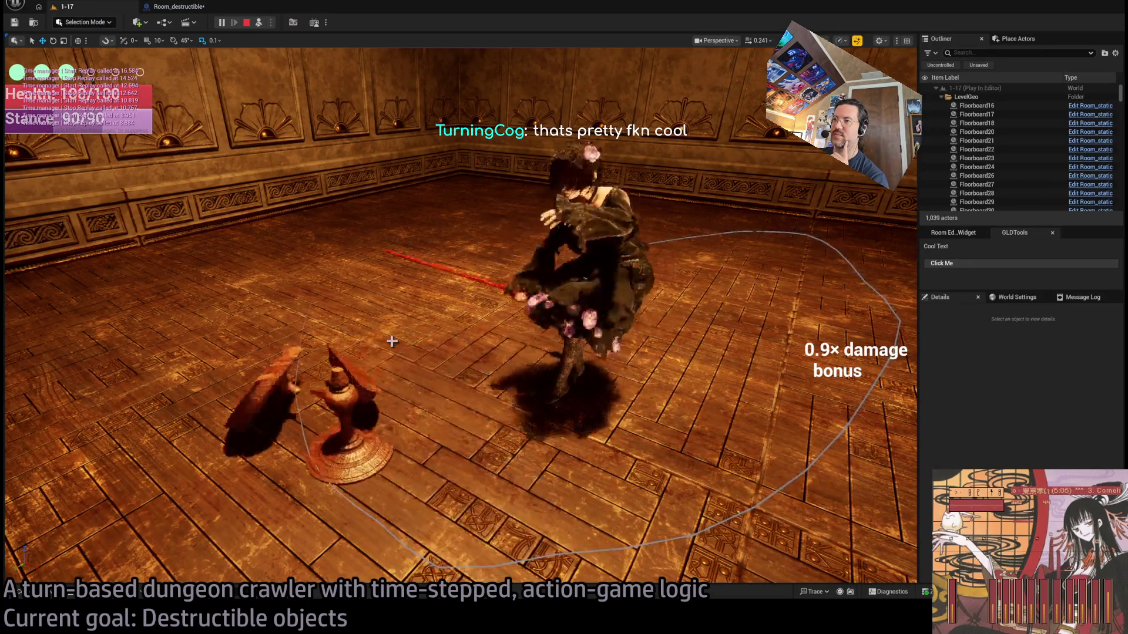
pyautogui.click(77, 357)
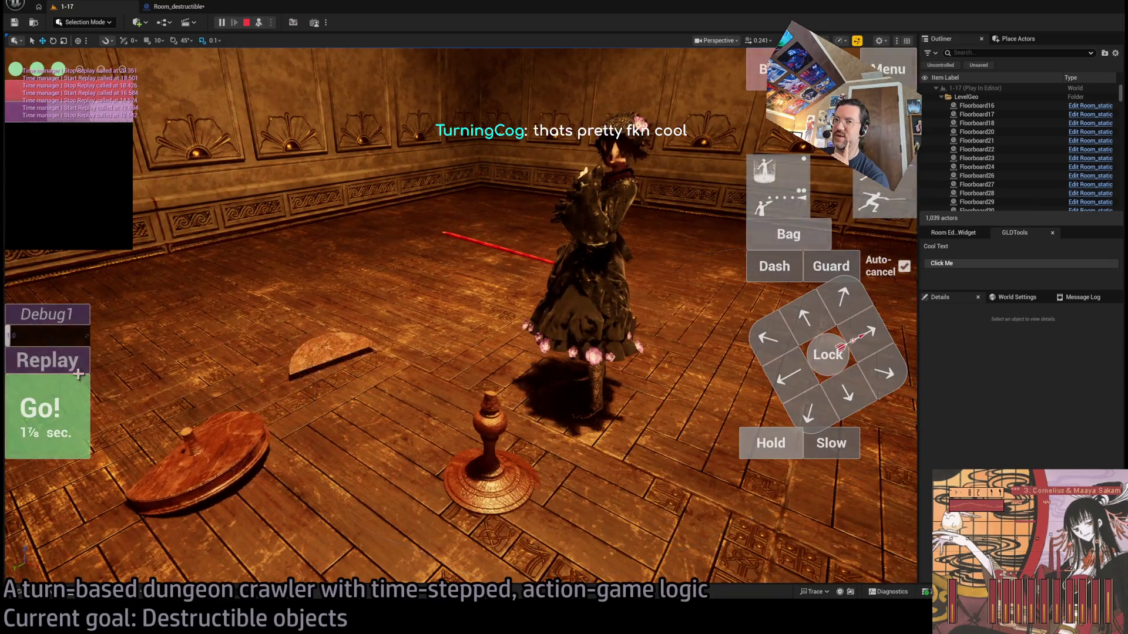
pyautogui.click(45, 363)
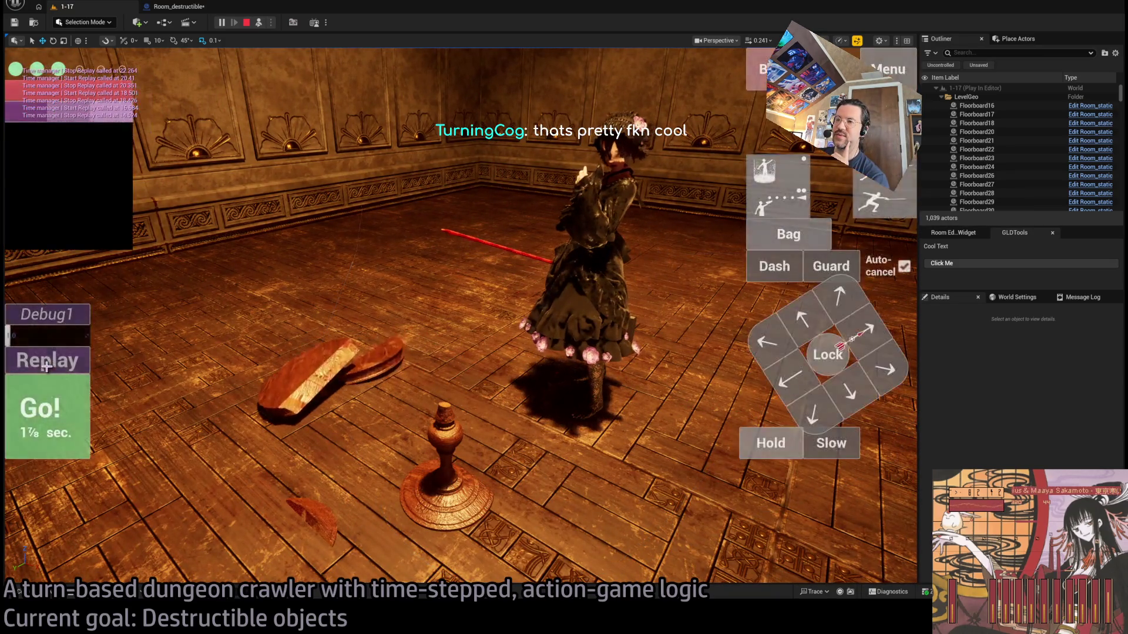
pyautogui.click(46, 366)
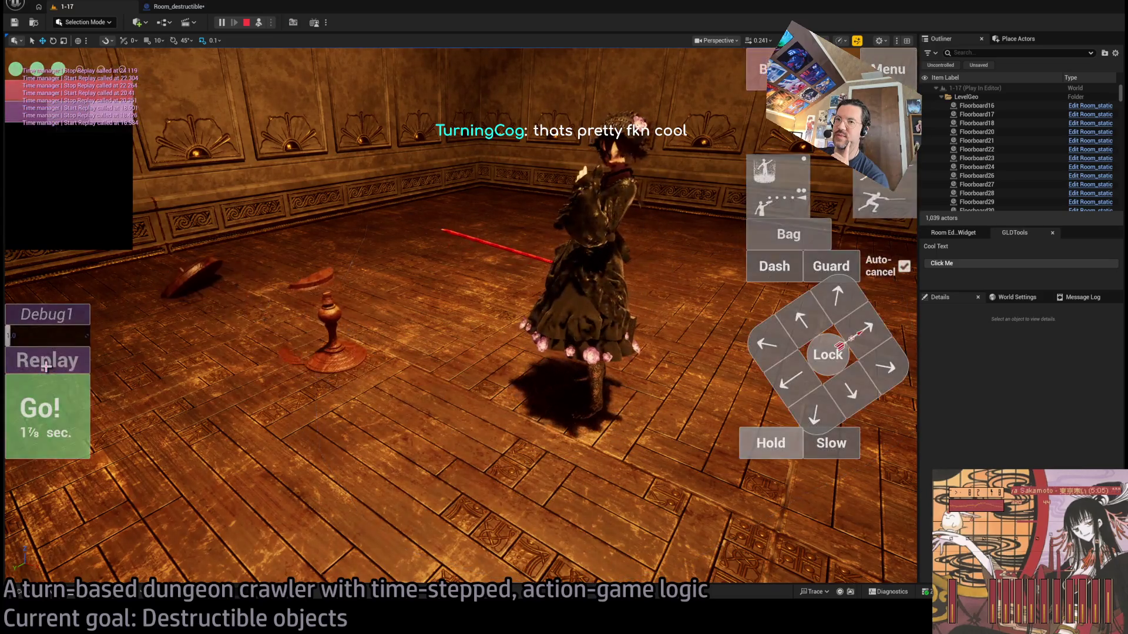
pyautogui.click(46, 367)
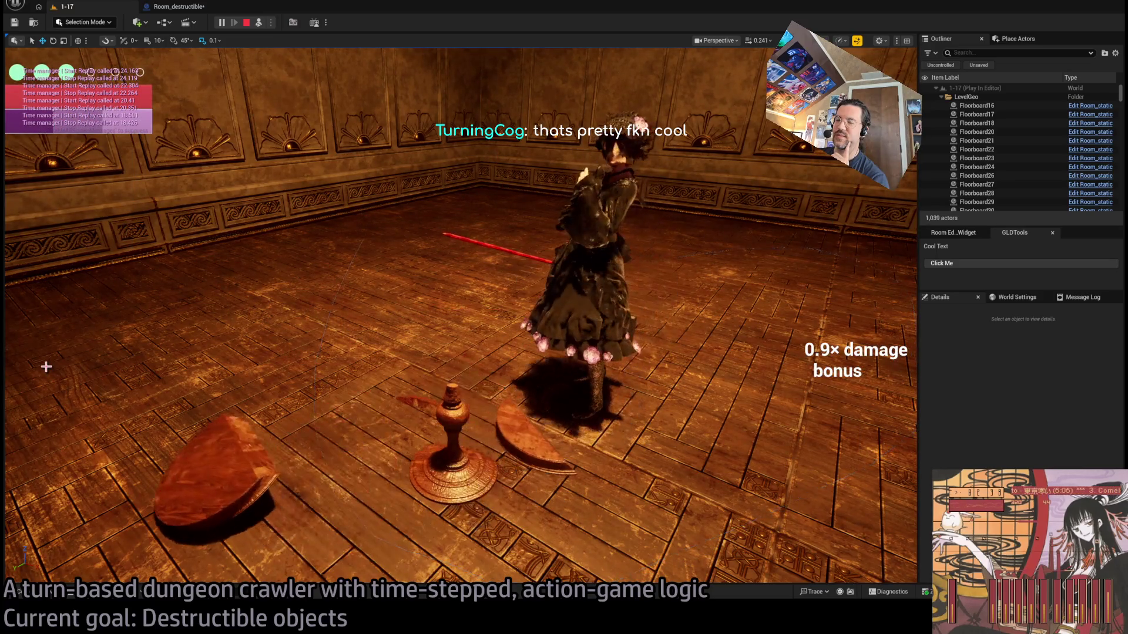
pyautogui.click(46, 366)
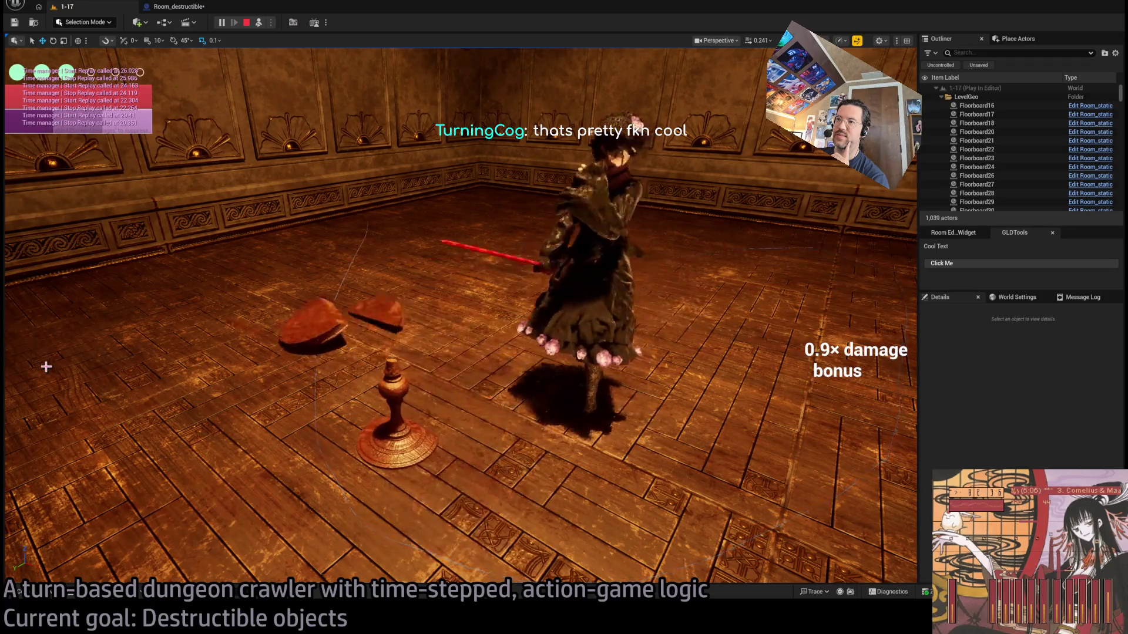
pyautogui.click(46, 367)
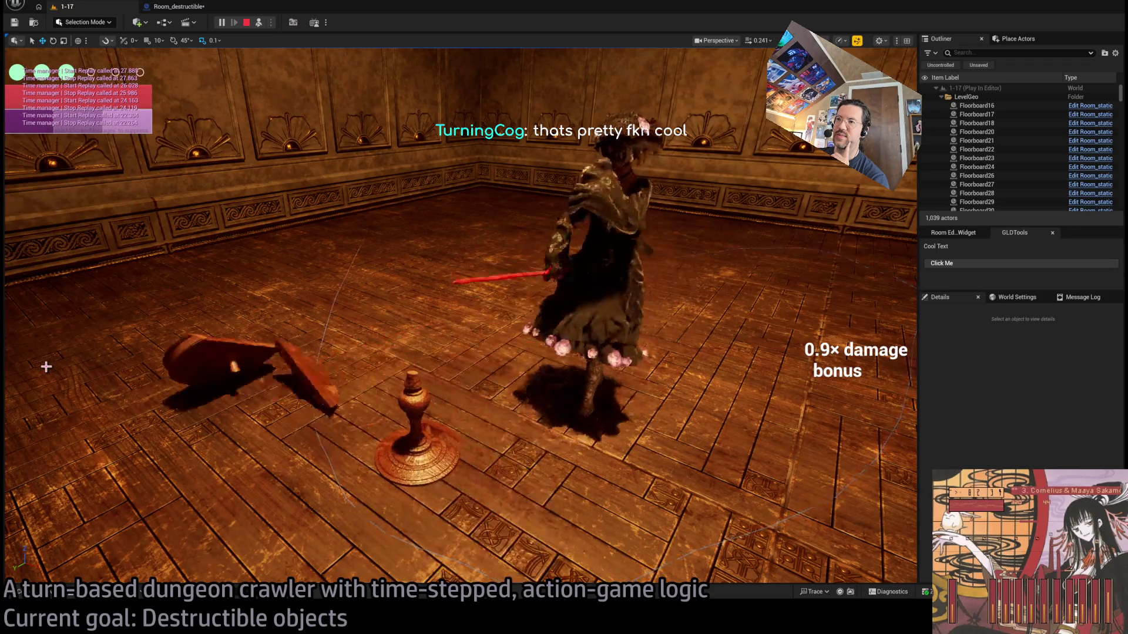
pyautogui.click(189, 10)
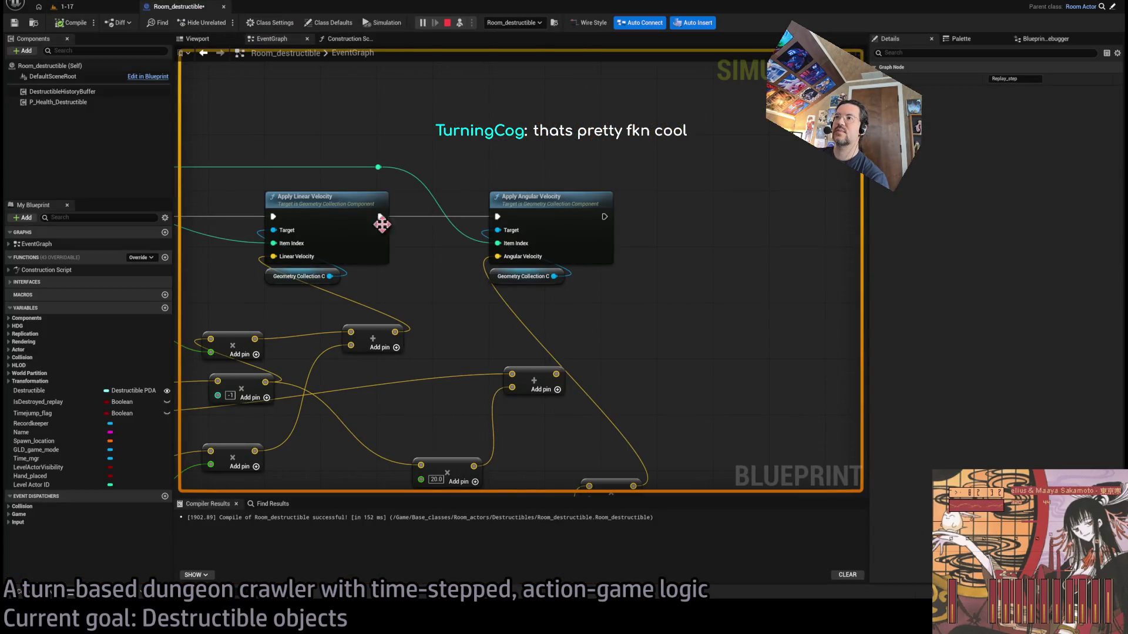
# Stop the simulation, set Random Float in Range Max to 5.0, and play 1-17 again
pyautogui.scroll(-3, 369, 209)
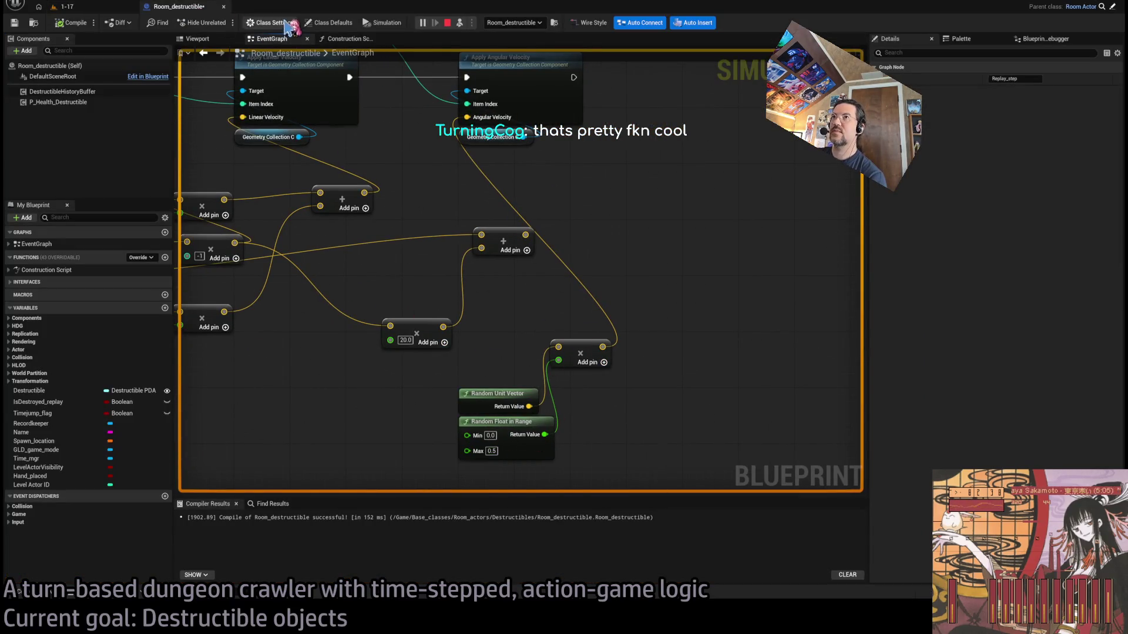
pyautogui.click(447, 23)
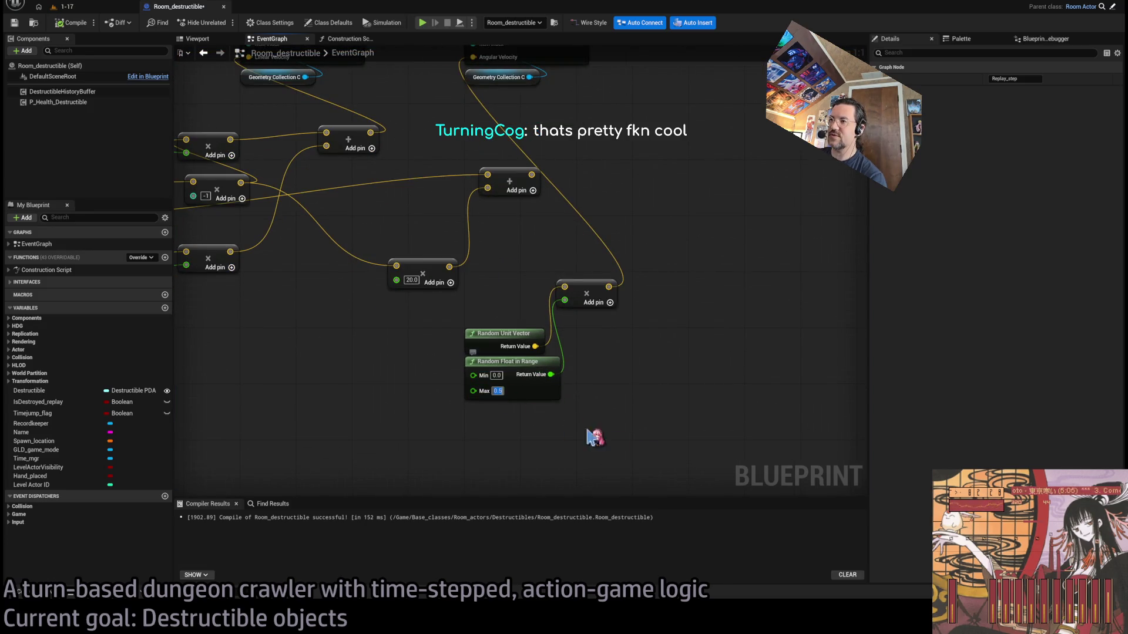
pyautogui.write('5')
pyautogui.click(627, 251)
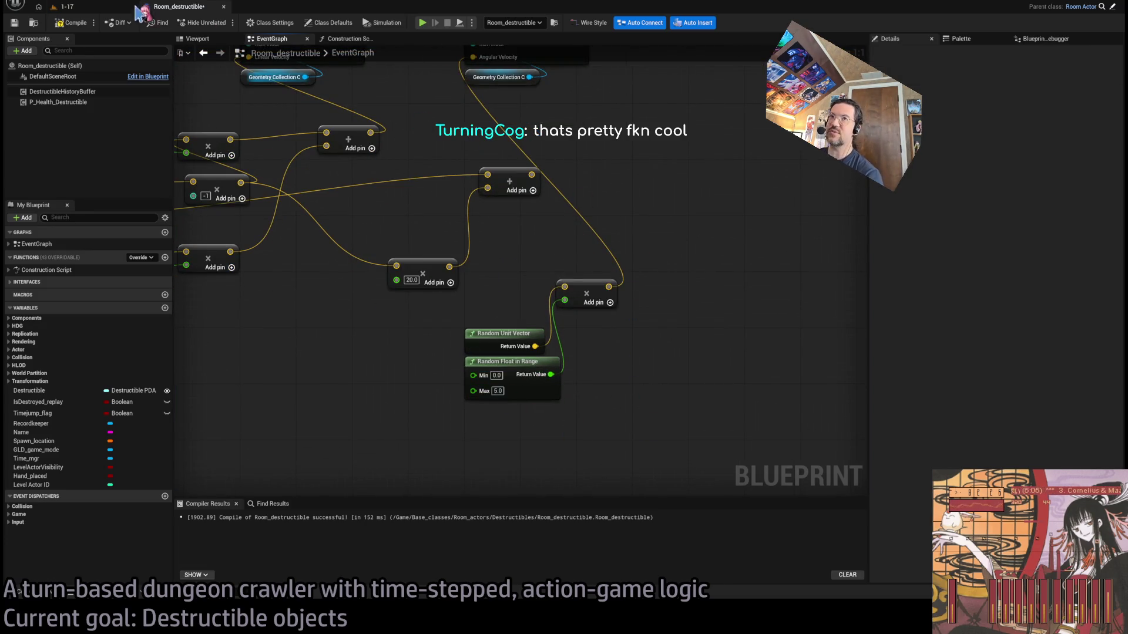
pyautogui.click(78, 9)
pyautogui.click(221, 23)
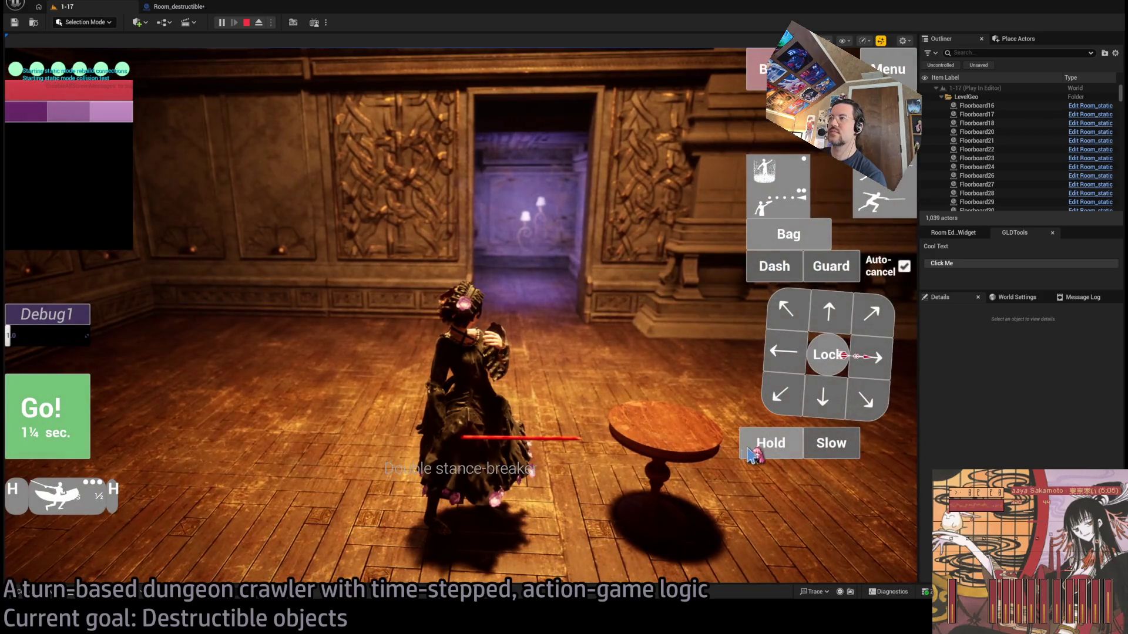
# Attack the table, eject, replay its shattering twelve times, then end the play session
pyautogui.click(745, 452)
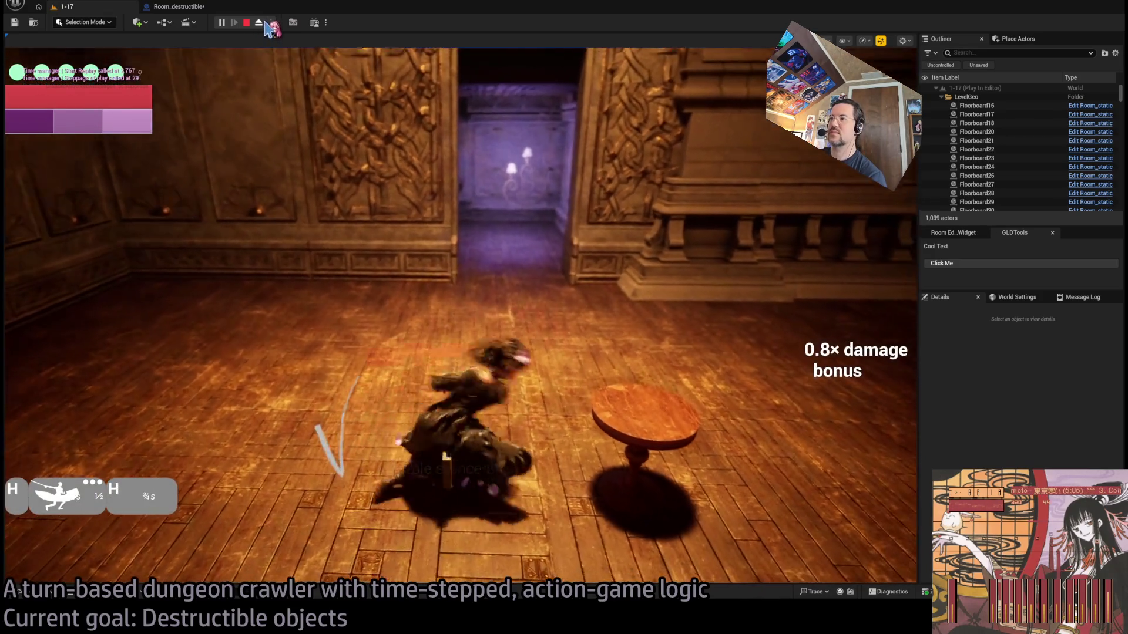
pyautogui.click(262, 23)
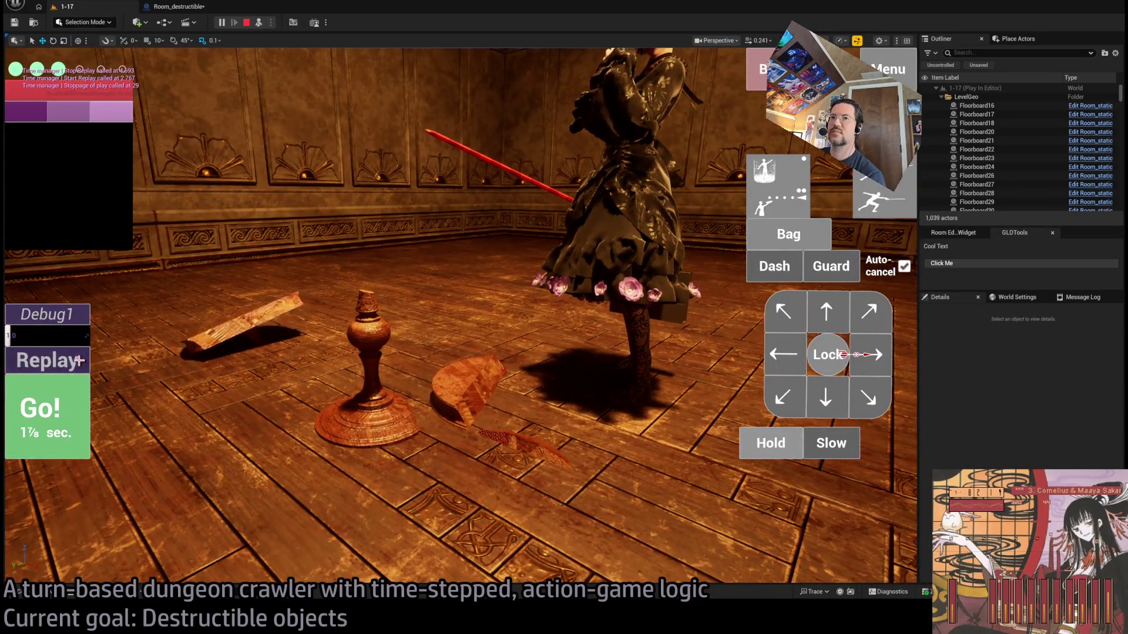
pyautogui.click(80, 360)
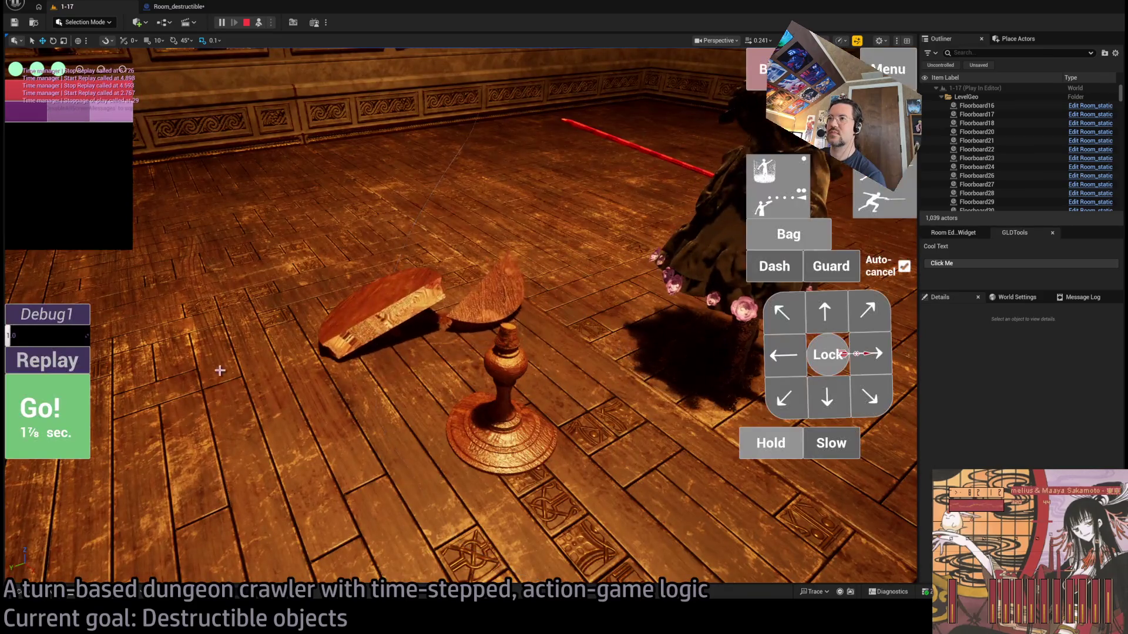
pyautogui.click(73, 360)
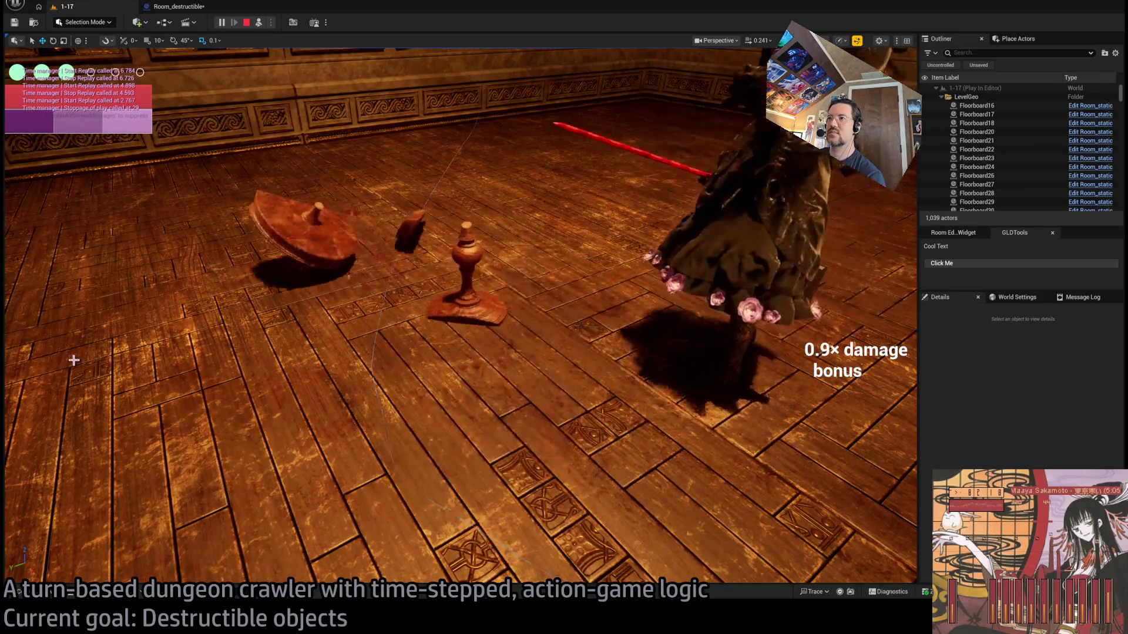
pyautogui.click(74, 360)
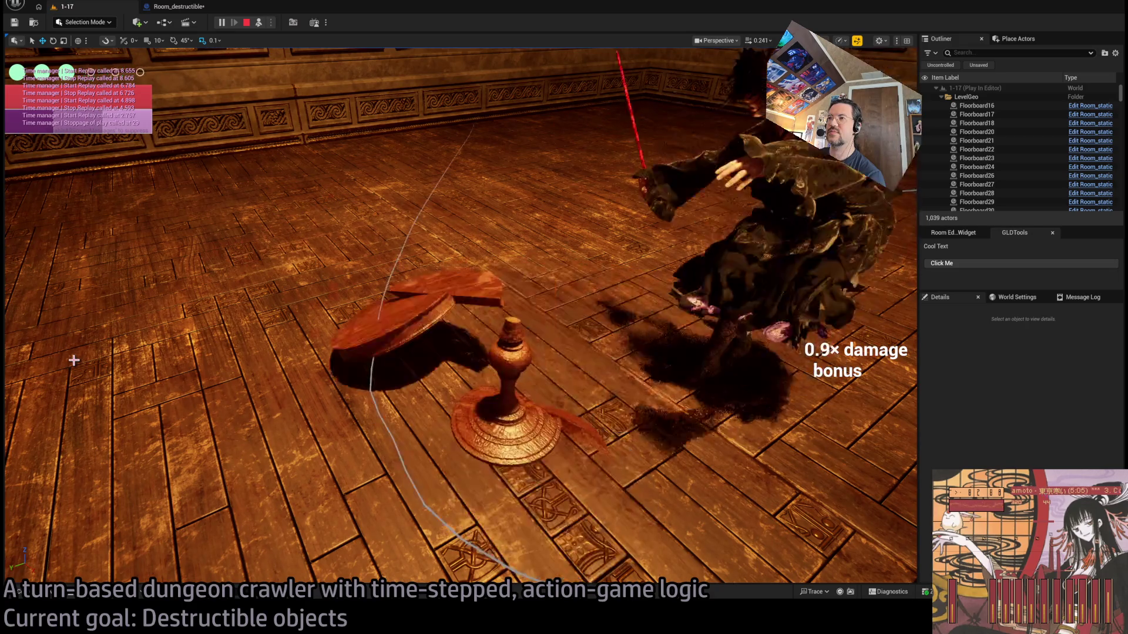
pyautogui.click(73, 360)
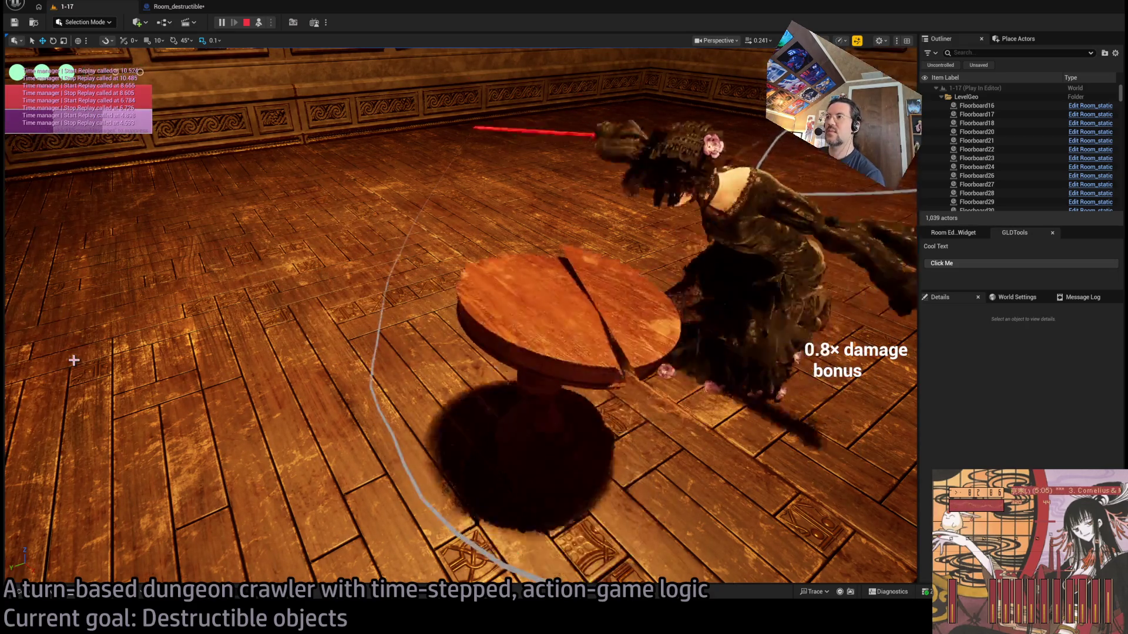
pyautogui.click(74, 360)
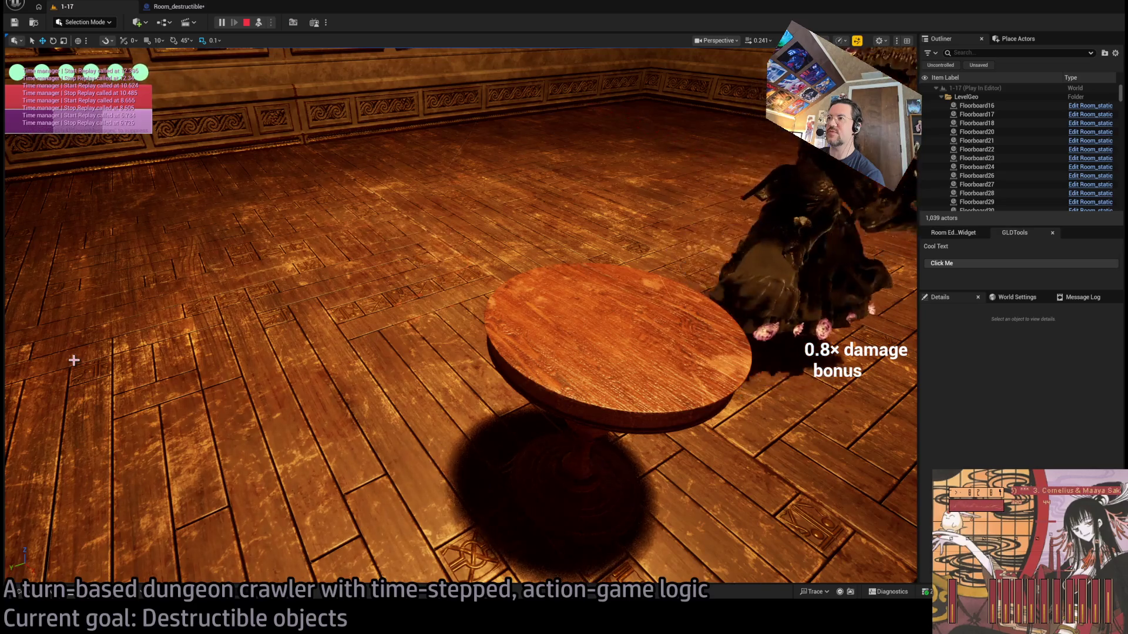
pyautogui.click(73, 360)
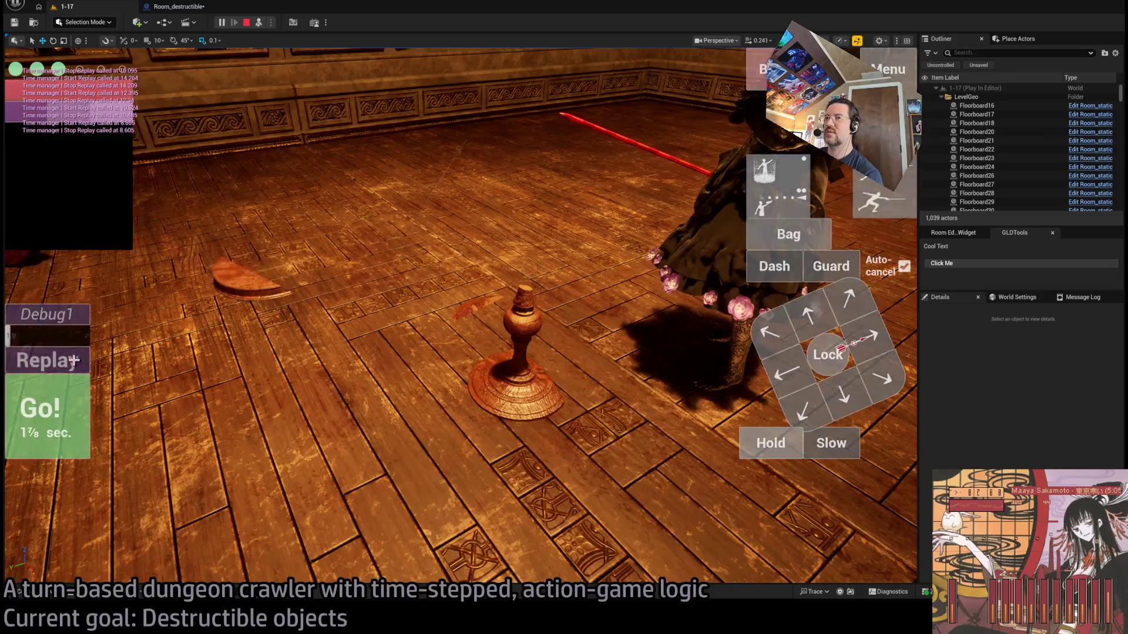
pyautogui.click(73, 360)
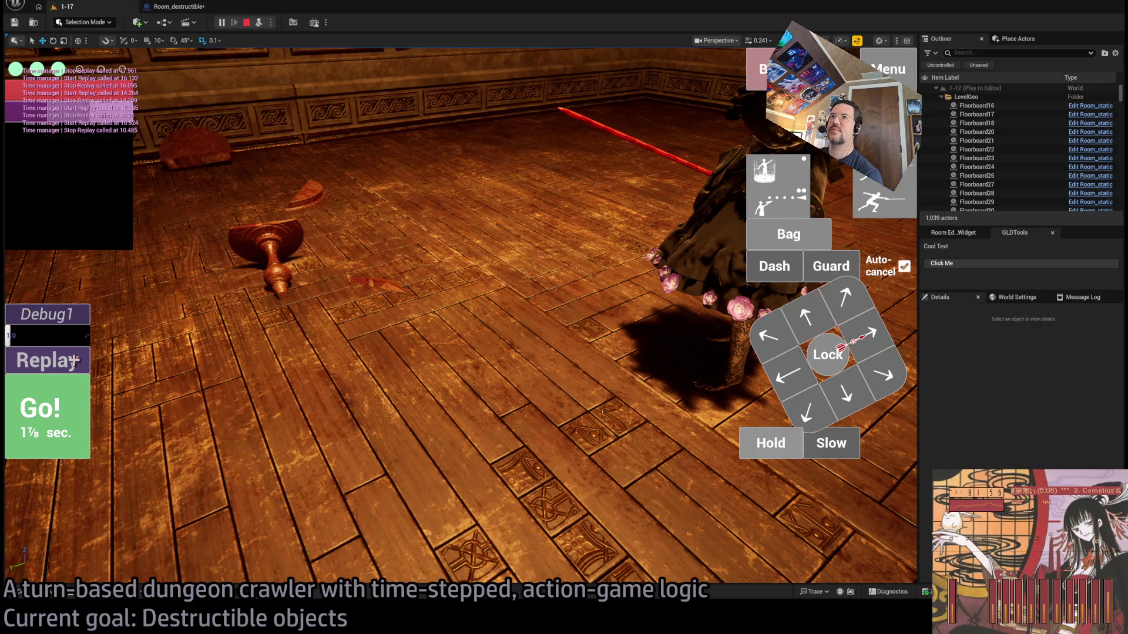
pyautogui.click(73, 360)
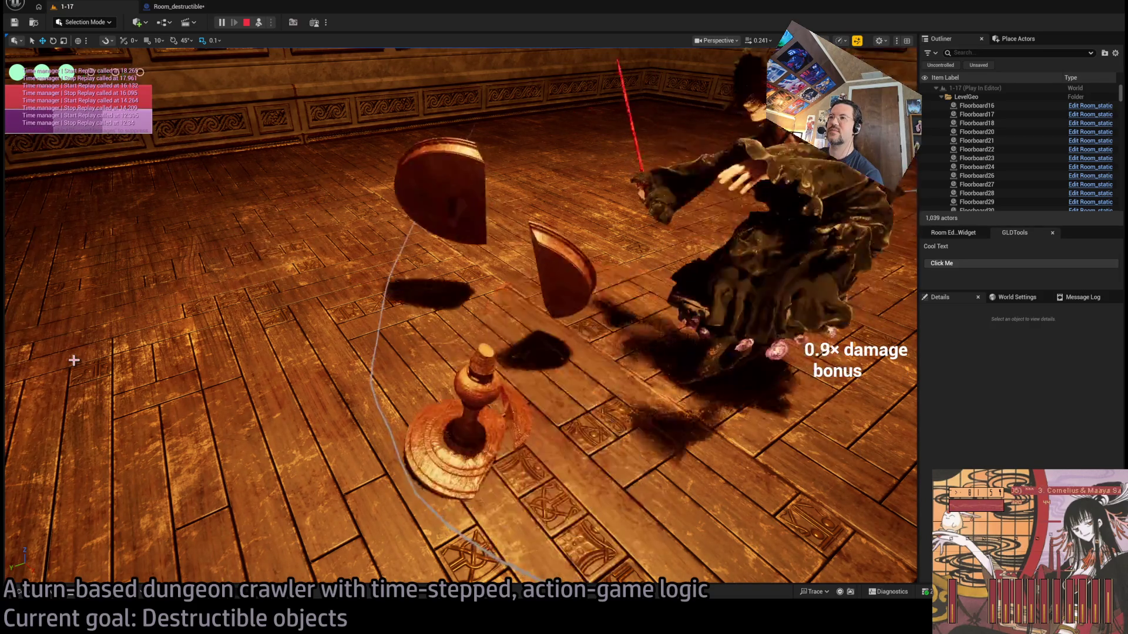
pyautogui.click(73, 360)
pyautogui.click(119, 373)
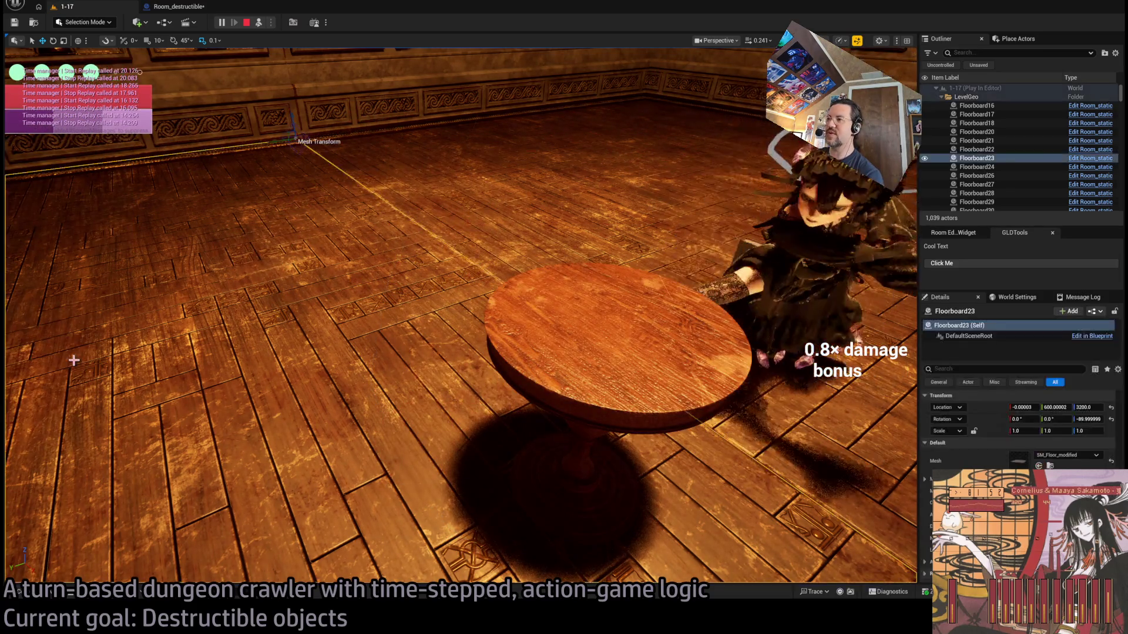
pyautogui.click(56, 366)
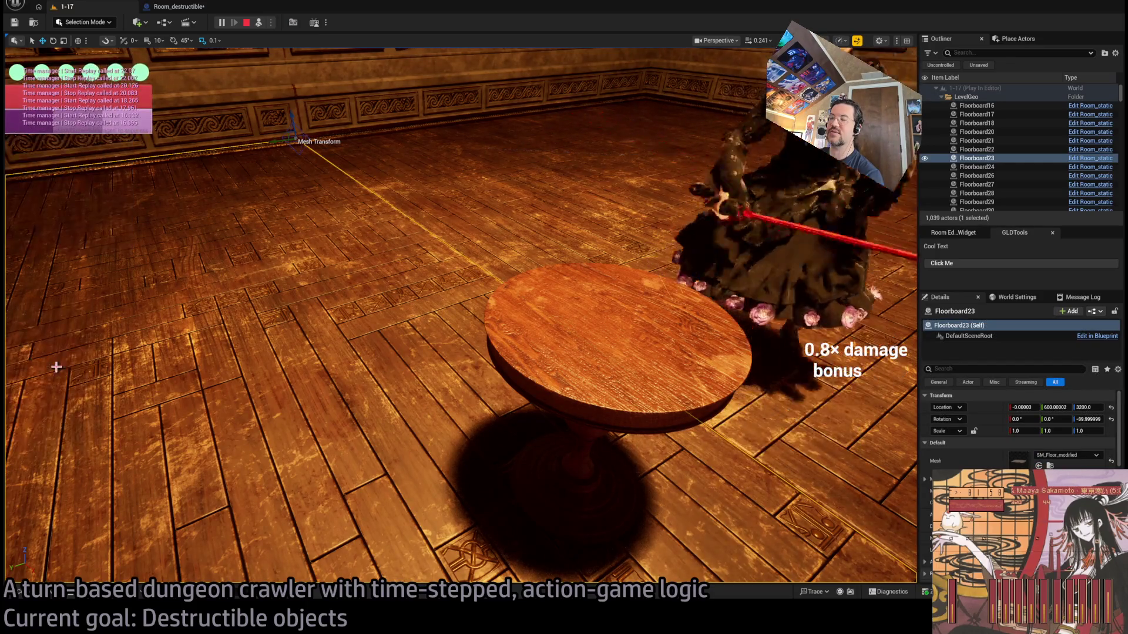
pyautogui.click(56, 365)
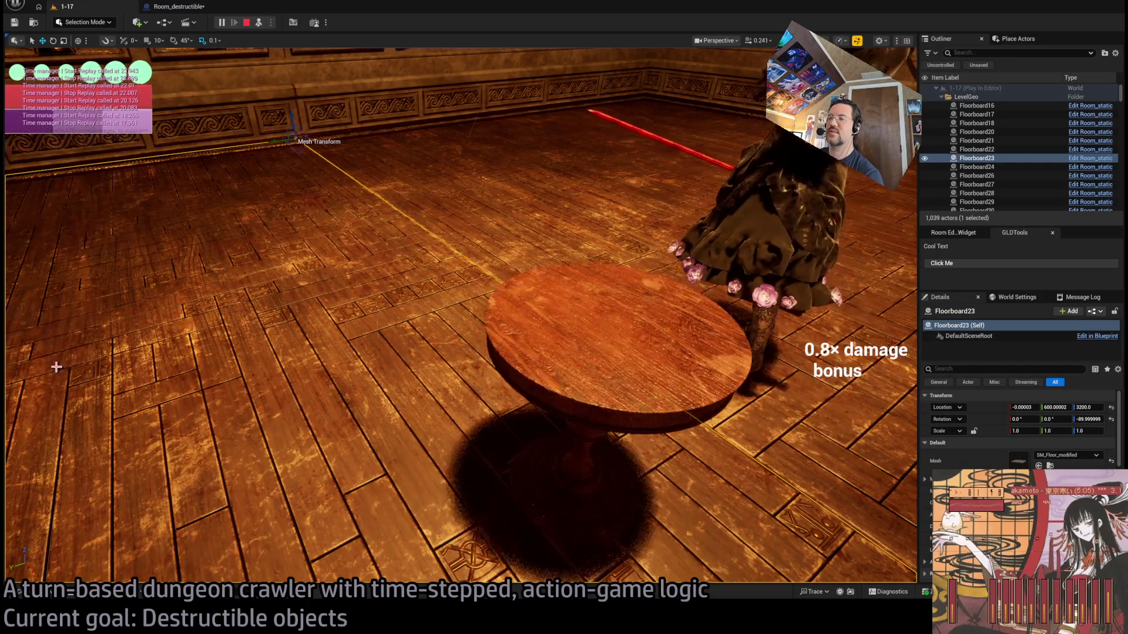
pyautogui.press('Escape')
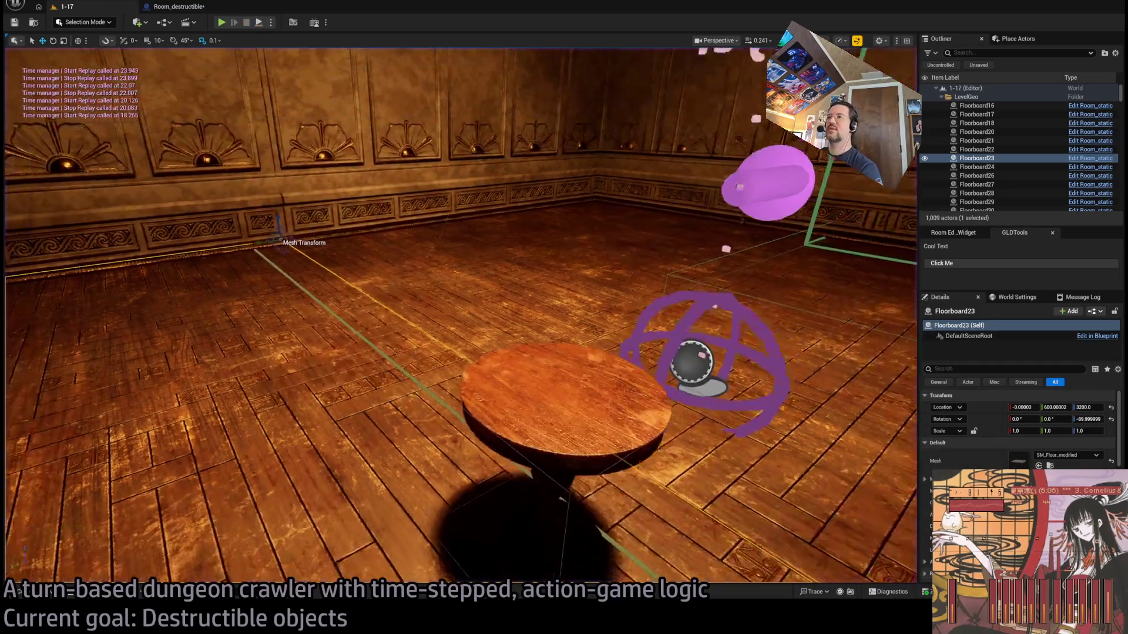
# Place a Classic_table from the Destructible folder, raise and frame it, and enter Fracture Mode
pyautogui.click(23, 592)
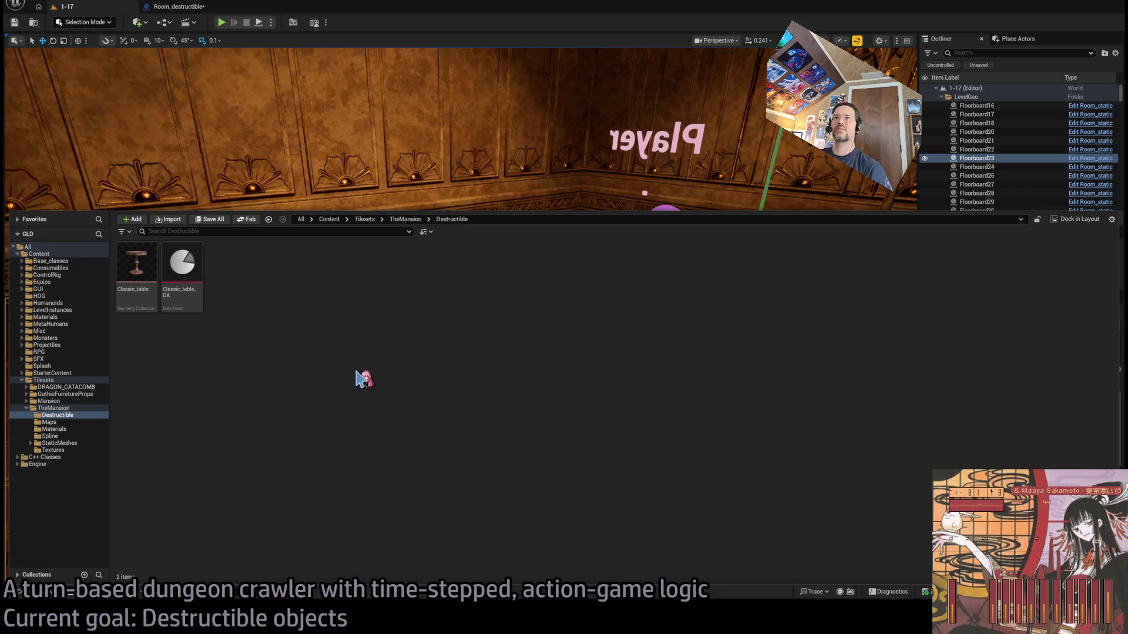
pyautogui.moveTo(142, 290)
pyautogui.mouseDown()
pyautogui.moveTo(358, 308)
pyautogui.moveTo(302, 458)
pyautogui.moveTo(309, 413)
pyautogui.mouseUp()
pyautogui.moveTo(309, 458); pyautogui.dragTo(286, 232)
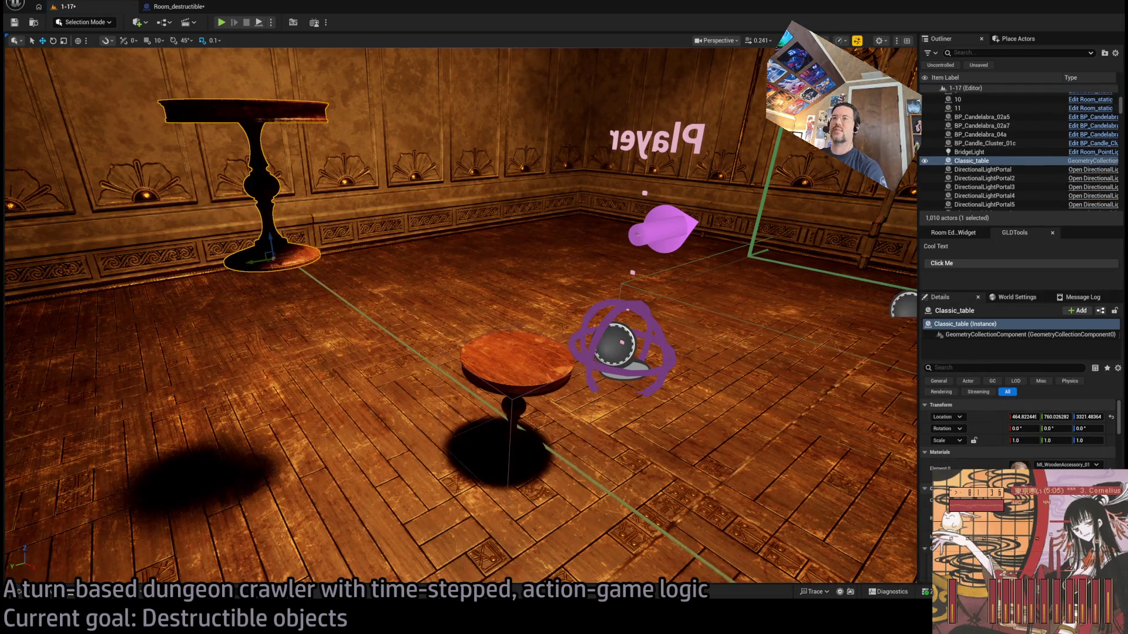
pyautogui.press('f')
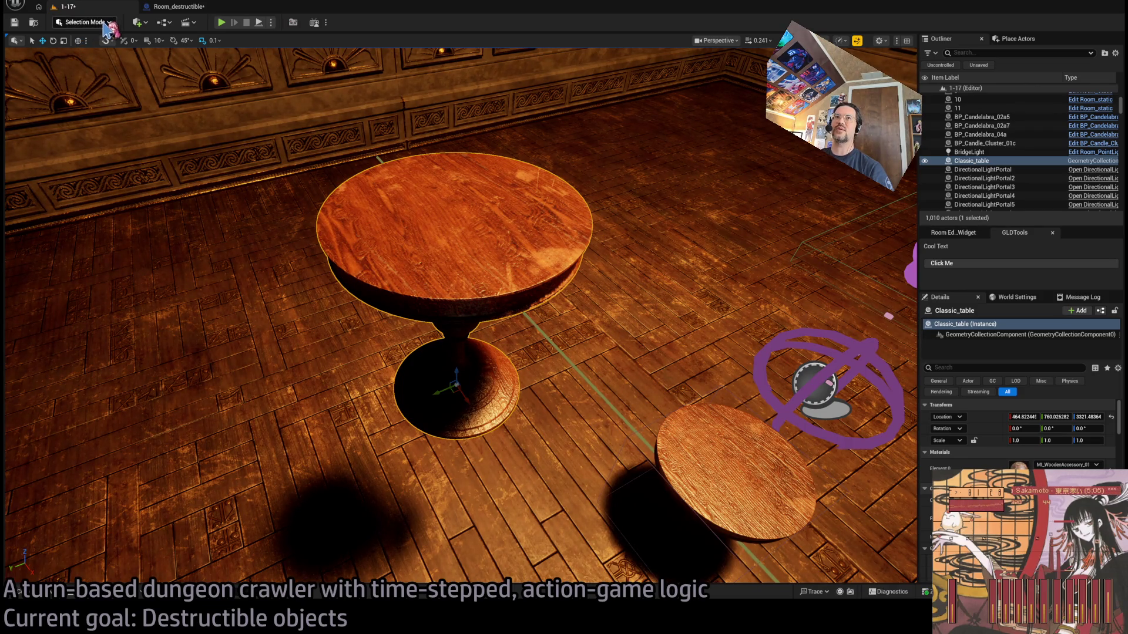
pyautogui.hotkey('shift', '6')
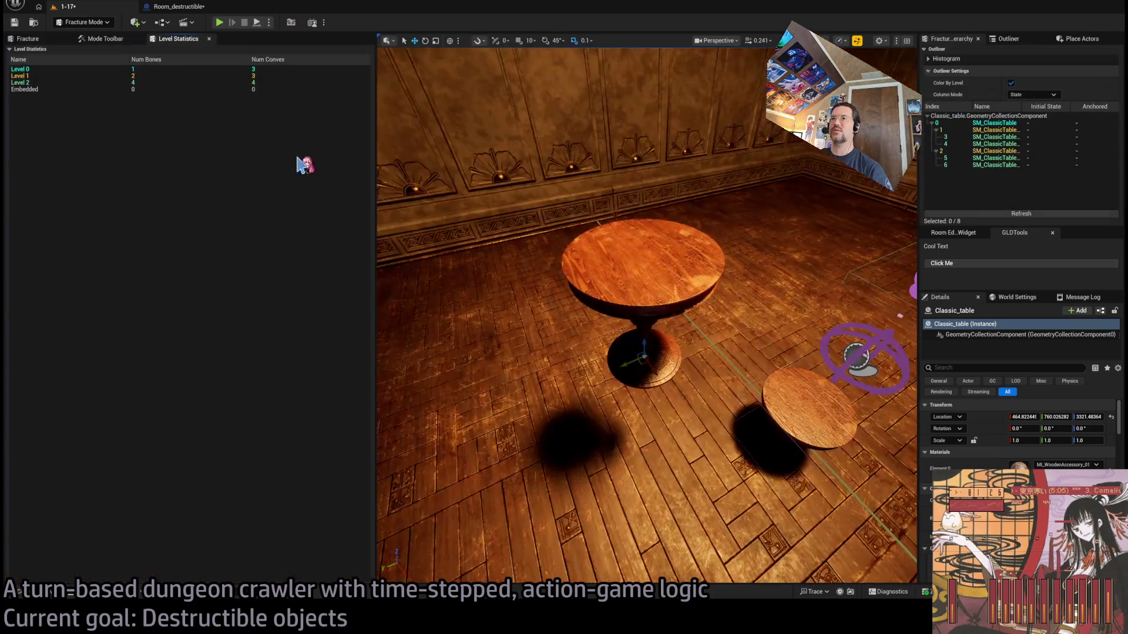
# Select the table's top, base and small base pieces, frame one, and show the fracture tools
pyautogui.click(640, 287)
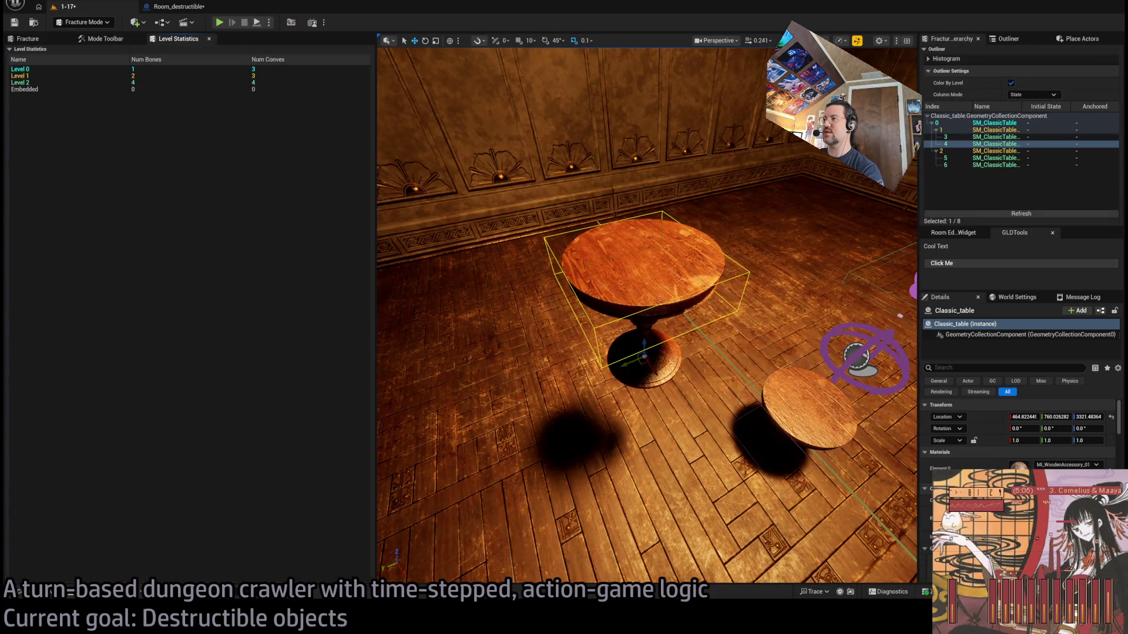
pyautogui.click(661, 358)
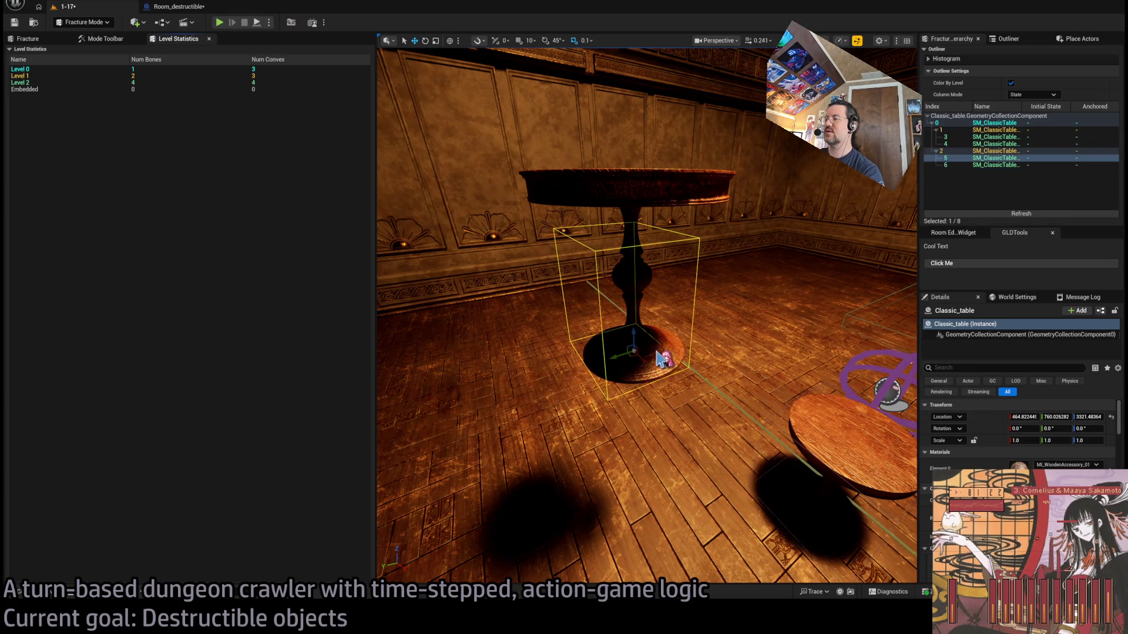
pyautogui.click(672, 345)
pyautogui.press('f')
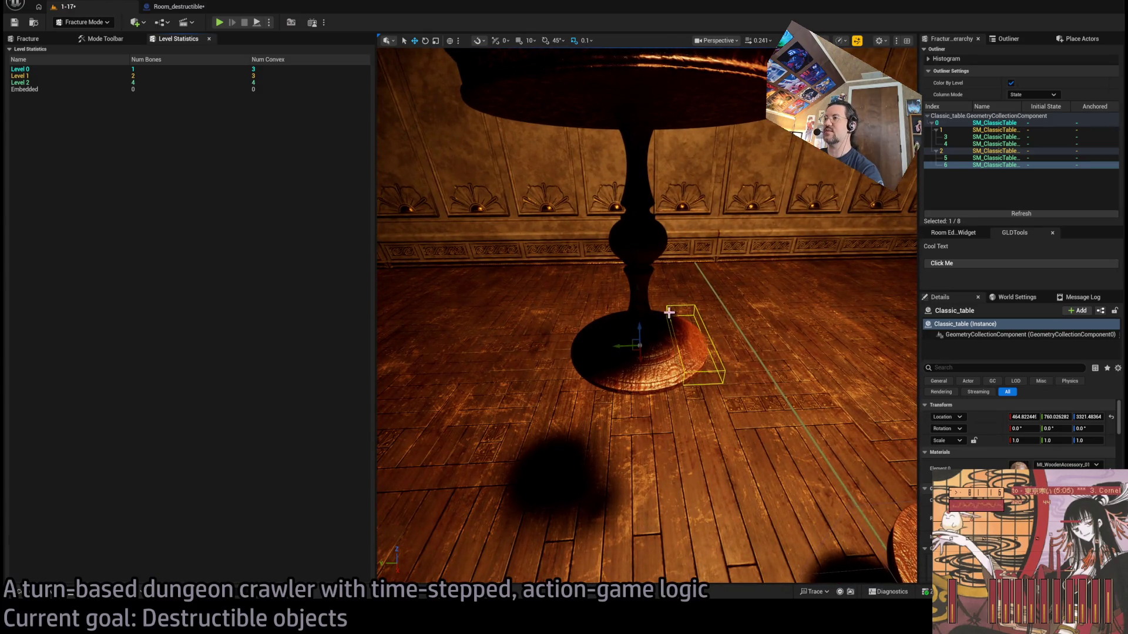
pyautogui.click(26, 39)
pyautogui.click(94, 40)
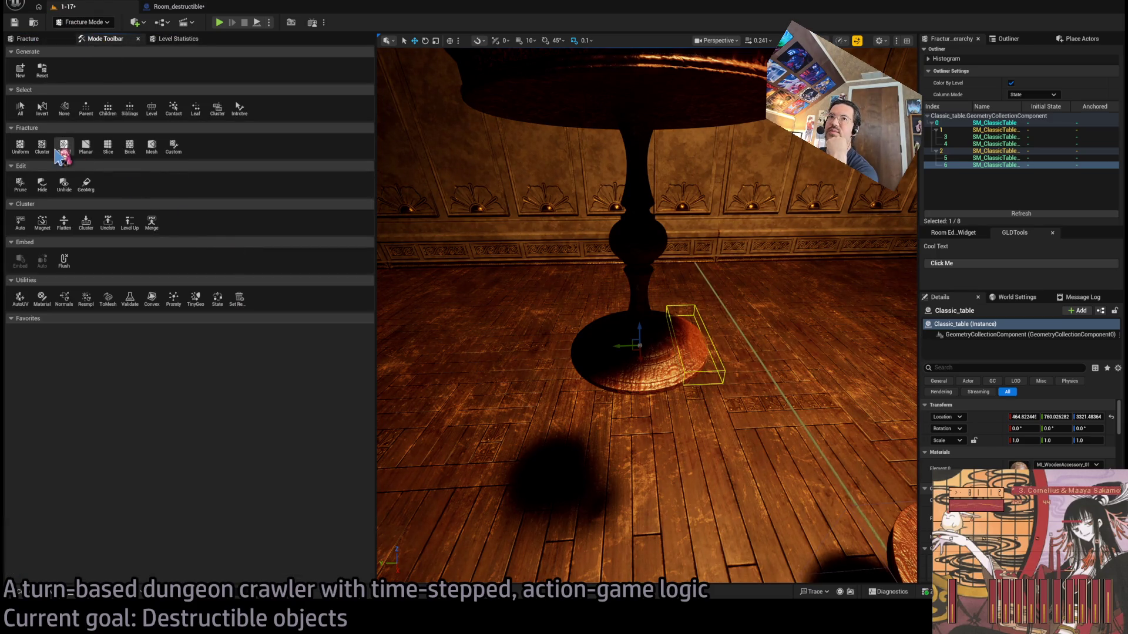
# Apply a planar cut through the Classic_table to split it into new pieces
pyautogui.click(86, 146)
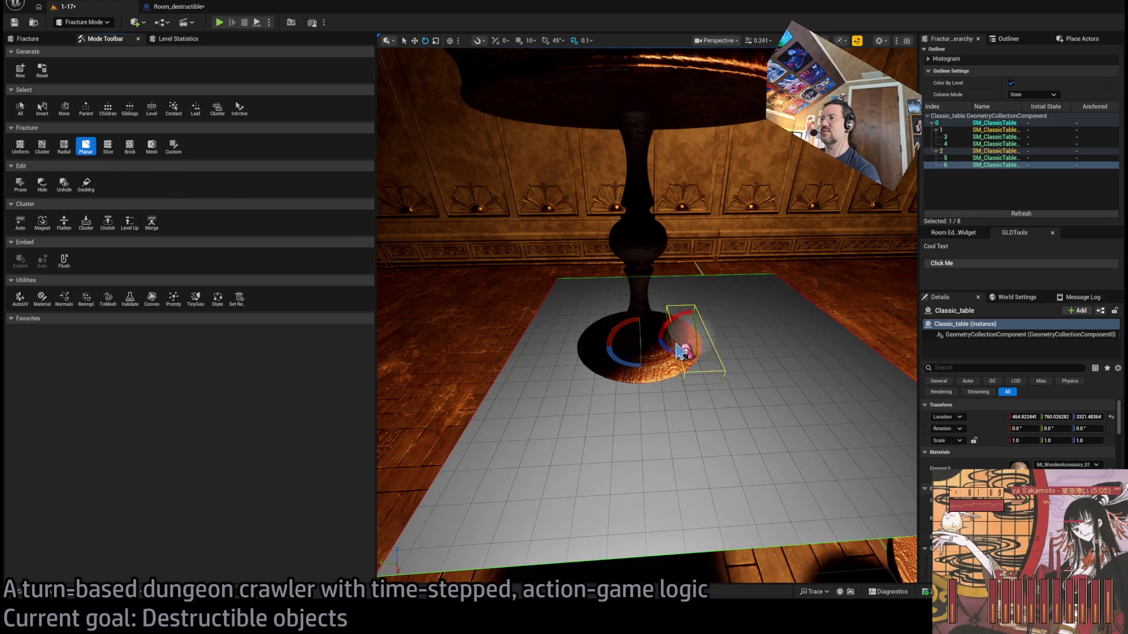
pyautogui.moveTo(629, 319)
pyautogui.mouseDown()
pyautogui.moveTo(599, 306)
pyautogui.moveTo(680, 327)
pyautogui.moveTo(663, 328)
pyautogui.moveTo(704, 376)
pyautogui.moveTo(711, 365)
pyautogui.moveTo(728, 382)
pyautogui.moveTo(573, 334)
pyautogui.mouseUp()
pyautogui.moveTo(657, 401)
pyautogui.mouseDown()
pyautogui.moveTo(646, 393)
pyautogui.moveTo(664, 412)
pyautogui.moveTo(657, 402)
pyautogui.mouseUp()
pyautogui.click(44, 39)
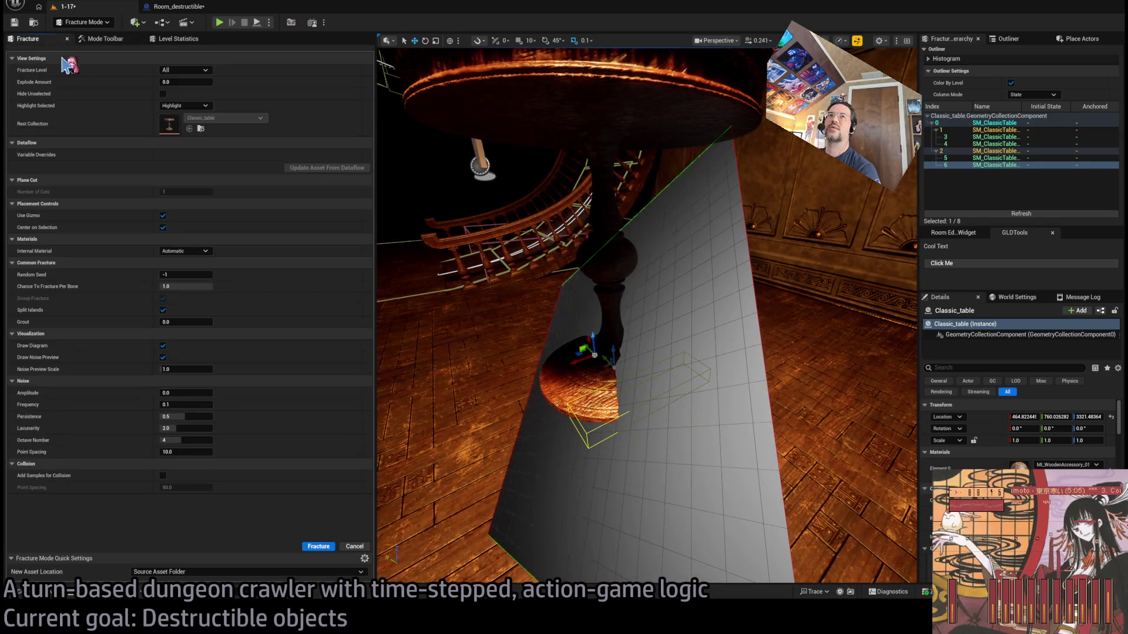
pyautogui.click(317, 549)
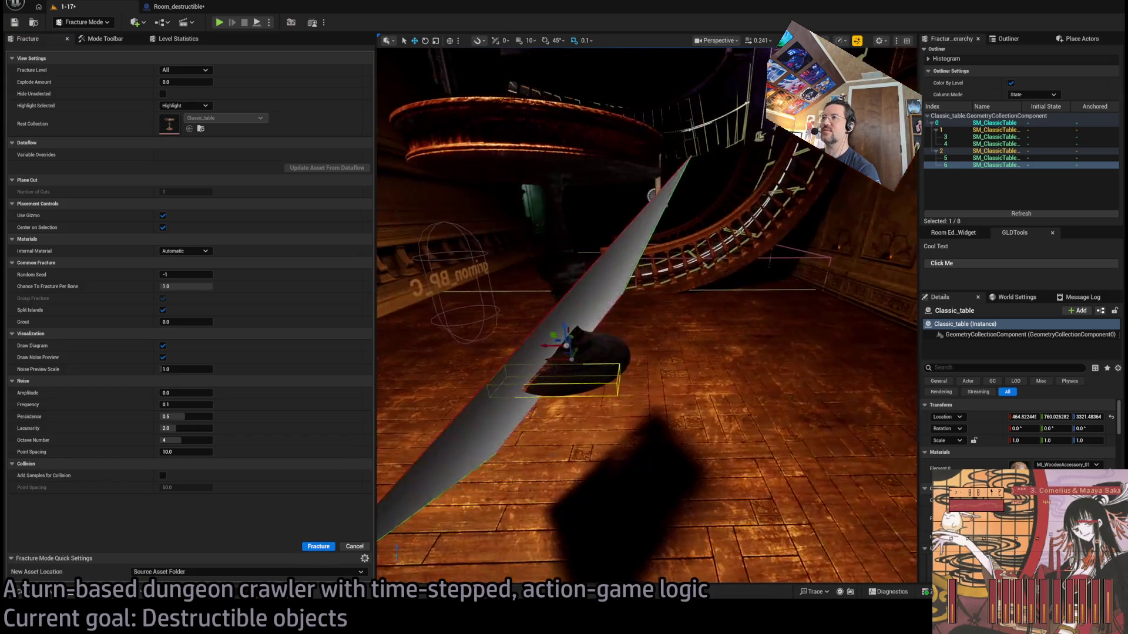
pyautogui.click(318, 548)
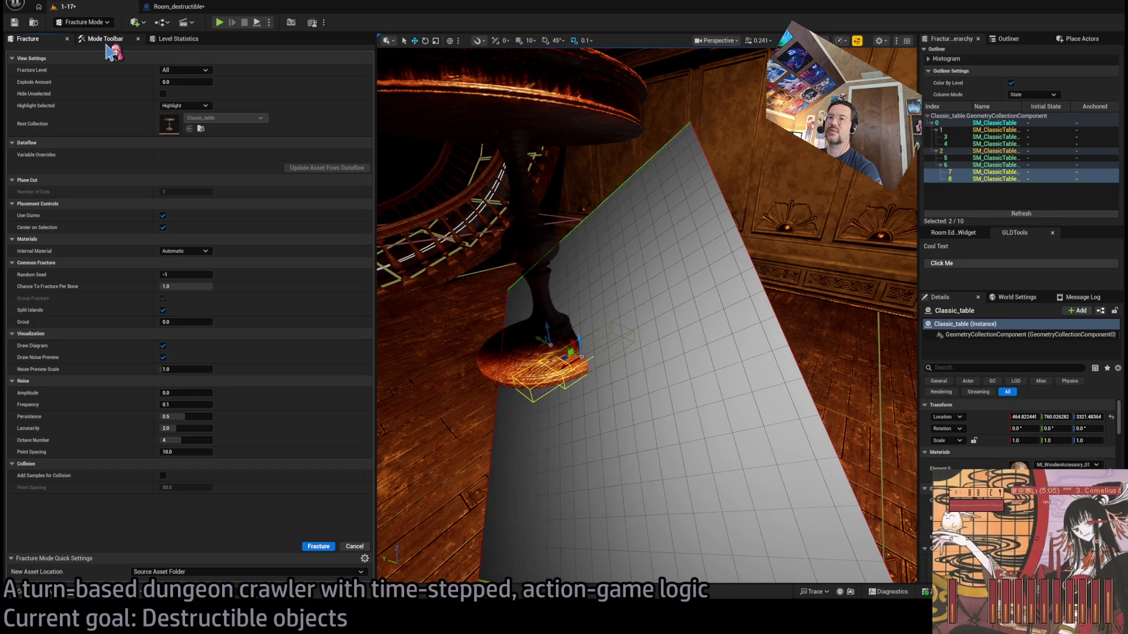
# Check the fracture level statistics, then apply another planar cut to the tabletop piece
pyautogui.click(103, 39)
pyautogui.click(176, 39)
pyautogui.click(91, 40)
pyautogui.moveTo(568, 257); pyautogui.dragTo(458, 159)
pyautogui.click(545, 155)
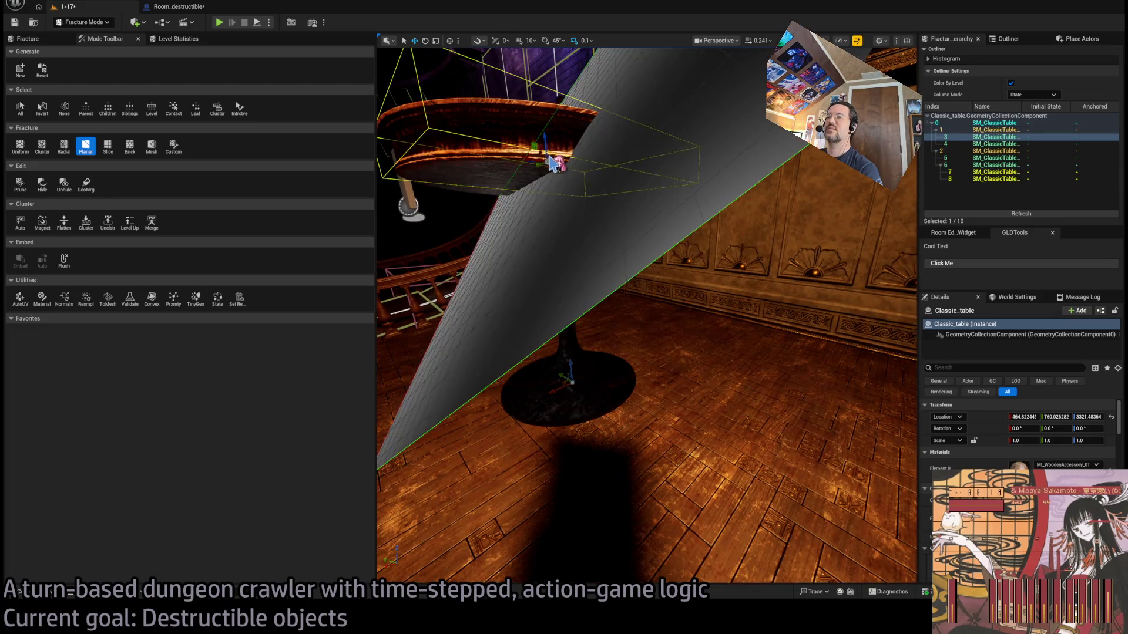
pyautogui.click(42, 40)
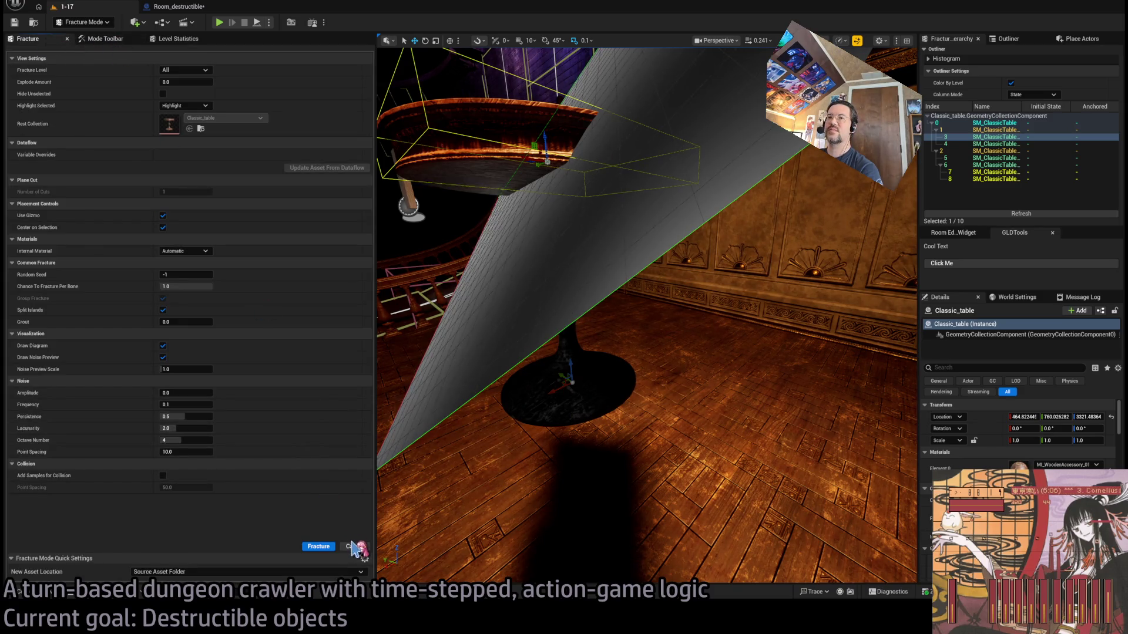
pyautogui.click(319, 546)
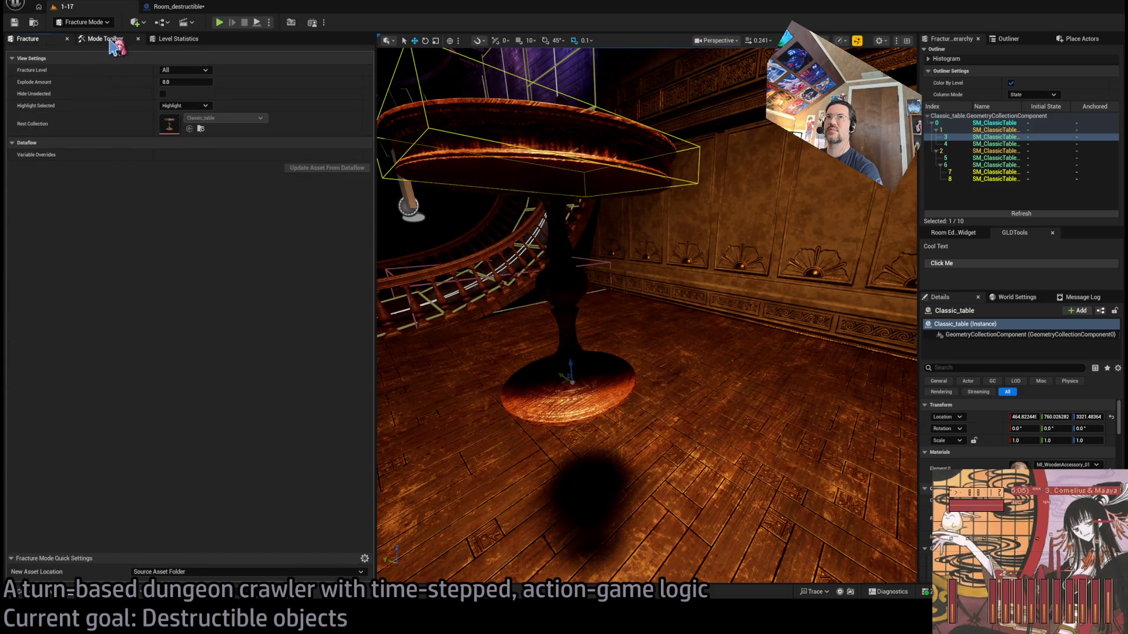
# Return to the fracture view settings and exit to Selection Mode
pyautogui.click(105, 39)
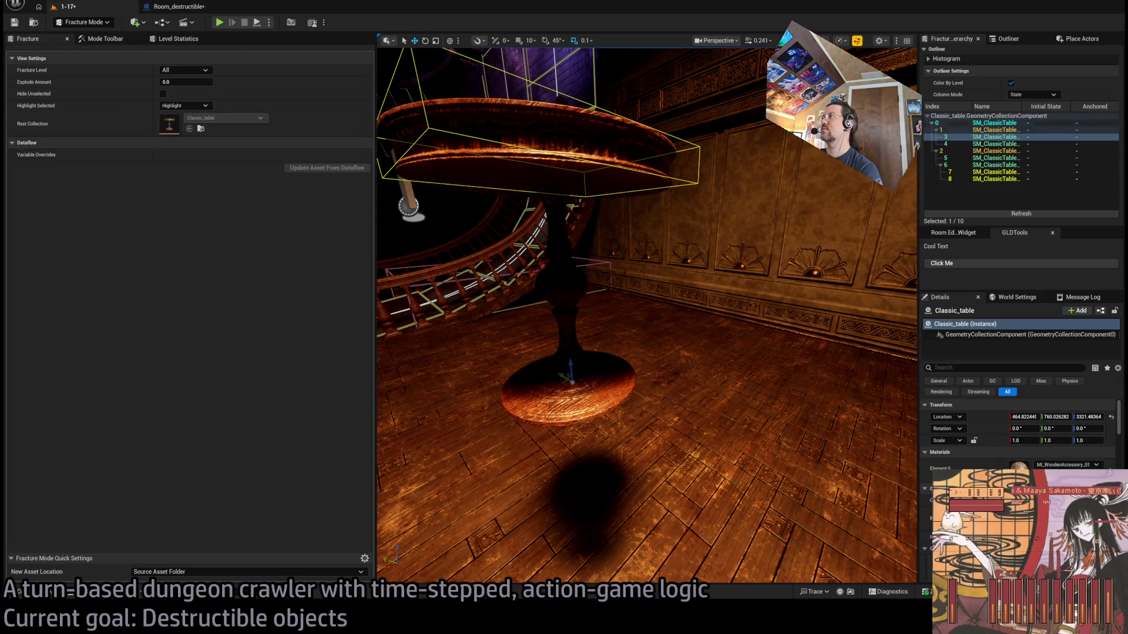
pyautogui.click(89, 44)
pyautogui.click(28, 39)
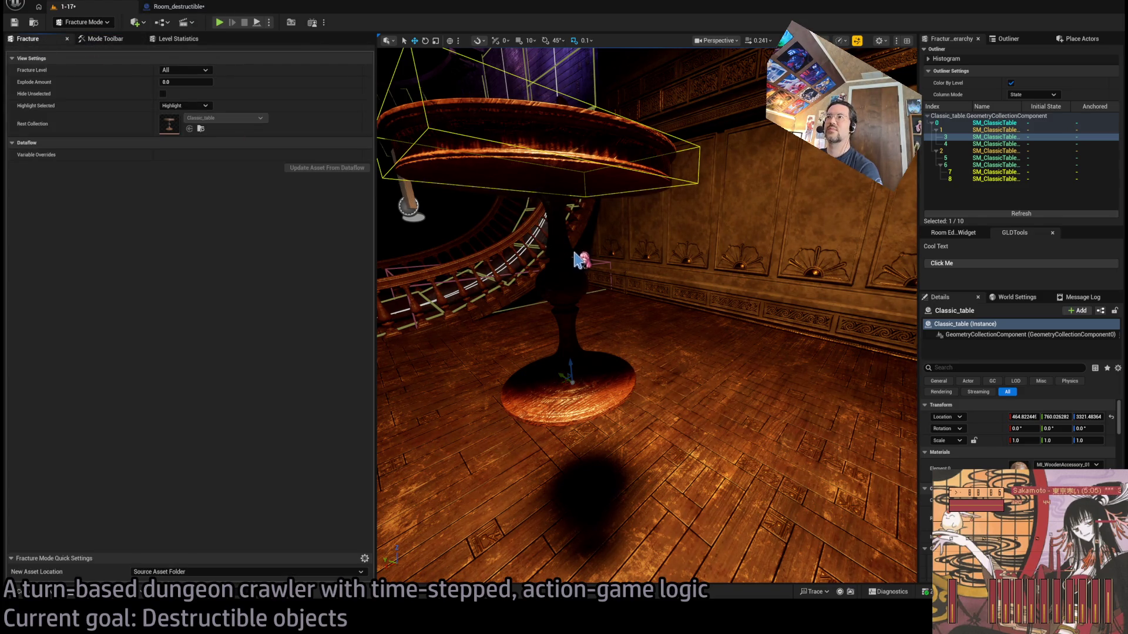
pyautogui.hotkey('shift', '1')
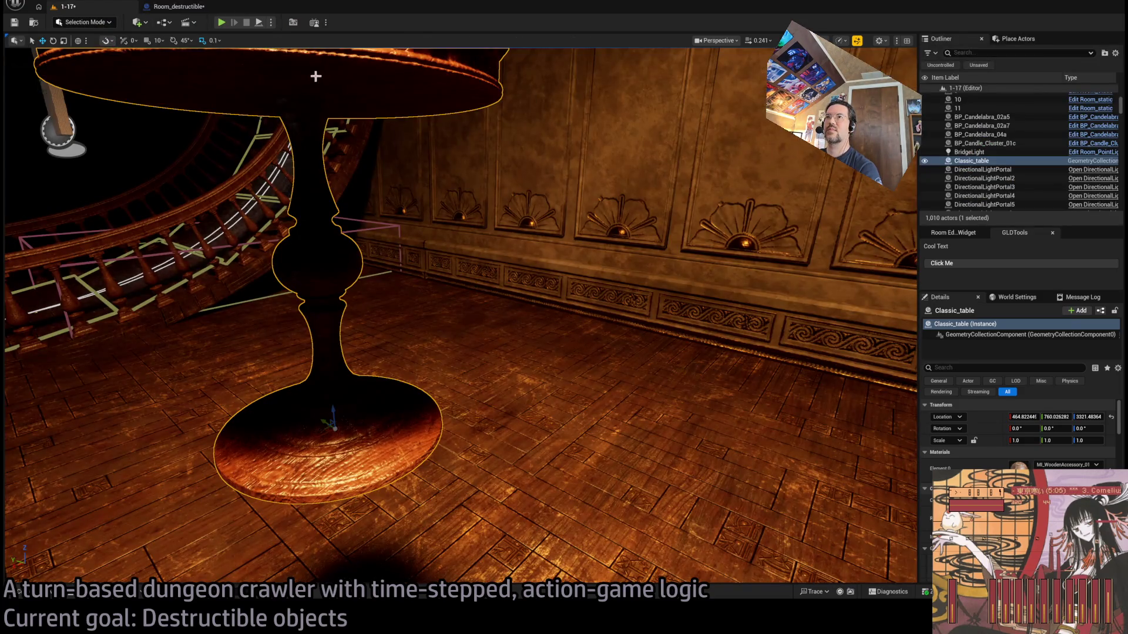
# Delete the Classic_table, play-test 1-17, replay the table breaking three times, then stop
pyautogui.press('Delete')
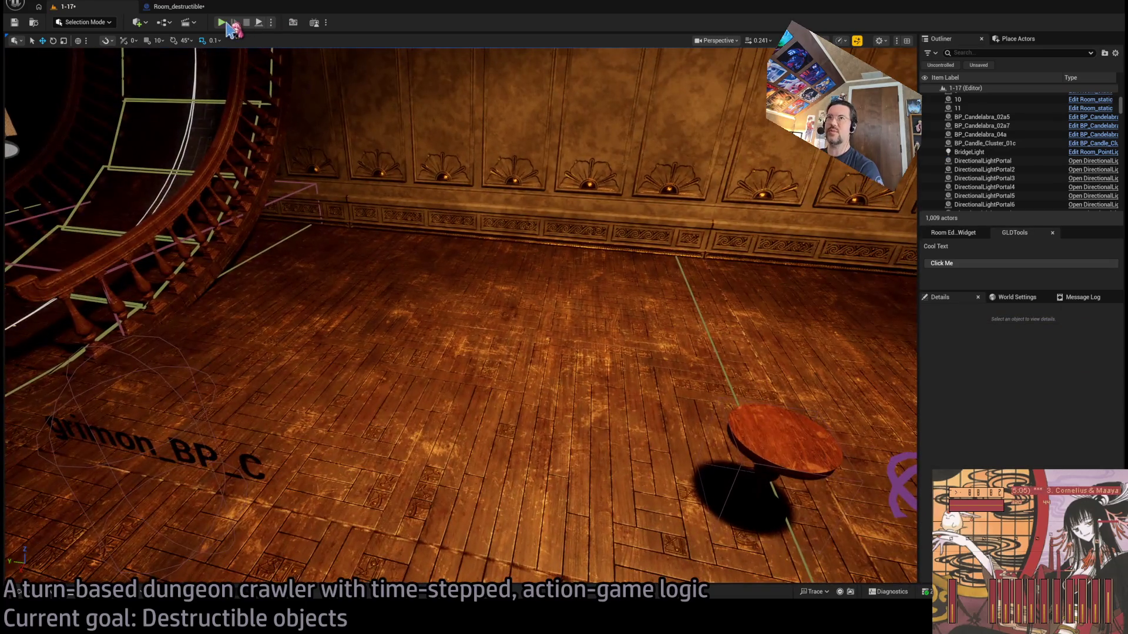
pyautogui.click(227, 25)
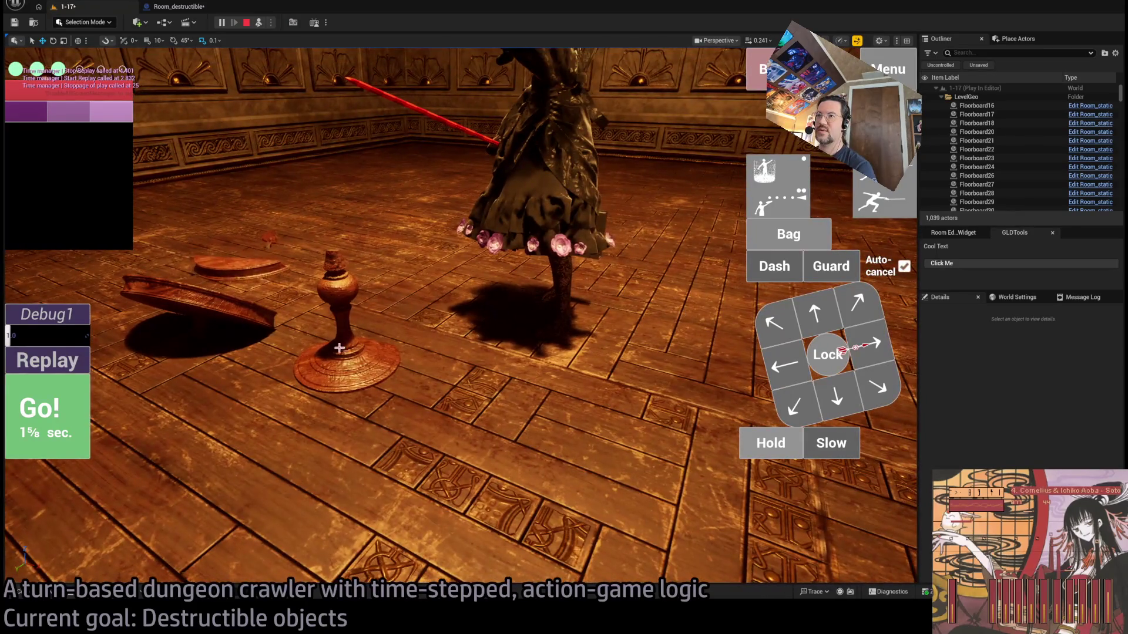
pyautogui.click(64, 365)
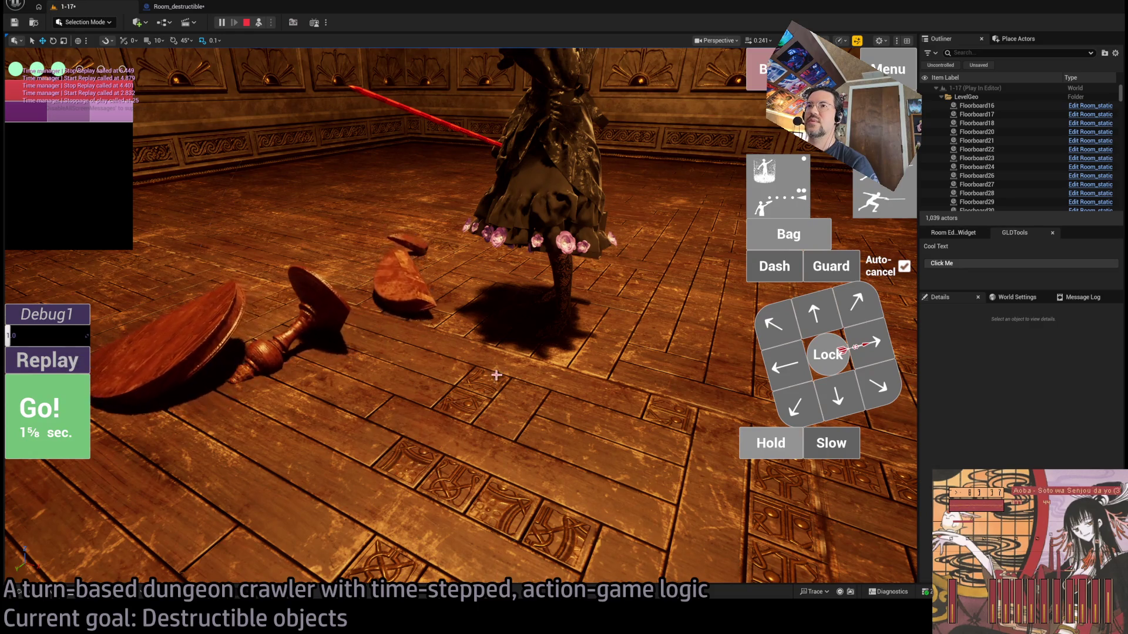
pyautogui.click(81, 362)
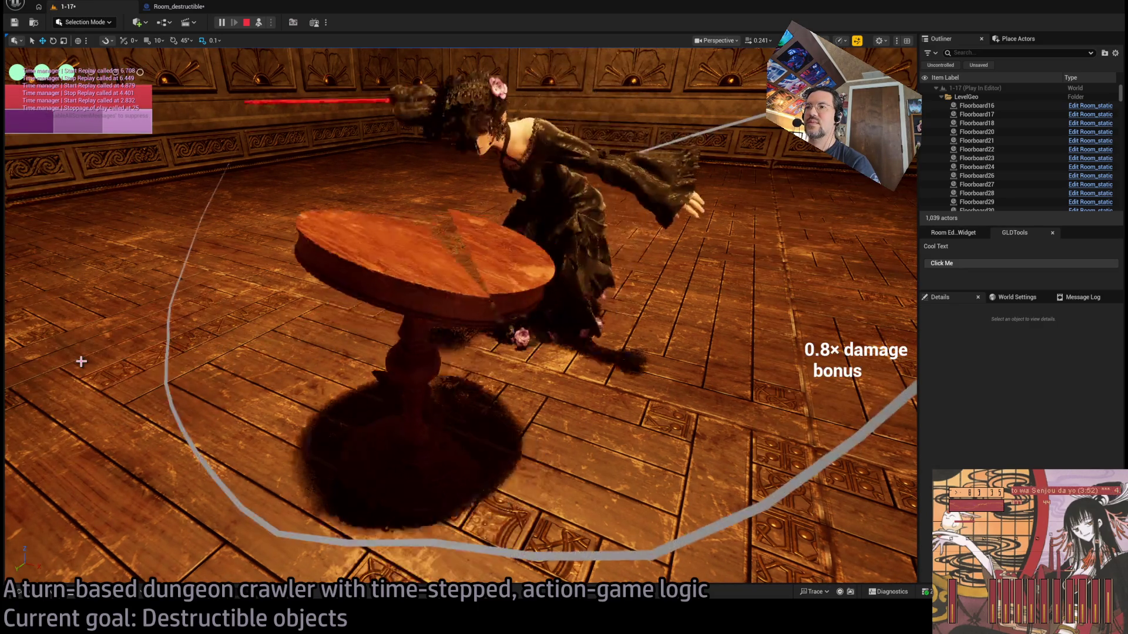
pyautogui.click(81, 361)
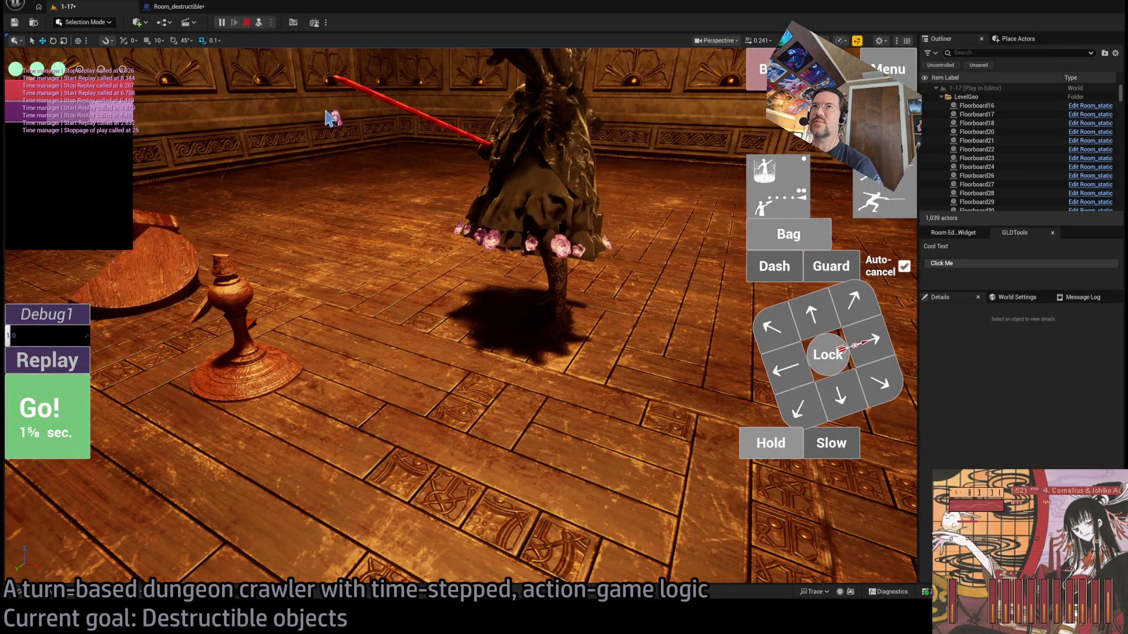
pyautogui.press('Escape')
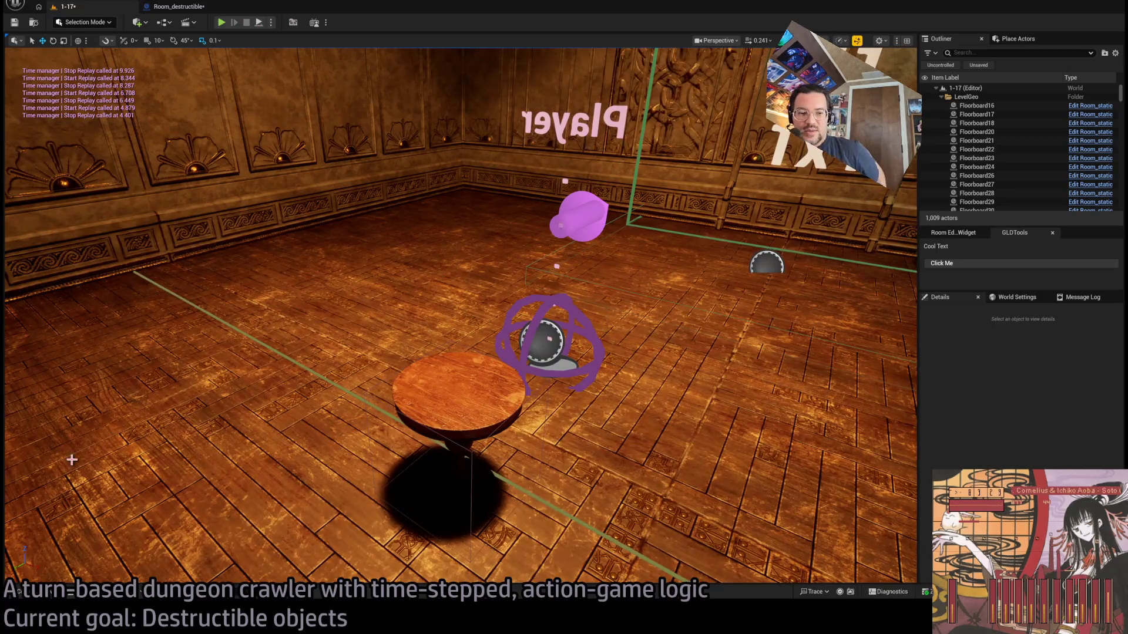
# Open the Classic_table asset from the Destructible folder, then close it and return to level 1-17
pyautogui.click(47, 597)
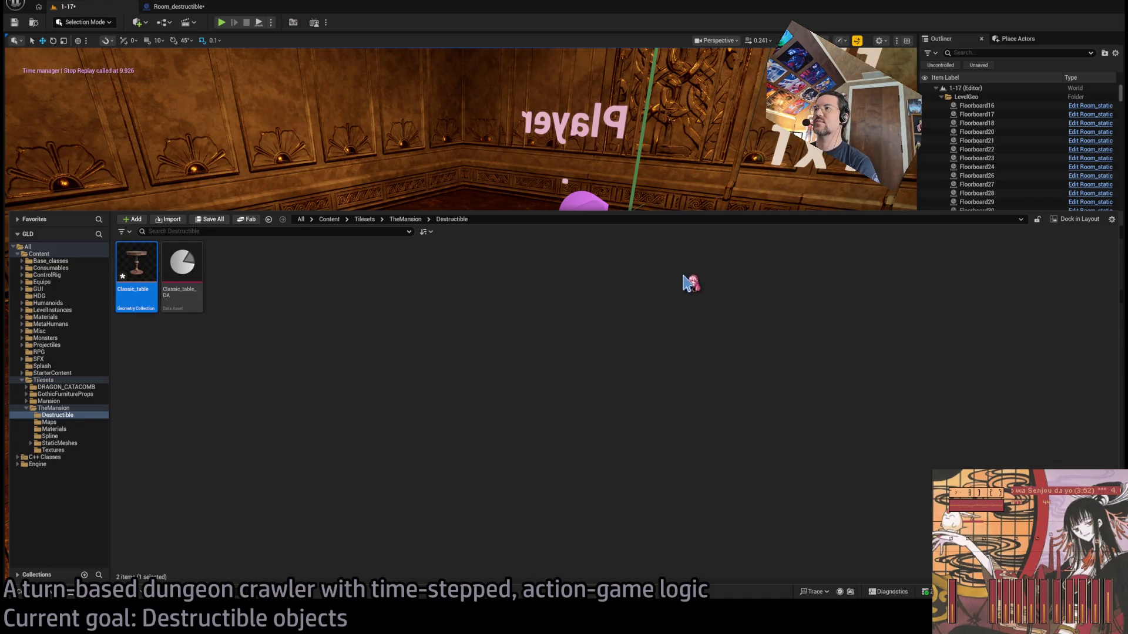
pyautogui.press('Return')
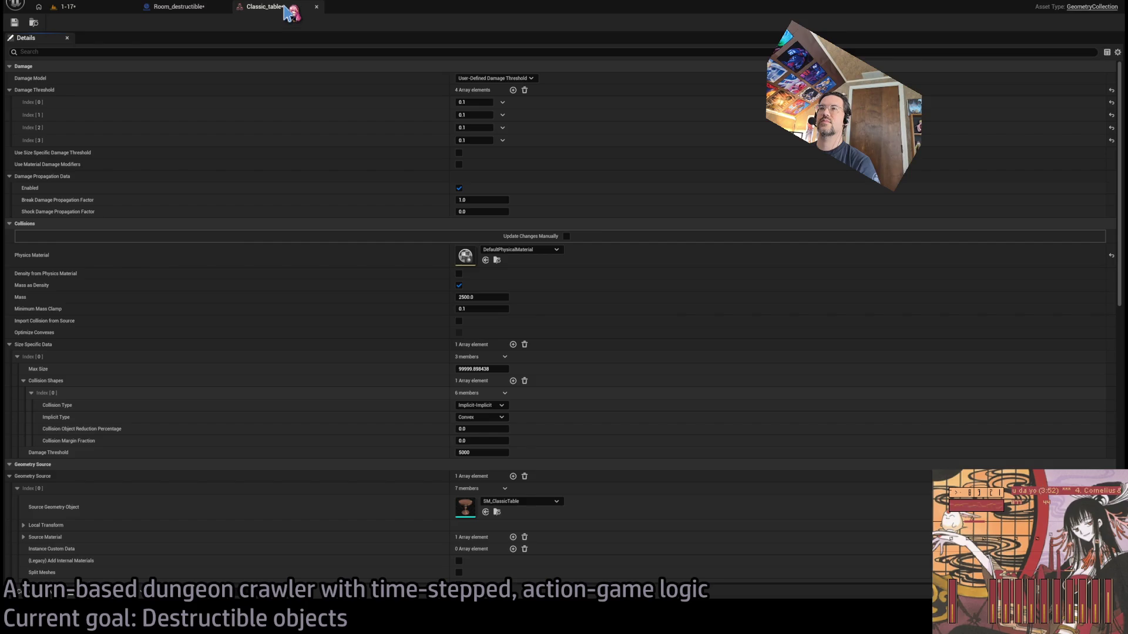
pyautogui.middleClick(287, 13)
pyautogui.click(66, 7)
# Place a new Classic_table in the room, raise and shift it sideways, then enter Fracture Mode
pyautogui.click(19, 592)
pyautogui.moveTo(143, 288)
pyautogui.mouseDown()
pyautogui.moveTo(239, 341)
pyautogui.moveTo(315, 478)
pyautogui.moveTo(282, 329)
pyautogui.mouseUp()
pyautogui.press('f')
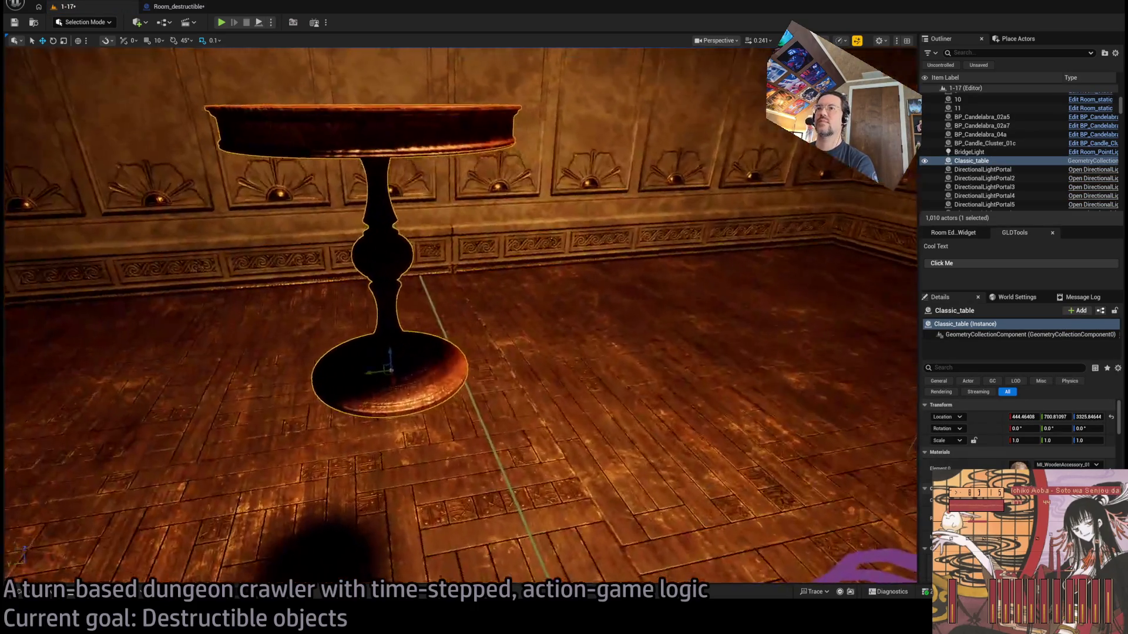
pyautogui.scroll(-3, 352, 378)
pyautogui.moveTo(411, 453)
pyautogui.mouseDown()
pyautogui.moveTo(378, 272)
pyautogui.moveTo(259, 284)
pyautogui.mouseUp()
pyautogui.press('f')
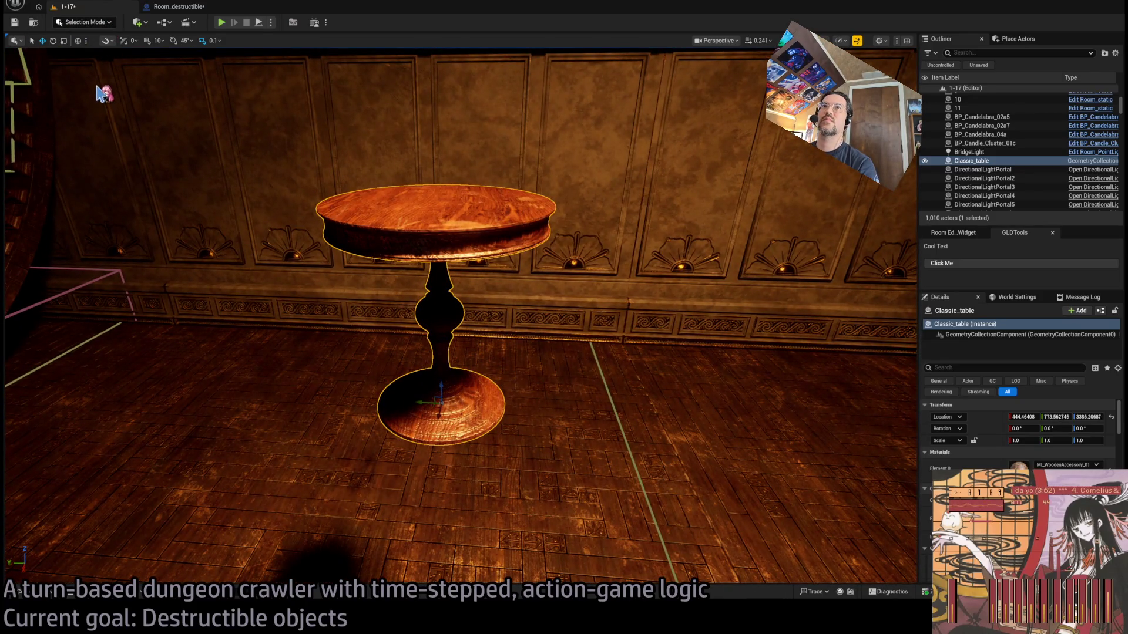
pyautogui.hotkey('shift', '6')
# Select table pieces 8 and 6 and adjust the Explode Amount to spread the pieces apart
pyautogui.click(1008, 179)
pyautogui.click(1010, 166)
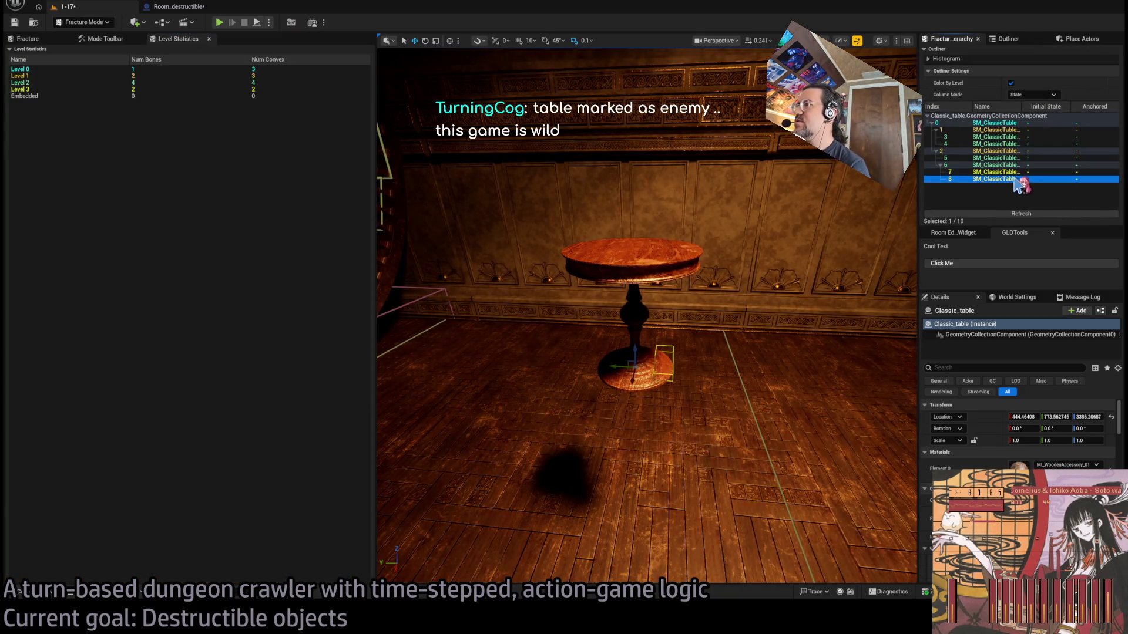
pyautogui.scroll(3, 807, 282)
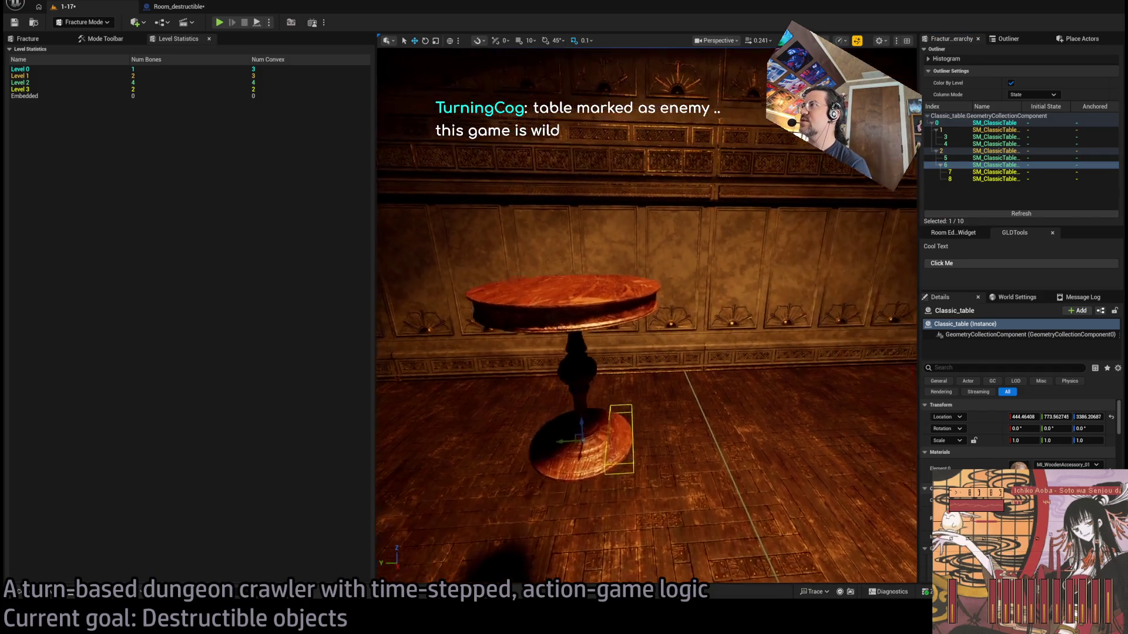
pyautogui.click(106, 39)
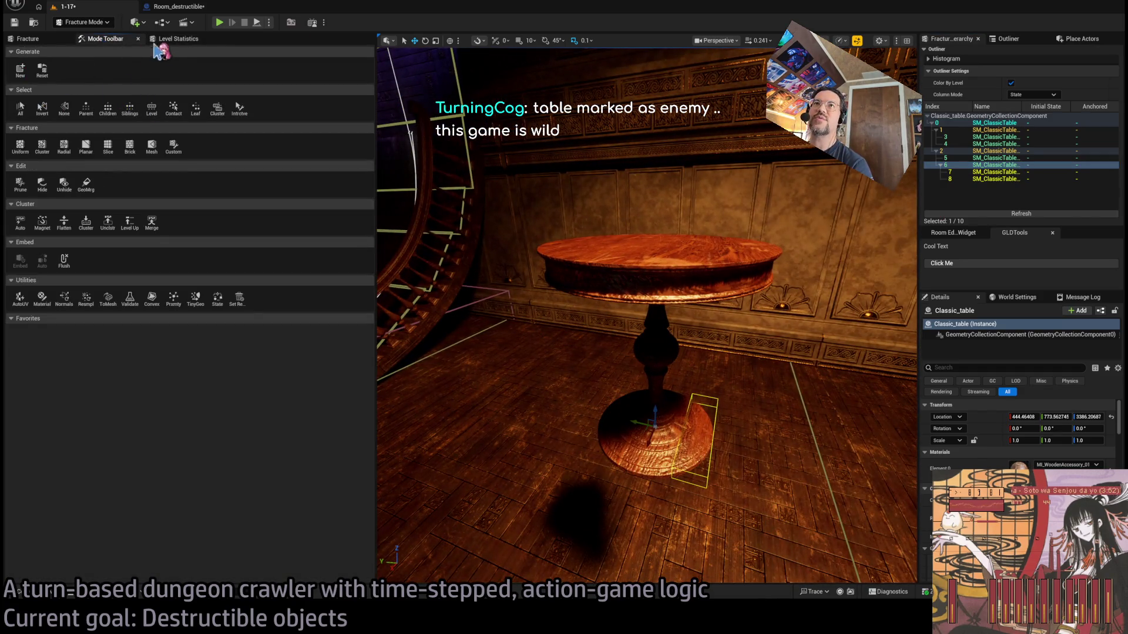
pyautogui.click(176, 39)
pyautogui.click(28, 39)
pyautogui.moveTo(170, 82)
pyautogui.mouseDown()
pyautogui.moveTo(213, 81)
pyautogui.moveTo(178, 82)
pyautogui.moveTo(187, 82)
pyautogui.mouseUp()
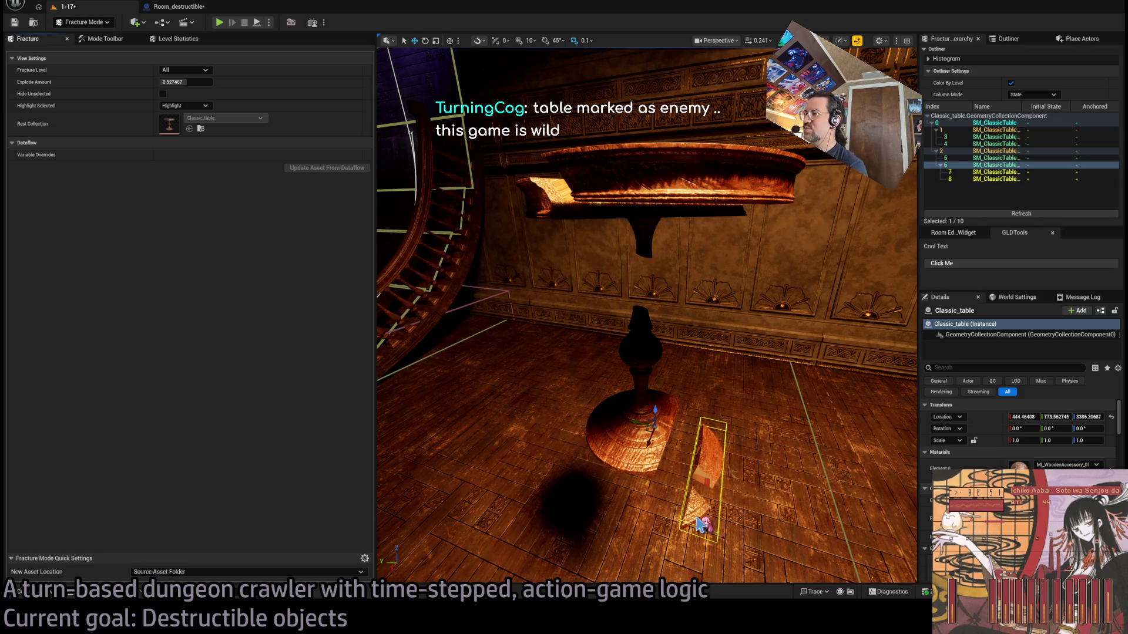
pyautogui.moveTo(187, 82)
pyautogui.mouseDown()
pyautogui.moveTo(201, 82)
pyautogui.moveTo(159, 82)
pyautogui.mouseUp()
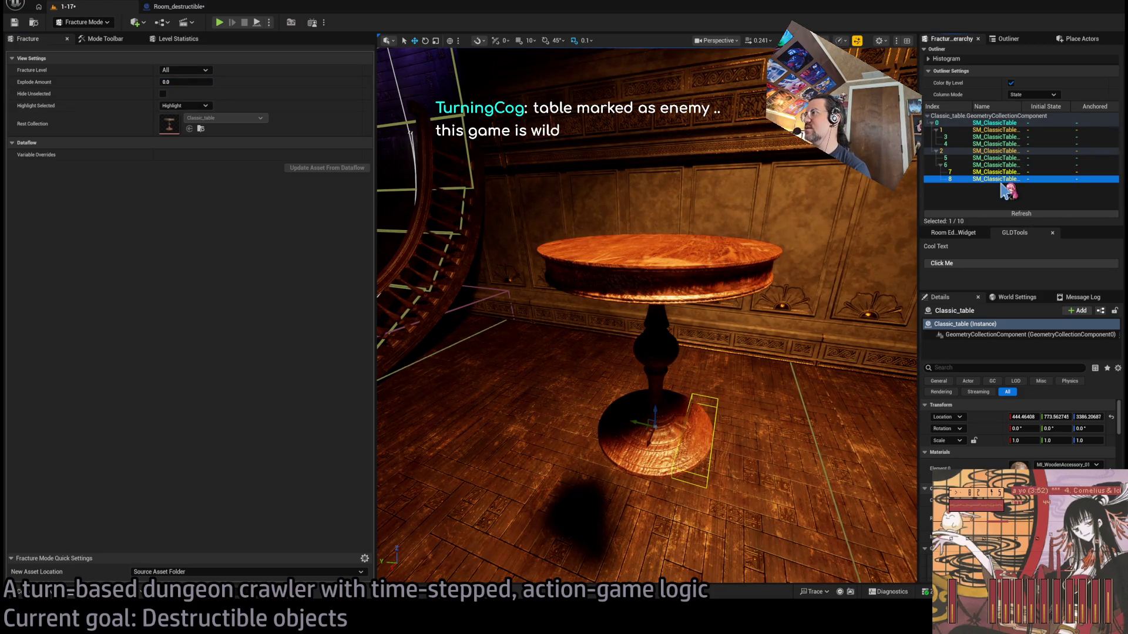
# Undo the accidental table deletion and reselect fracture piece 7 on its own
pyautogui.click(997, 180)
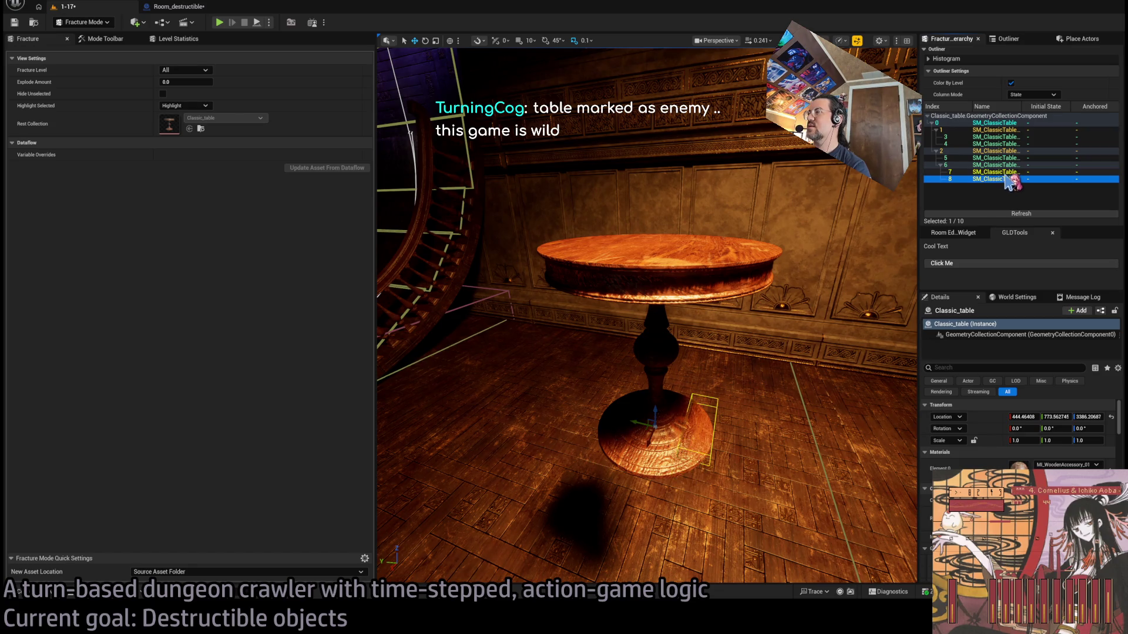
pyautogui.press('Delete')
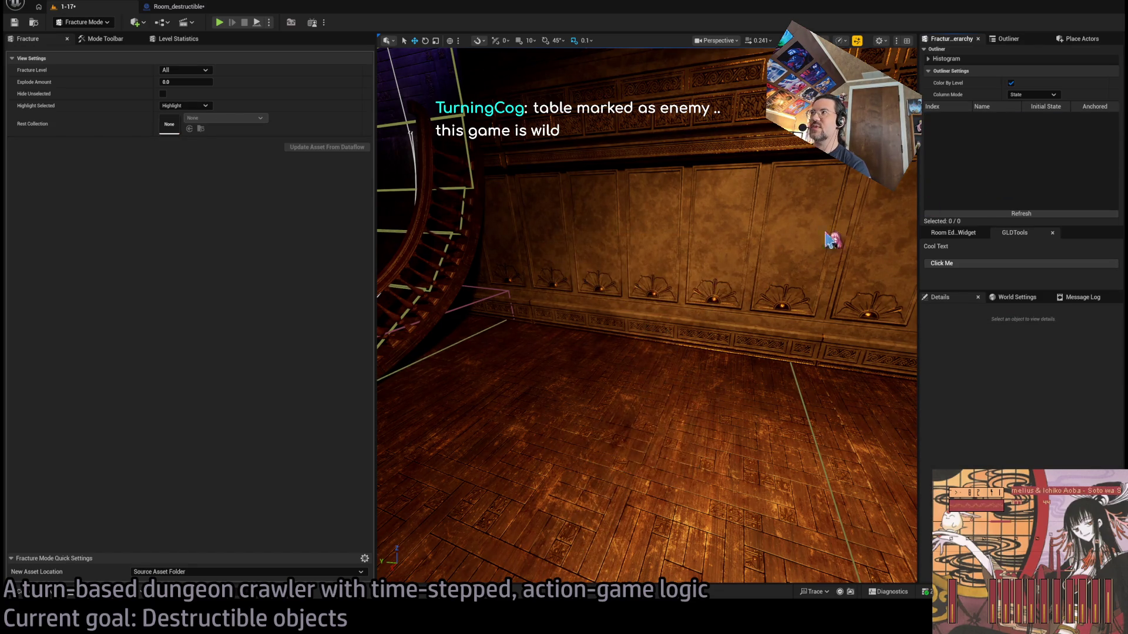
pyautogui.hotkey('ctrl', 'z')
pyautogui.click(1017, 200)
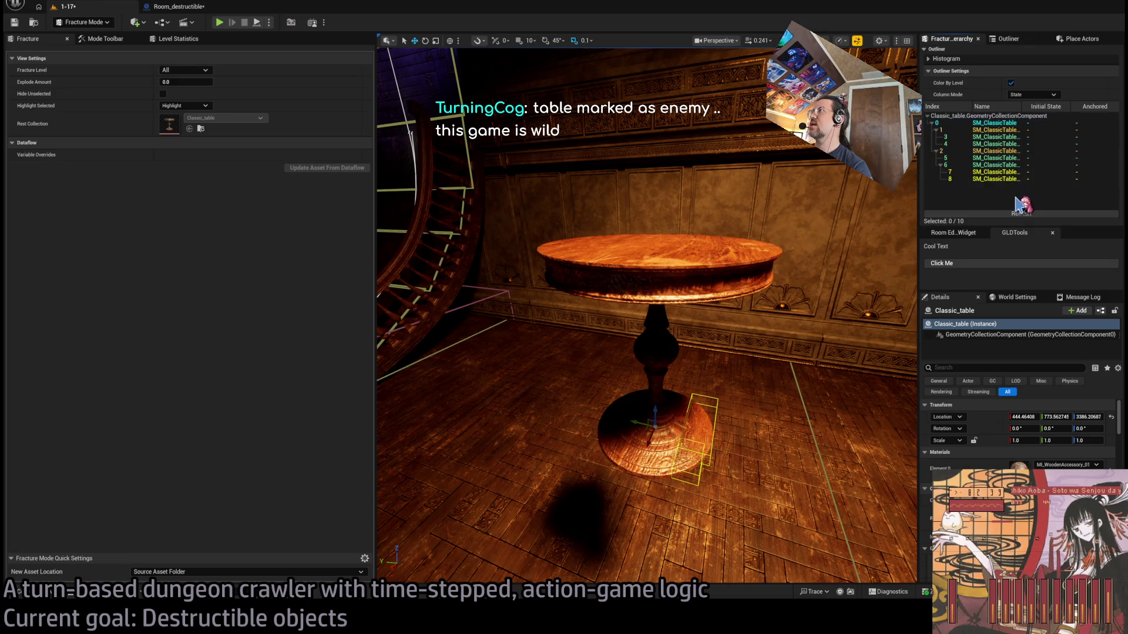
pyautogui.click(1001, 173)
pyautogui.click(1004, 179)
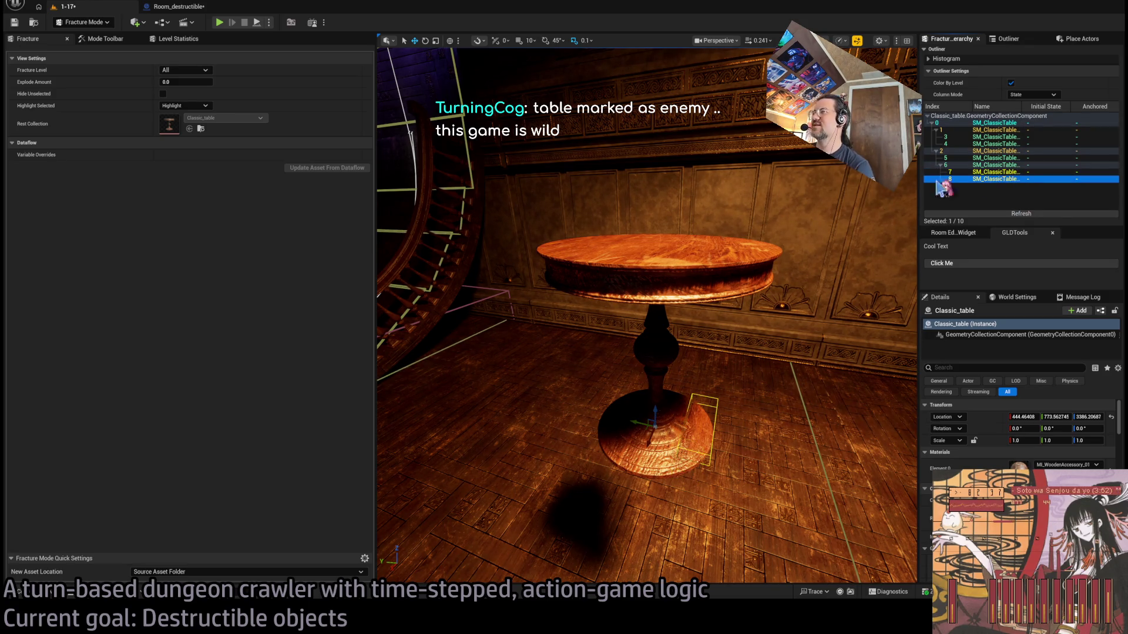
pyautogui.click(105, 41)
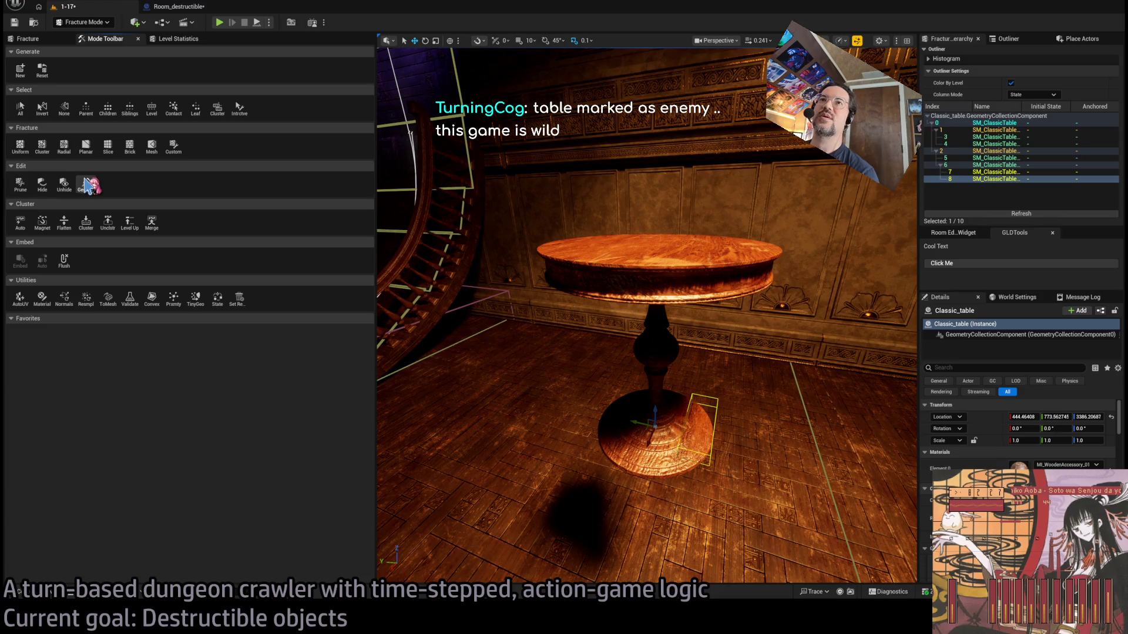
pyautogui.keyDown('ctrl'); pyautogui.click(999, 171); pyautogui.keyUp('ctrl')
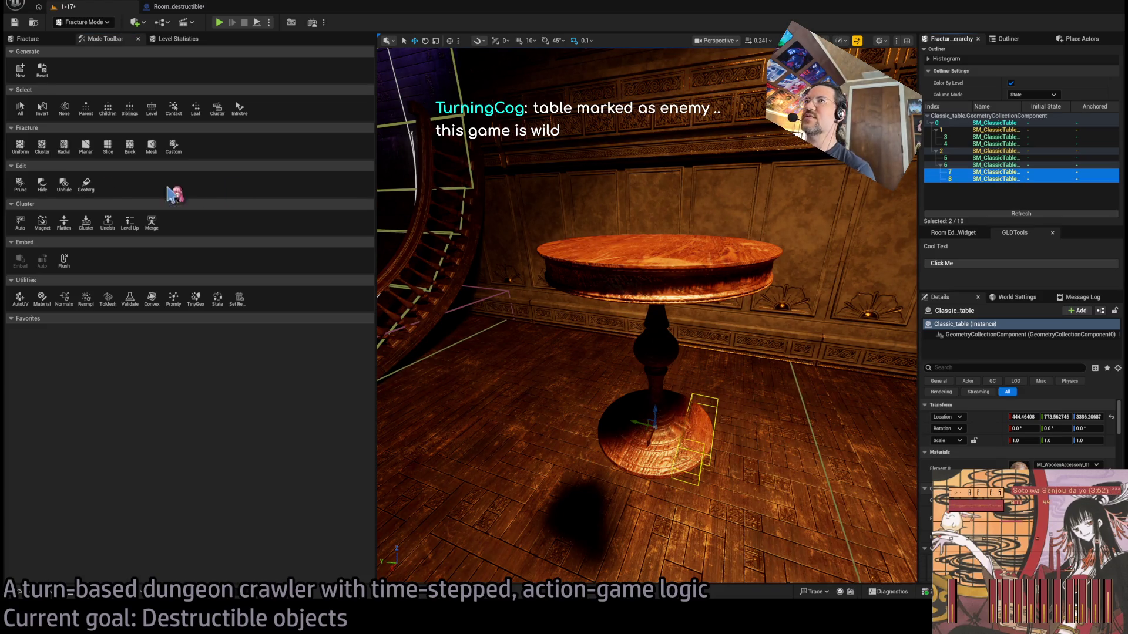
pyautogui.click(90, 186)
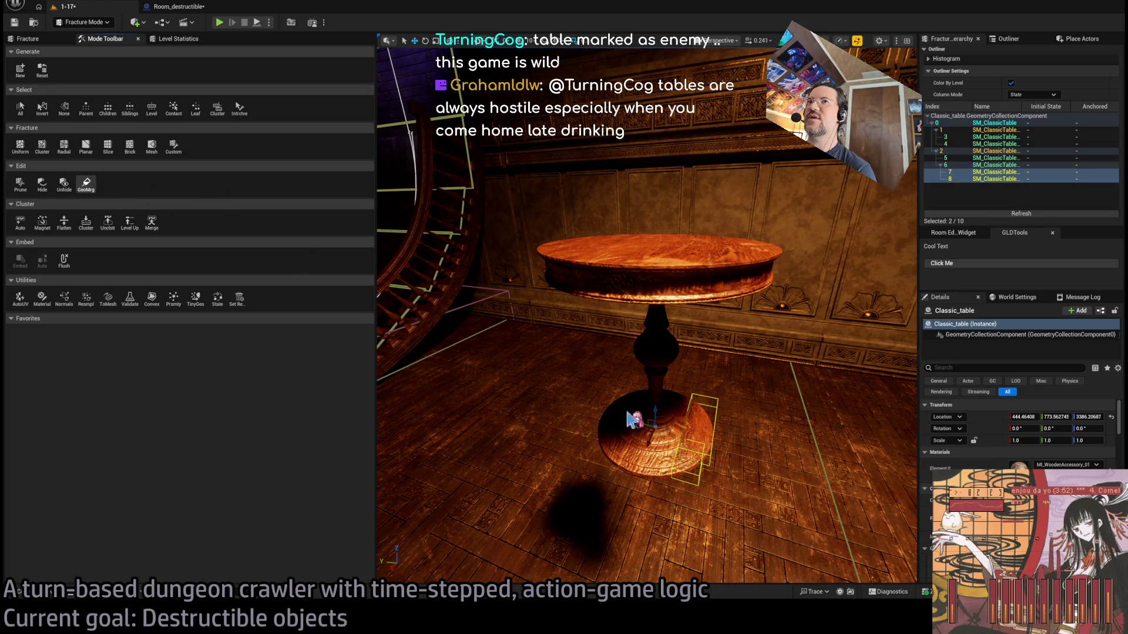
pyautogui.click(994, 173)
# Select the lower pedestal piece and tilt a Planar cutting plane steeply across it
pyautogui.moveTo(713, 366); pyautogui.dragTo(695, 354)
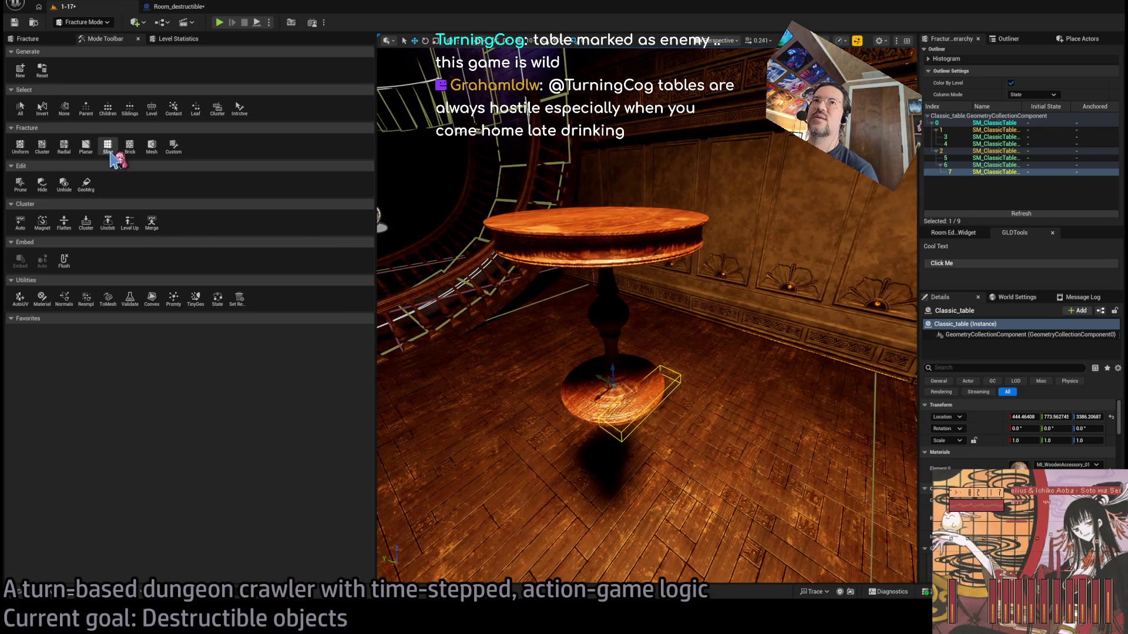
pyautogui.click(583, 405)
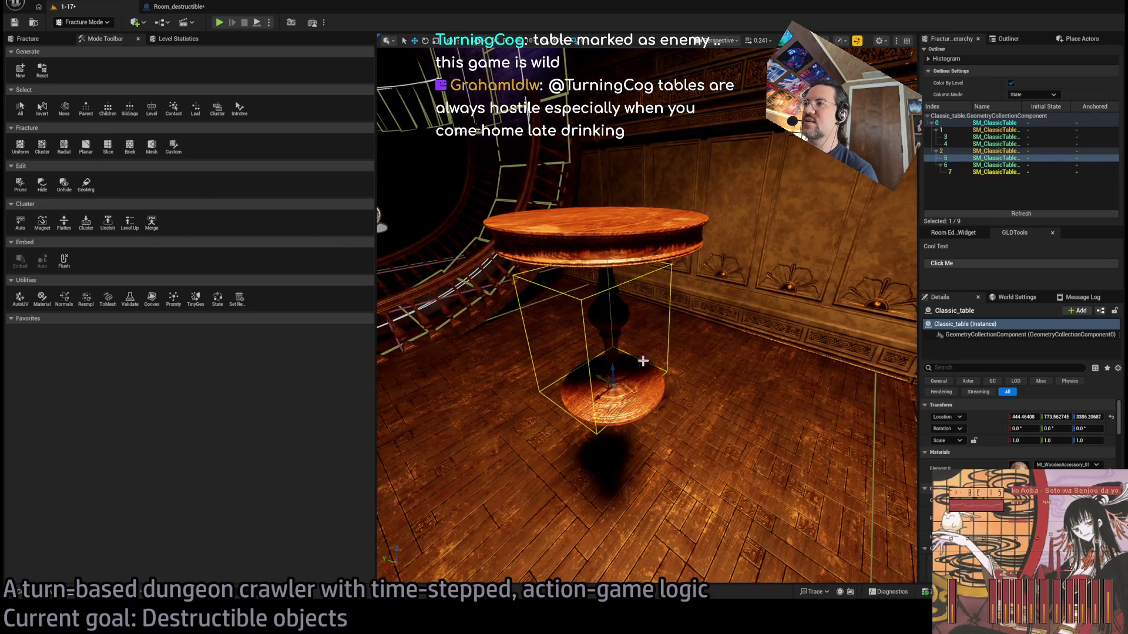
pyautogui.click(86, 146)
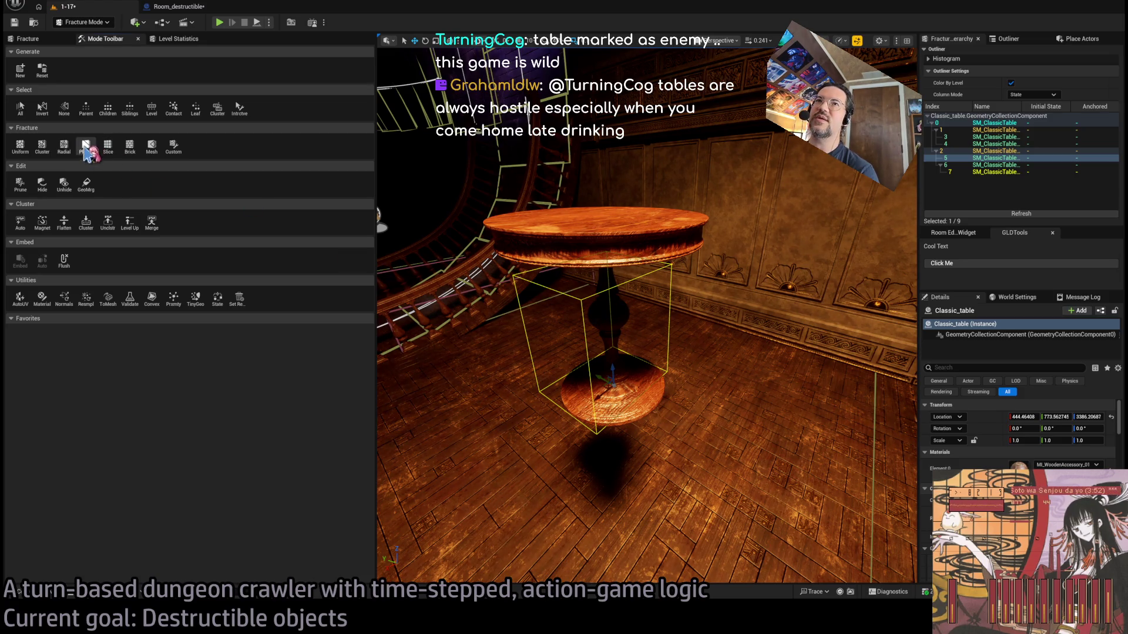
pyautogui.moveTo(632, 399)
pyautogui.mouseDown()
pyautogui.moveTo(604, 327)
pyautogui.moveTo(587, 328)
pyautogui.moveTo(649, 396)
pyautogui.mouseUp()
pyautogui.moveTo(624, 330)
pyautogui.mouseDown()
pyautogui.moveTo(605, 322)
pyautogui.moveTo(608, 344)
pyautogui.moveTo(692, 347)
pyautogui.mouseUp()
# Shift the cutting plane up and right, apply the planar fracture, and dismiss the plane
pyautogui.press('w')
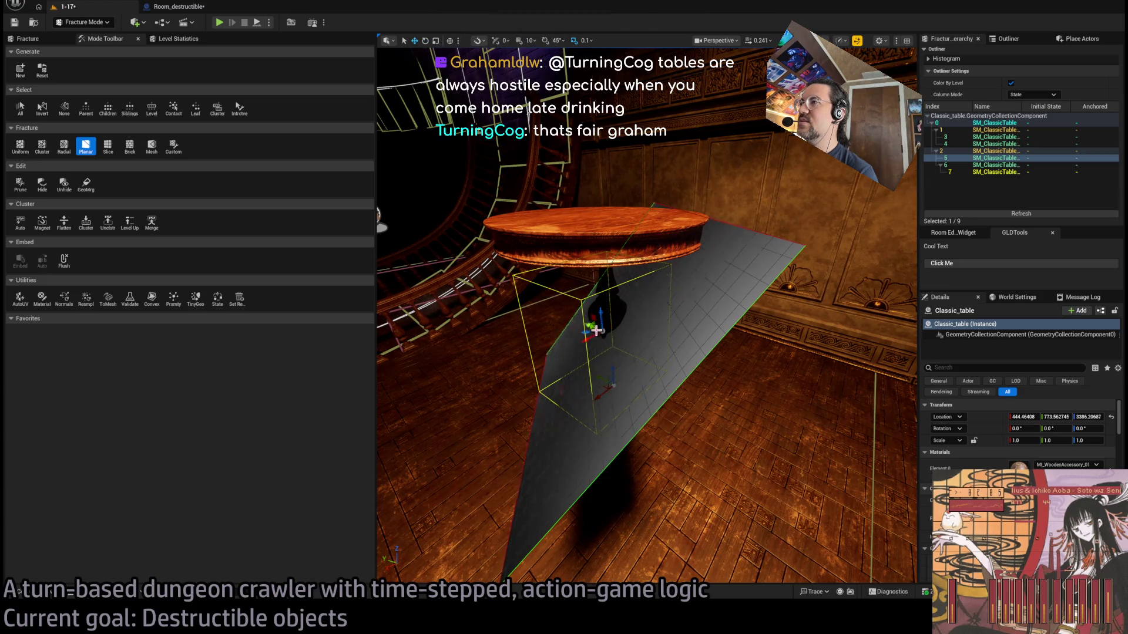
pyautogui.moveTo(586, 332)
pyautogui.mouseDown()
pyautogui.moveTo(642, 328)
pyautogui.moveTo(625, 333)
pyautogui.mouseUp()
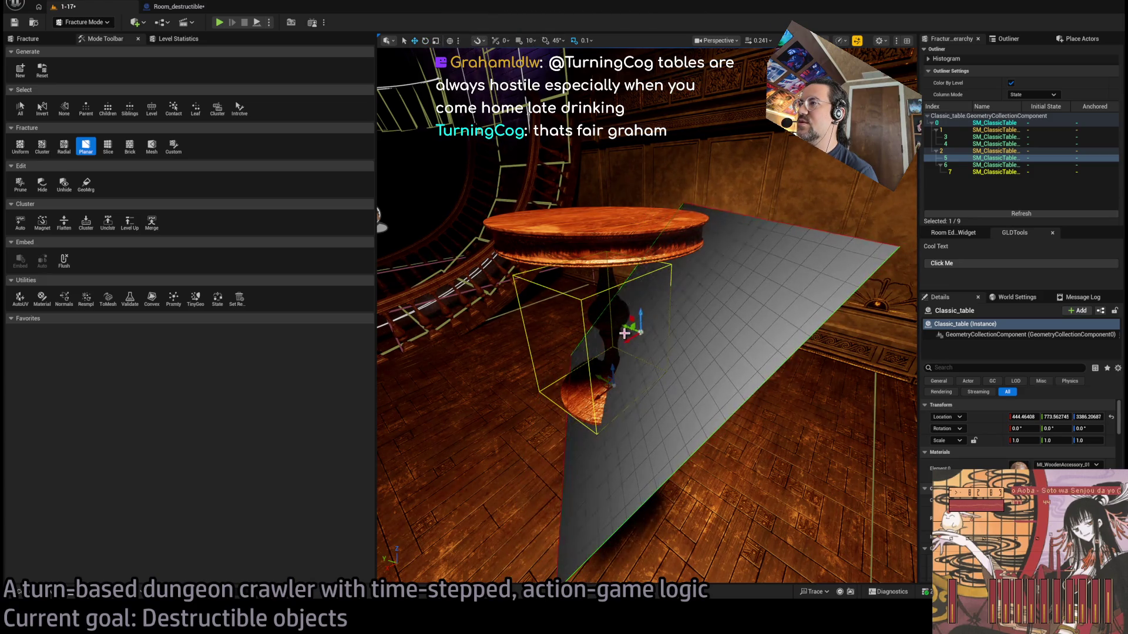
pyautogui.click(28, 39)
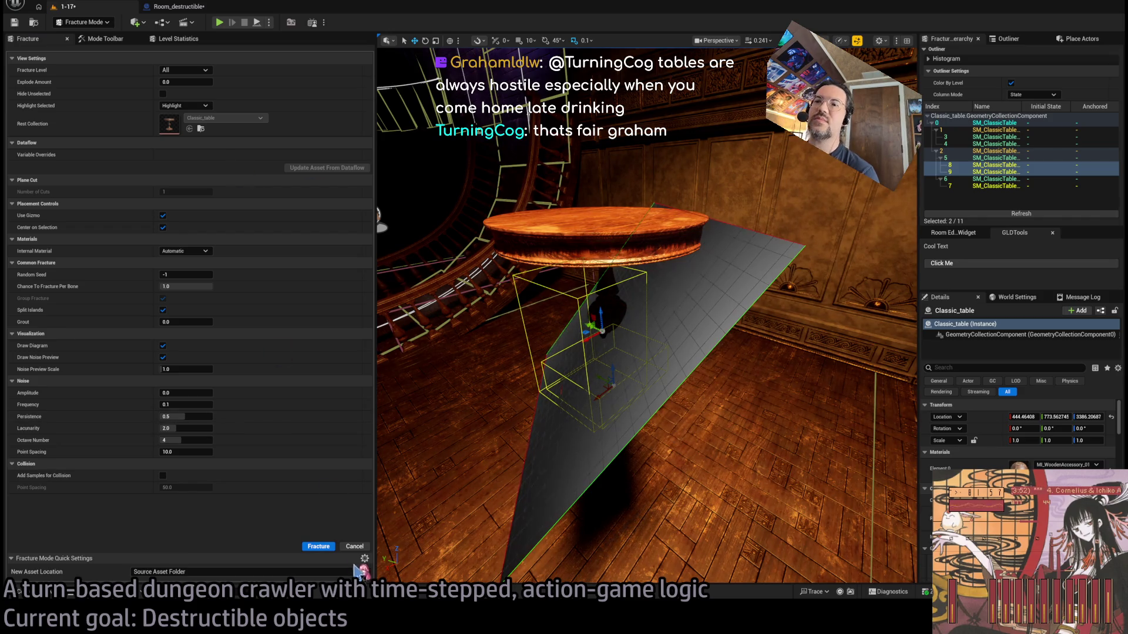
pyautogui.click(354, 547)
pyautogui.click(103, 39)
pyautogui.click(177, 40)
# Explode the table to inspect the new pieces, reset Explode Amount to 0, and select the tabletop
pyautogui.click(27, 38)
pyautogui.moveTo(186, 82); pyautogui.dragTo(237, 81)
pyautogui.write('0')
pyautogui.press('Return')
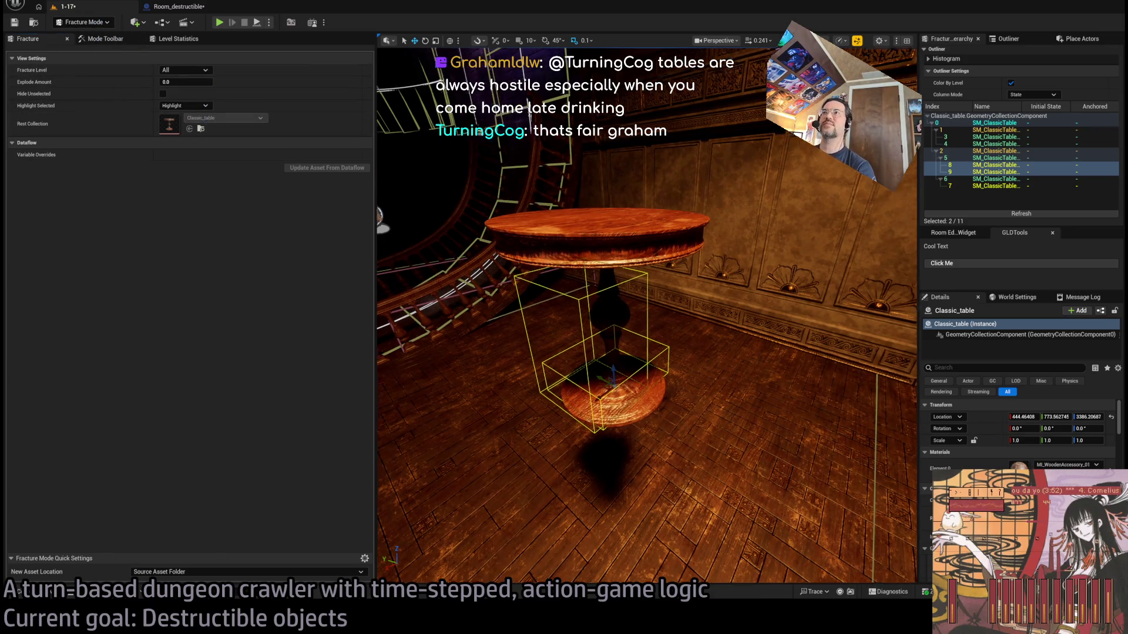
pyautogui.click(628, 248)
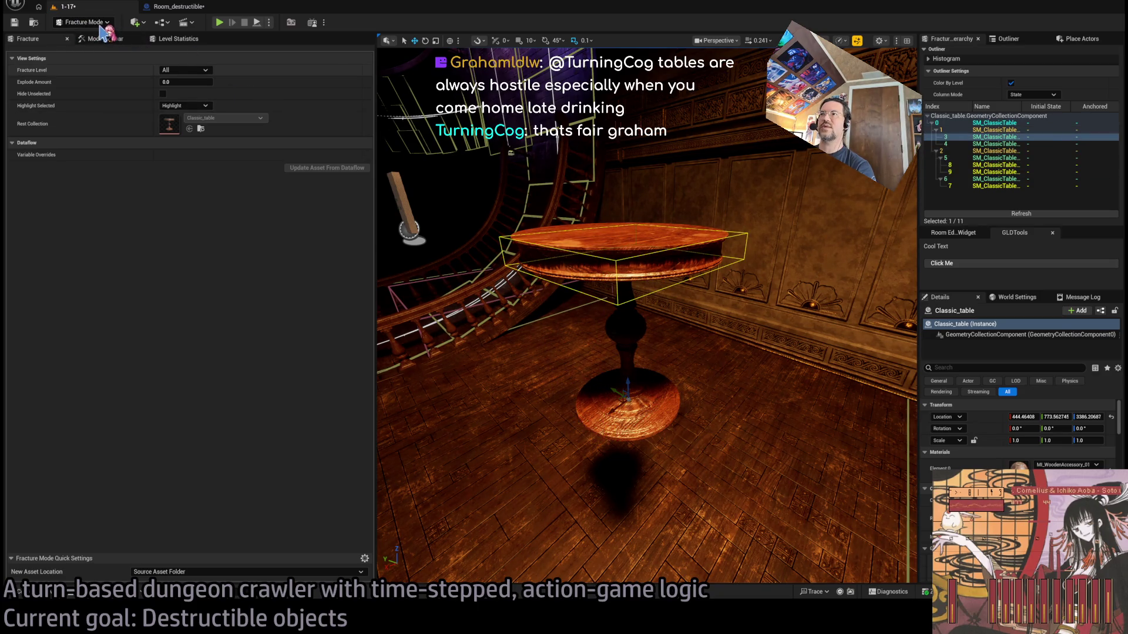
# Leave Fracture Mode, start a play session, and launch a leaping thrust attack at the table
pyautogui.hotkey('shift', '1')
pyautogui.press('Delete')
pyautogui.moveTo(542, 267); pyautogui.dragTo(447, 165)
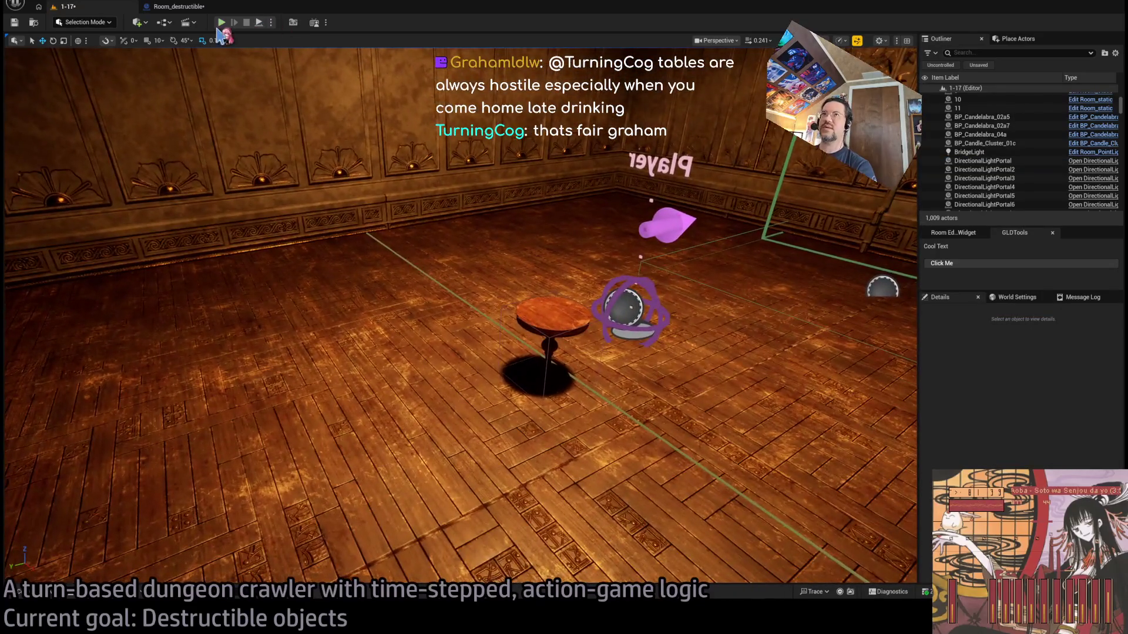
pyautogui.hotkey('alt', 'p')
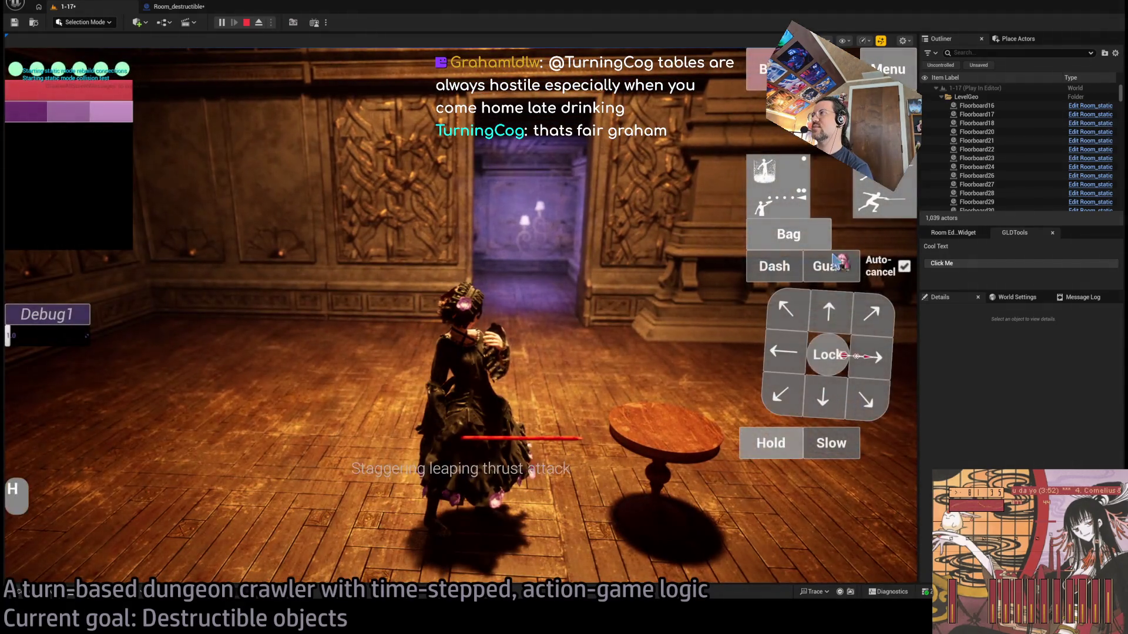
pyautogui.click(767, 444)
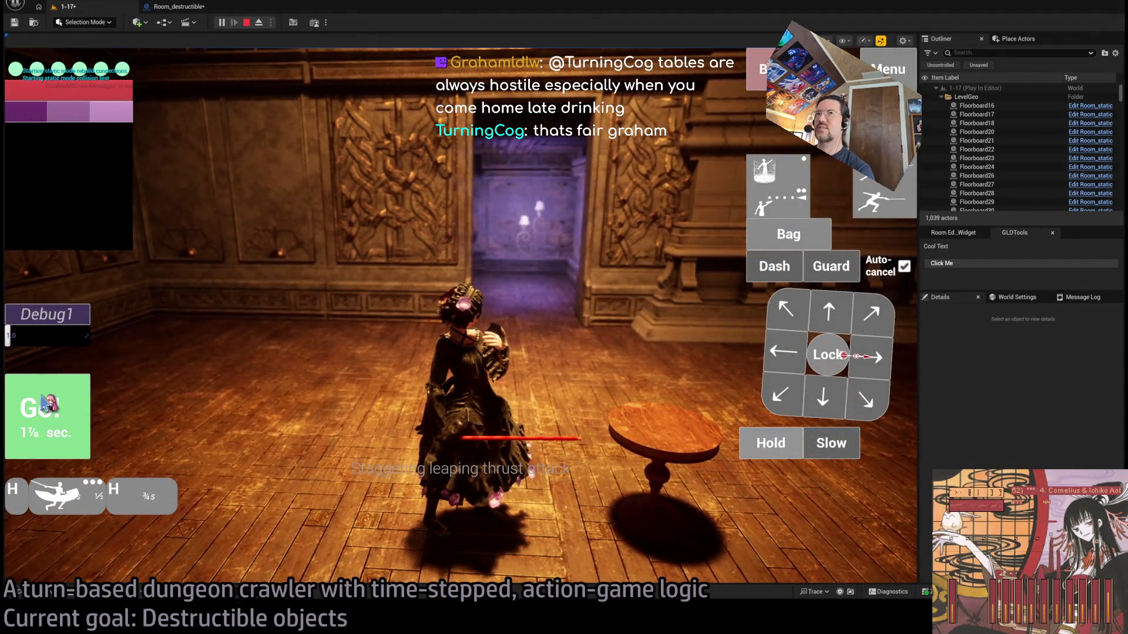
# Eject from the player, replay the table shattering several times, then stop and return to Room_destructible
pyautogui.click(258, 23)
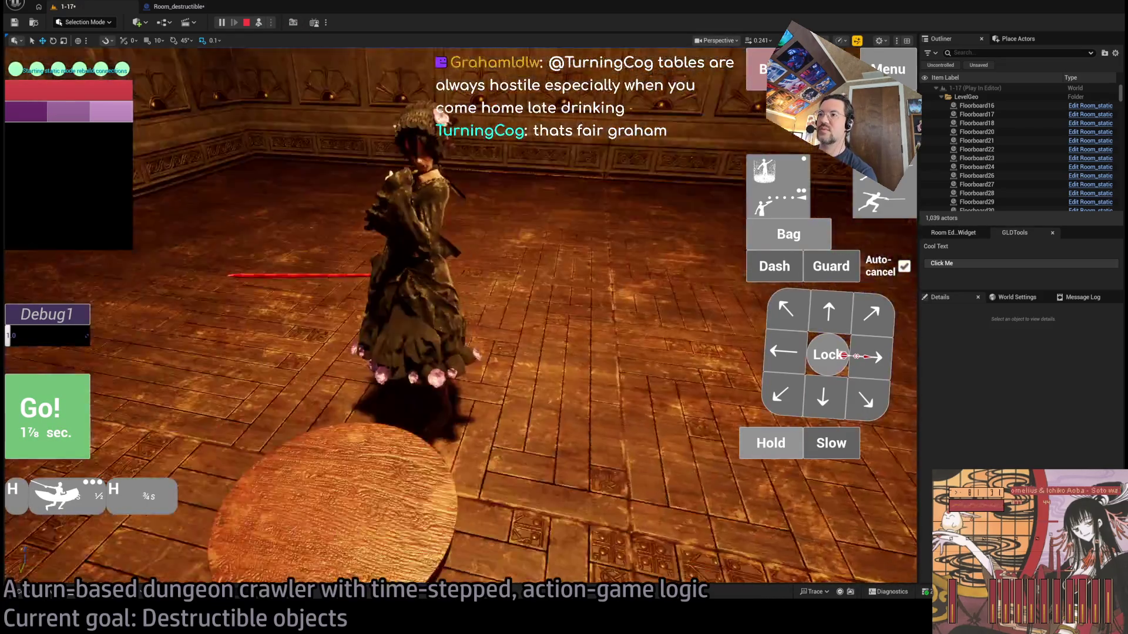
pyautogui.moveTo(278, 416); pyautogui.dragTo(279, 416)
pyautogui.click(74, 392)
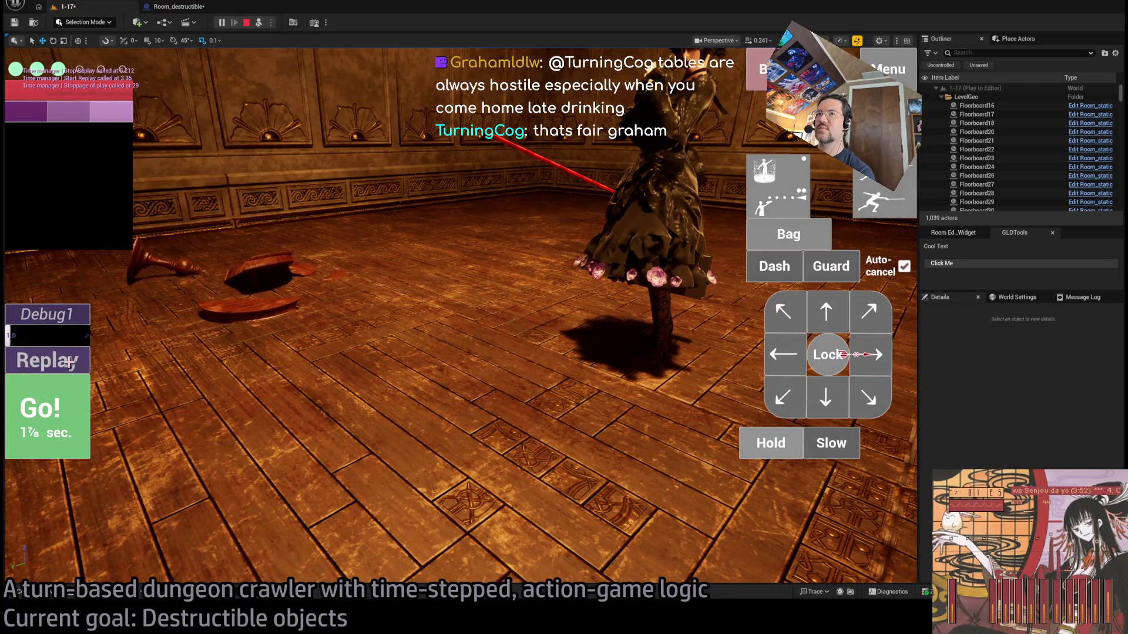
pyautogui.click(69, 362)
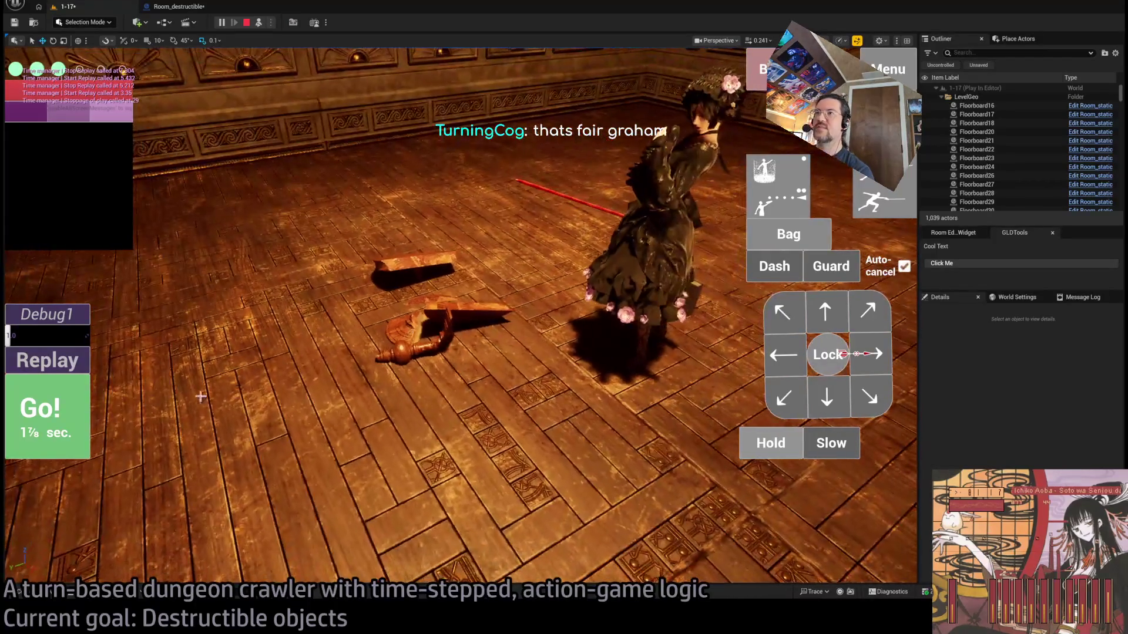
pyautogui.click(62, 359)
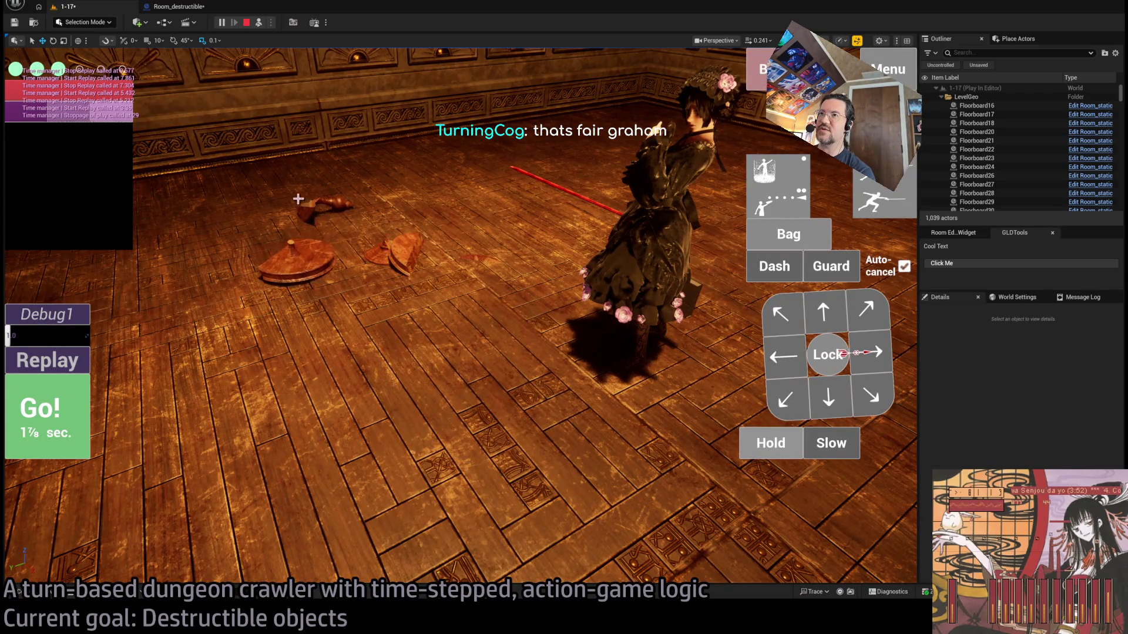
pyautogui.click(55, 363)
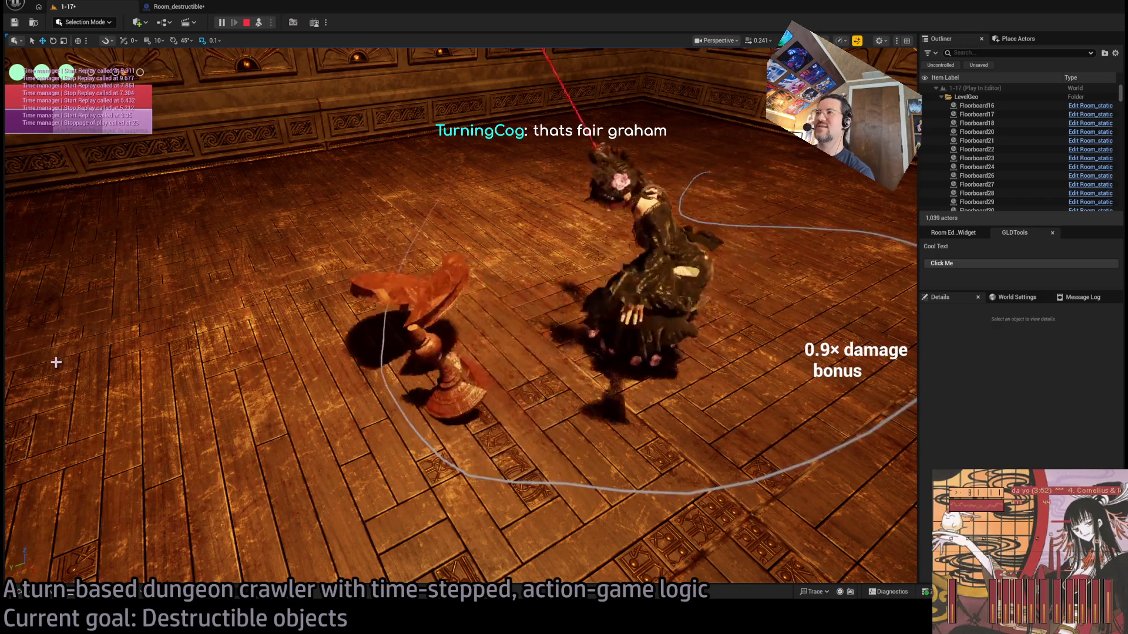
pyautogui.click(56, 362)
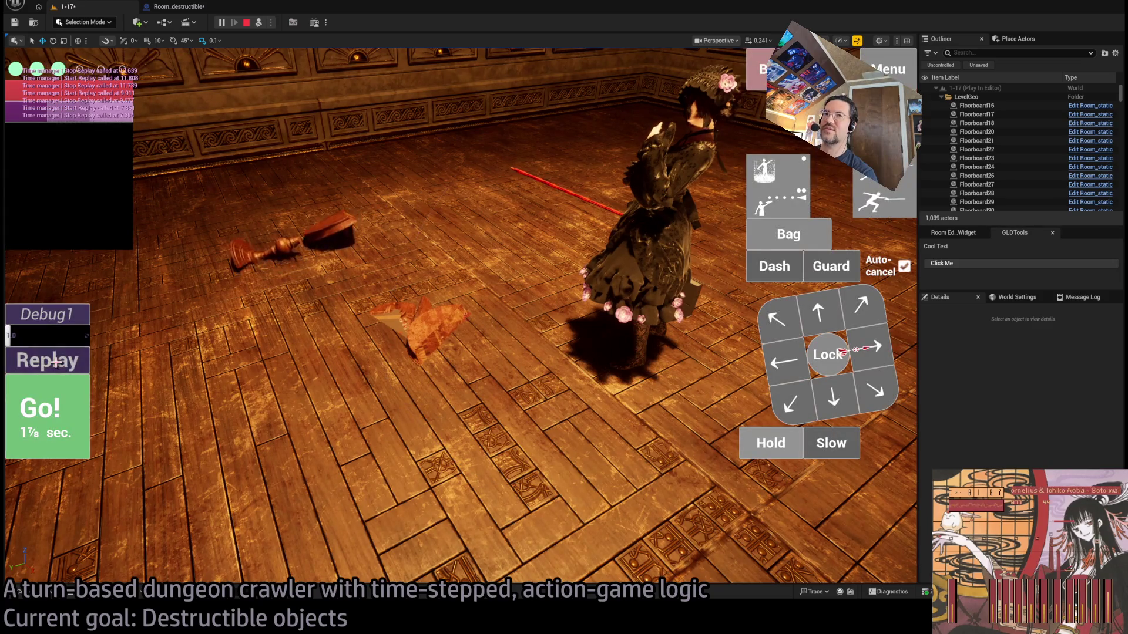
pyautogui.click(56, 363)
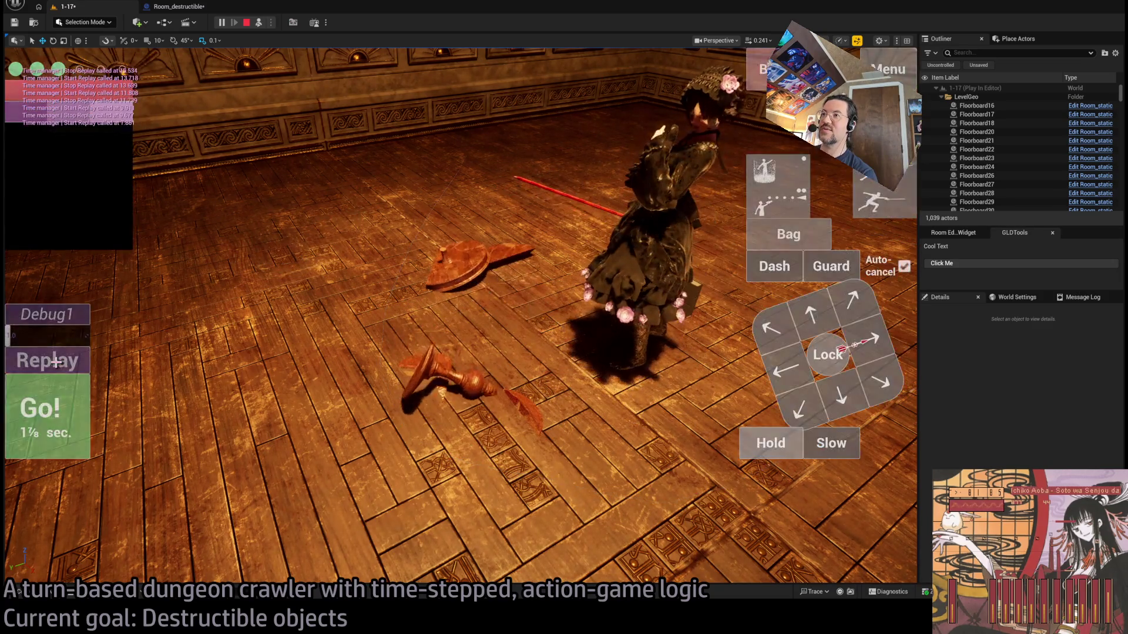
pyautogui.click(55, 363)
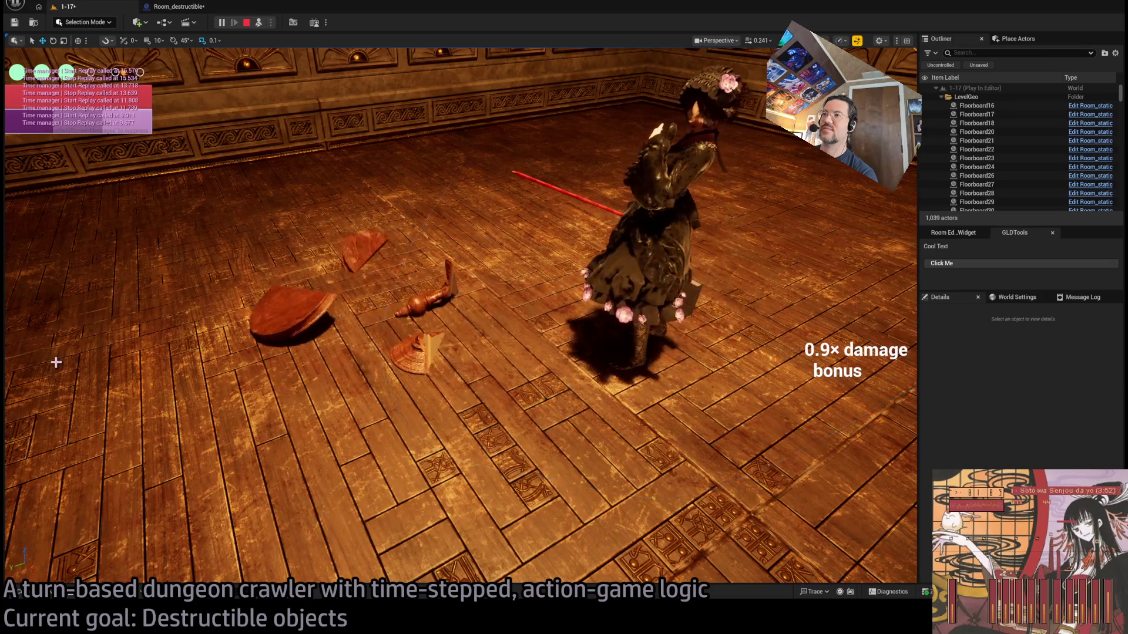
pyautogui.click(55, 363)
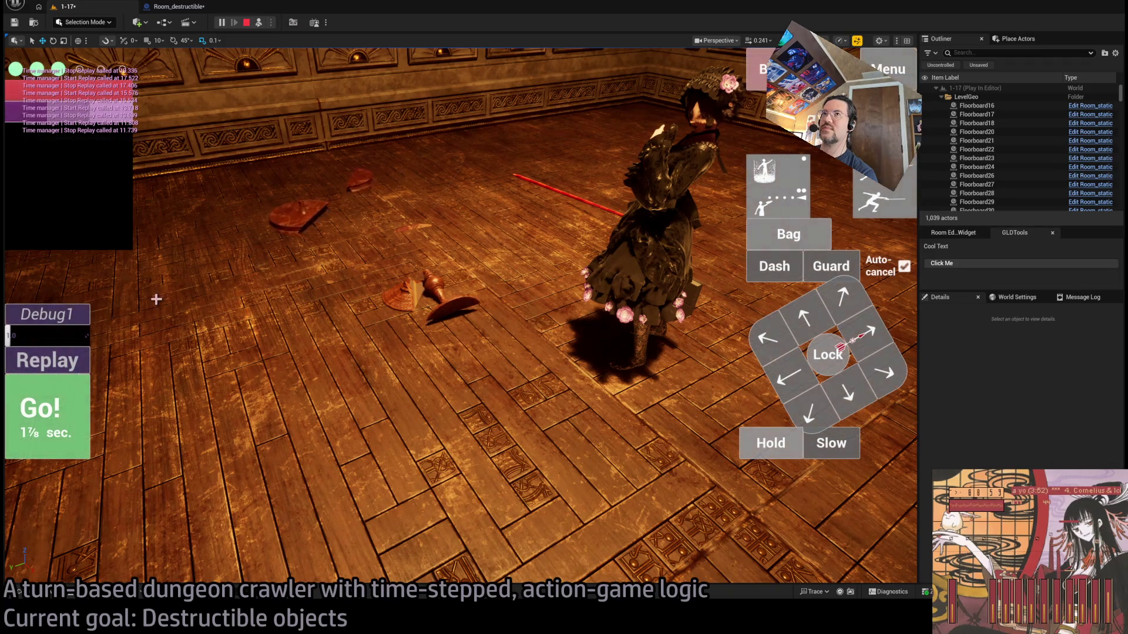
pyautogui.click(247, 23)
pyautogui.click(186, 9)
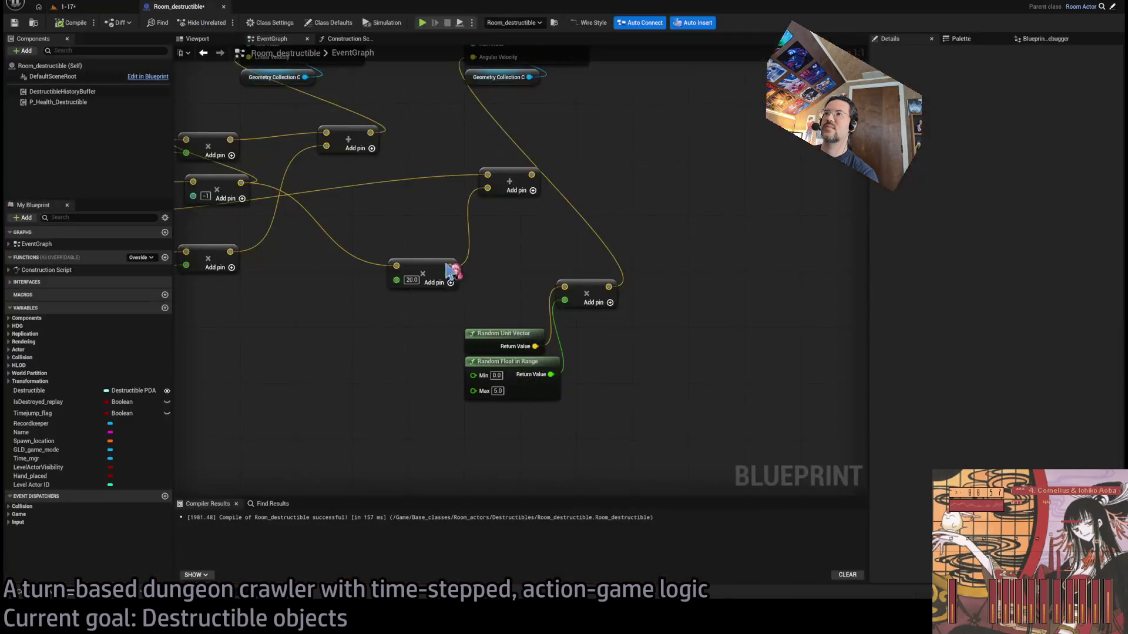
# Drag from the Geometry Collection reference to add Get Mass and Extents right after Crumble Cluster
pyautogui.scroll(2, 597, 408)
pyautogui.scroll(-1, 651, 308)
pyautogui.scroll(3, 764, 334)
pyautogui.scroll(-1, 724, 280)
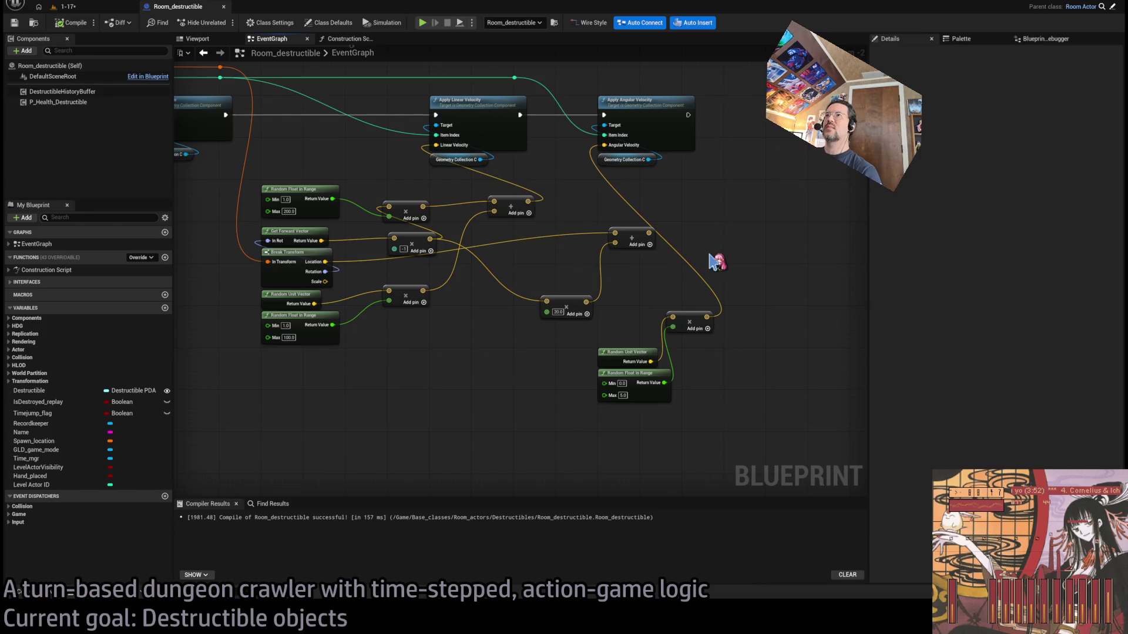
pyautogui.scroll(-2, 717, 262)
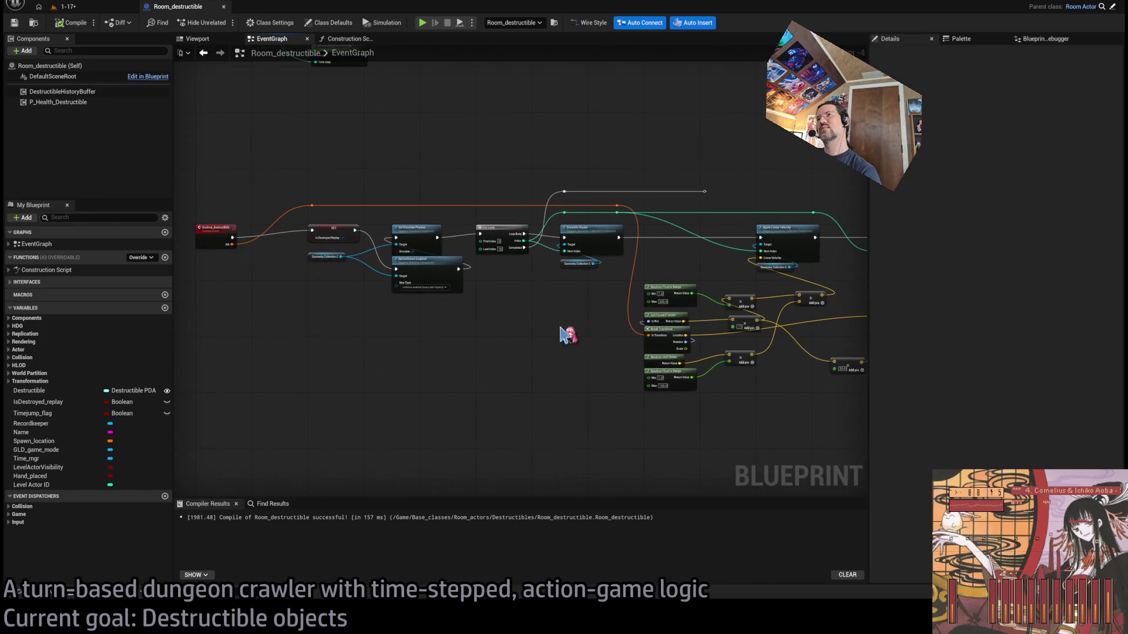
pyautogui.scroll(4, 576, 329)
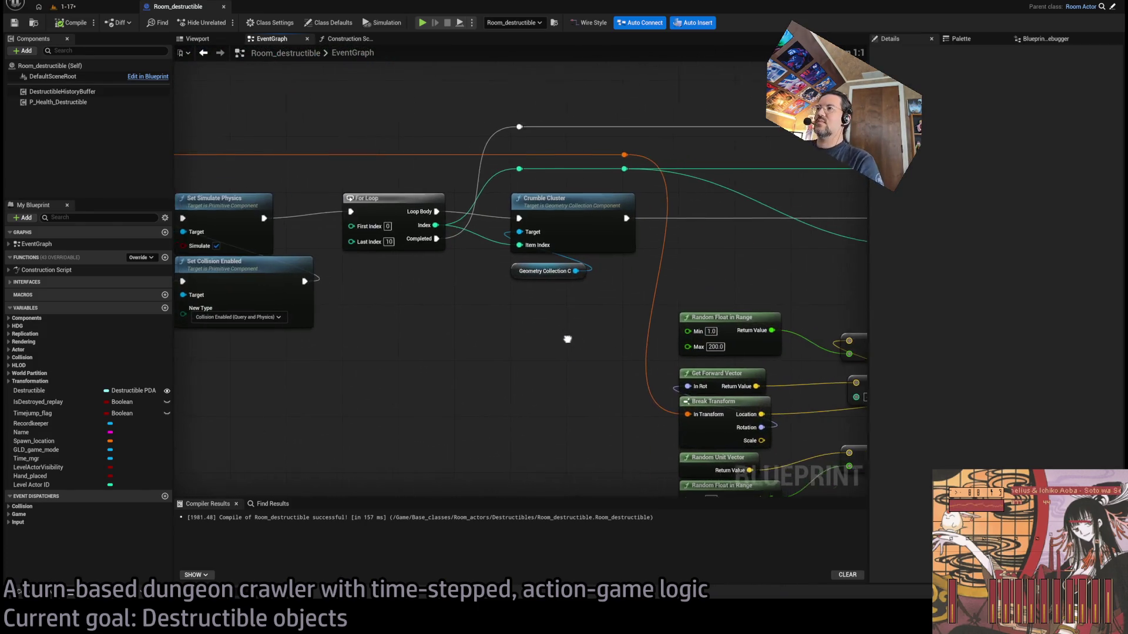
pyautogui.moveTo(485, 283)
pyautogui.mouseDown()
pyautogui.moveTo(500, 404)
pyautogui.moveTo(525, 417)
pyautogui.mouseUp()
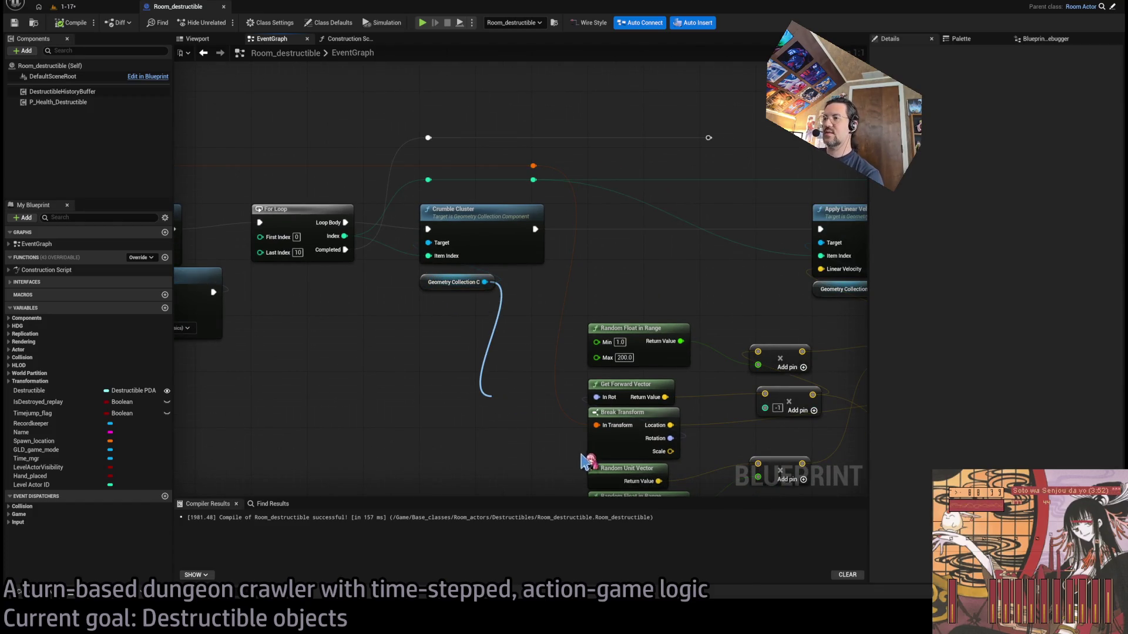
pyautogui.moveTo(564, 480)
pyautogui.mouseDown()
pyautogui.moveTo(486, 367)
pyautogui.moveTo(496, 292)
pyautogui.moveTo(488, 340)
pyautogui.mouseUp()
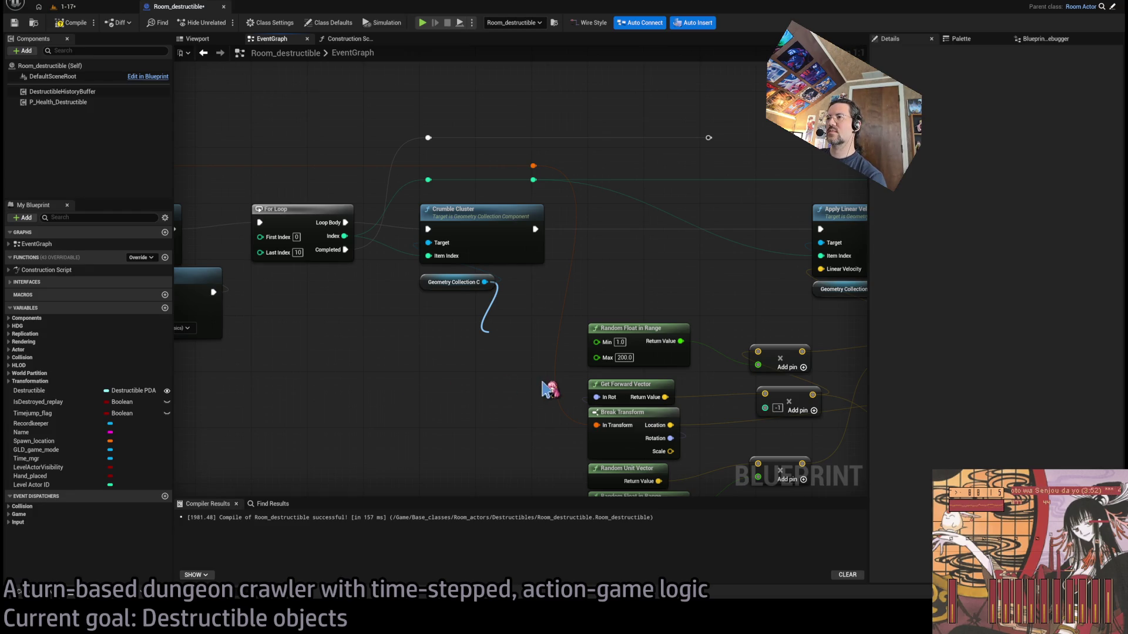
pyautogui.moveTo(514, 338)
pyautogui.mouseDown()
pyautogui.moveTo(438, 329)
pyautogui.moveTo(486, 350)
pyautogui.moveTo(631, 246)
pyautogui.moveTo(642, 223)
pyautogui.moveTo(602, 206)
pyautogui.mouseUp()
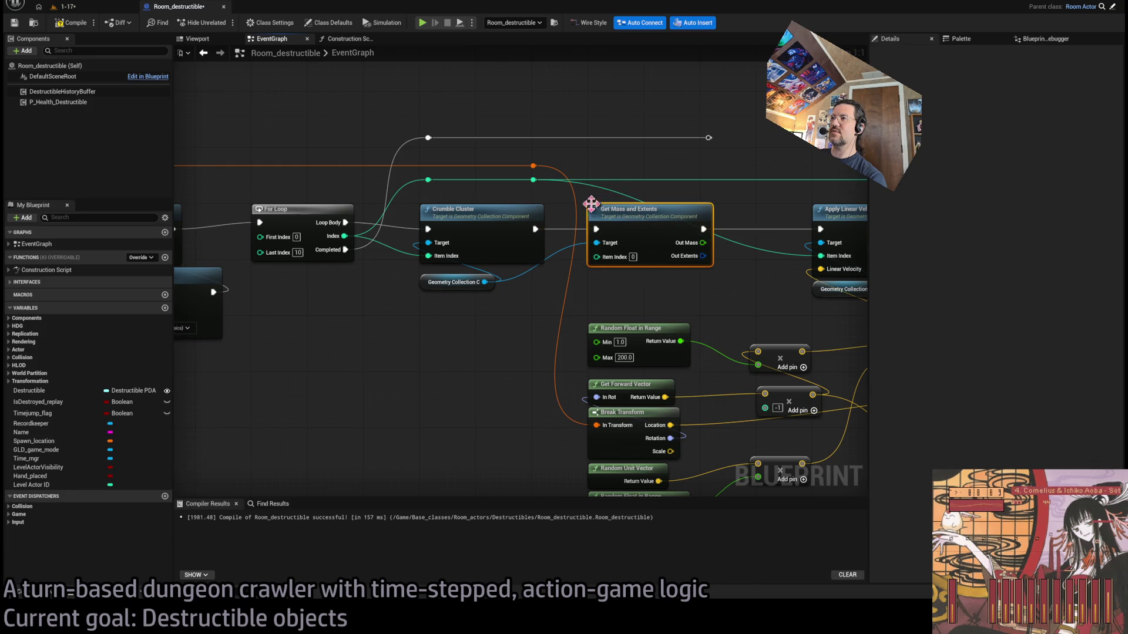
# Insert a Print String node into the execution chain after Get Mass and Extents
pyautogui.moveTo(689, 295); pyautogui.dragTo(535, 315)
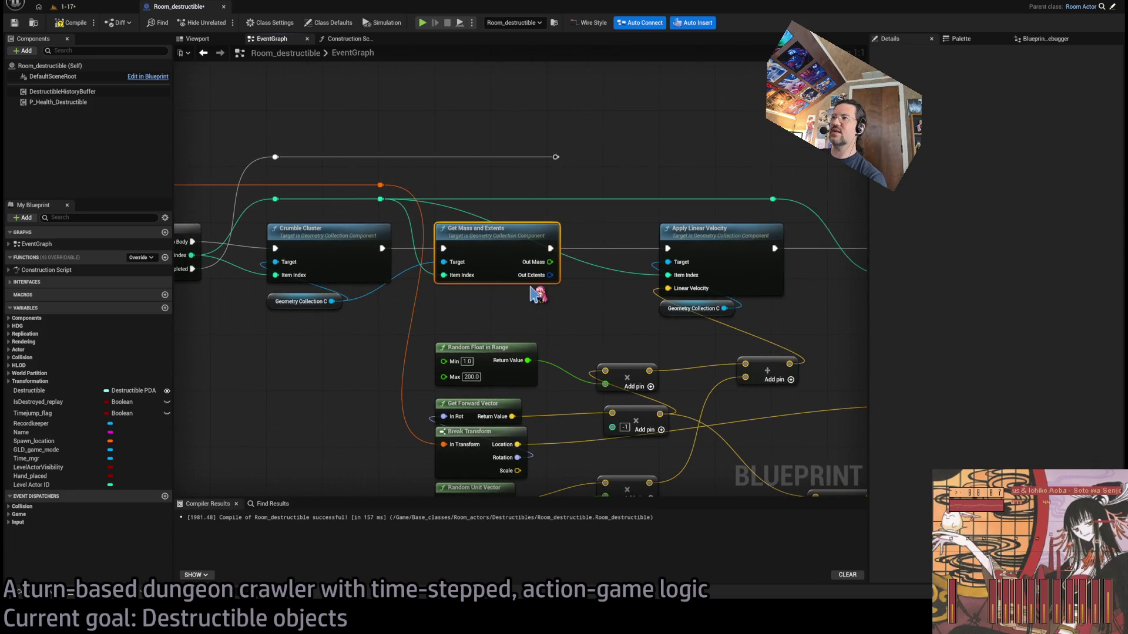
pyautogui.moveTo(593, 170); pyautogui.dragTo(516, 243)
pyautogui.moveTo(474, 322)
pyautogui.mouseDown()
pyautogui.moveTo(513, 292)
pyautogui.moveTo(555, 196)
pyautogui.mouseUp()
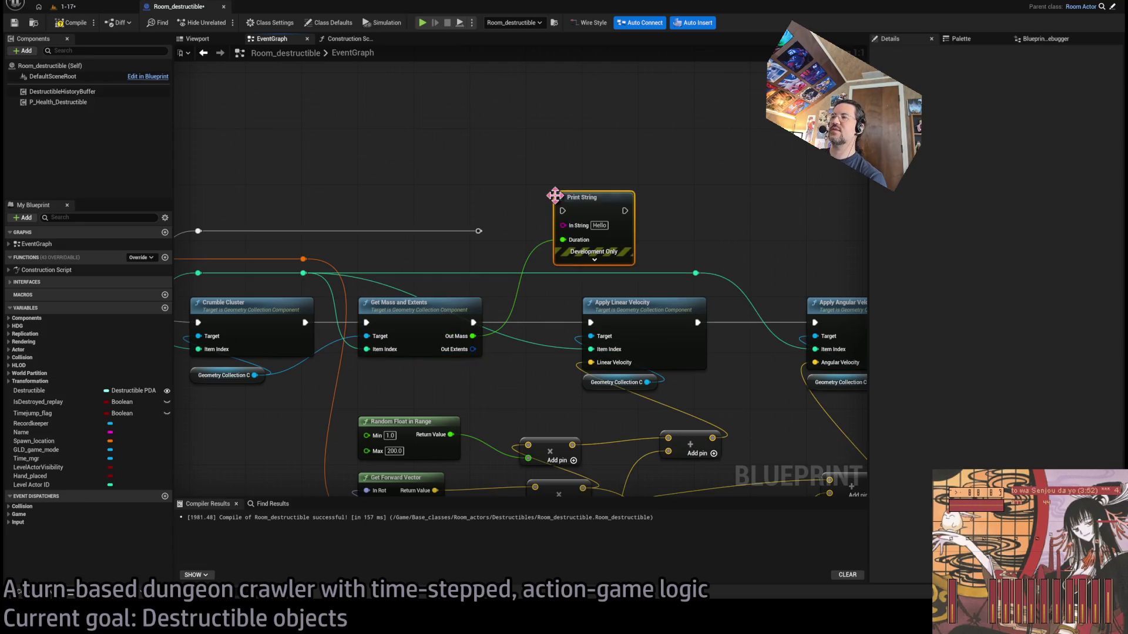
pyautogui.moveTo(479, 231); pyautogui.dragTo(479, 231)
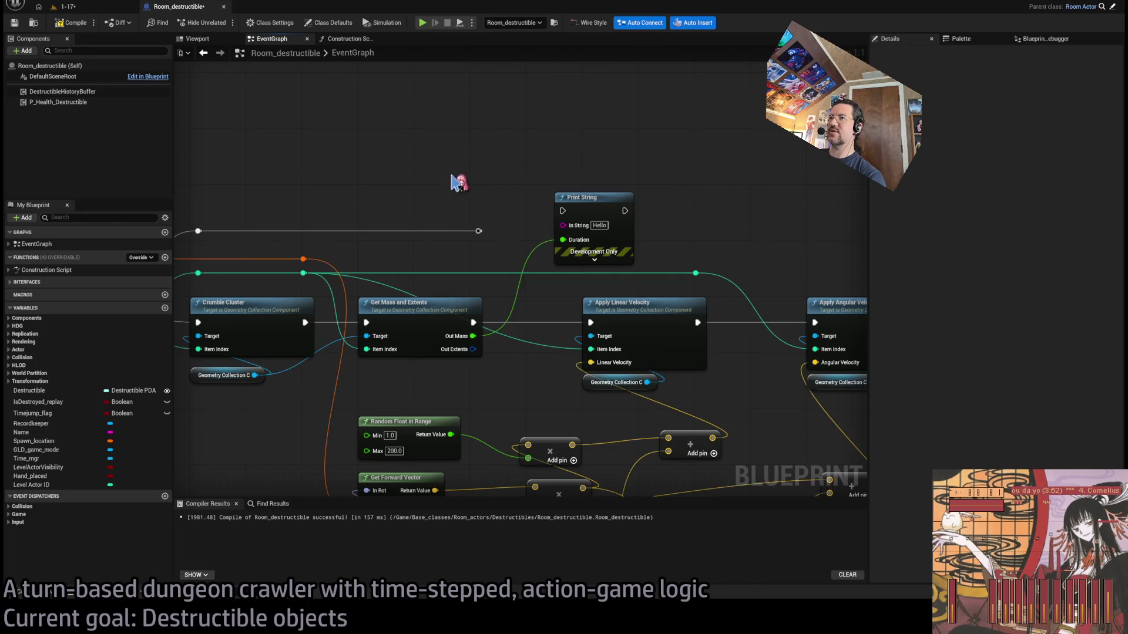
pyautogui.moveTo(524, 328)
pyautogui.mouseDown()
pyautogui.moveTo(612, 216)
pyautogui.moveTo(650, 315)
pyautogui.moveTo(641, 328)
pyautogui.mouseUp()
pyautogui.moveTo(636, 218); pyautogui.dragTo(581, 127)
# Wire Out Mass into In String through a conversion and set a 2.0-second duration
pyautogui.click(588, 174)
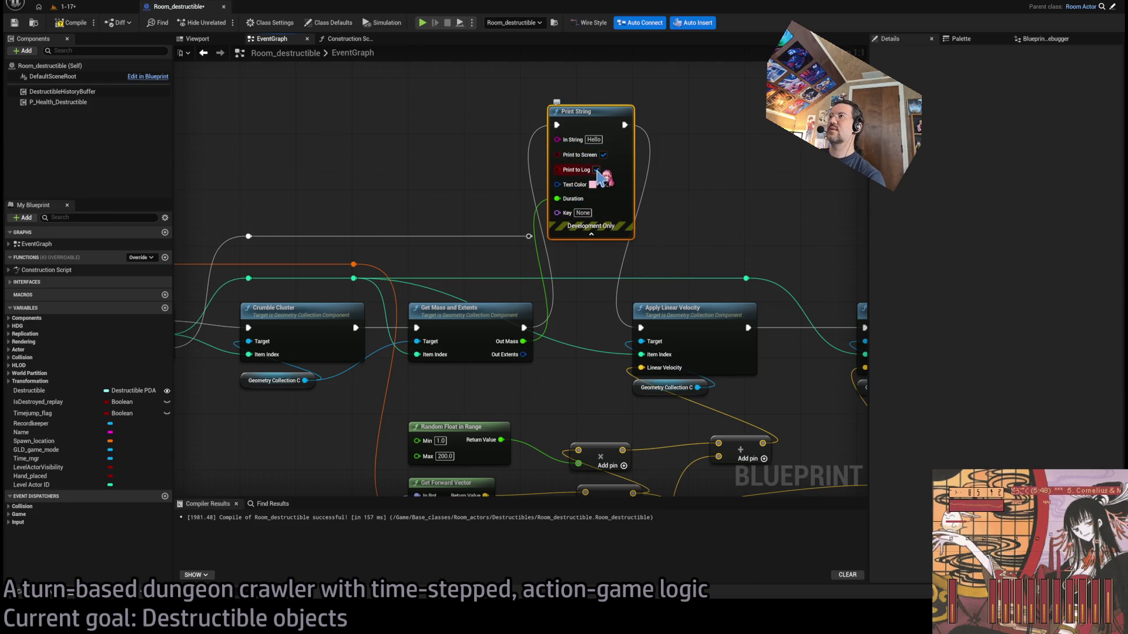
pyautogui.keyDown('alt'); pyautogui.click(557, 199); pyautogui.keyUp('alt')
pyautogui.moveTo(523, 341)
pyautogui.mouseDown()
pyautogui.moveTo(528, 252)
pyautogui.moveTo(555, 188)
pyautogui.moveTo(557, 139)
pyautogui.mouseUp()
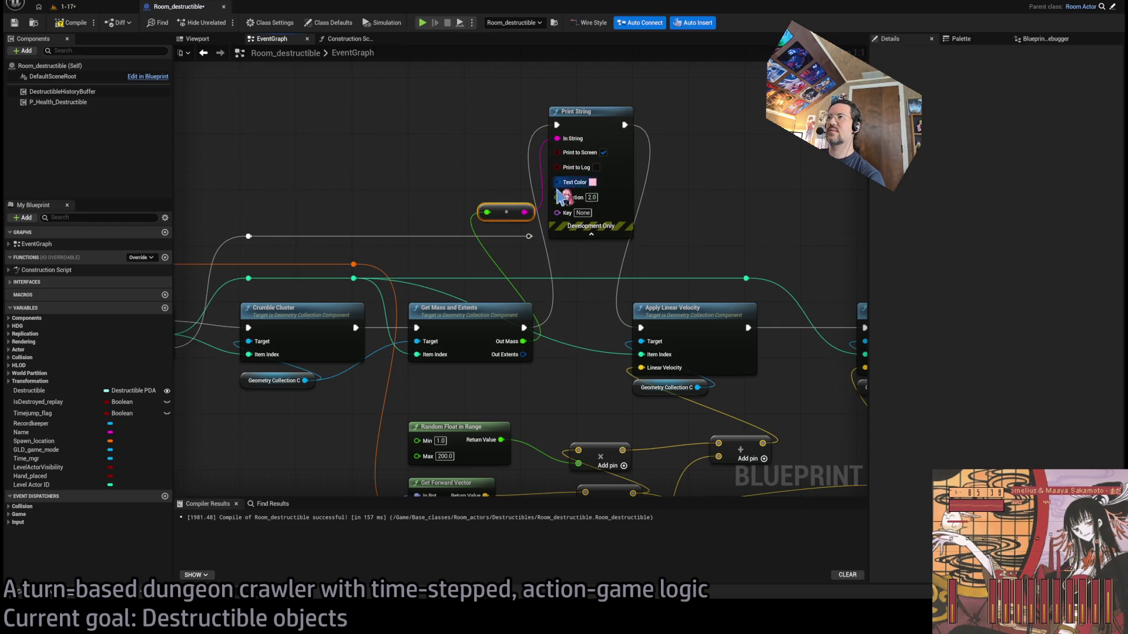
pyautogui.moveTo(510, 213); pyautogui.dragTo(497, 136)
pyautogui.click(592, 197)
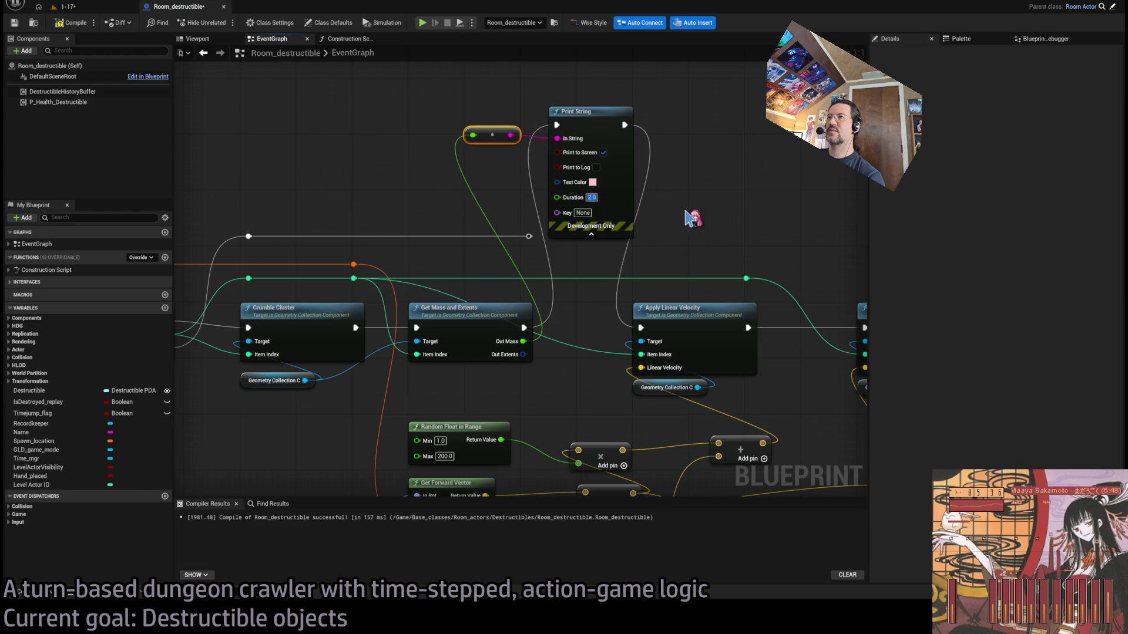
pyautogui.click(66, 7)
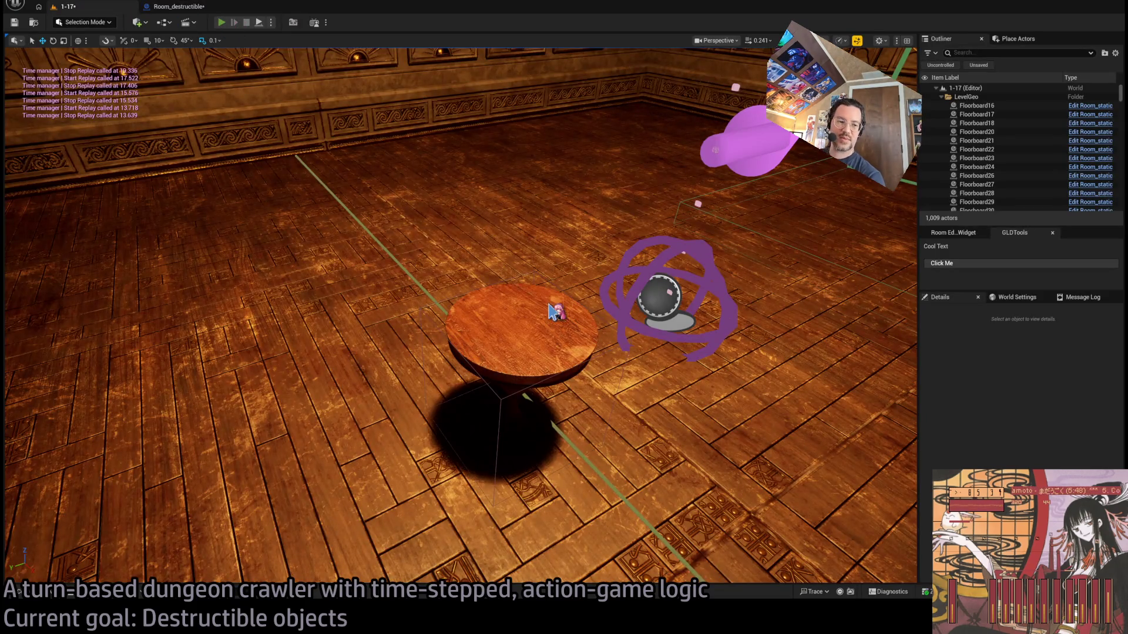
# Play-test 1-17, replay the table breaking twice to read the printed masses, then select the Print String nodes
pyautogui.hotkey('alt', 'p')
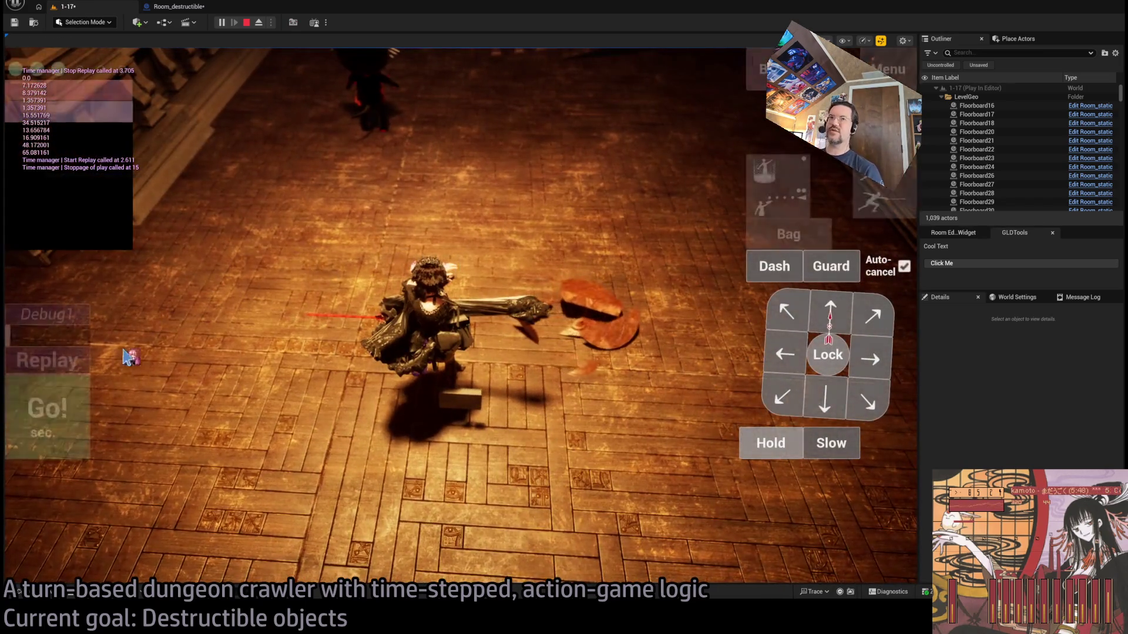
pyautogui.click(70, 360)
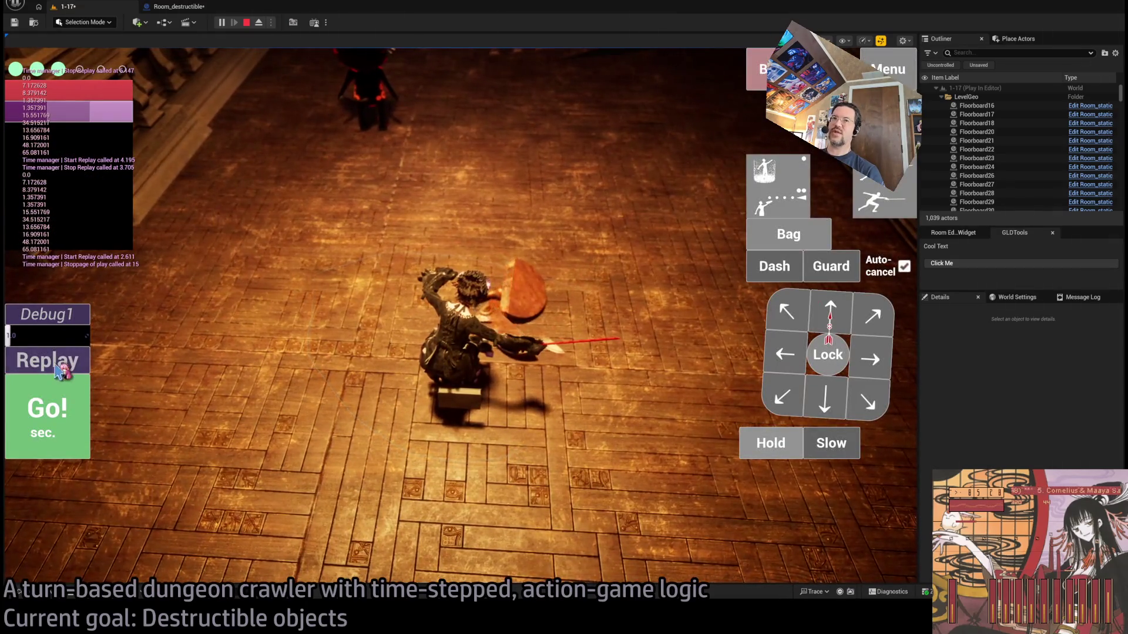
pyautogui.click(55, 362)
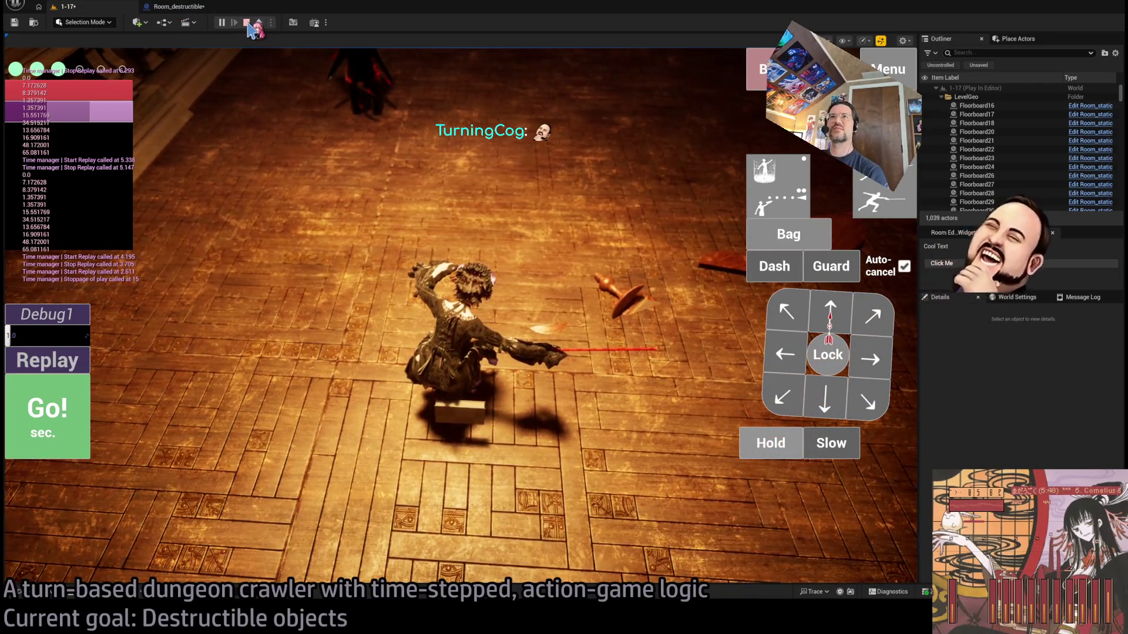
pyautogui.click(248, 24)
pyautogui.moveTo(434, 131)
pyautogui.mouseDown()
pyautogui.moveTo(738, 188)
pyautogui.moveTo(659, 166)
pyautogui.moveTo(617, 181)
pyautogui.mouseUp()
# Delete the Print String and its conversion node, then pan around the velocity nodes and Get Mass and Extents
pyautogui.press('Delete')
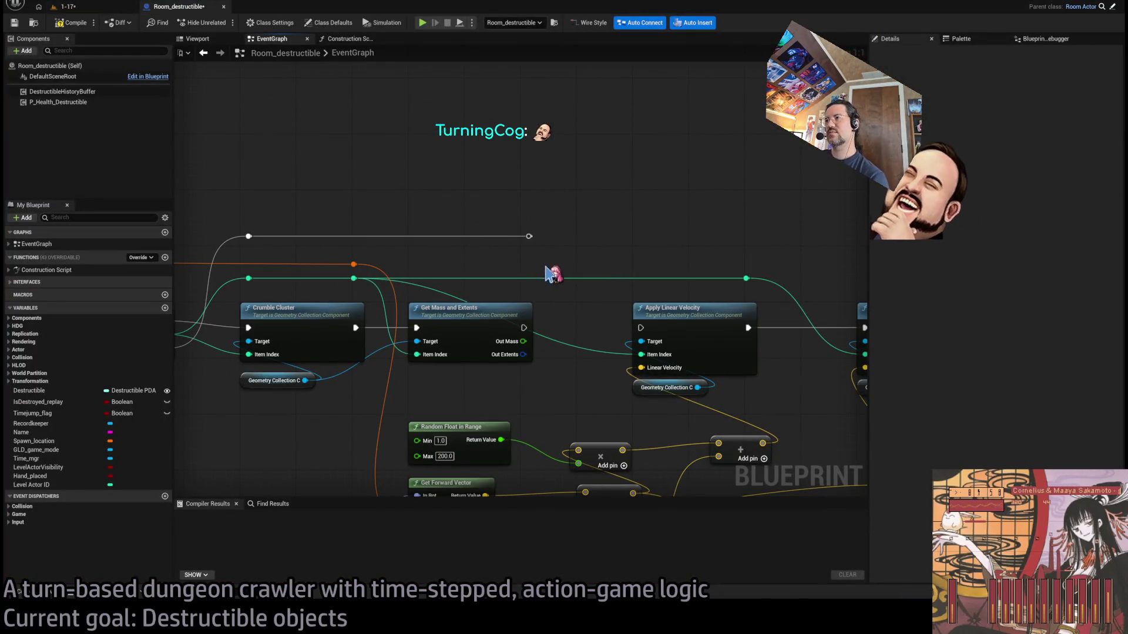
pyautogui.scroll(-2, 622, 212)
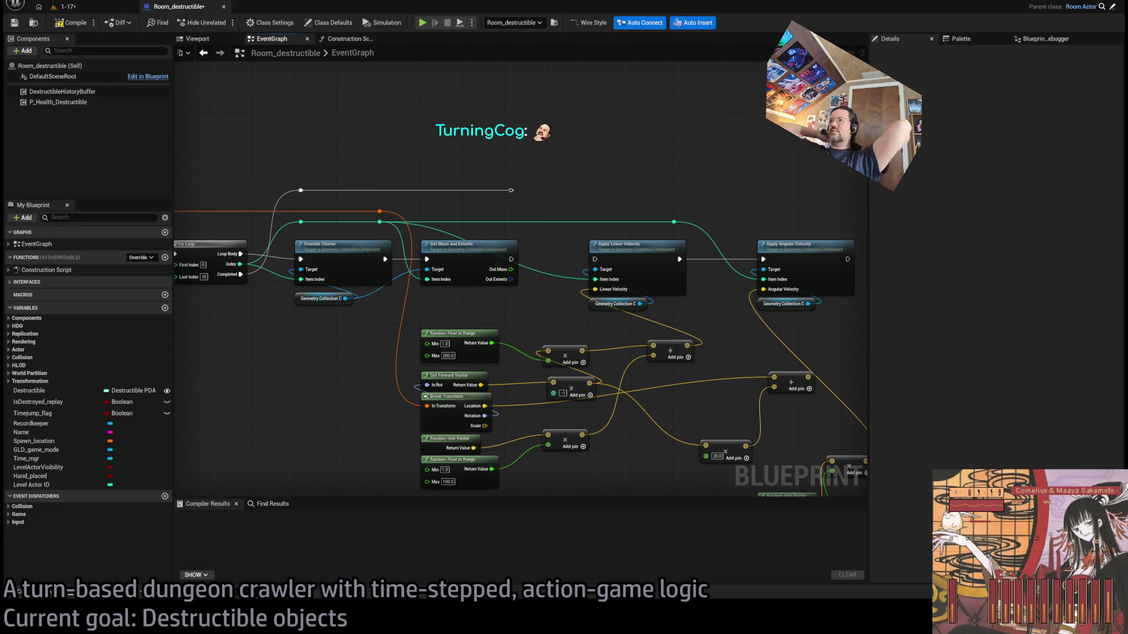
pyautogui.moveTo(693, 176)
pyautogui.mouseDown()
pyautogui.moveTo(650, 100)
pyautogui.moveTo(617, 123)
pyautogui.mouseUp()
pyautogui.moveTo(561, 73)
pyautogui.mouseDown()
pyautogui.moveTo(564, 170)
pyautogui.moveTo(643, 65)
pyautogui.mouseUp()
pyautogui.scroll(2, 515, 252)
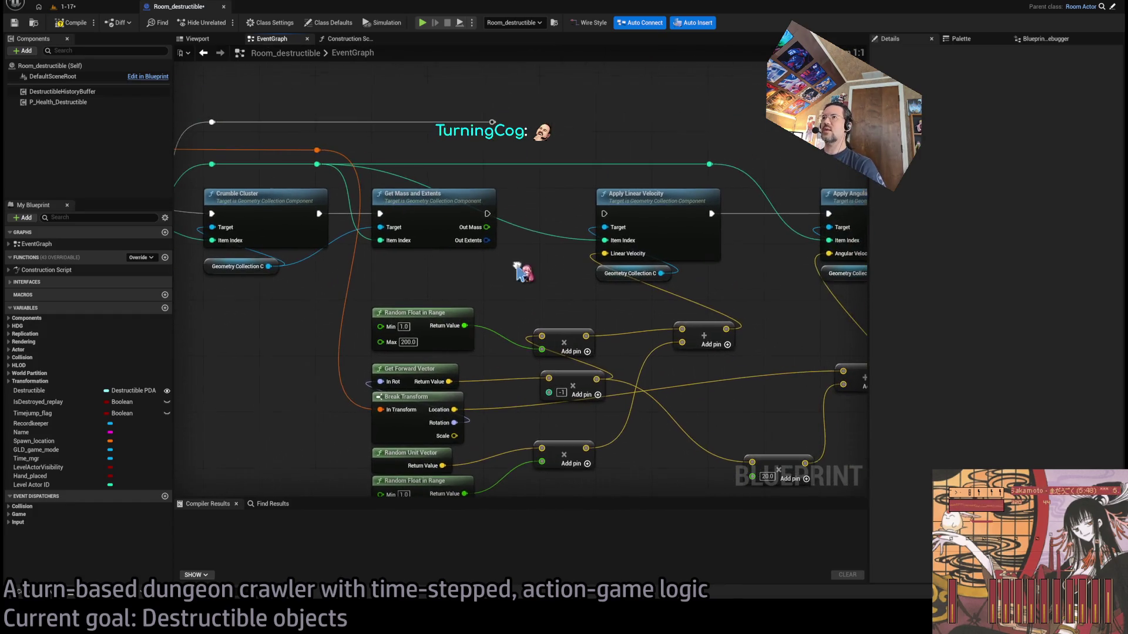
pyautogui.moveTo(493, 238); pyautogui.dragTo(446, 332)
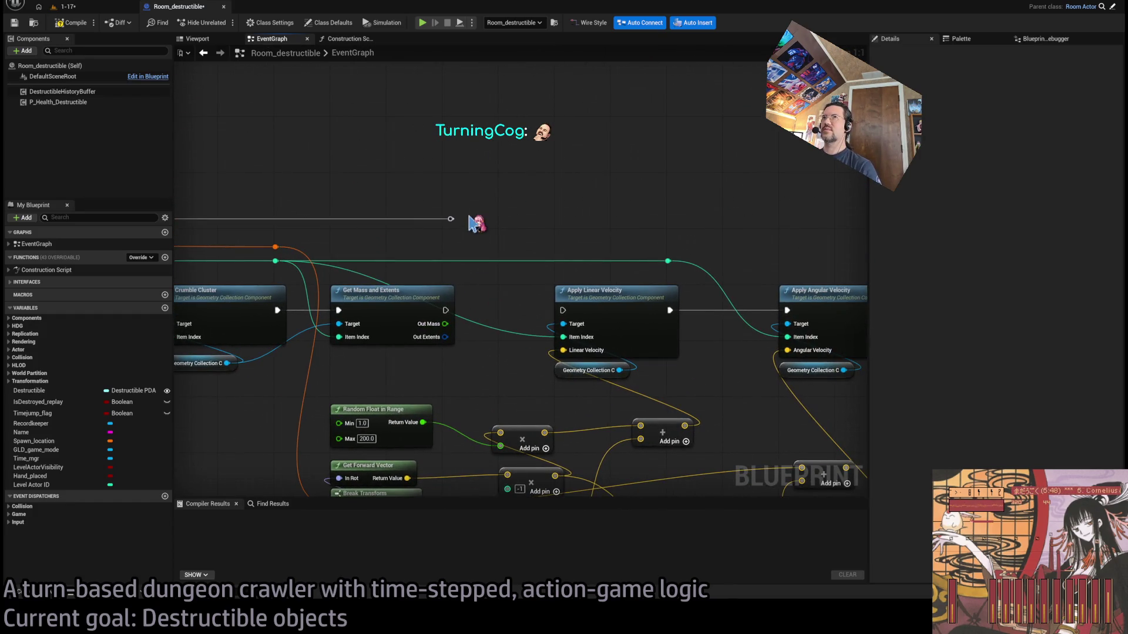
pyautogui.moveTo(486, 224)
pyautogui.mouseDown()
pyautogui.moveTo(575, 154)
pyautogui.moveTo(553, 187)
pyautogui.mouseUp()
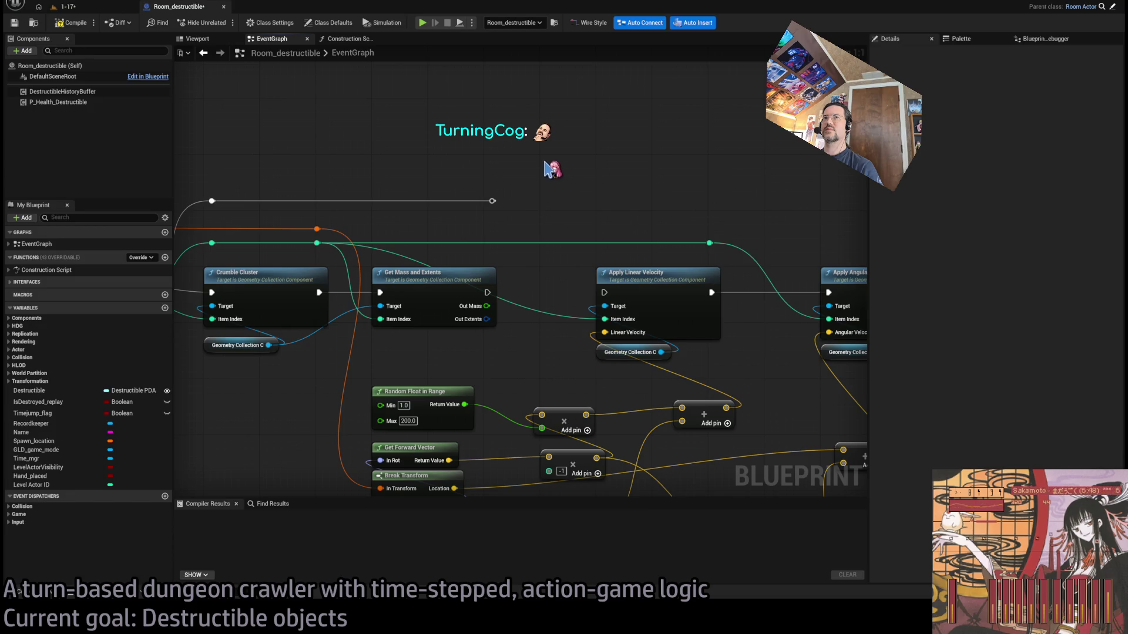
pyautogui.moveTo(548, 163)
pyautogui.mouseDown()
pyautogui.moveTo(532, 184)
pyautogui.moveTo(531, 242)
pyautogui.moveTo(431, 267)
pyautogui.mouseUp()
pyautogui.scroll(-1, 521, 168)
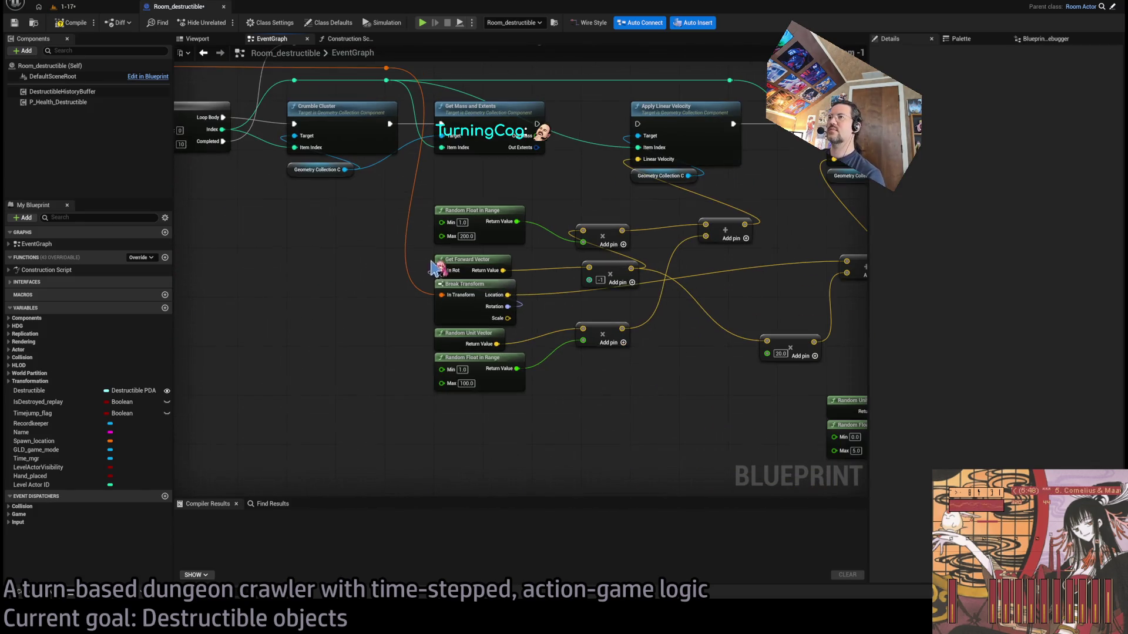
# Add a Math Expression node computing Clamp(((Mass / 125) + 25), 0, 1) and place it under Get Mass and Extents
pyautogui.click(599, 459)
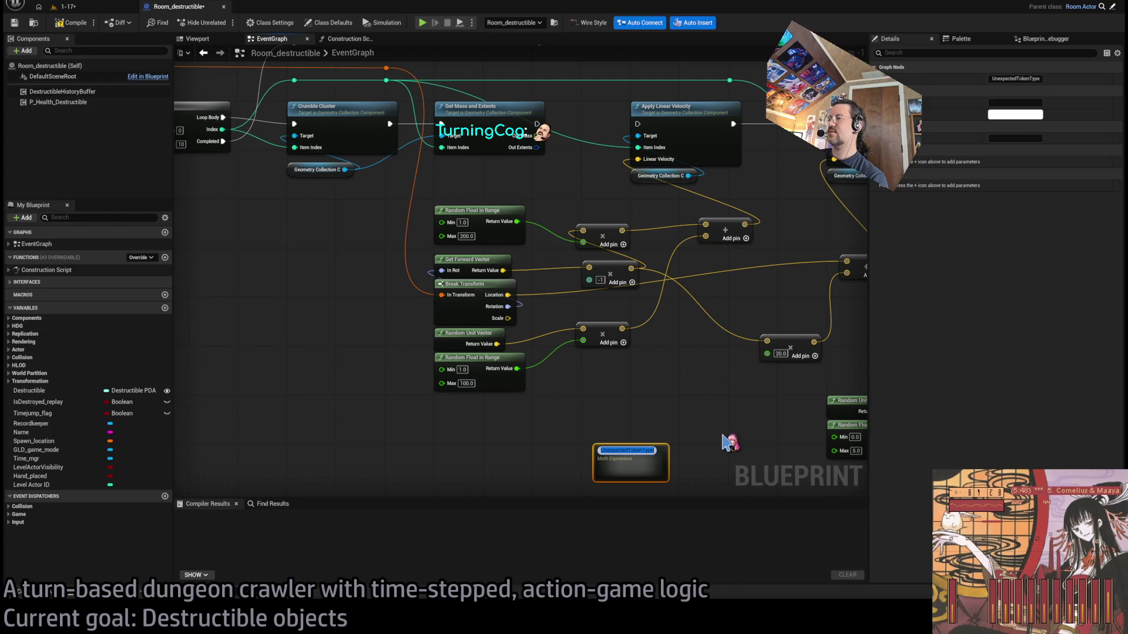
pyautogui.write('/')
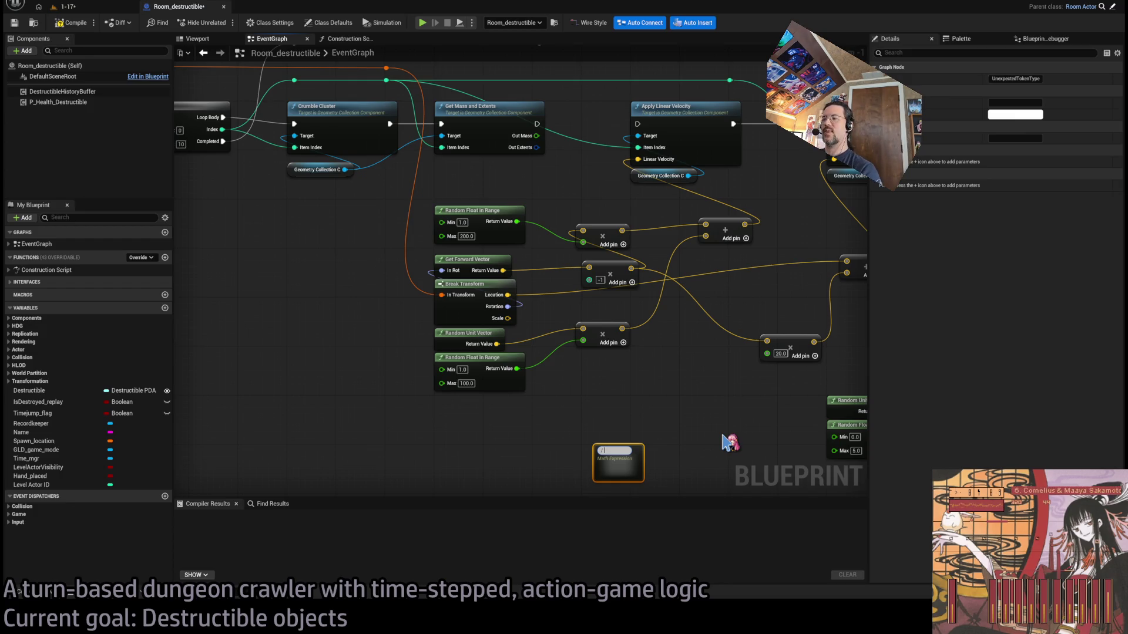
pyautogui.write('ss / 100')
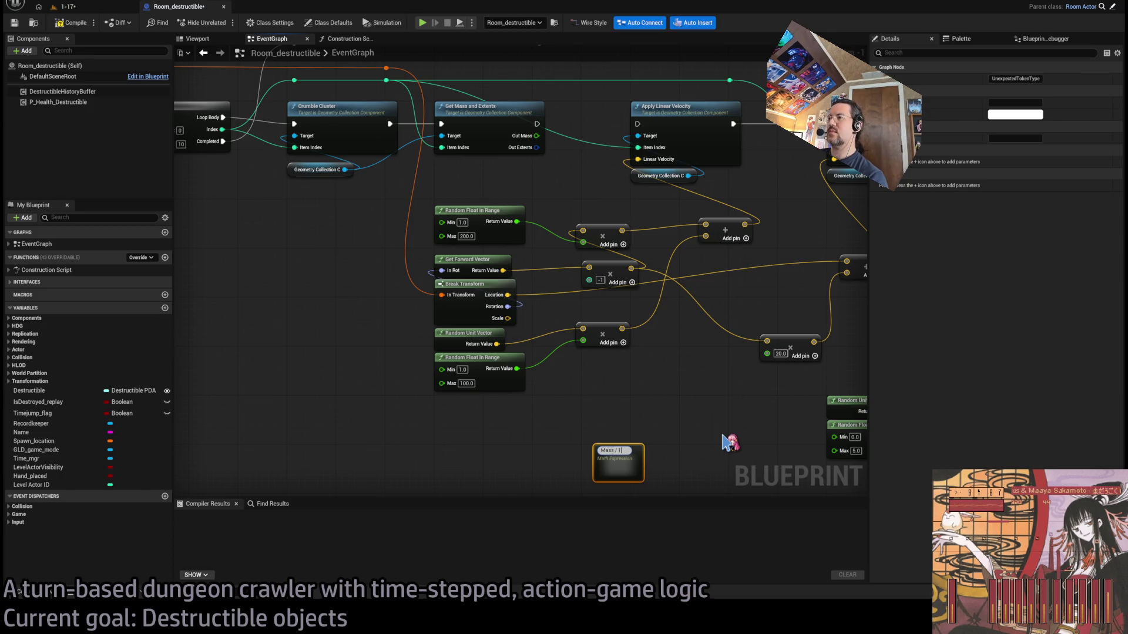
pyautogui.press('Home')
pyautogui.write('(')
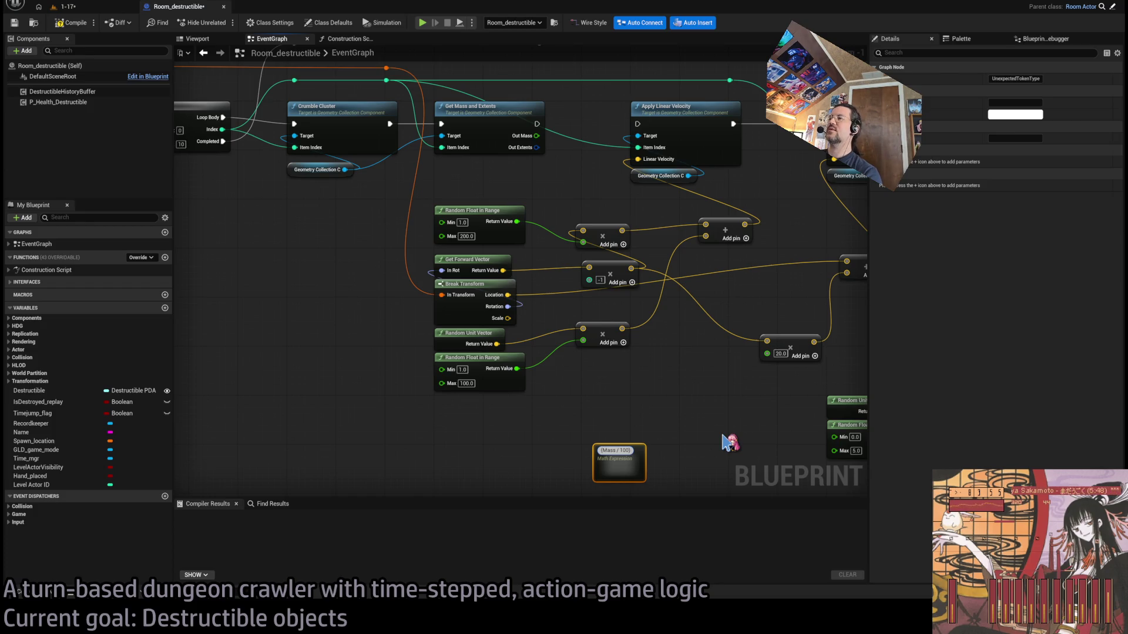
pyautogui.press('BackSpace')
pyautogui.press('BackSpace')
pyautogui.press('BackSpace')
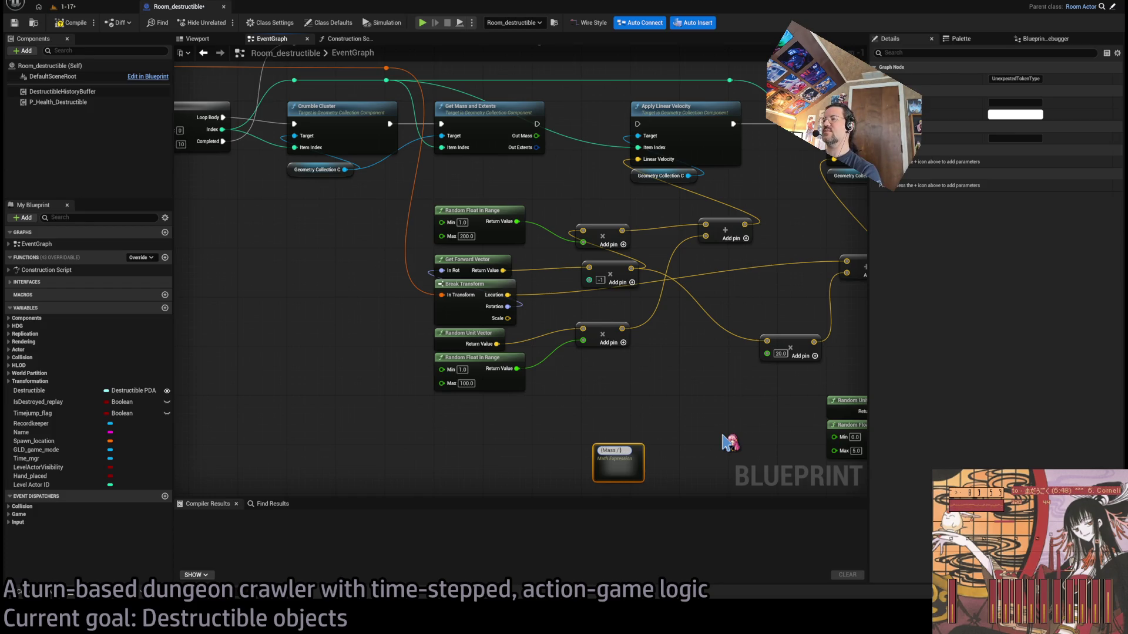
pyautogui.write('125')
pyautogui.write(' + 25')
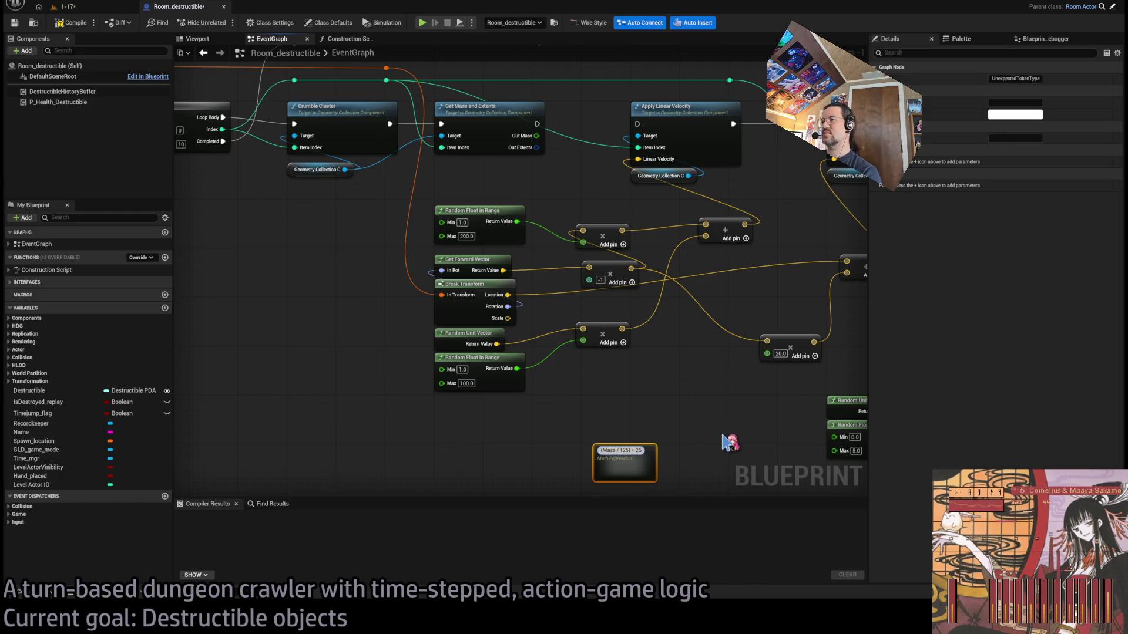
pyautogui.write('Clamp(')
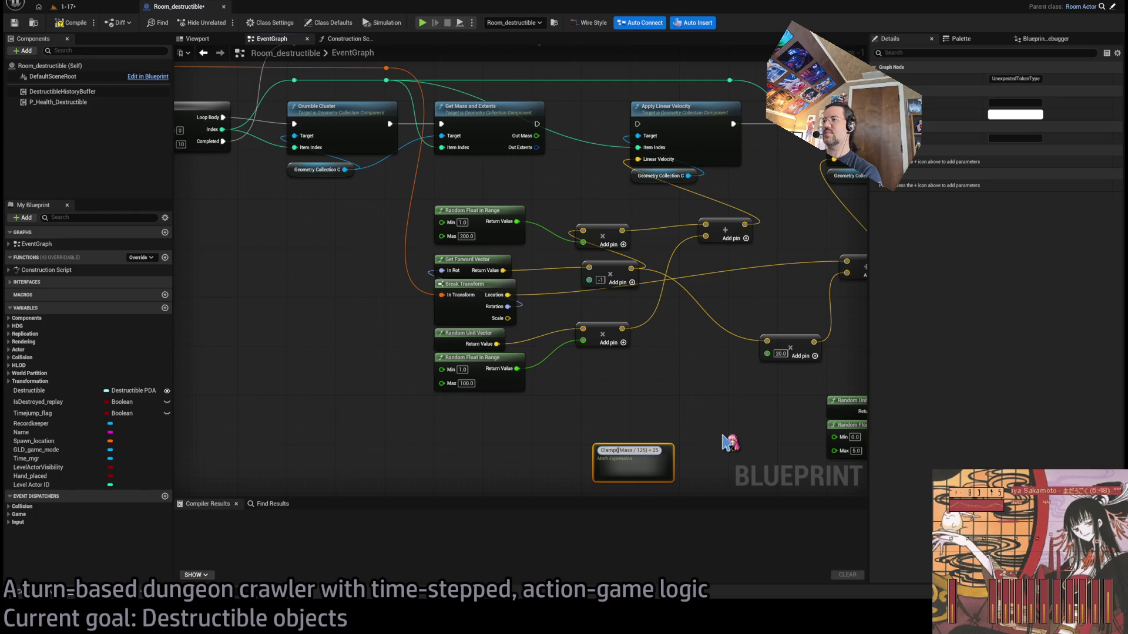
pyautogui.write('(')
pyautogui.write(')')
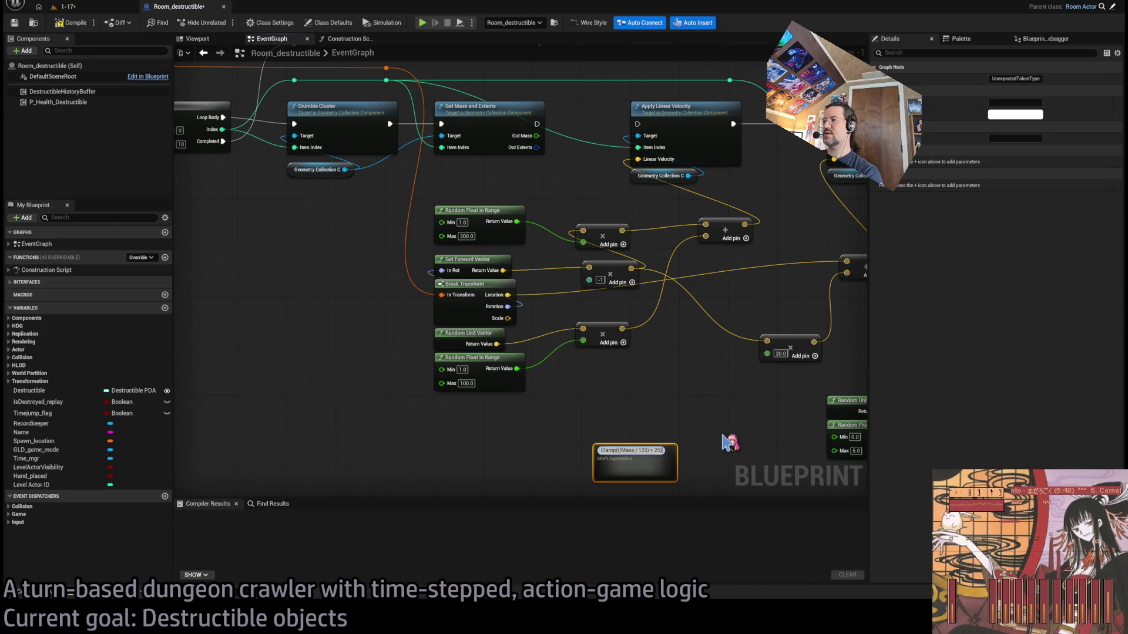
pyautogui.write(', 0, 1)')
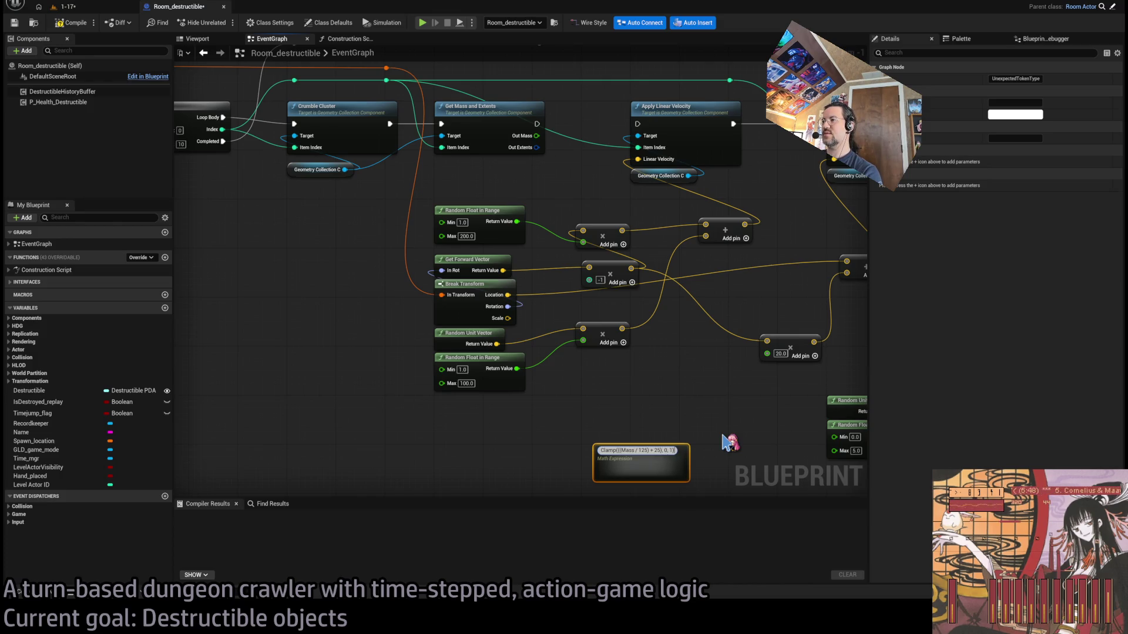
pyautogui.press('Return')
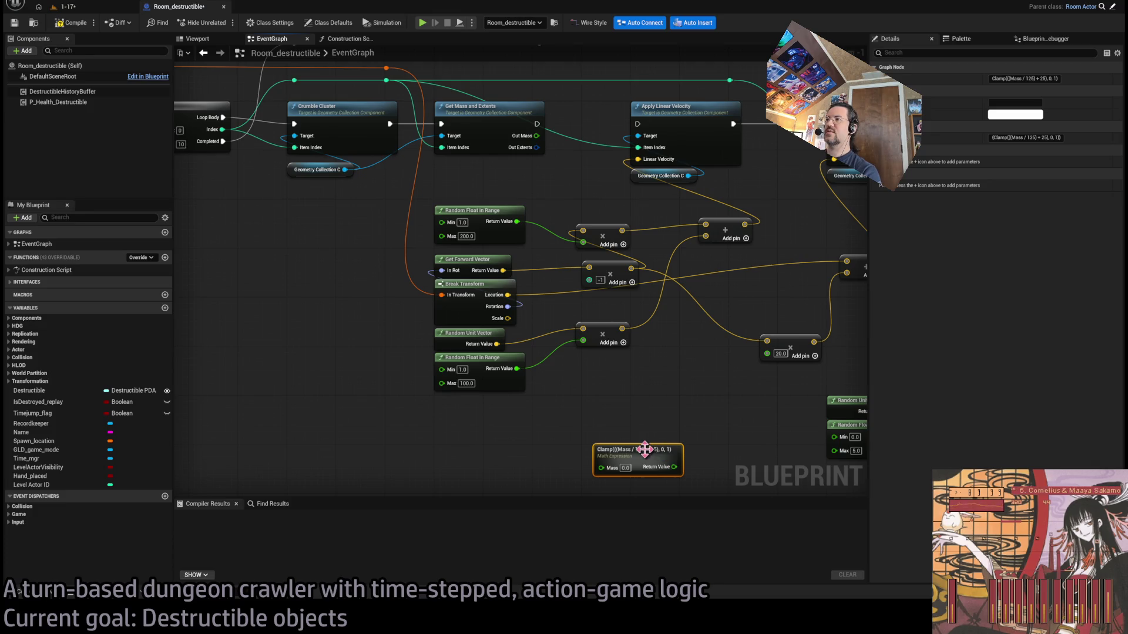
pyautogui.moveTo(639, 451)
pyautogui.mouseDown()
pyautogui.moveTo(504, 179)
pyautogui.moveTo(551, 169)
pyautogui.moveTo(508, 185)
pyautogui.moveTo(620, 201)
pyautogui.mouseUp()
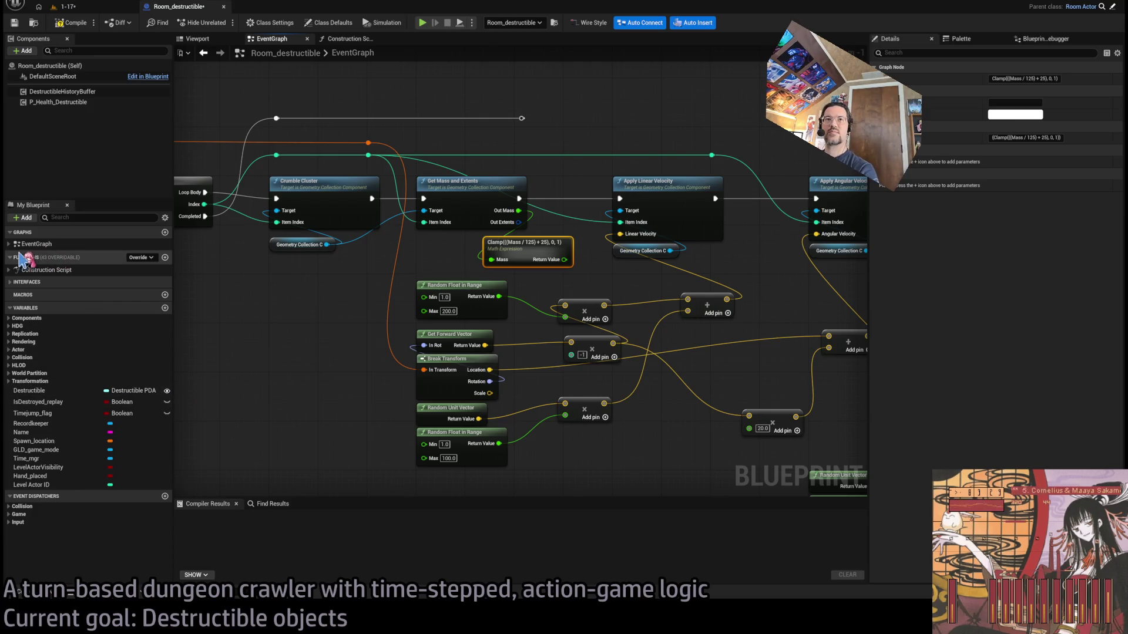
# Rename the MathExpression graph entry to CalculateMassScalar
pyautogui.click(10, 243)
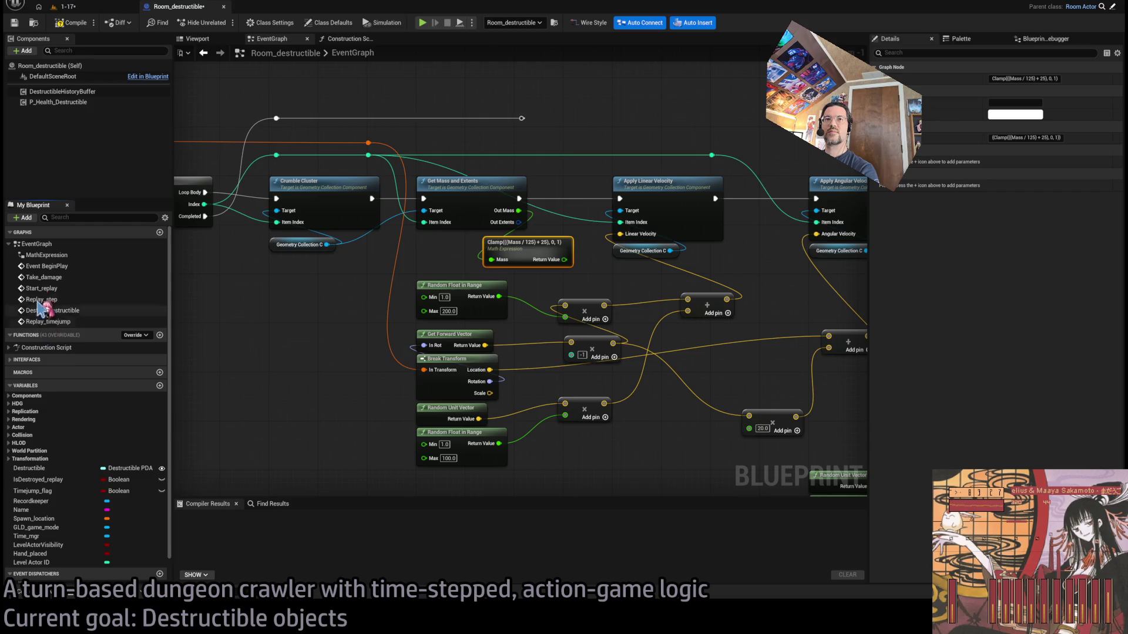
pyautogui.click(48, 255)
pyautogui.click(48, 255)
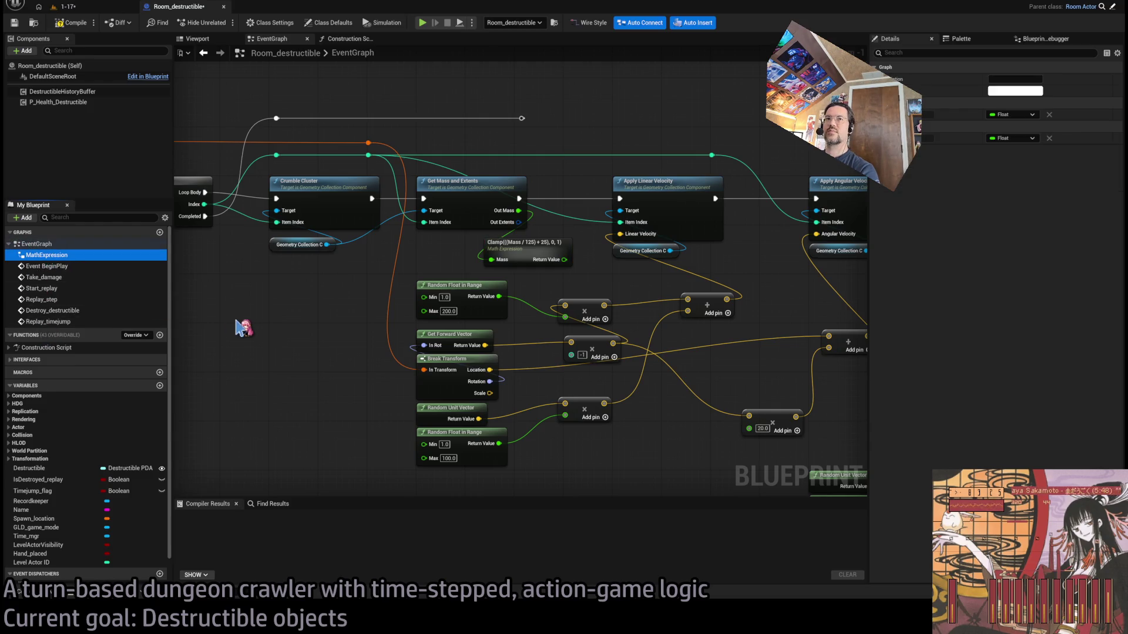
pyautogui.write('CalculateM')
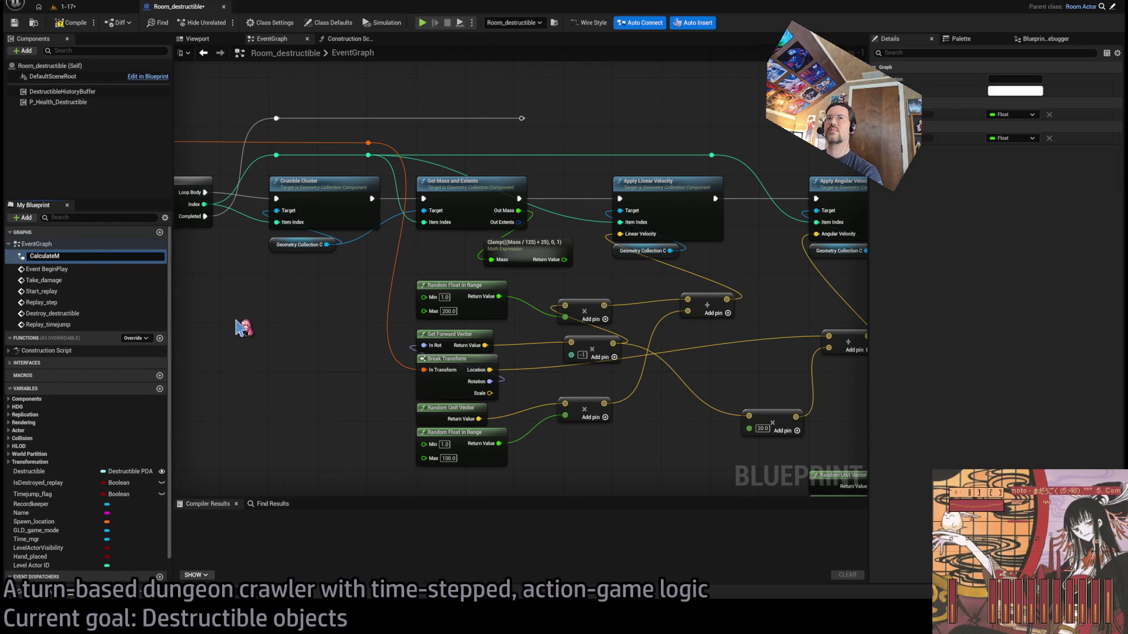
pyautogui.write('assScalar')
pyautogui.press('Return')
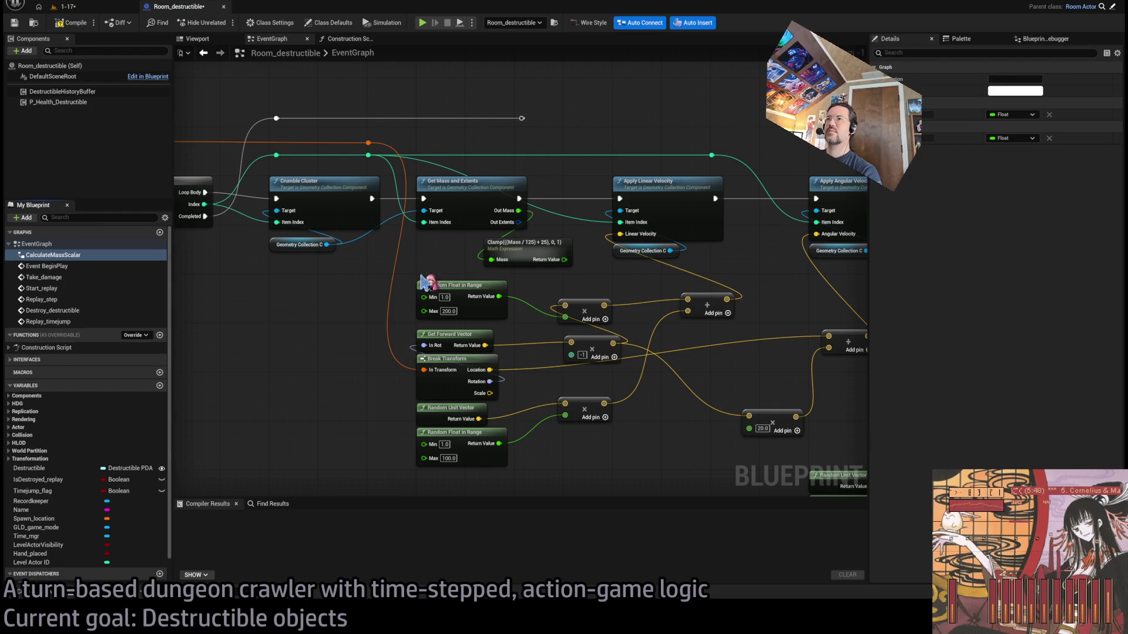
# Nudge the Clamp expression node slightly left beneath Get Mass and Extents and recenter the graph
pyautogui.scroll(1, 505, 261)
pyautogui.click(547, 254)
pyautogui.moveTo(517, 234); pyautogui.dragTo(420, 228)
pyautogui.click(517, 240)
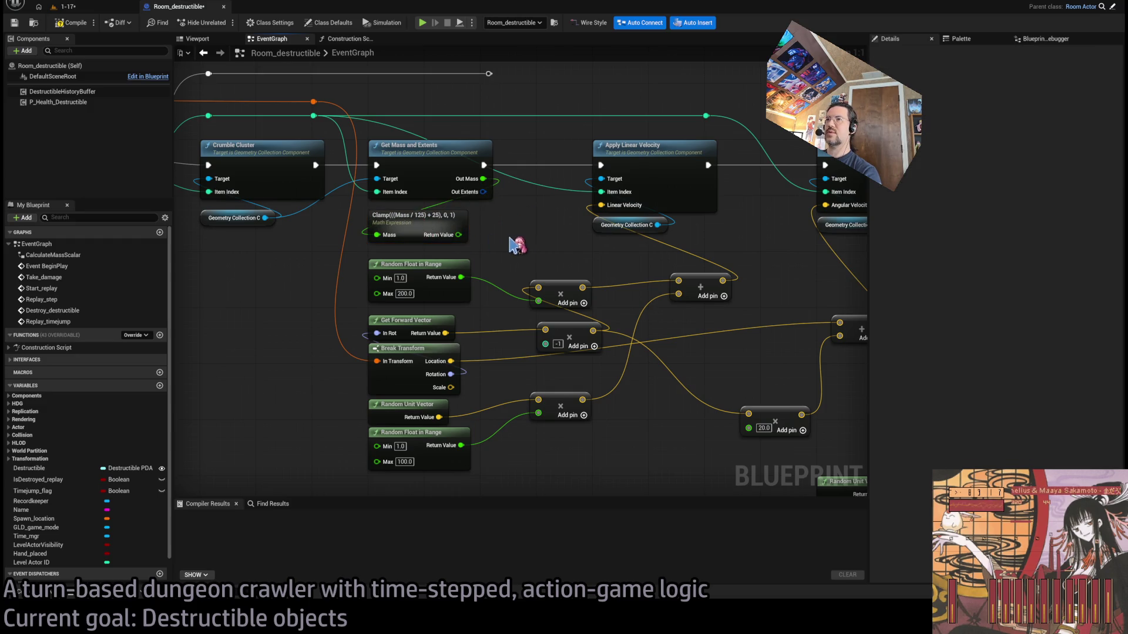
pyautogui.moveTo(517, 241); pyautogui.dragTo(458, 221)
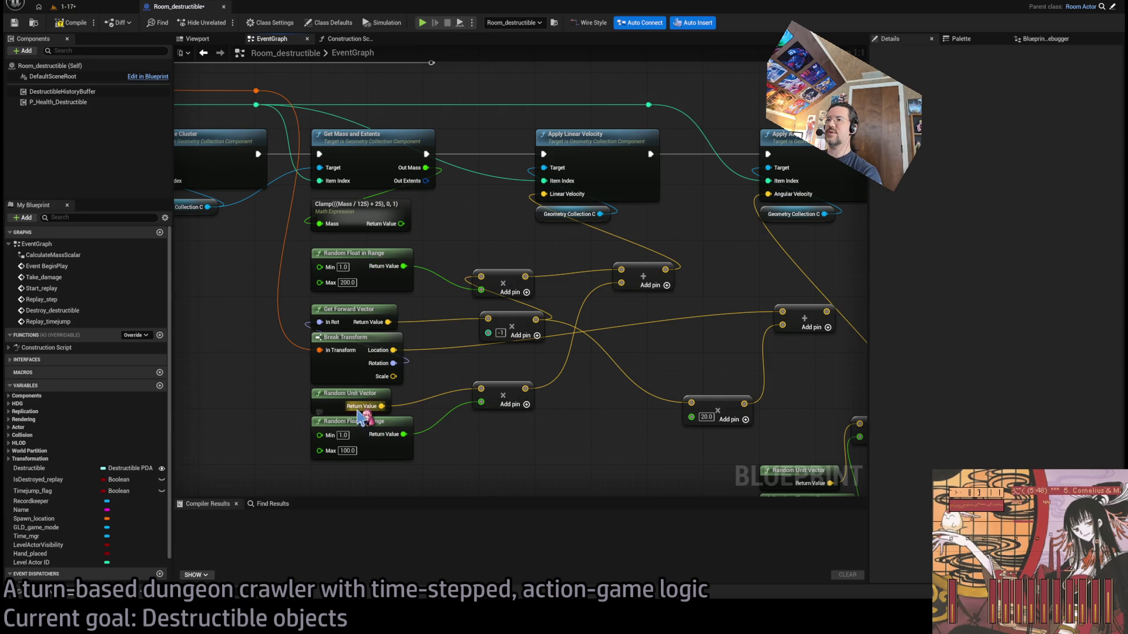
pyautogui.moveTo(564, 394); pyautogui.dragTo(573, 415)
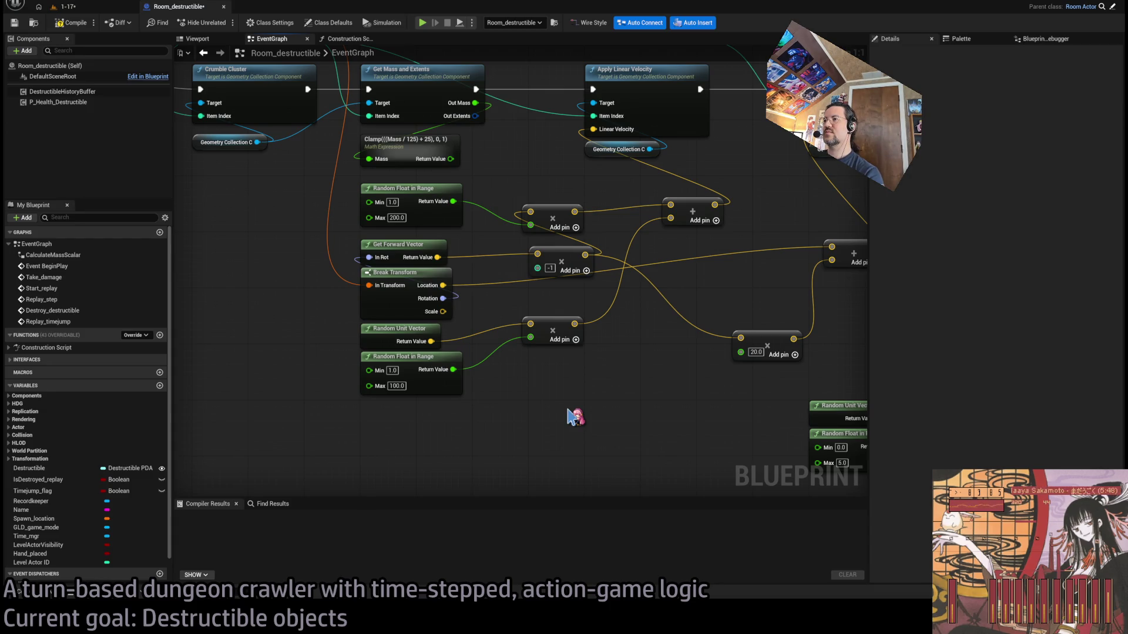
# Paste a new Math Expression node below the Random Unit Vector and Random Float in Range nodes
pyautogui.hotkey('ctrl', 'v')
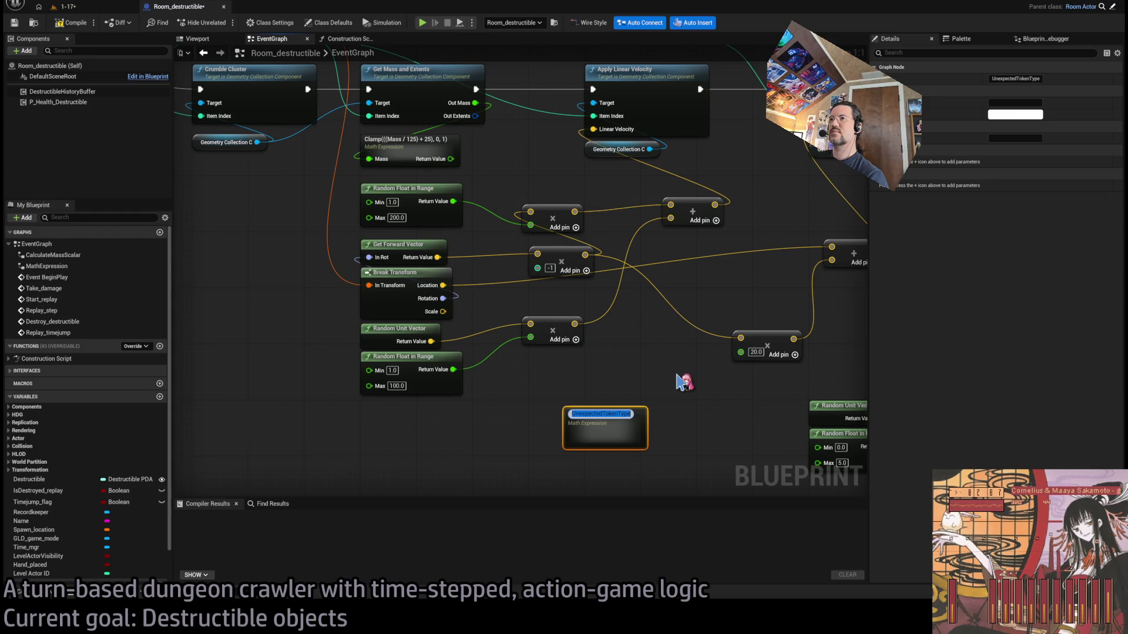
# Set the new node's expression to FwdVec * (0 - 1), creating a Fwd Vec input
pyautogui.write('FwdVector')
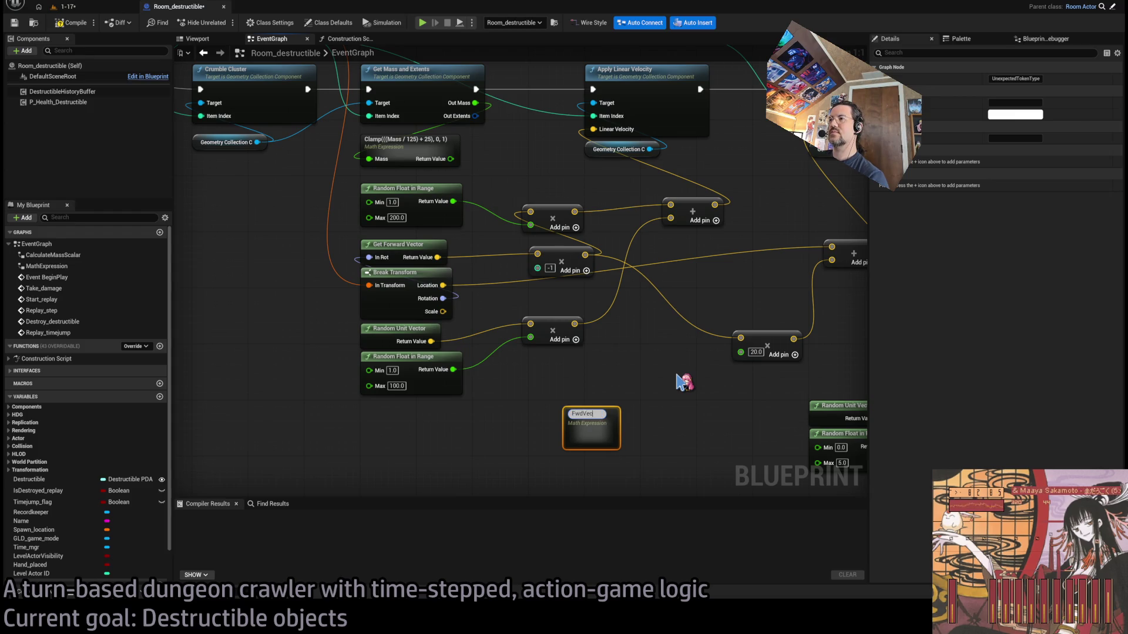
pyautogui.press('BackSpace')
pyautogui.press('BackSpace')
pyautogui.press('BackSpace')
pyautogui.write('(')
pyautogui.write('0 - 1)')
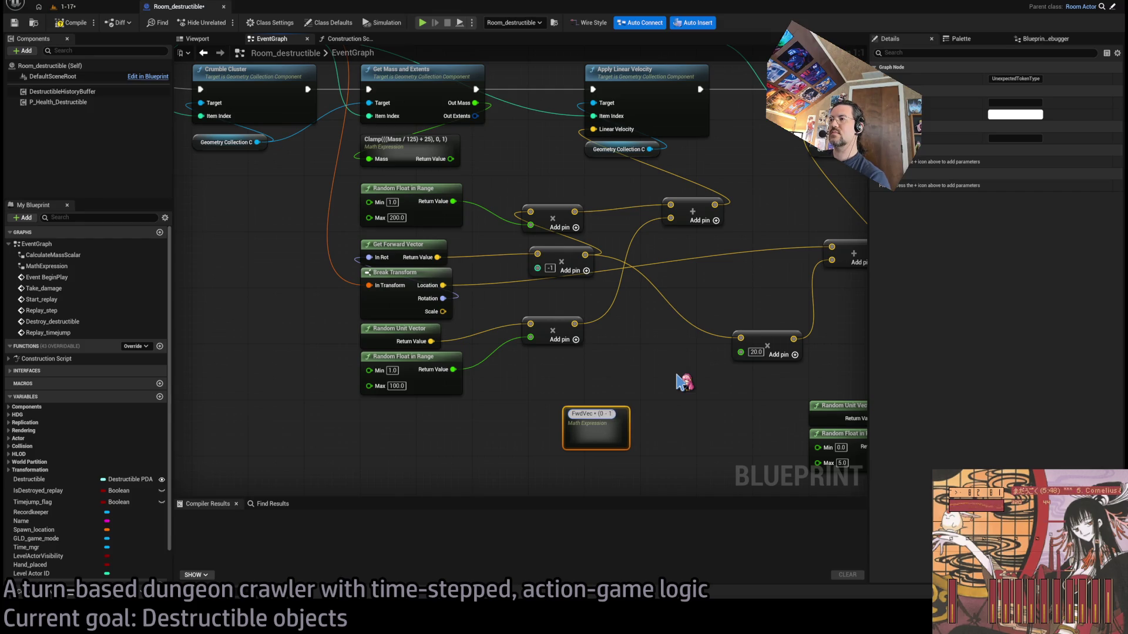
pyautogui.press('Home')
pyautogui.write('(')
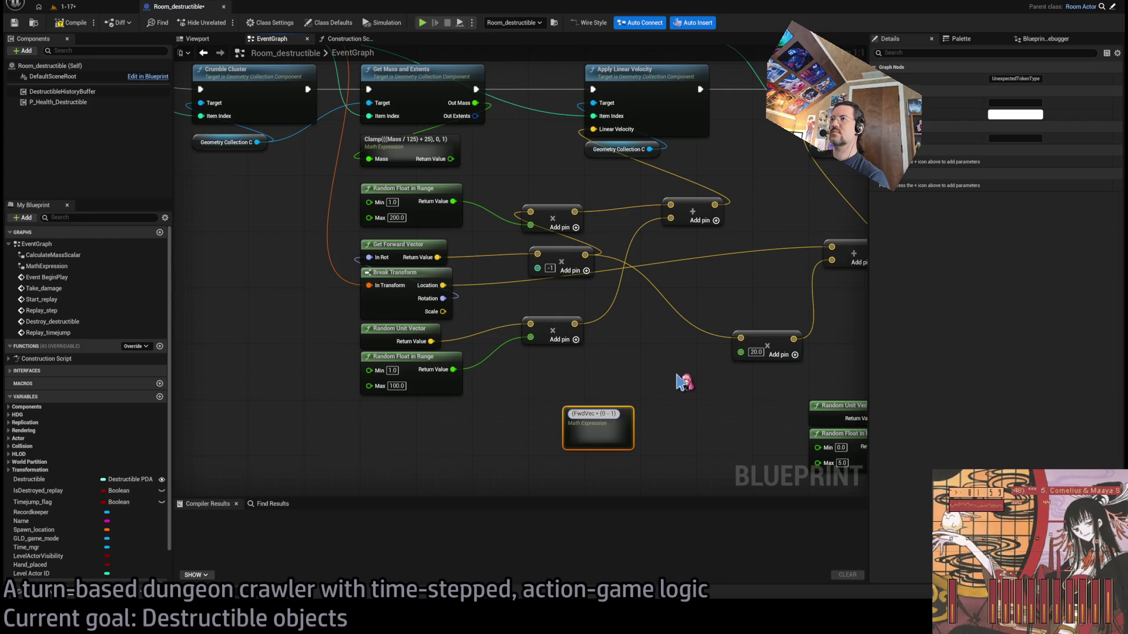
pyautogui.press('End')
pyautogui.write(')')
pyautogui.write('(FwdVec * (0 - 1))')
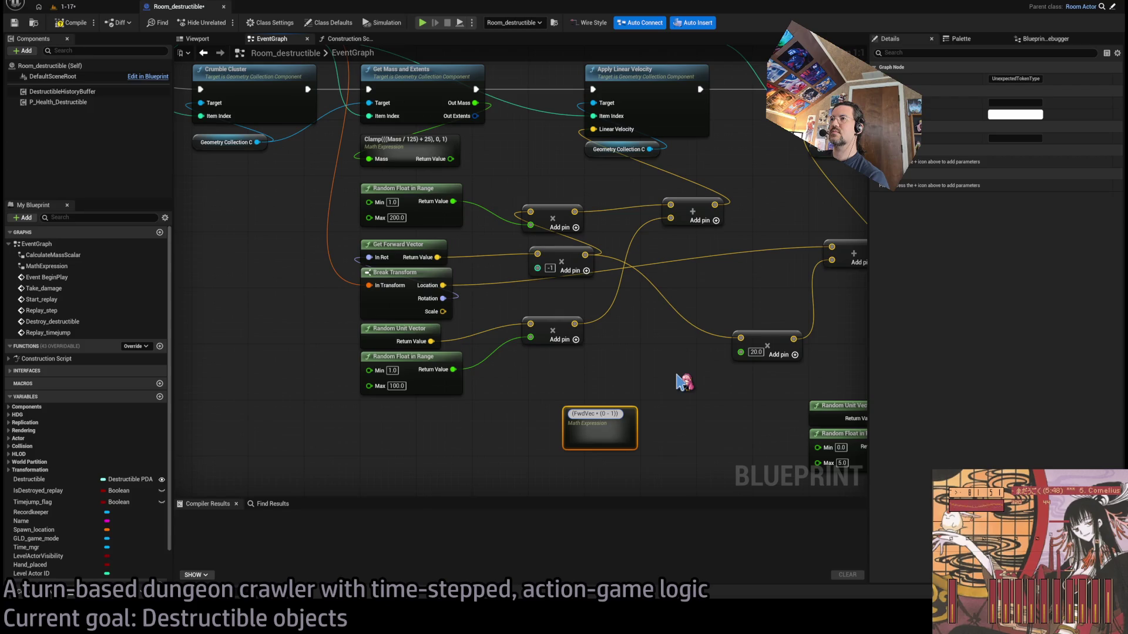
pyautogui.write('*')
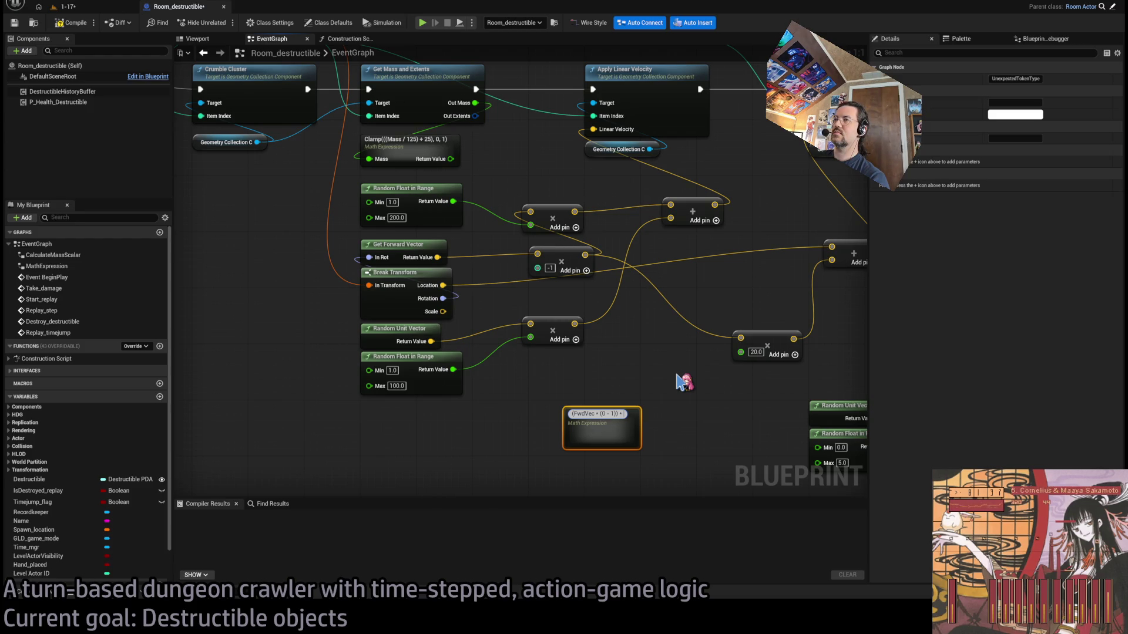
pyautogui.press('BackSpace')
pyautogui.press('BackSpace')
pyautogui.press('BackSpace')
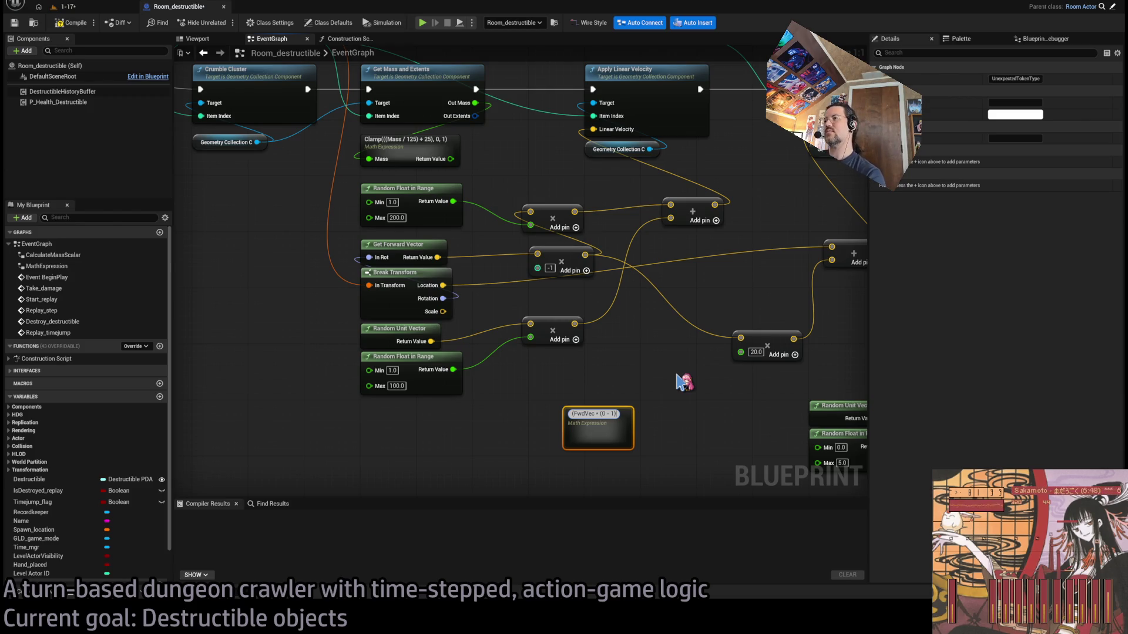
pyautogui.press('Return')
# Change the upper Random Float in Range maximum to 200.0
pyautogui.click(390, 217)
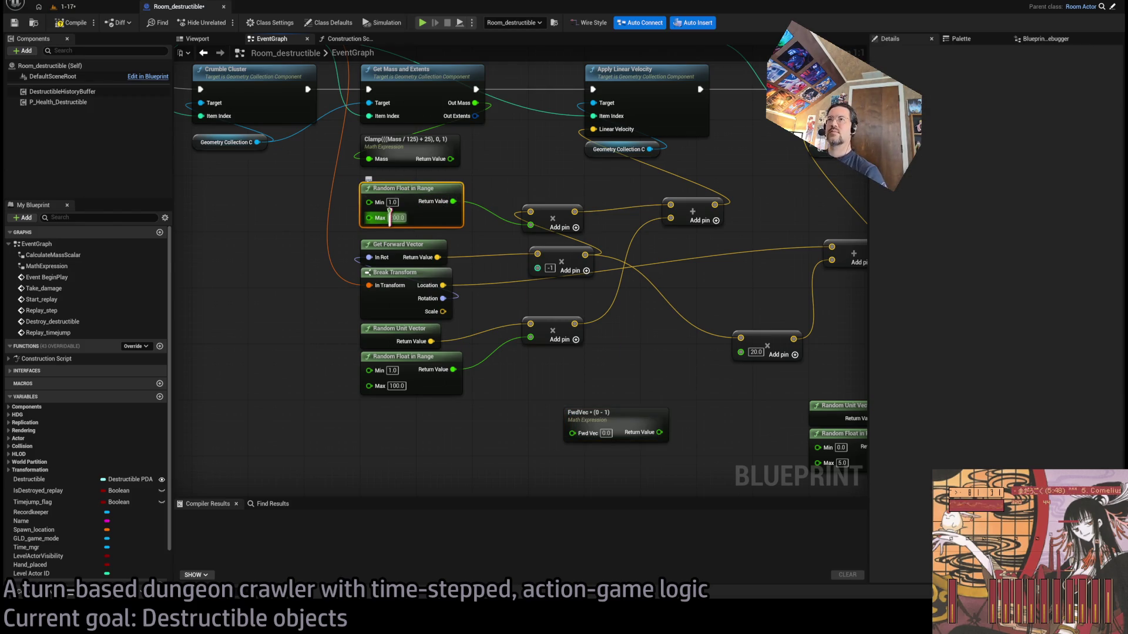
pyautogui.write('2')
pyautogui.click(435, 421)
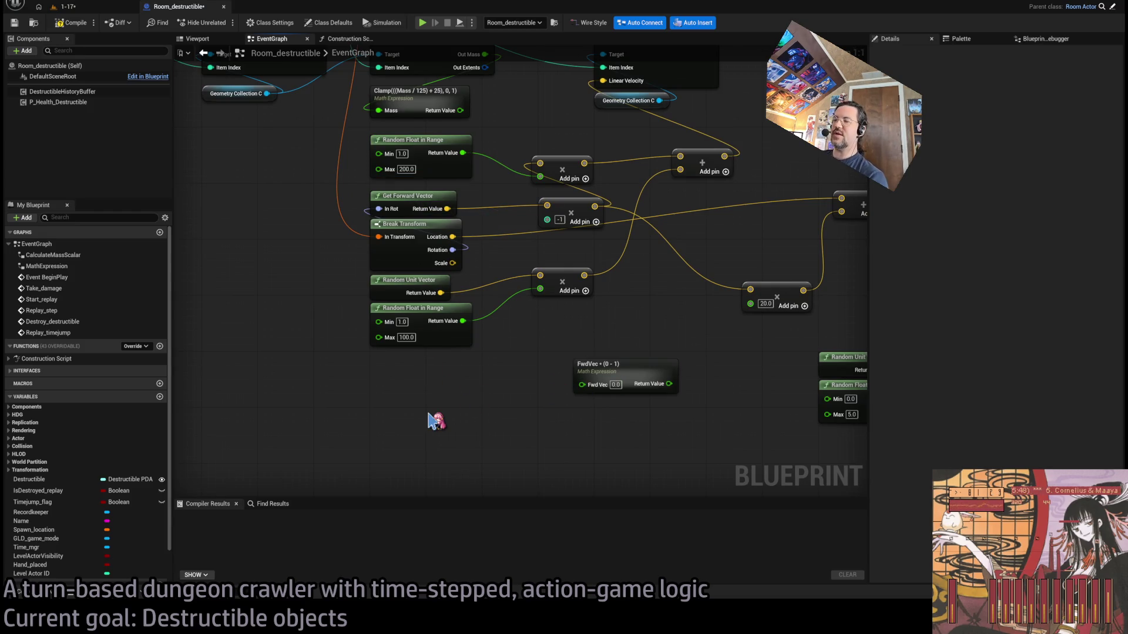
# Add a RandomFloatInRange(0, 1) test Math Expression node, then delete it
pyautogui.click(435, 420)
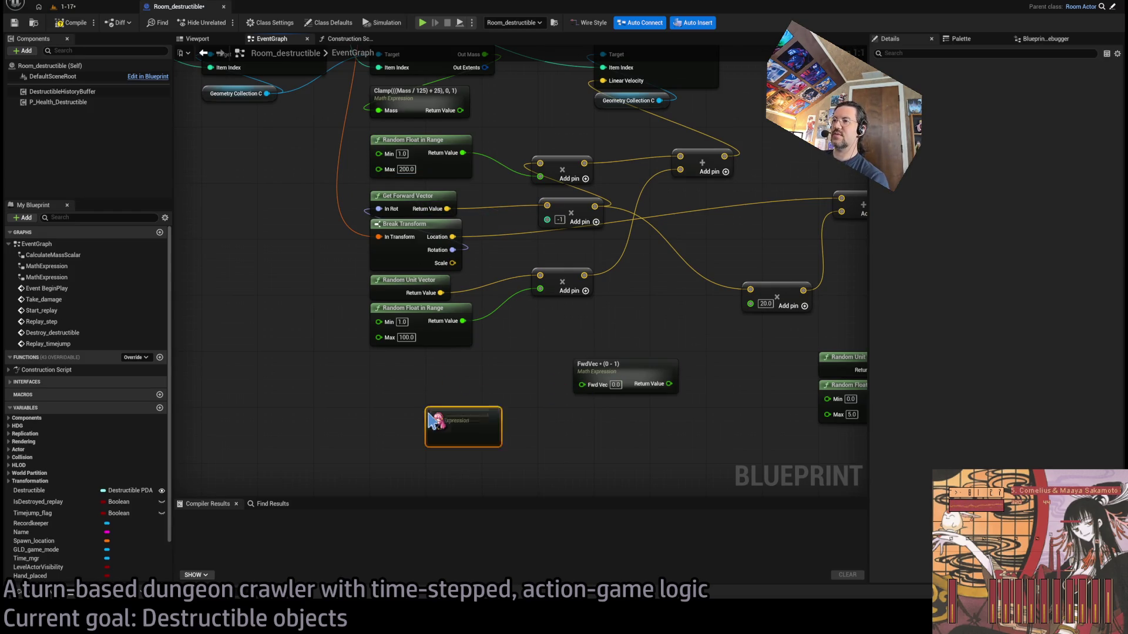
pyautogui.write('RandomFloat')
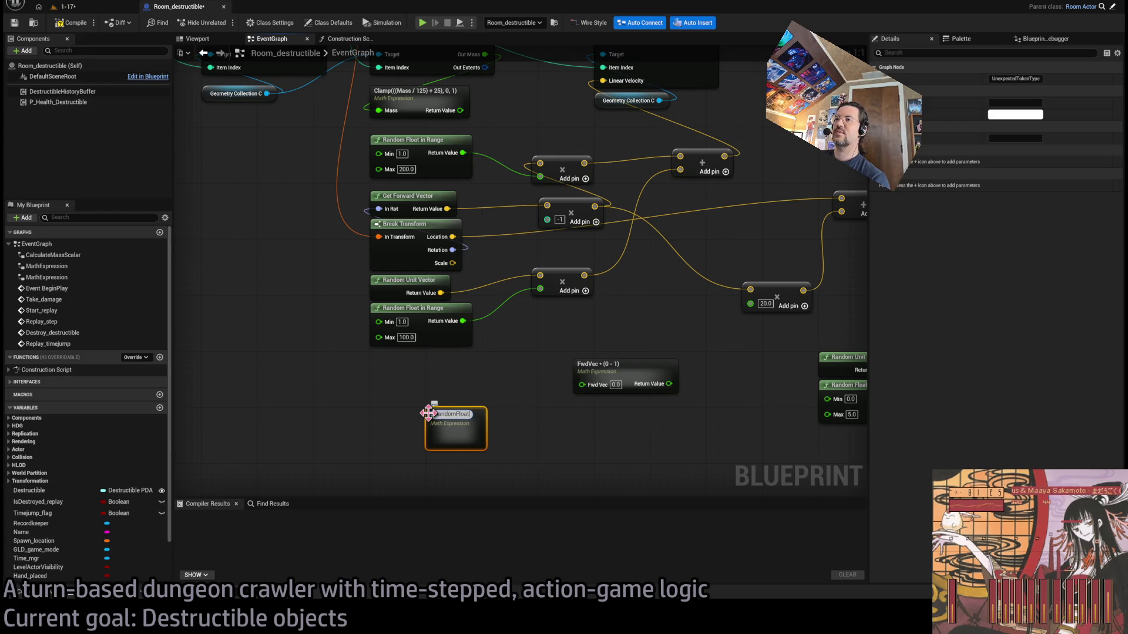
pyautogui.write('InRange(0, 1)')
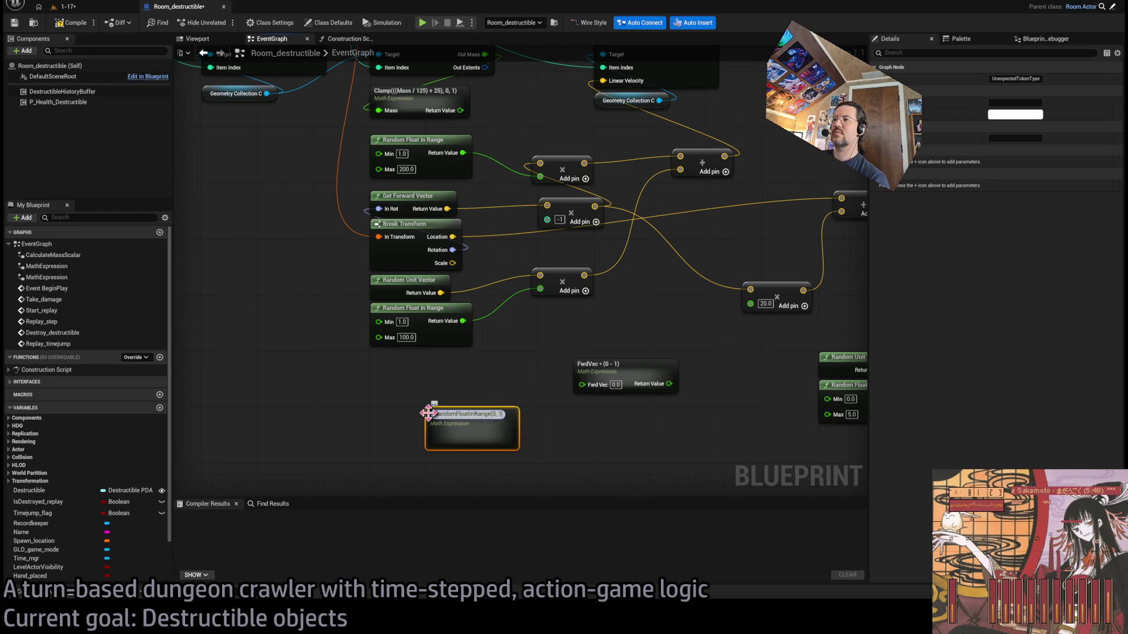
pyautogui.press('Return')
pyautogui.scroll(-5, 473, 417)
pyautogui.scroll(5, 541, 352)
pyautogui.click(464, 360)
pyautogui.press('Delete')
# Append '* RandomFloatInRange()' to the FwdVec expression
pyautogui.click(587, 390)
pyautogui.press('F2')
pyautogui.press('End')
pyautogui.write('* ')
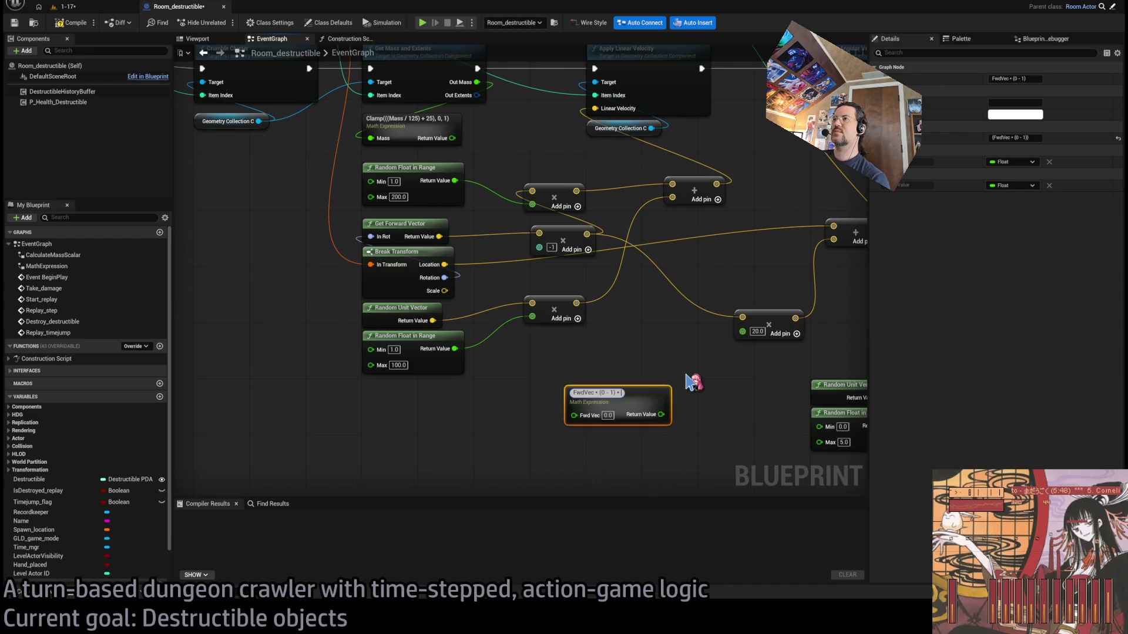
pyautogui.write('RandomFloatInRange()')
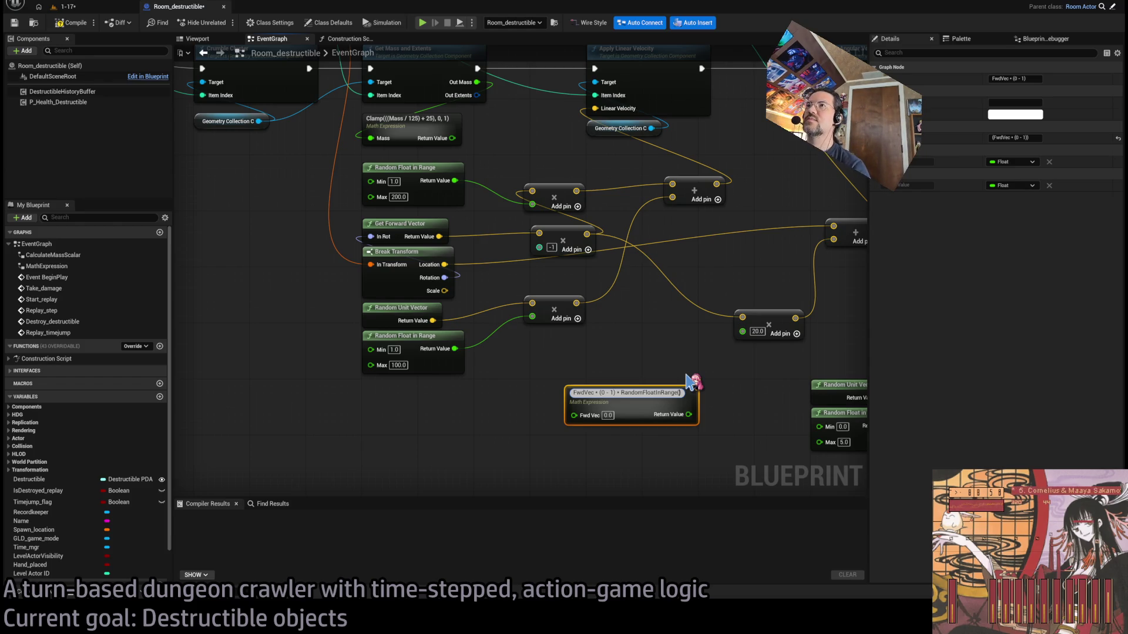
# Give the random range DirLow and DirHigh inputs, wire the forward vector, and set them to 50 and 200
pyautogui.write('DirLow, DirHigh')
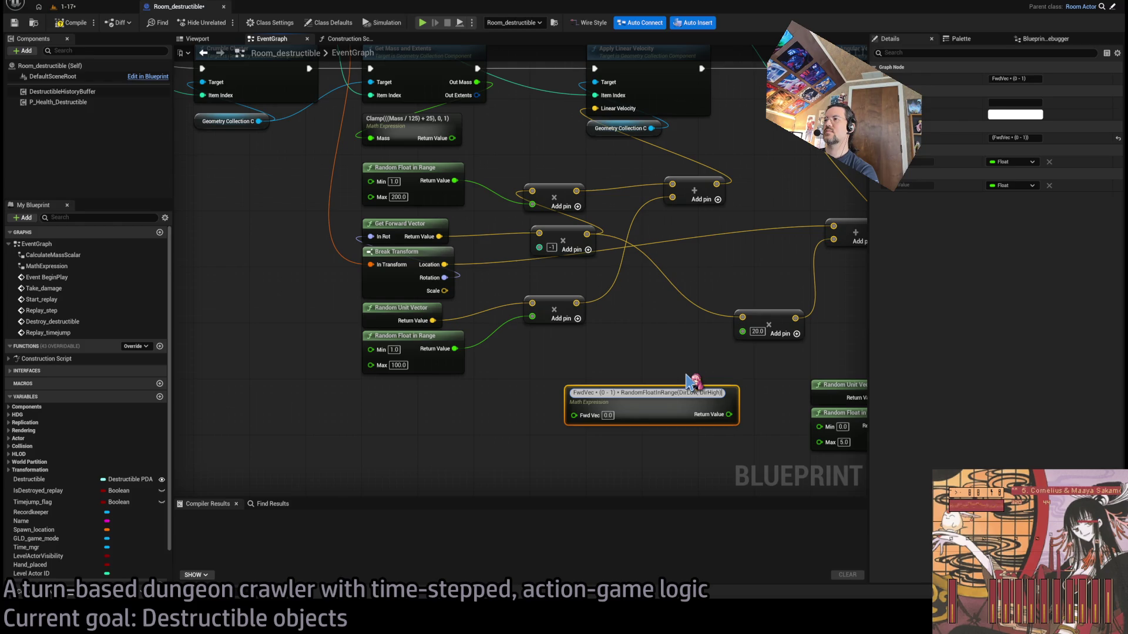
pyautogui.press('Return')
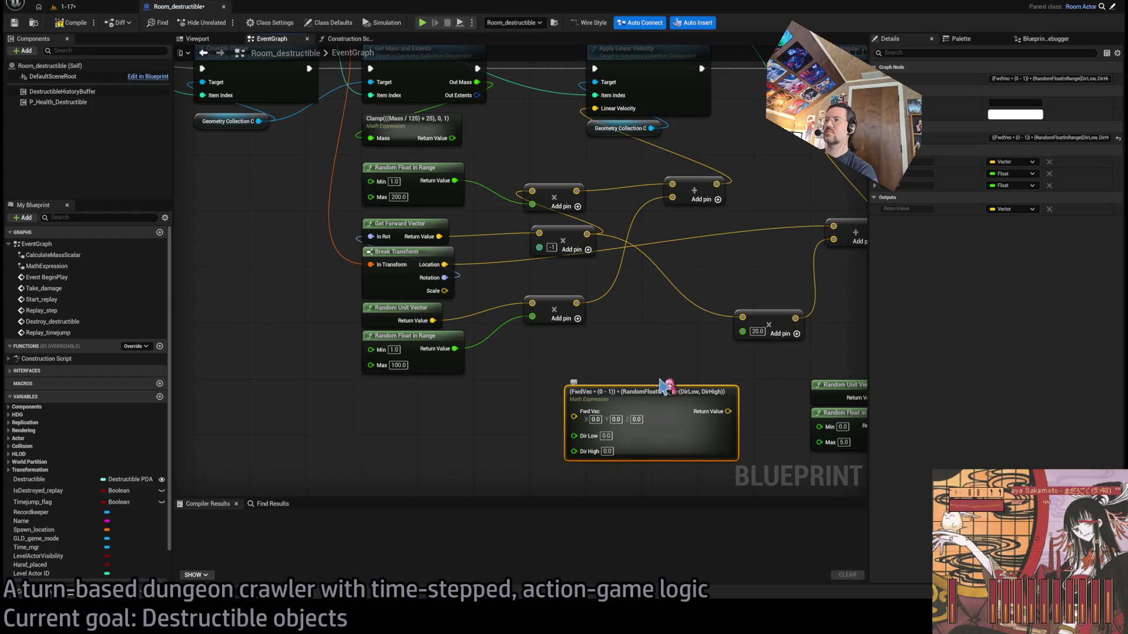
pyautogui.moveTo(403, 220); pyautogui.dragTo(513, 393)
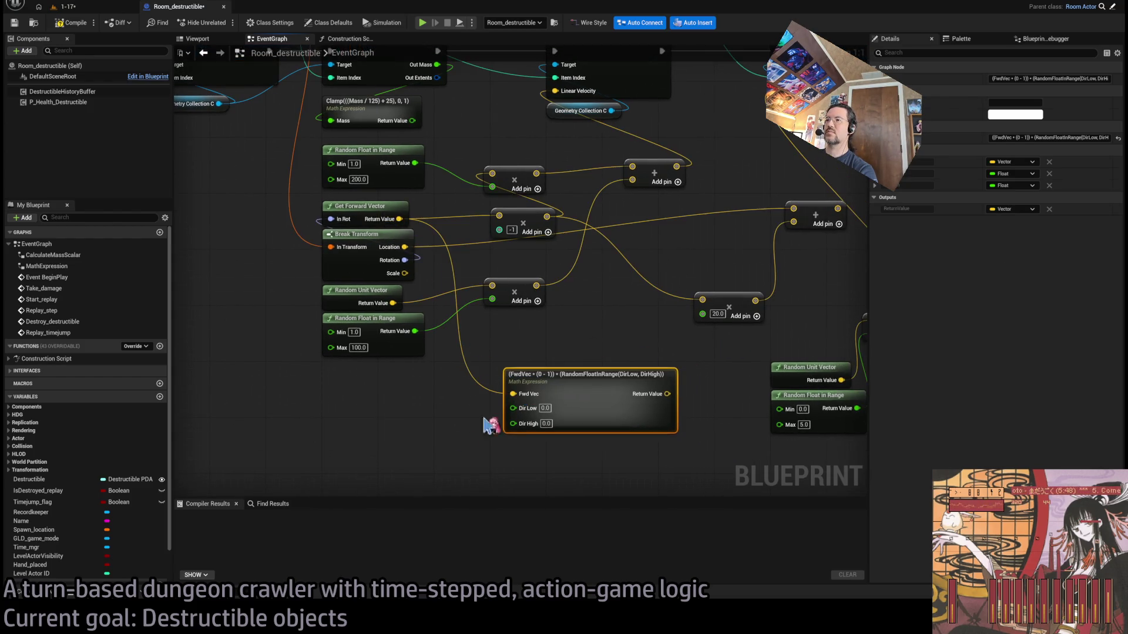
pyautogui.click(545, 408)
pyautogui.write('50')
pyautogui.press('Tab')
pyautogui.write('200')
pyautogui.press('Return')
# Multiply the launch term by a new MassScalar input
pyautogui.press('F2')
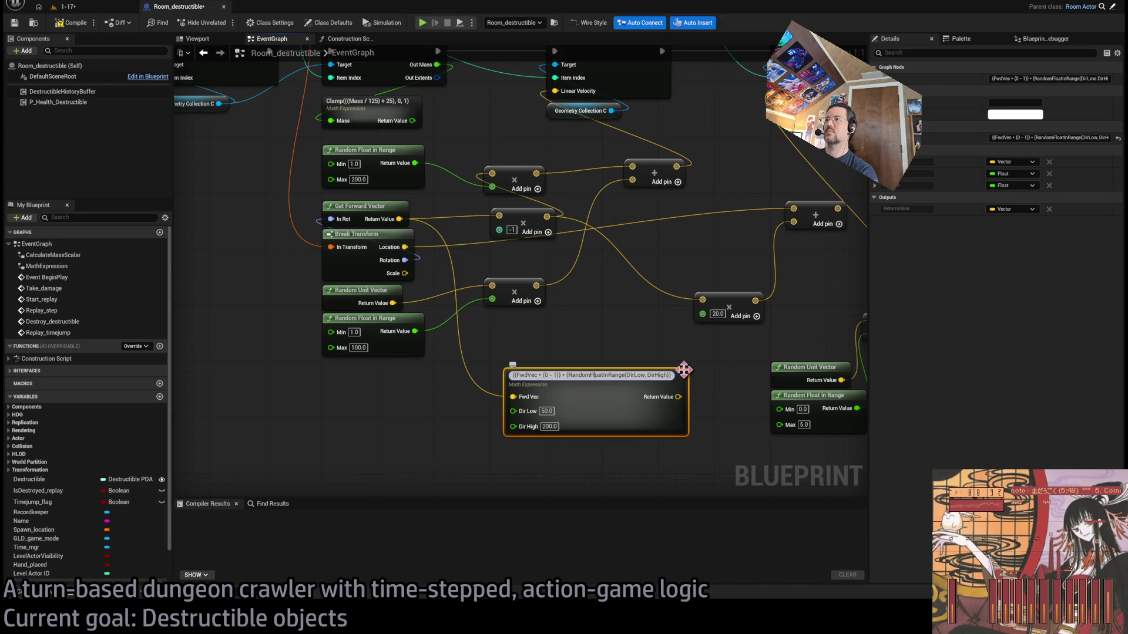
pyautogui.write(') * ')
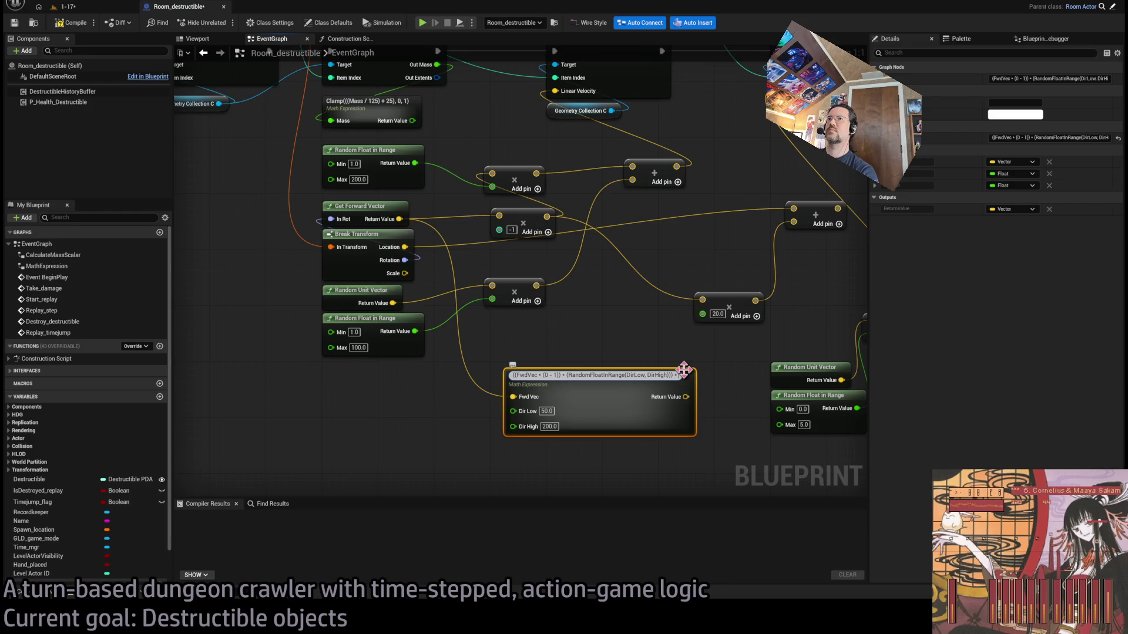
pyautogui.write('MassSca')
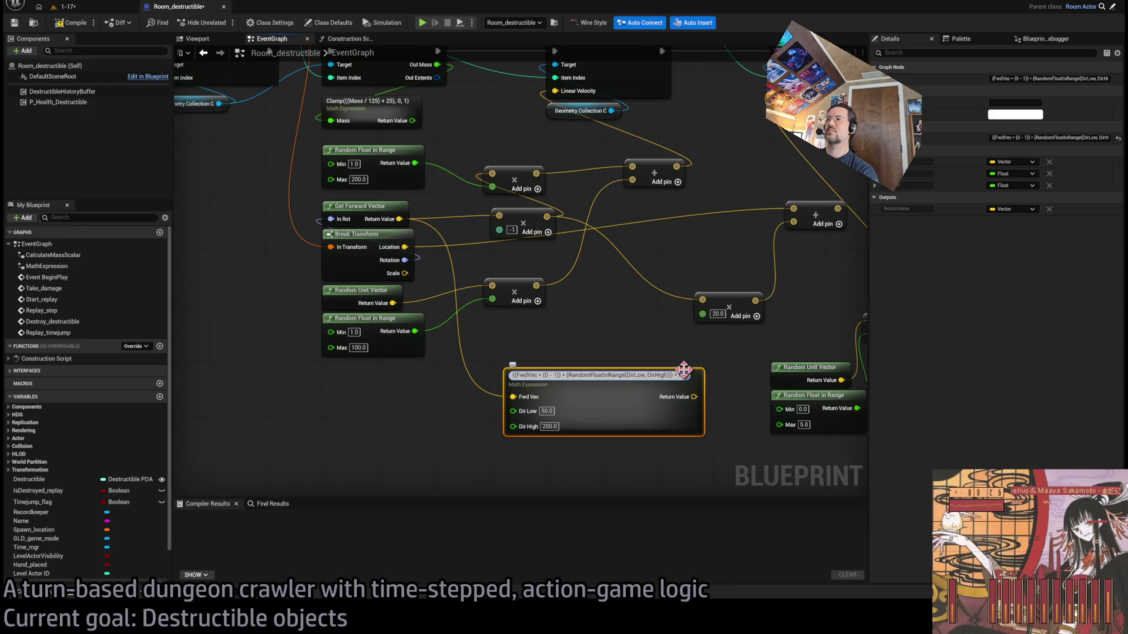
pyautogui.write('lar *')
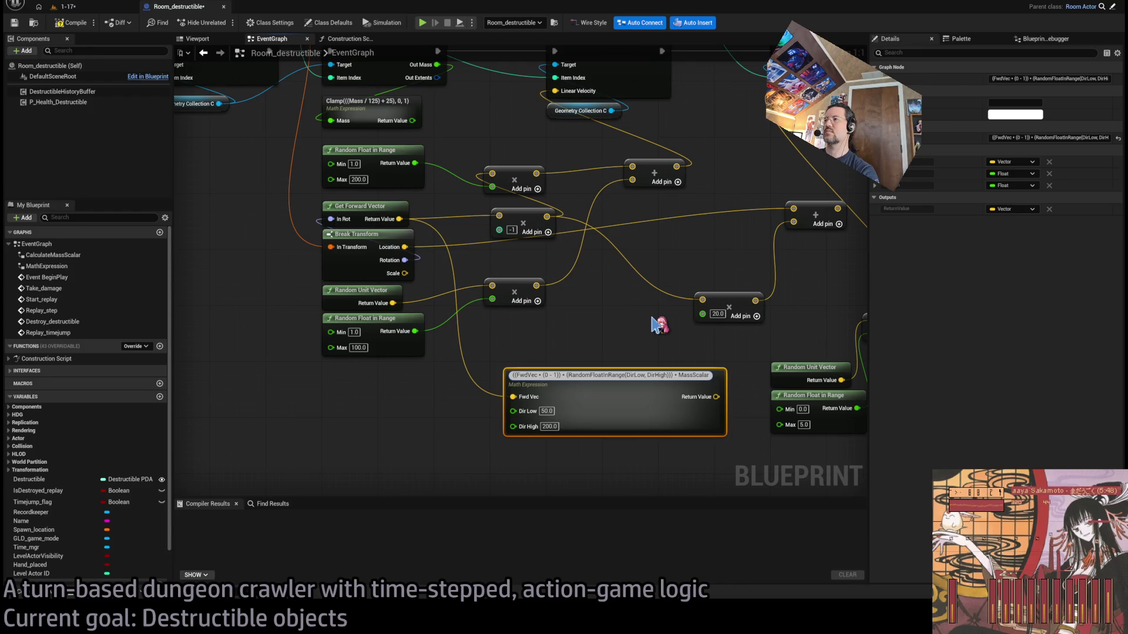
pyautogui.press('BackSpace')
pyautogui.press('BackSpace')
pyautogui.press('BackSpace')
pyautogui.write(')')
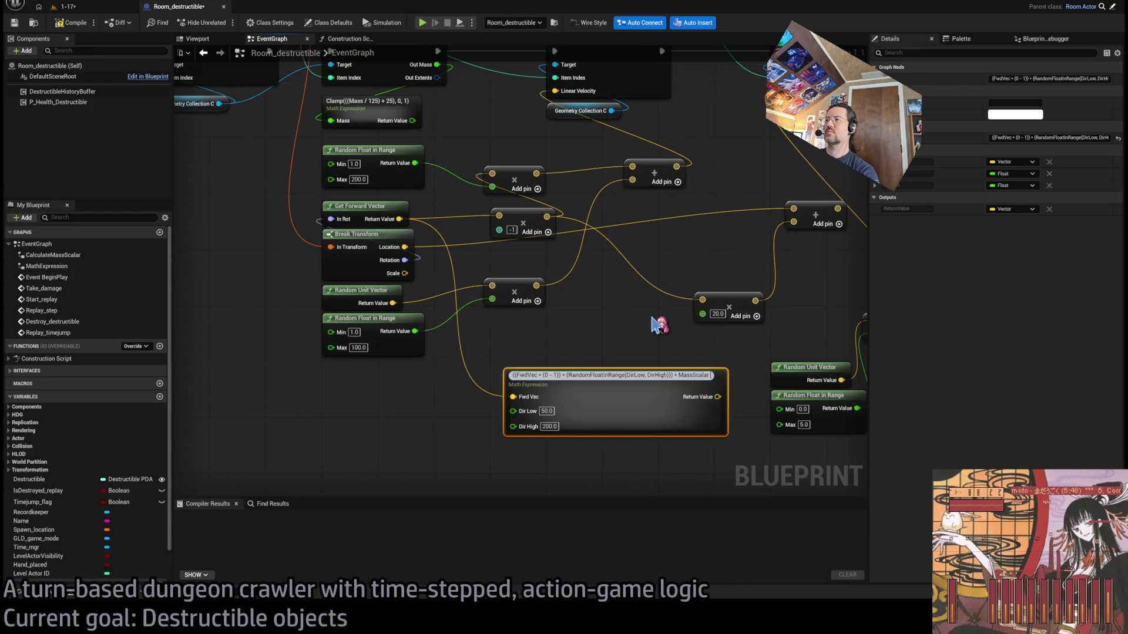
pyautogui.press('Return')
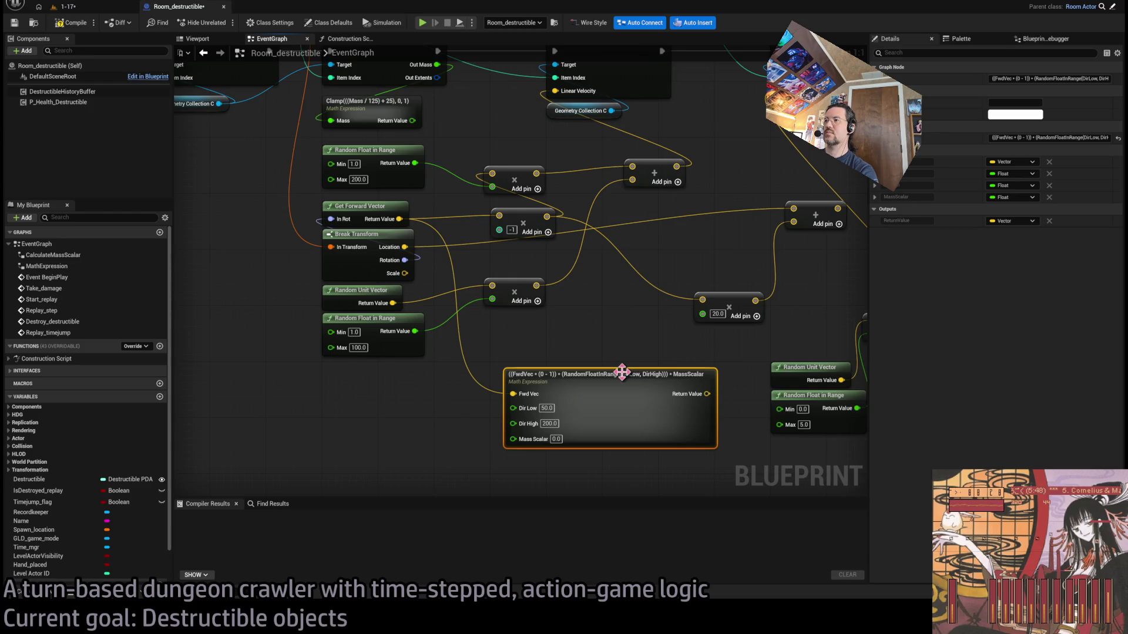
# Append ' + ' and a pasted second copy of the launch term, then move the node left
pyautogui.doubleClick(645, 372)
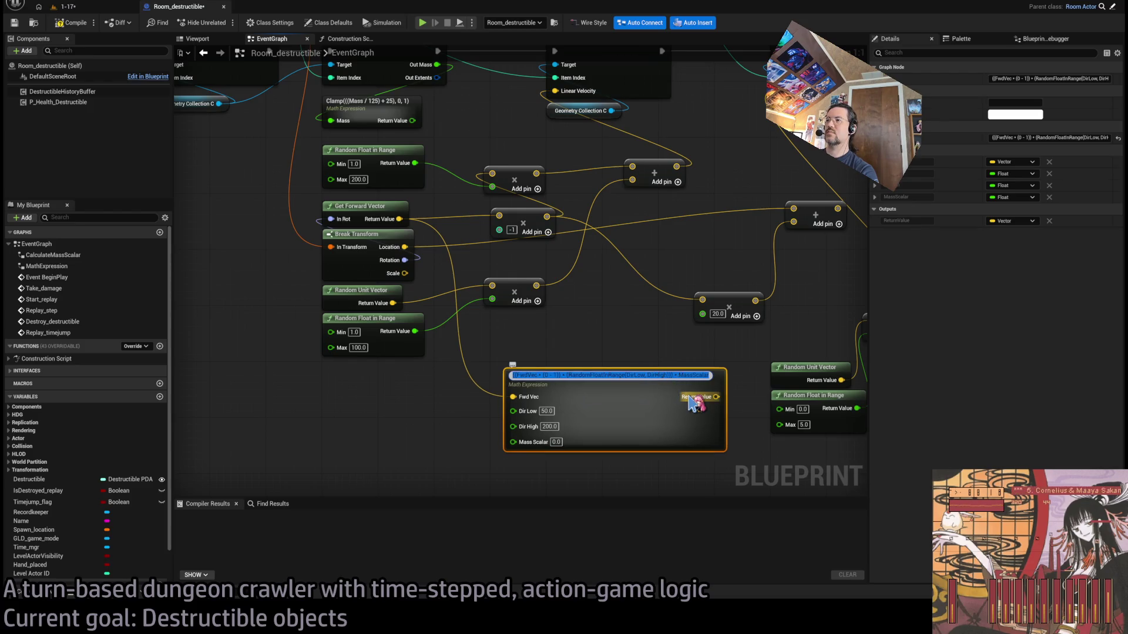
pyautogui.write(')')
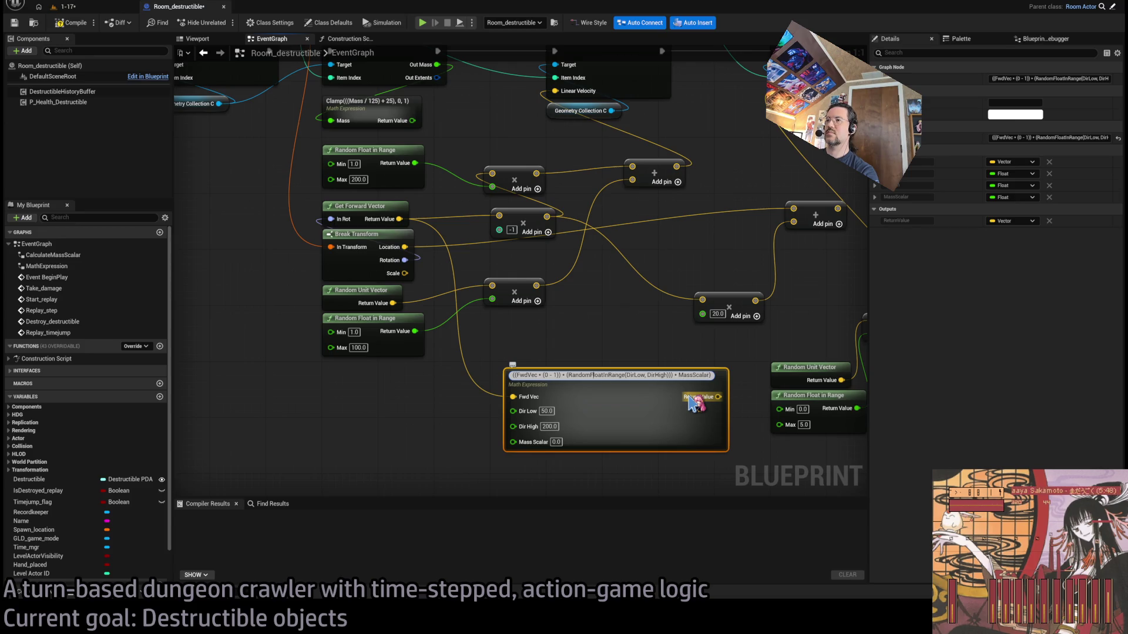
pyautogui.write('(')
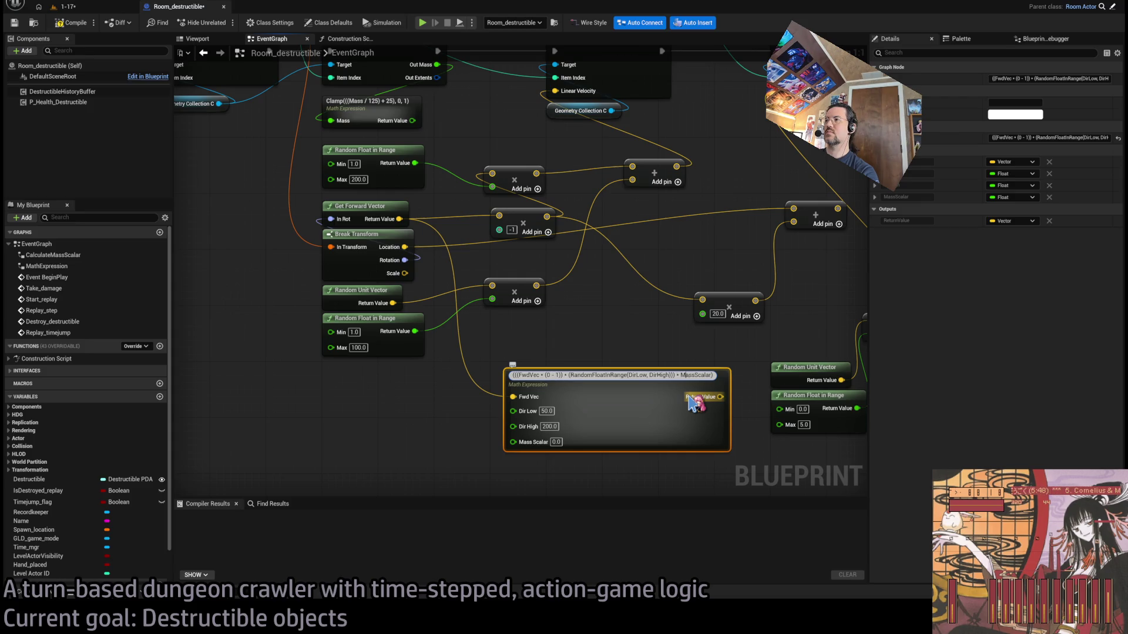
pyautogui.write(' + (')
pyautogui.hotkey('ctrl', 'v')
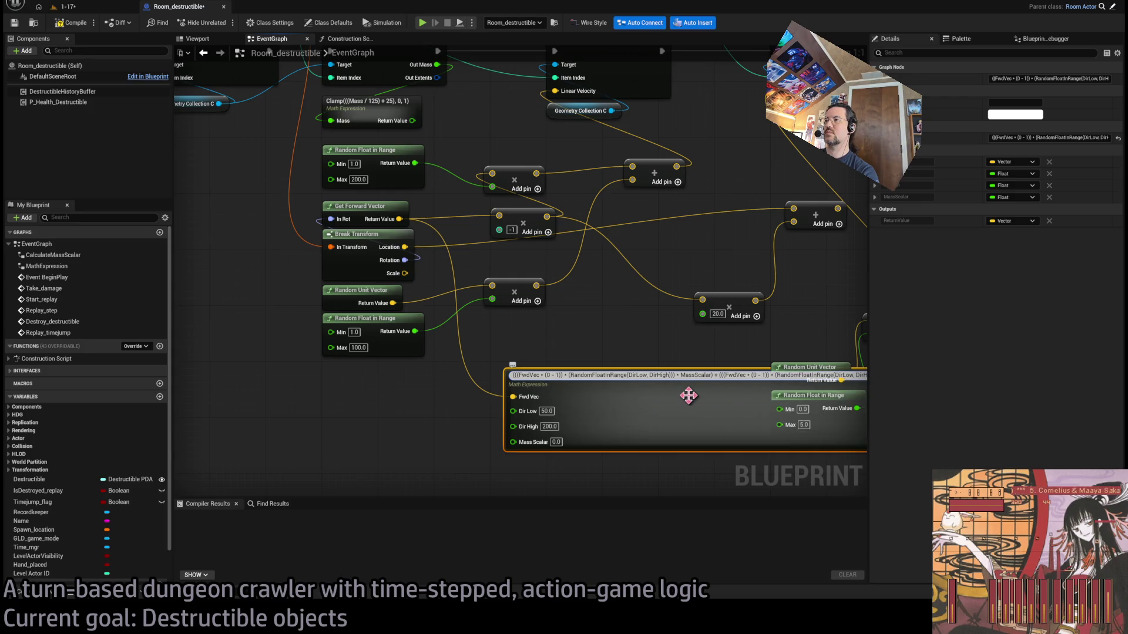
pyautogui.moveTo(655, 383); pyautogui.dragTo(428, 403)
pyautogui.moveTo(561, 353); pyautogui.dragTo(662, 312)
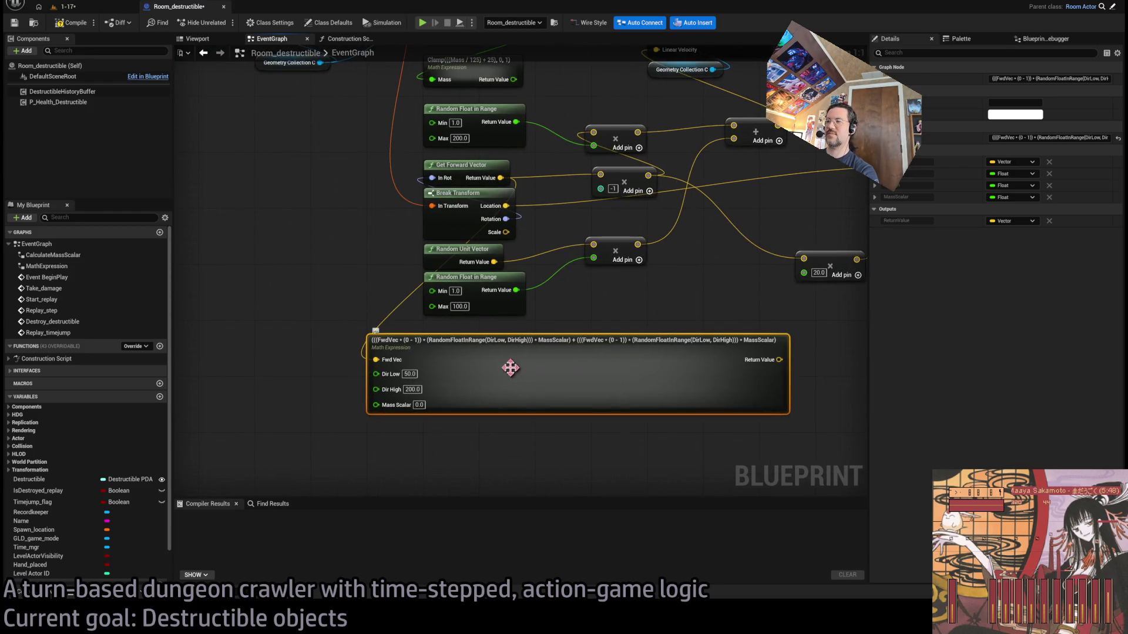
pyautogui.moveTo(508, 368); pyautogui.dragTo(489, 403)
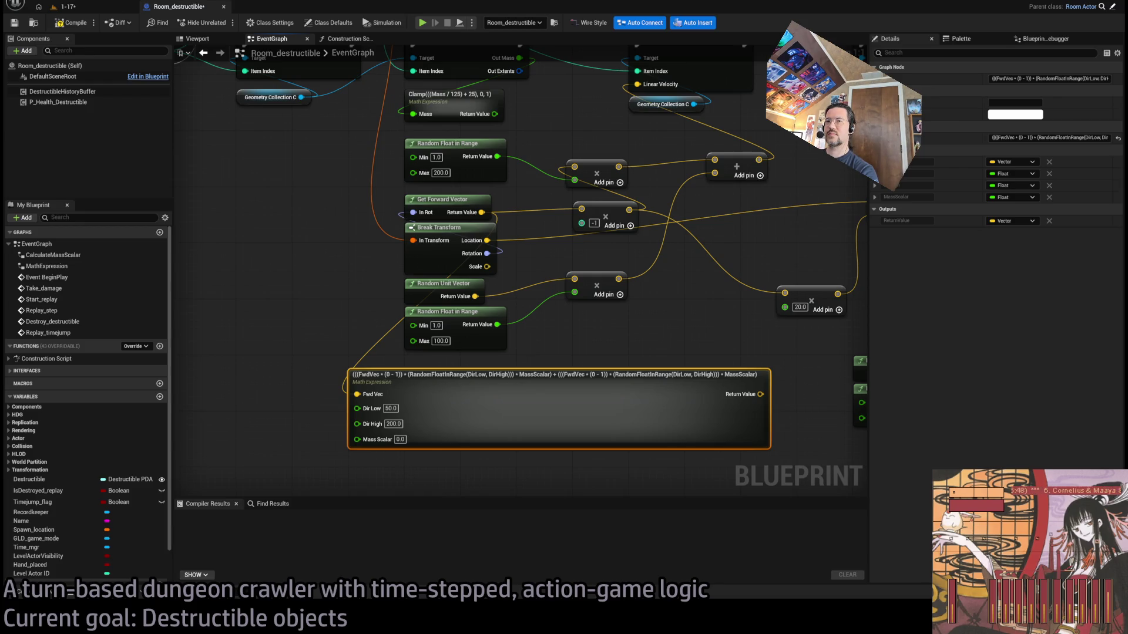
pyautogui.moveTo(511, 375)
pyautogui.mouseDown()
pyautogui.moveTo(491, 385)
pyautogui.moveTo(516, 423)
pyautogui.moveTo(512, 398)
pyautogui.moveTo(471, 381)
pyautogui.mouseUp()
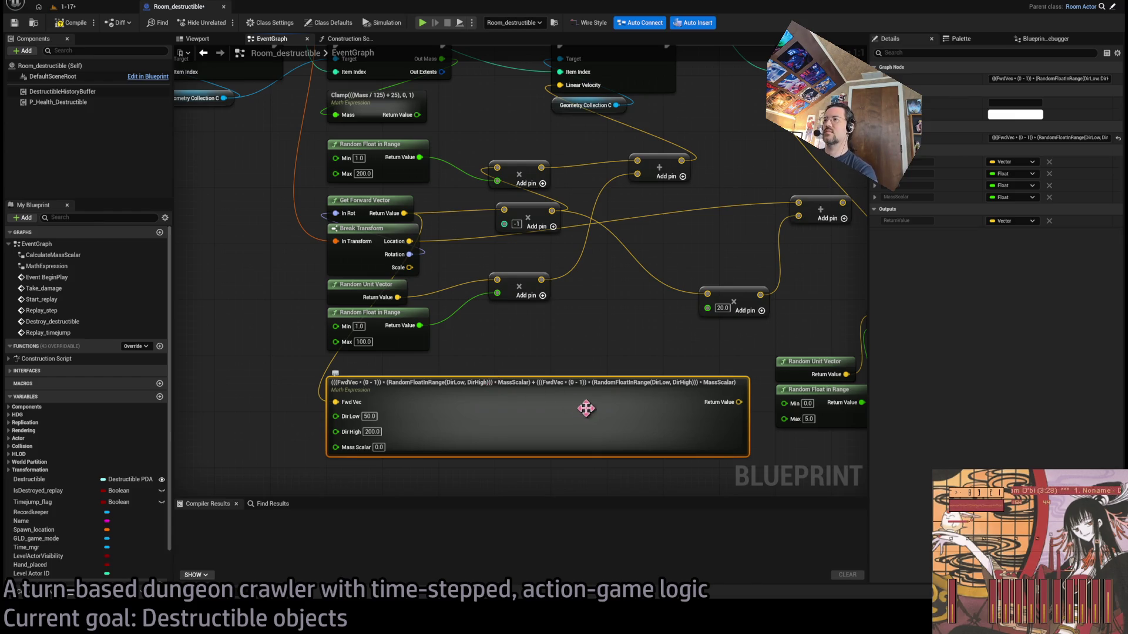
# Rename the second term's DirLow/DirHigh to ChaosLow/ChaosHigh and set Chaos Low to 1.0
pyautogui.doubleClick(617, 385)
pyautogui.click(656, 383)
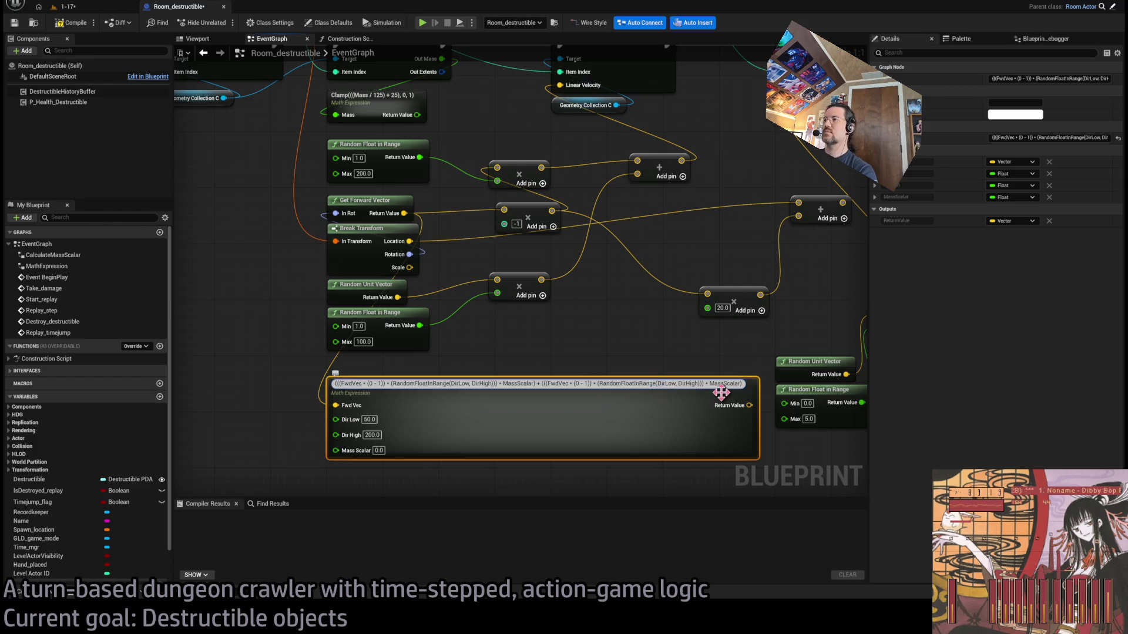
pyautogui.press('Delete')
pyautogui.press('Delete')
pyautogui.press('Delete')
pyautogui.write('Chaos')
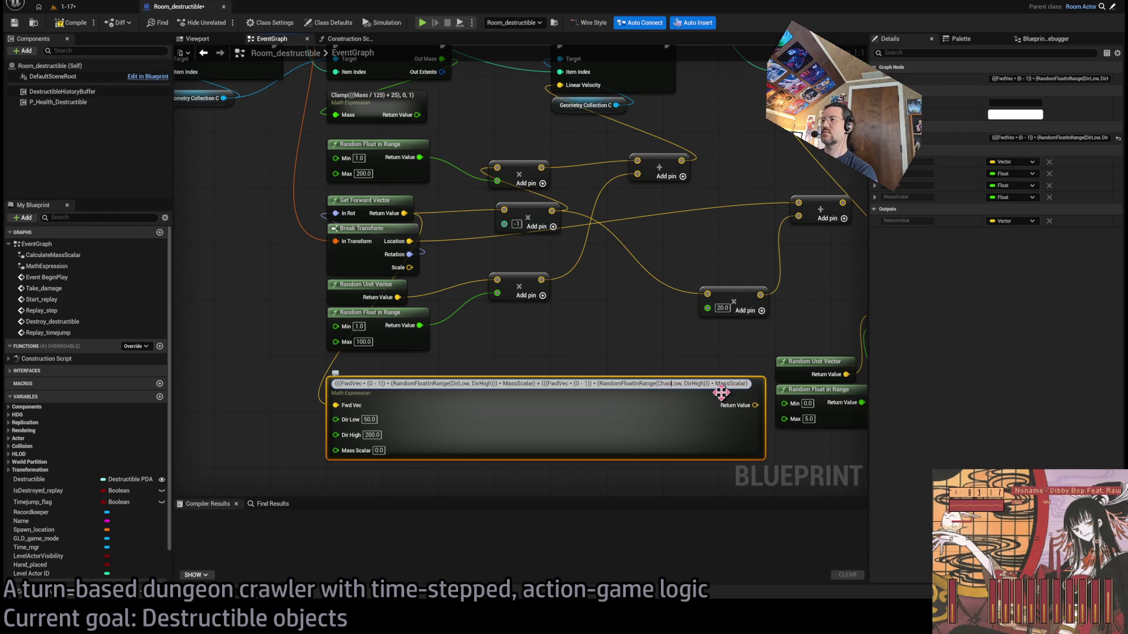
pyautogui.press('Delete')
pyautogui.press('Delete')
pyautogui.press('Delete')
pyautogui.write('Chaos')
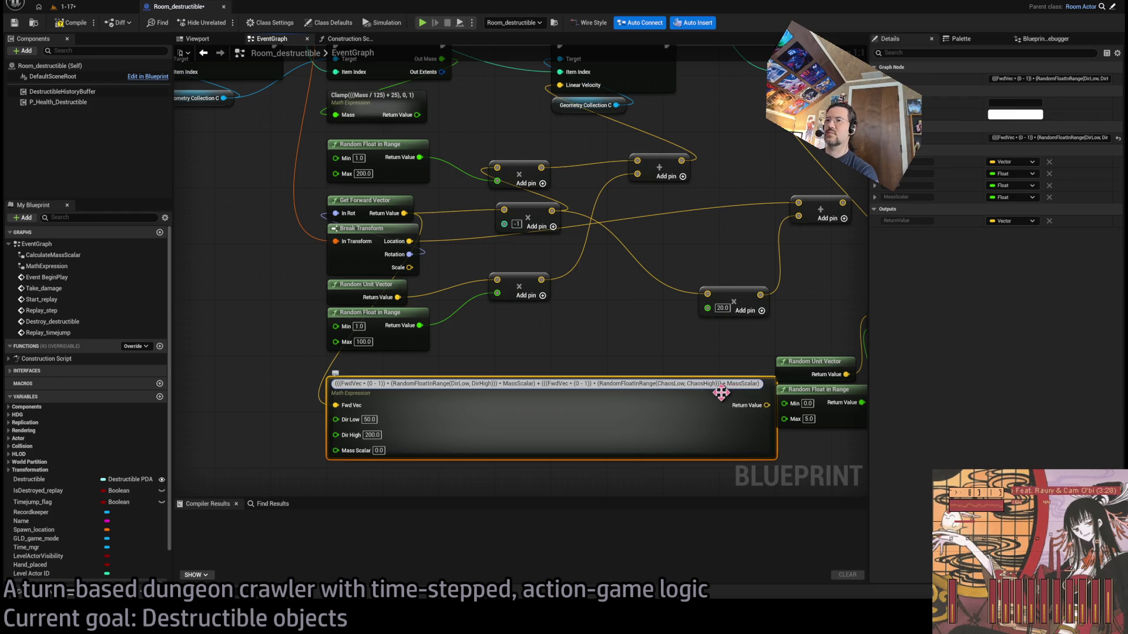
pyautogui.press('Return')
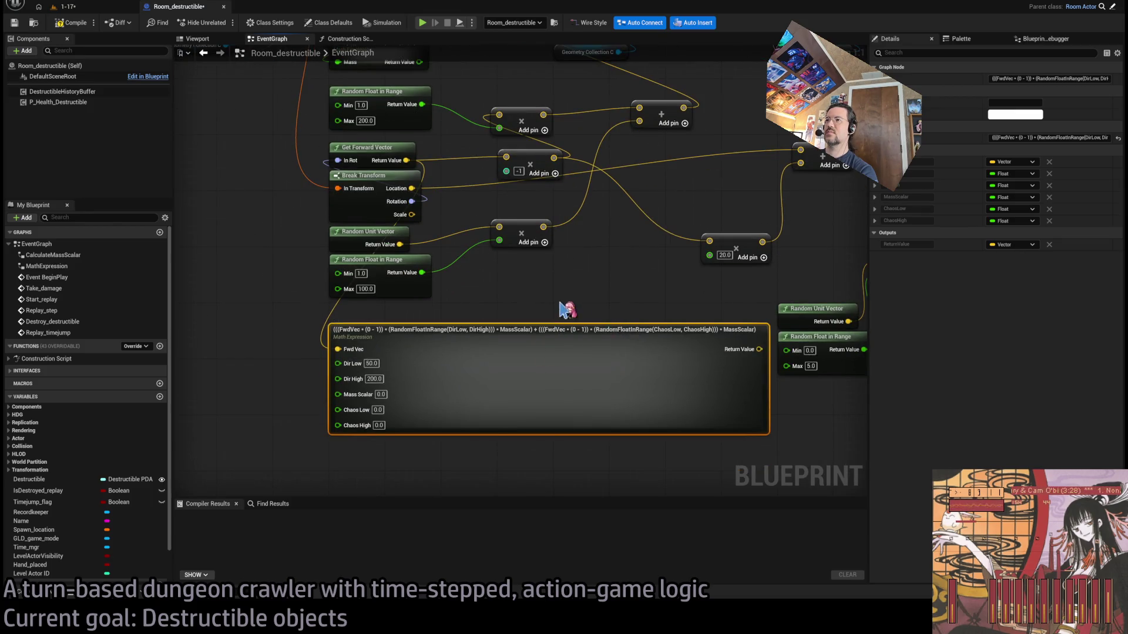
pyautogui.moveTo(625, 330); pyautogui.dragTo(562, 349)
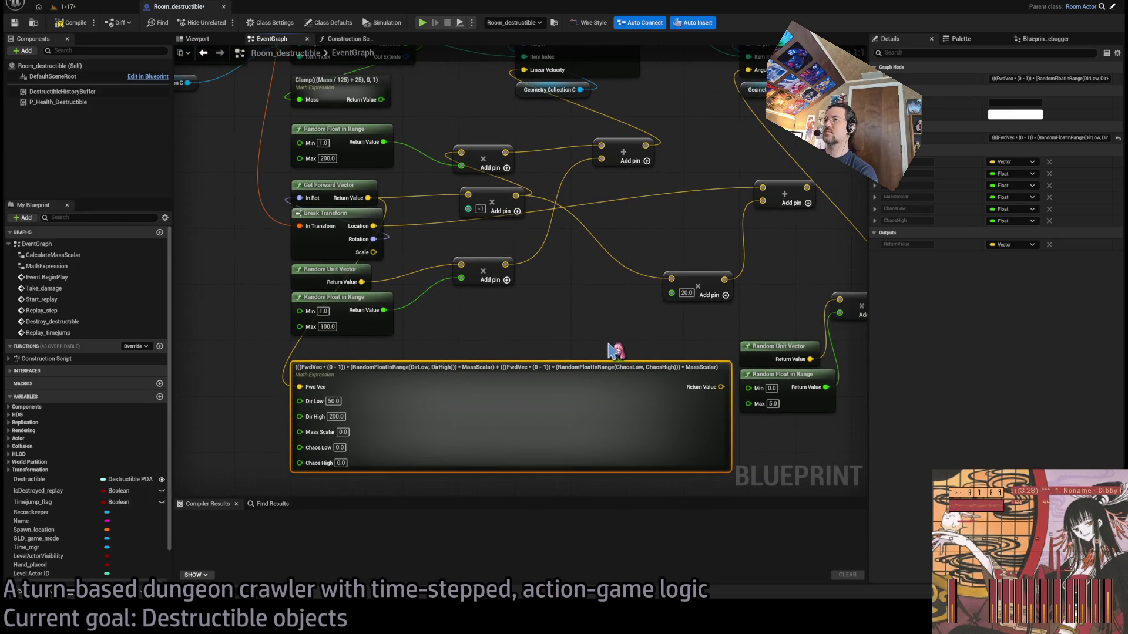
pyautogui.click(340, 449)
pyautogui.write('1')
pyautogui.press('Tab')
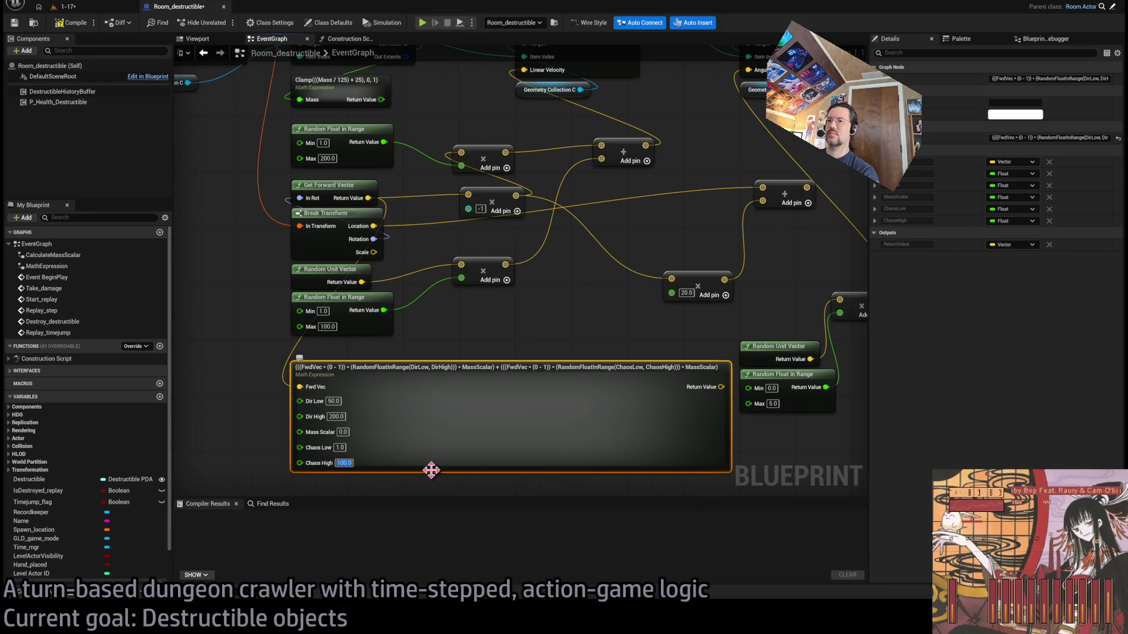
# Wire the expression result into Linear Velocity and compile Room_destructible
pyautogui.moveTo(575, 356); pyautogui.dragTo(512, 411)
pyautogui.moveTo(671, 448)
pyautogui.mouseDown()
pyautogui.moveTo(725, 436)
pyautogui.moveTo(604, 322)
pyautogui.moveTo(605, 340)
pyautogui.moveTo(535, 343)
pyautogui.mouseUp()
pyautogui.moveTo(684, 423)
pyautogui.mouseDown()
pyautogui.moveTo(637, 433)
pyautogui.moveTo(689, 438)
pyautogui.moveTo(541, 126)
pyautogui.moveTo(517, 113)
pyautogui.mouseUp()
pyautogui.moveTo(542, 369); pyautogui.dragTo(616, 304)
pyautogui.click(70, 23)
# Start a play-test of the 1-17 level
pyautogui.moveTo(452, 279)
pyautogui.mouseDown()
pyautogui.moveTo(403, 290)
pyautogui.moveTo(403, 327)
pyautogui.mouseUp()
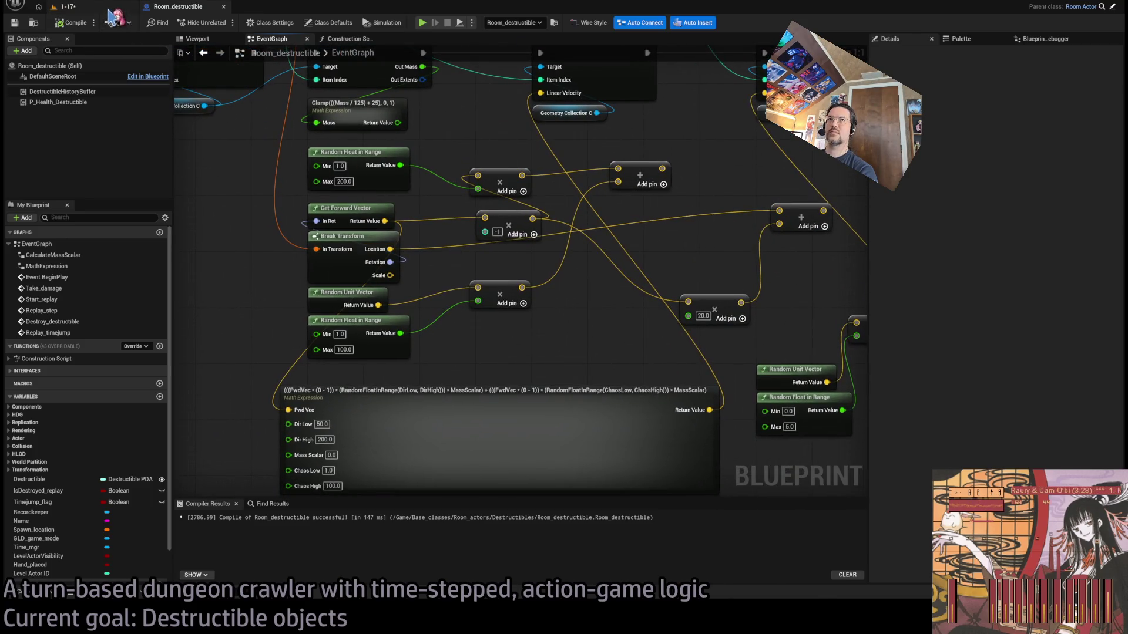
pyautogui.click(67, 7)
pyautogui.click(222, 22)
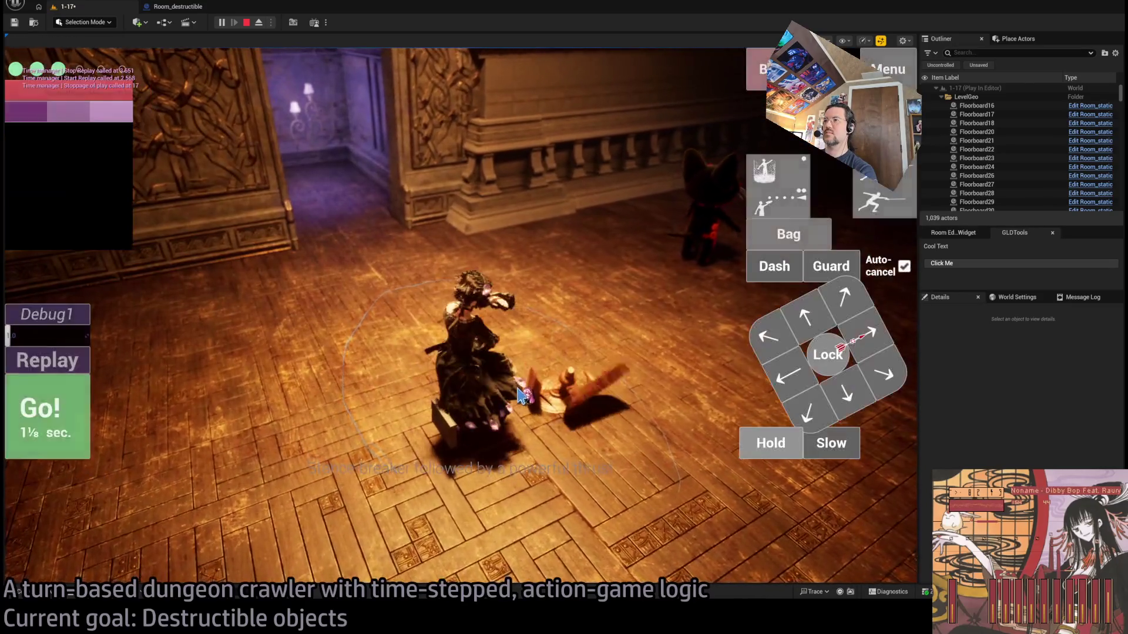
# Replay the table break twice, then wire the clamped mass value into Mass Scalar
pyautogui.click(71, 366)
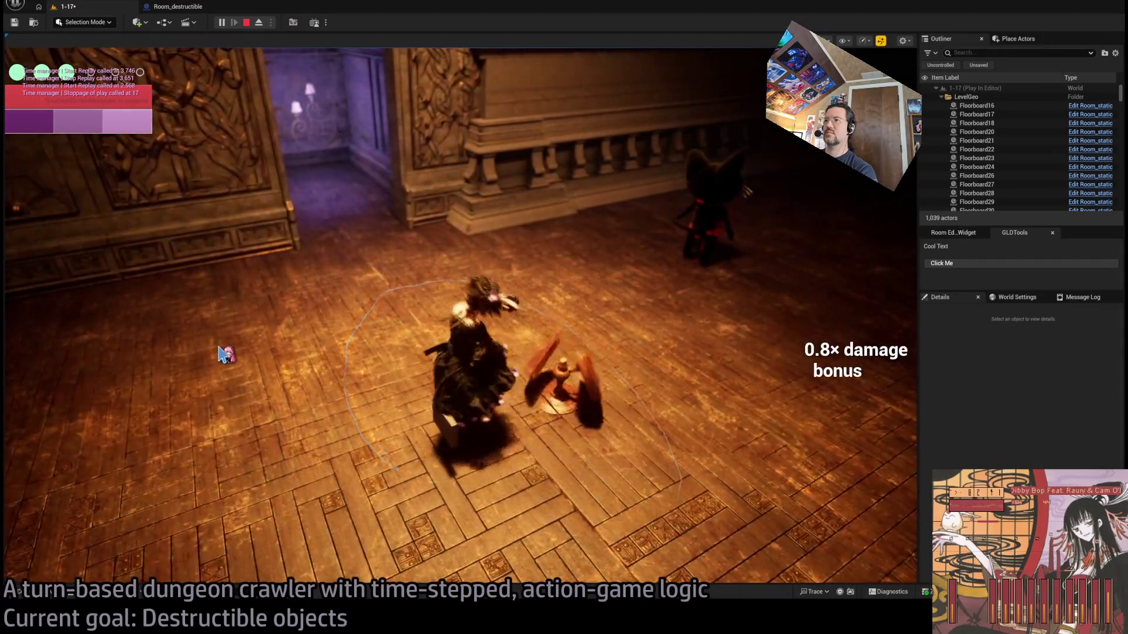
pyautogui.click(71, 364)
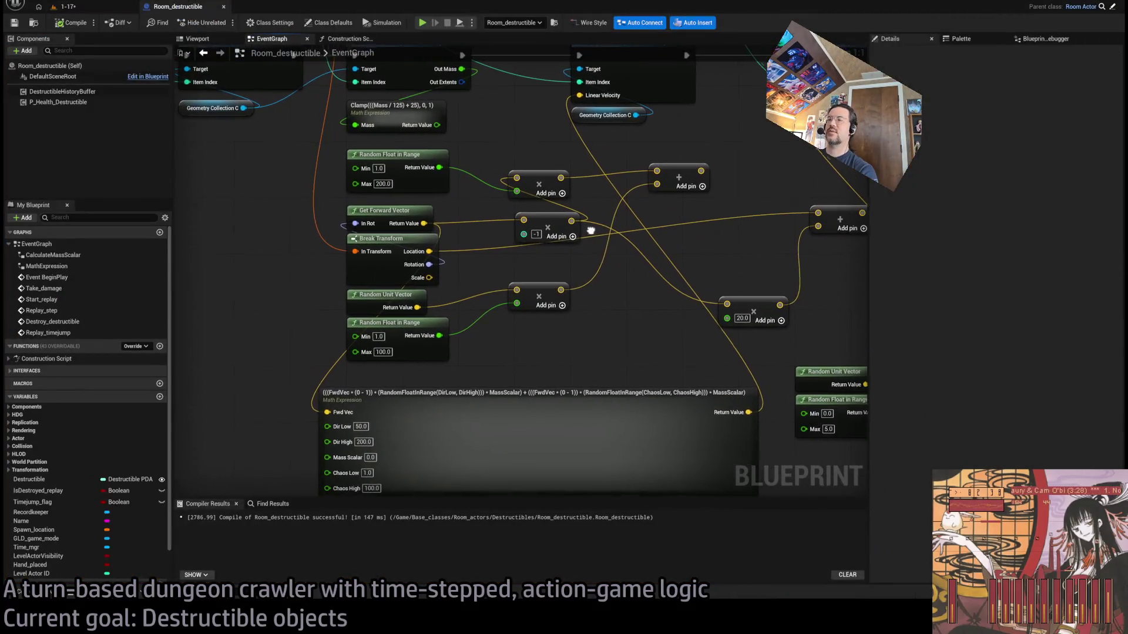
pyautogui.moveTo(591, 231); pyautogui.dragTo(626, 297)
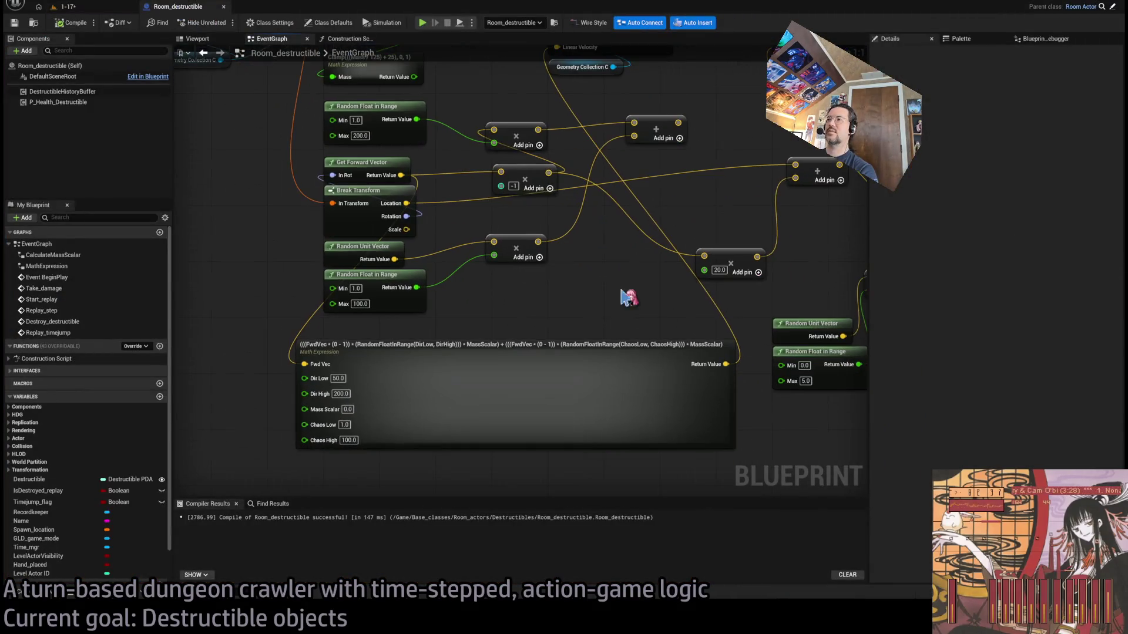
pyautogui.moveTo(474, 410); pyautogui.dragTo(611, 390)
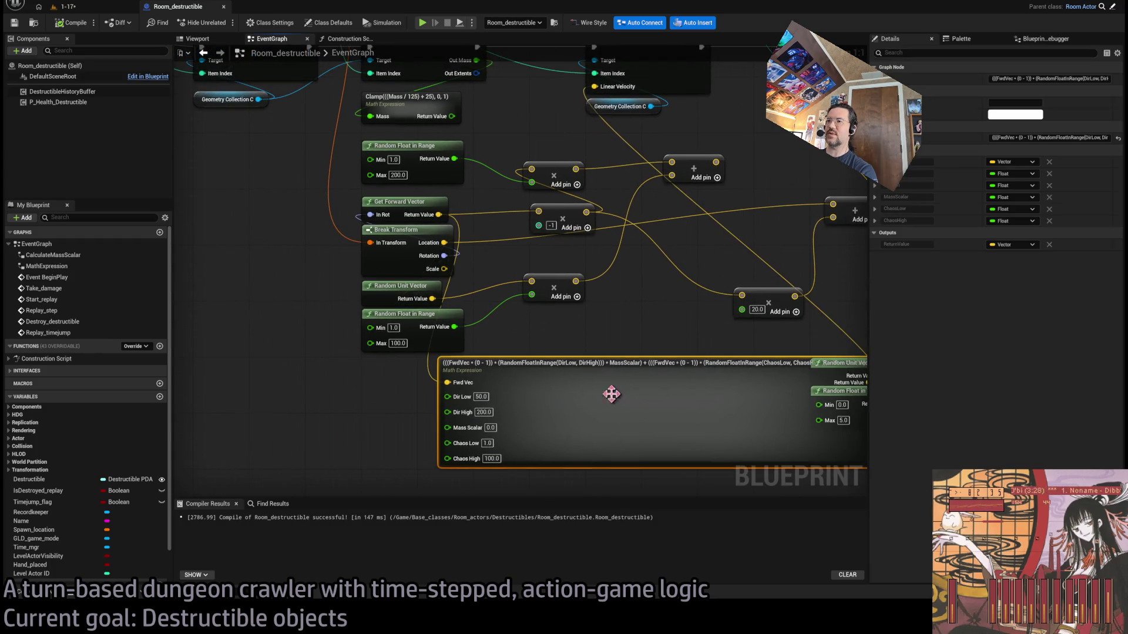
pyautogui.moveTo(493, 168)
pyautogui.mouseDown()
pyautogui.moveTo(471, 456)
pyautogui.moveTo(476, 354)
pyautogui.mouseUp()
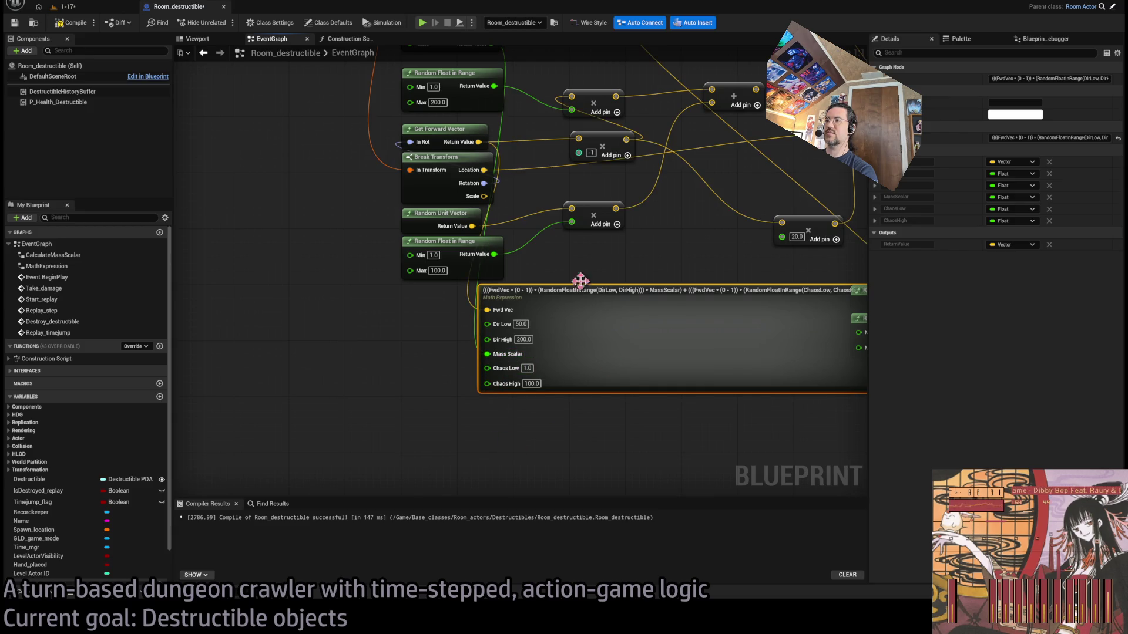
# Play-test 1-17 with Alt+P, replay the table break three times, and stop
pyautogui.click(66, 6)
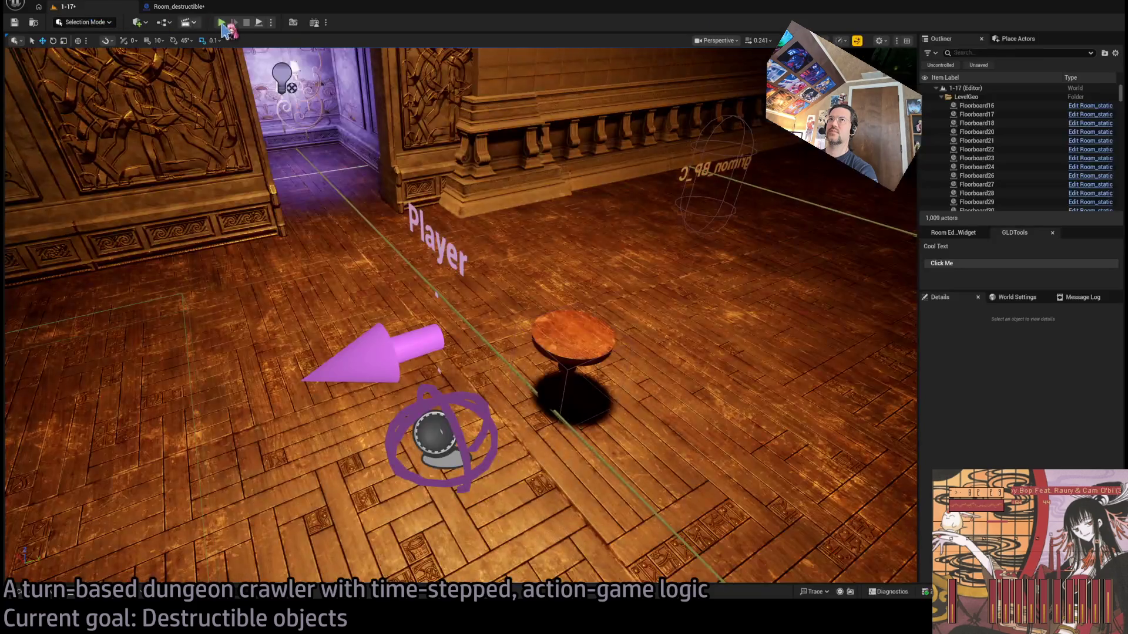
pyautogui.hotkey('alt', 'p')
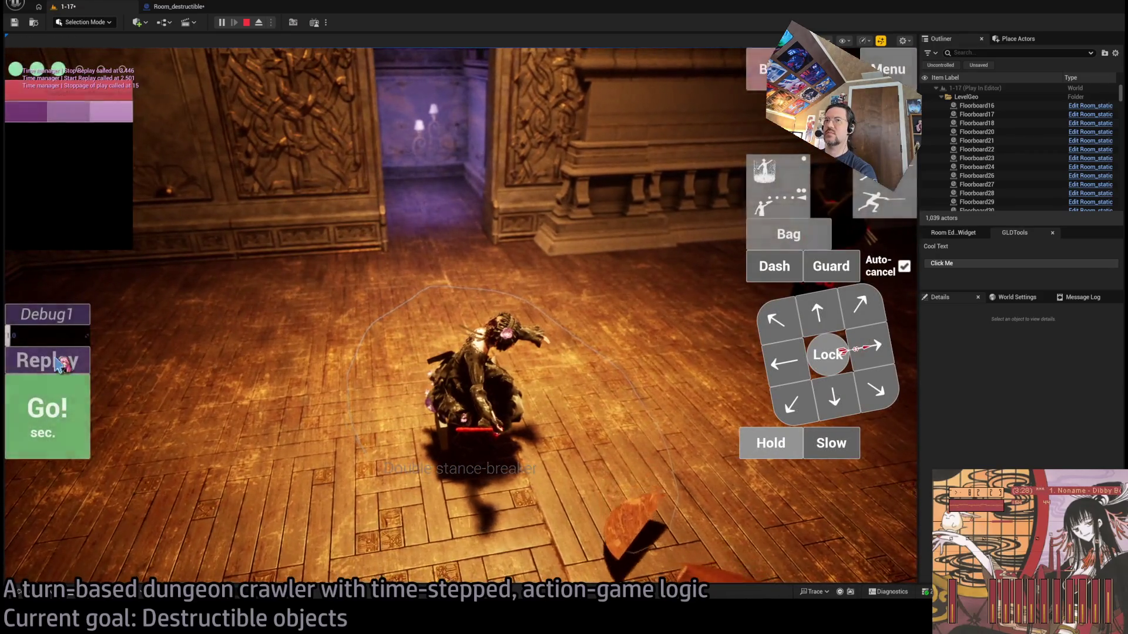
pyautogui.click(37, 360)
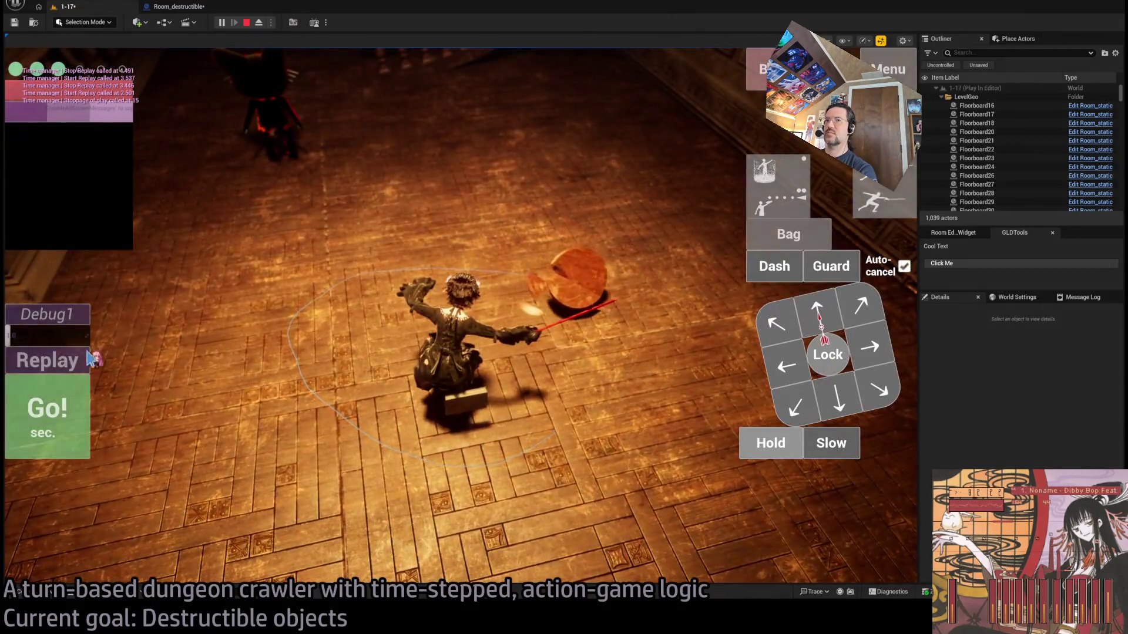
pyautogui.click(55, 368)
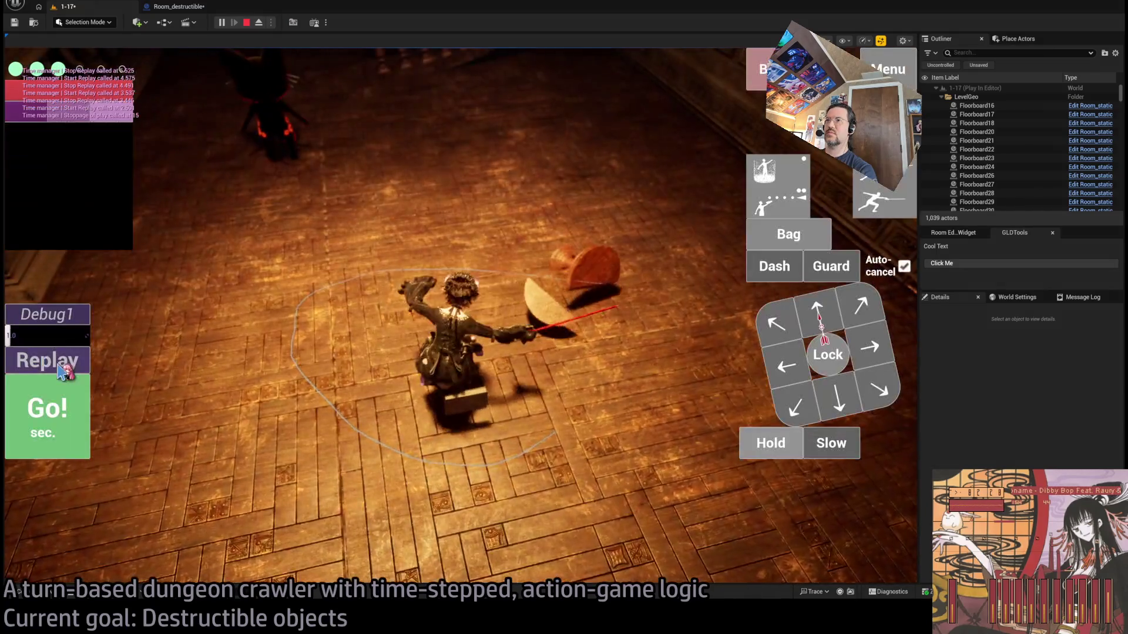
pyautogui.click(48, 356)
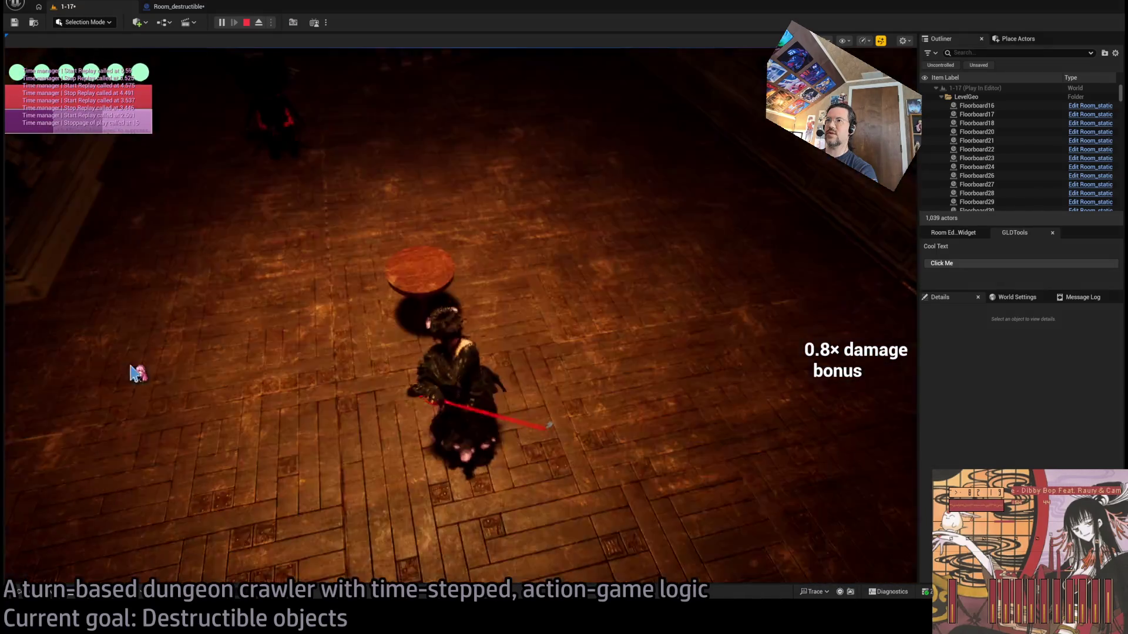
pyautogui.press('Escape')
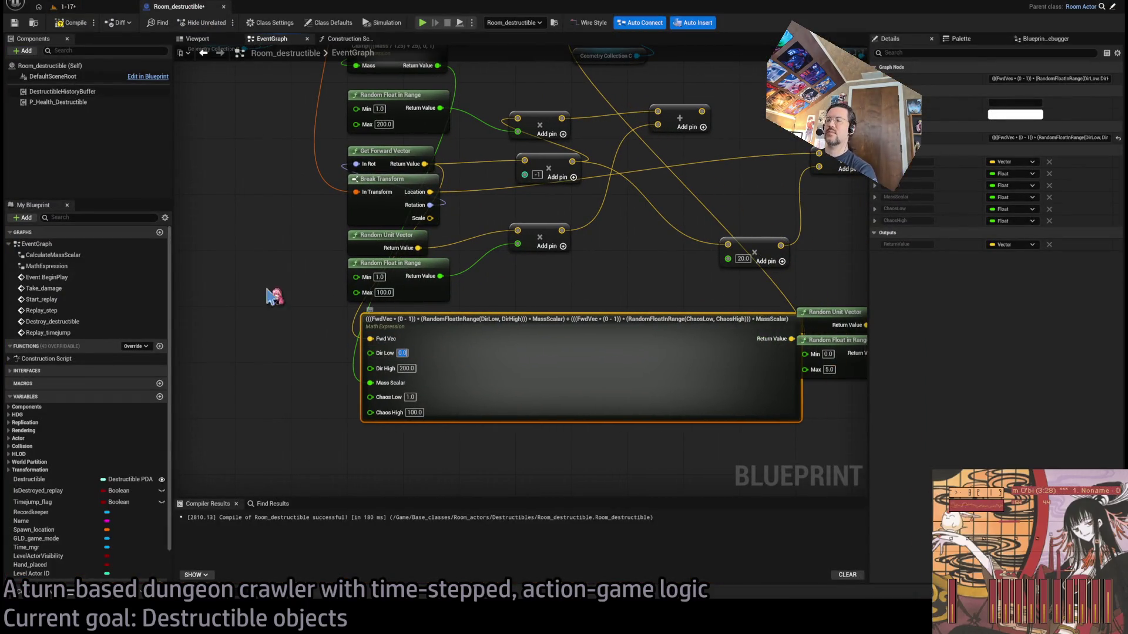
# Start another 1-17 play-test, then return to the graph and select the Clamp mass node
pyautogui.click(68, 7)
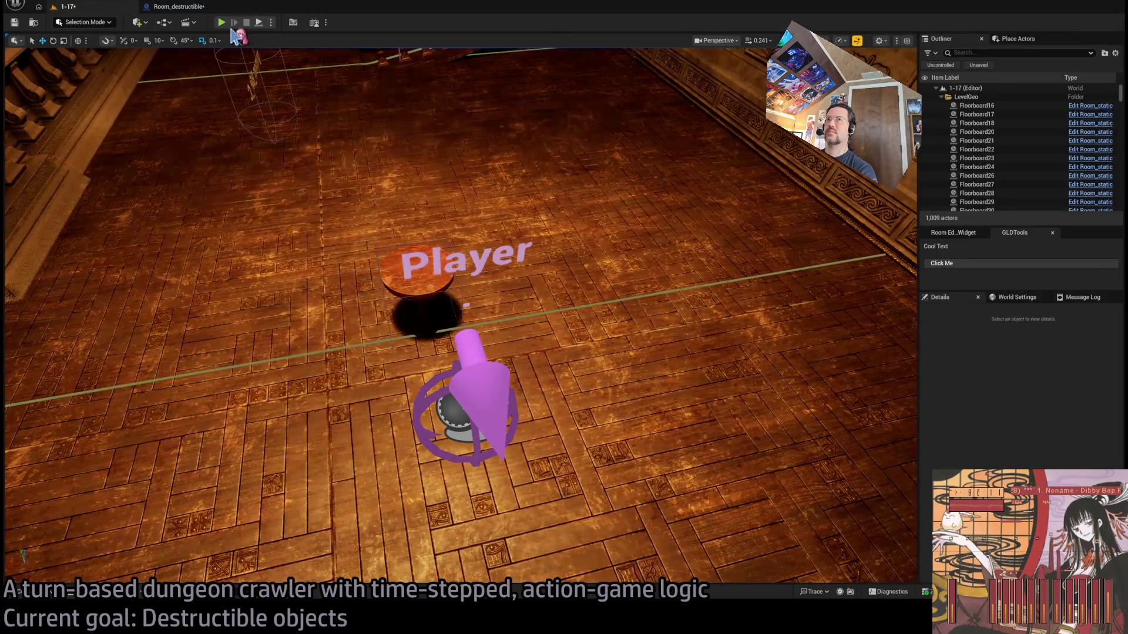
pyautogui.hotkey('alt', 'p')
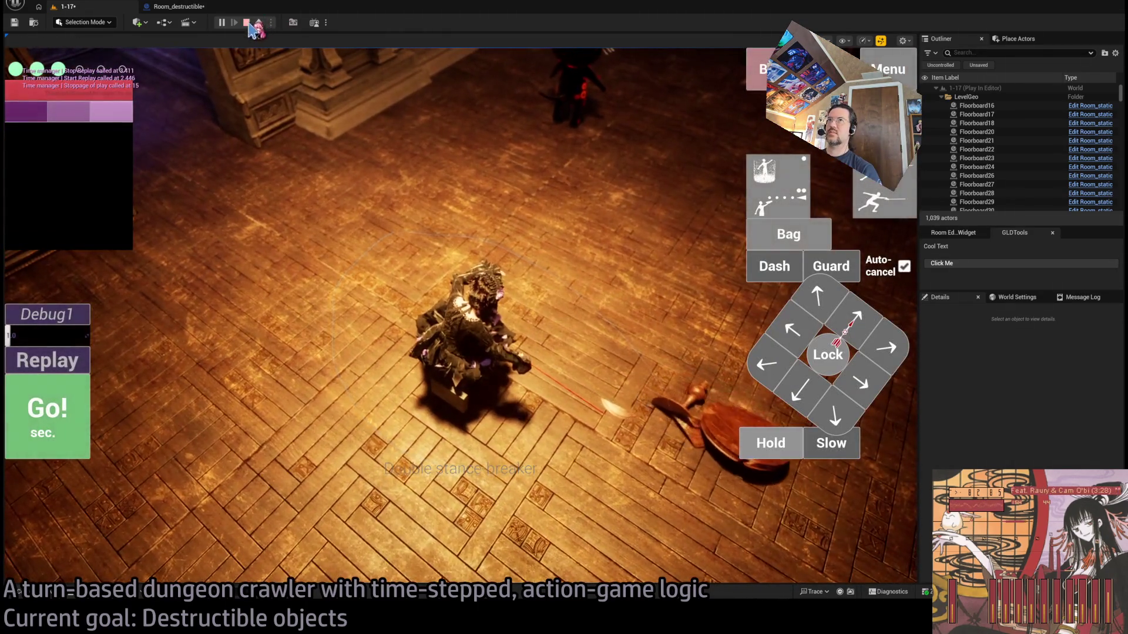
pyautogui.click(190, 8)
pyautogui.moveTo(514, 240); pyautogui.dragTo(523, 404)
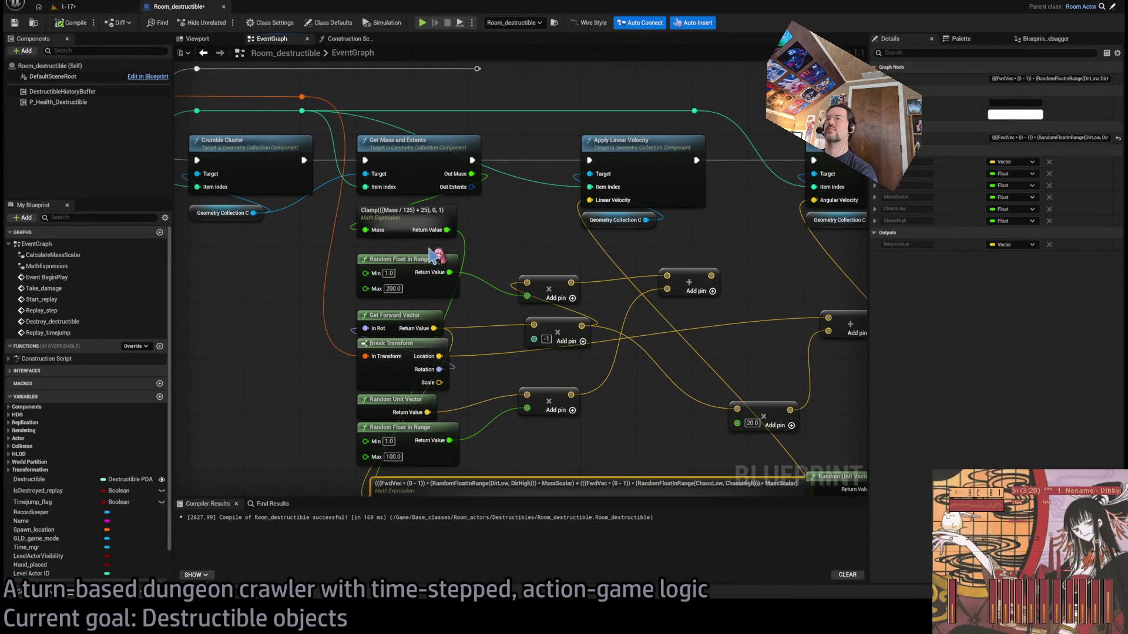
pyautogui.click(433, 214)
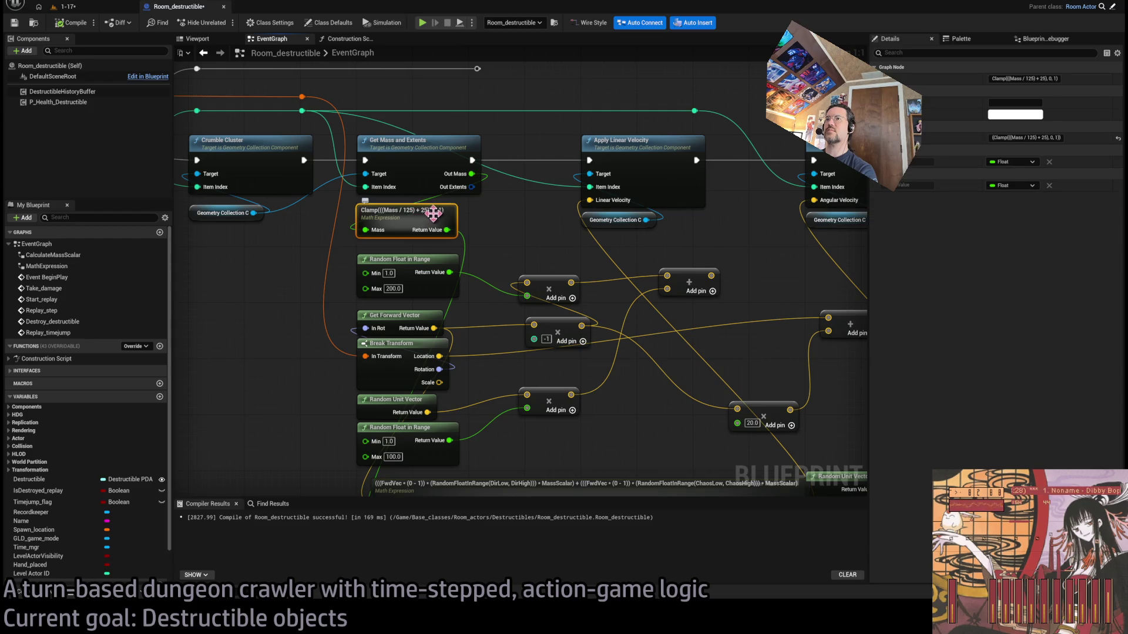
# Edit the Clamp mass formula, removing the stray + 2
pyautogui.doubleClick(399, 211)
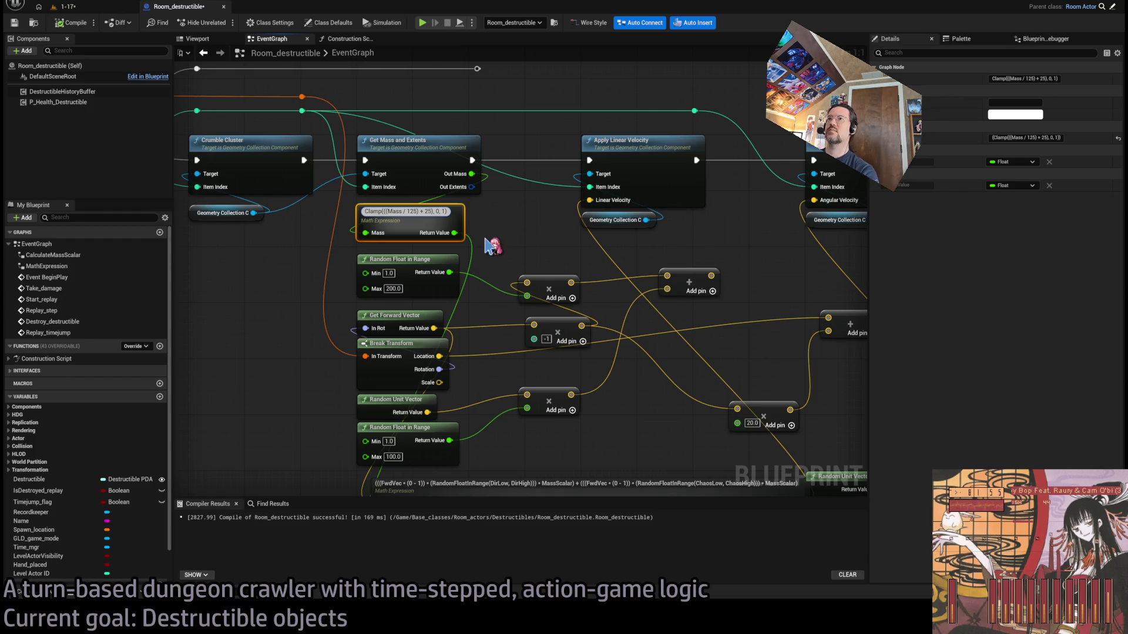
pyautogui.write('* 25)')
pyautogui.write('(')
pyautogui.press('BackSpace')
pyautogui.press('BackSpace')
pyautogui.press('BackSpace')
pyautogui.moveTo(516, 231); pyautogui.dragTo(427, 103)
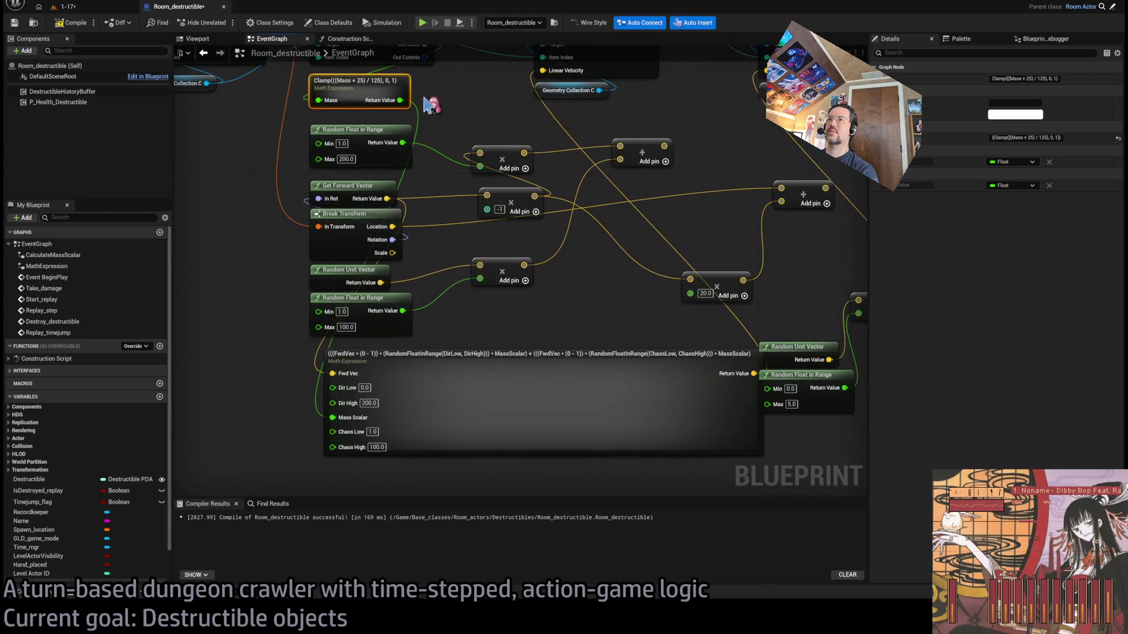
# Play-test 1-17, replay the table smash six times, then stop and select the large Math Expression
pyautogui.click(66, 6)
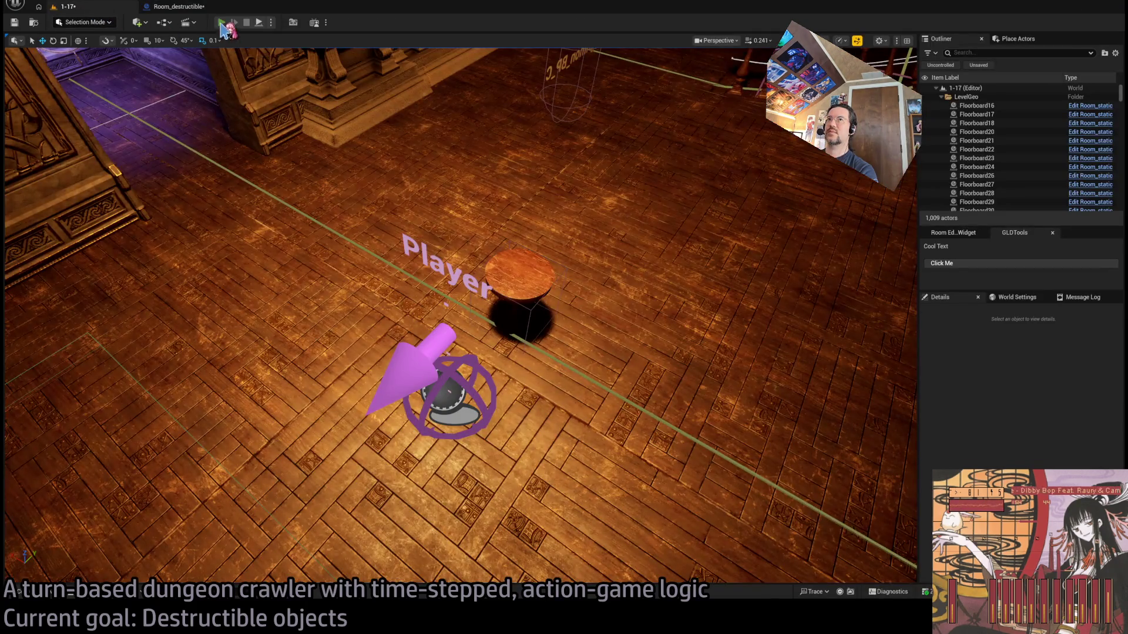
pyautogui.hotkey('alt', 'p')
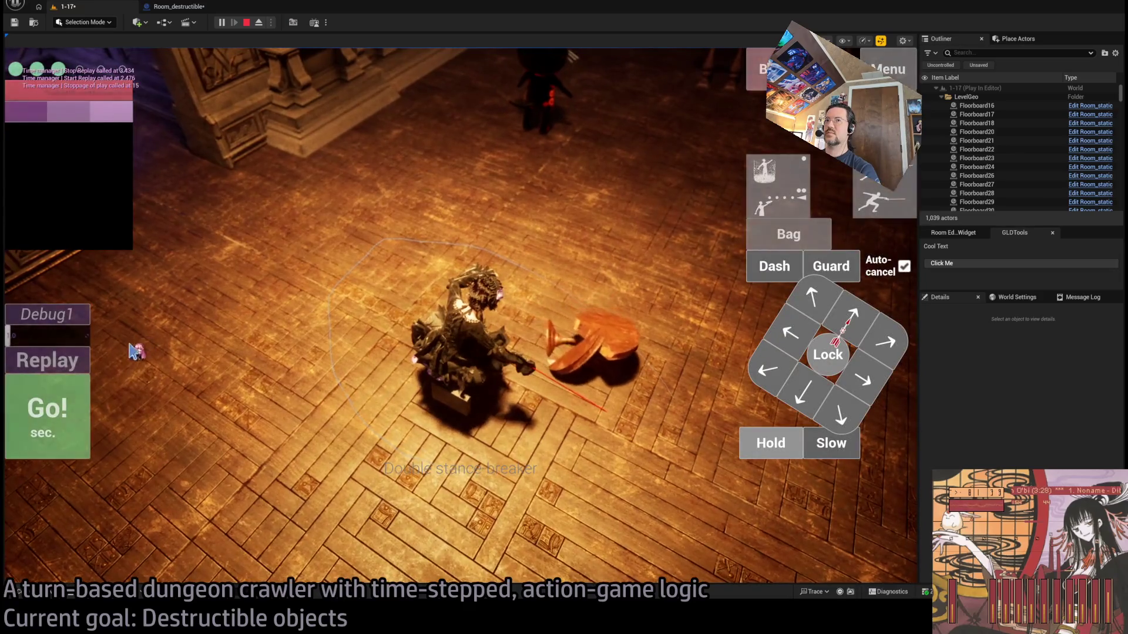
pyautogui.click(75, 375)
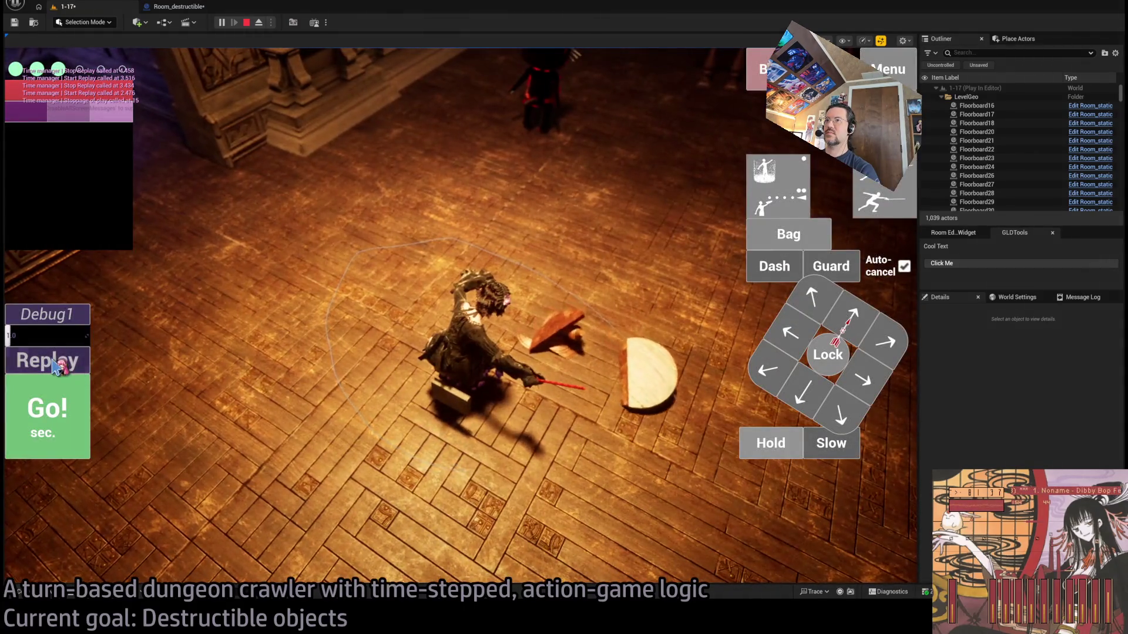
pyautogui.click(57, 367)
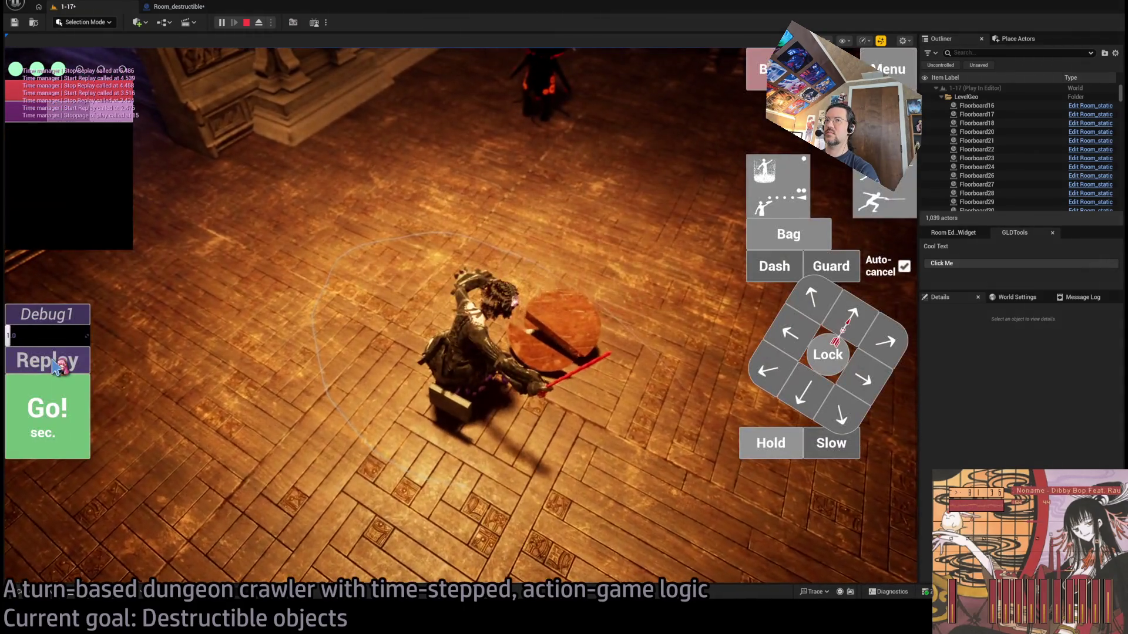
pyautogui.click(57, 365)
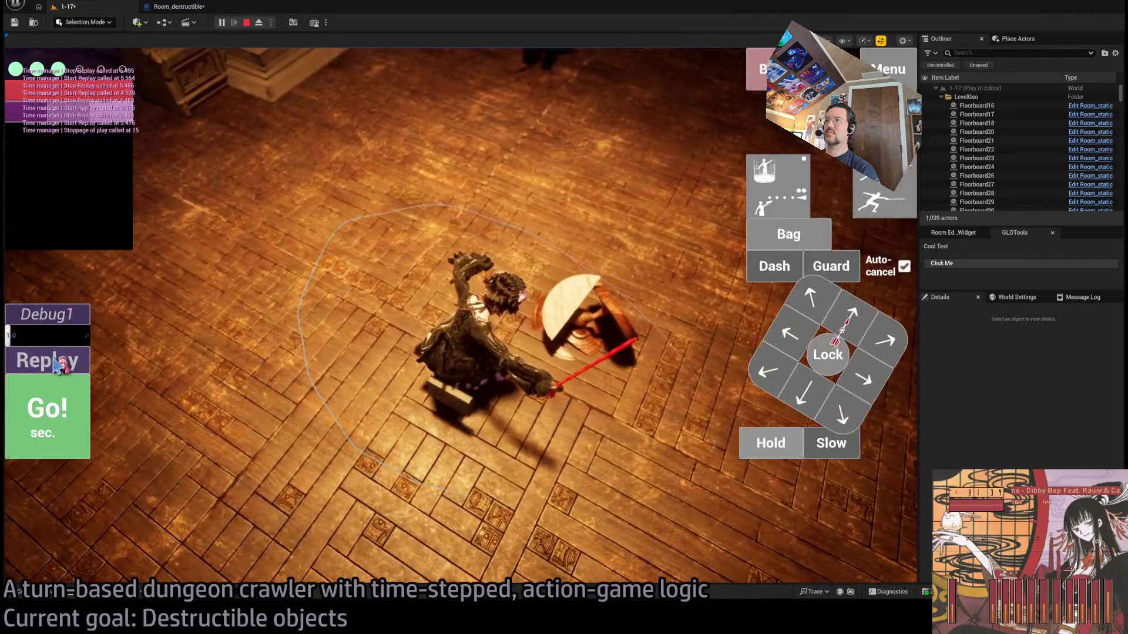
pyautogui.click(59, 364)
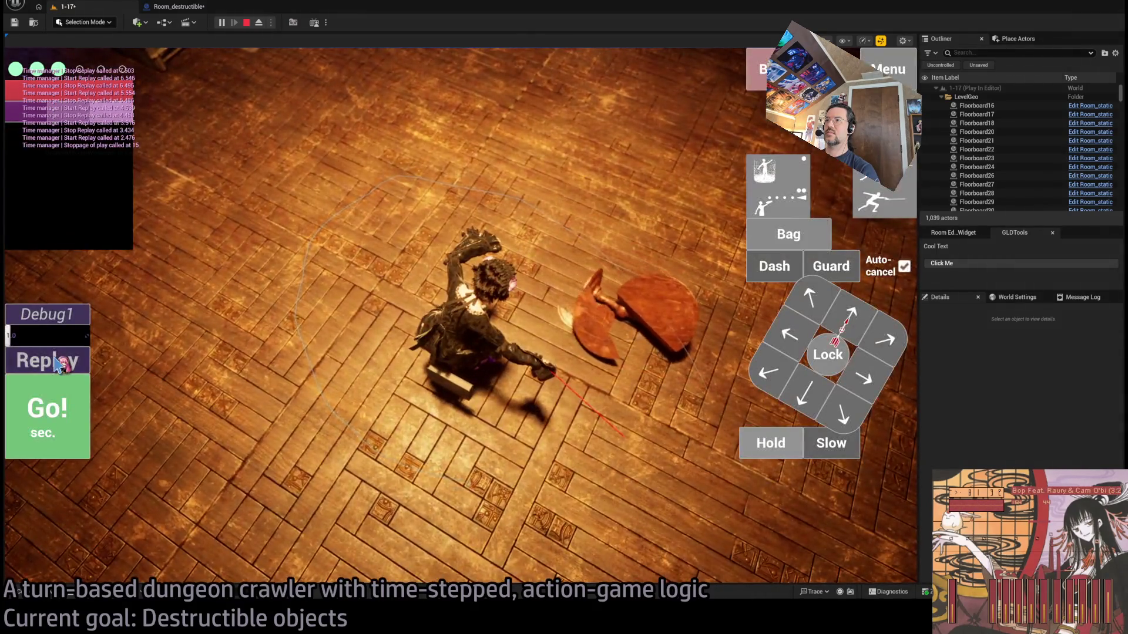
pyautogui.click(57, 364)
pyautogui.click(58, 365)
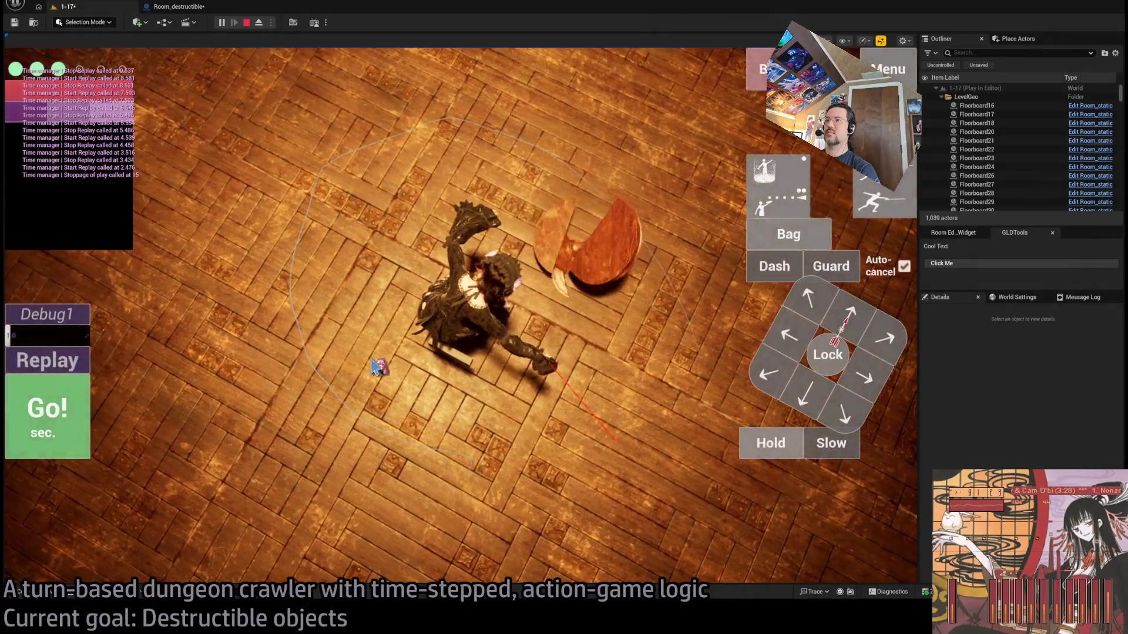
pyautogui.press('Escape')
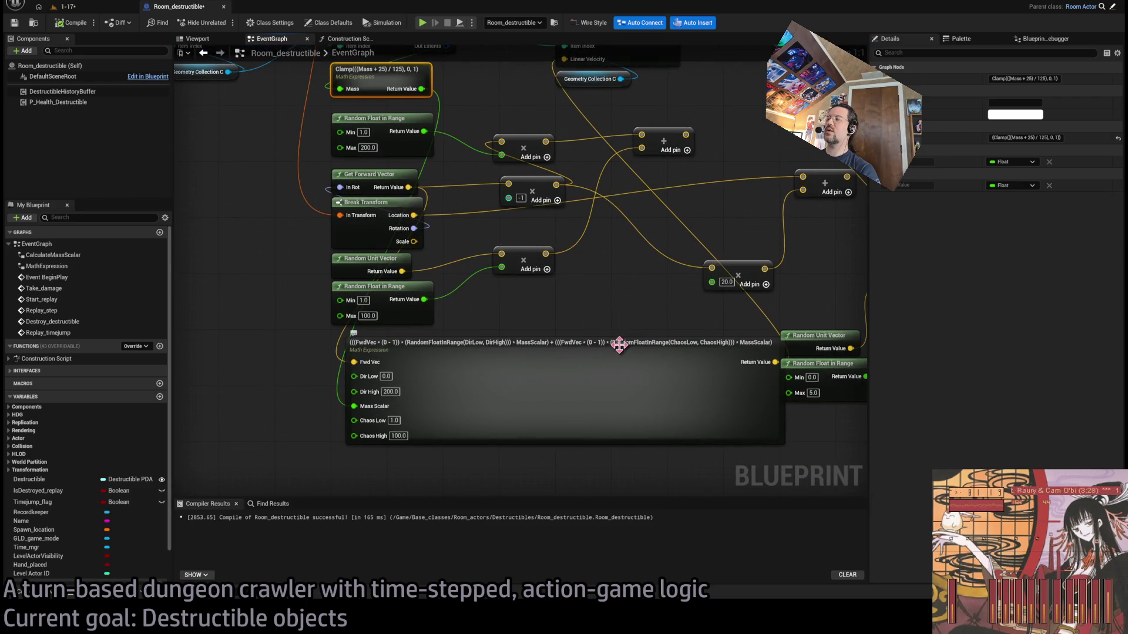
pyautogui.click(595, 343)
# Change the chaos term's FwdVec to RandVec and wire the random unit vector into Rand Vec
pyautogui.doubleClick(621, 347)
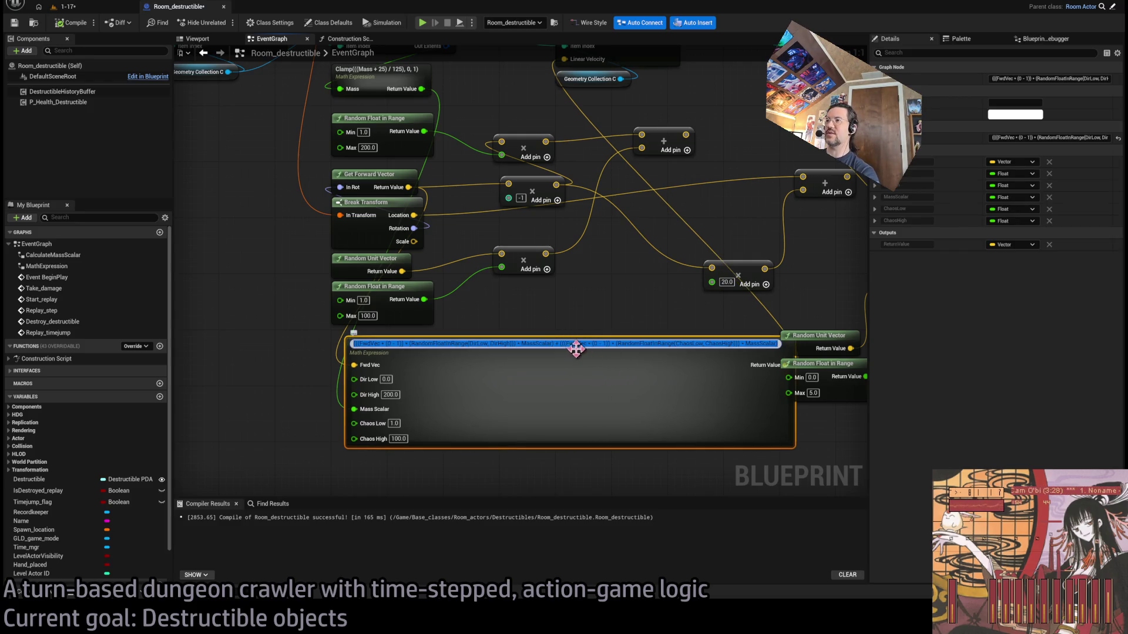
pyautogui.press('BackSpace')
pyautogui.press('BackSpace')
pyautogui.press('BackSpace')
pyautogui.write('Rand')
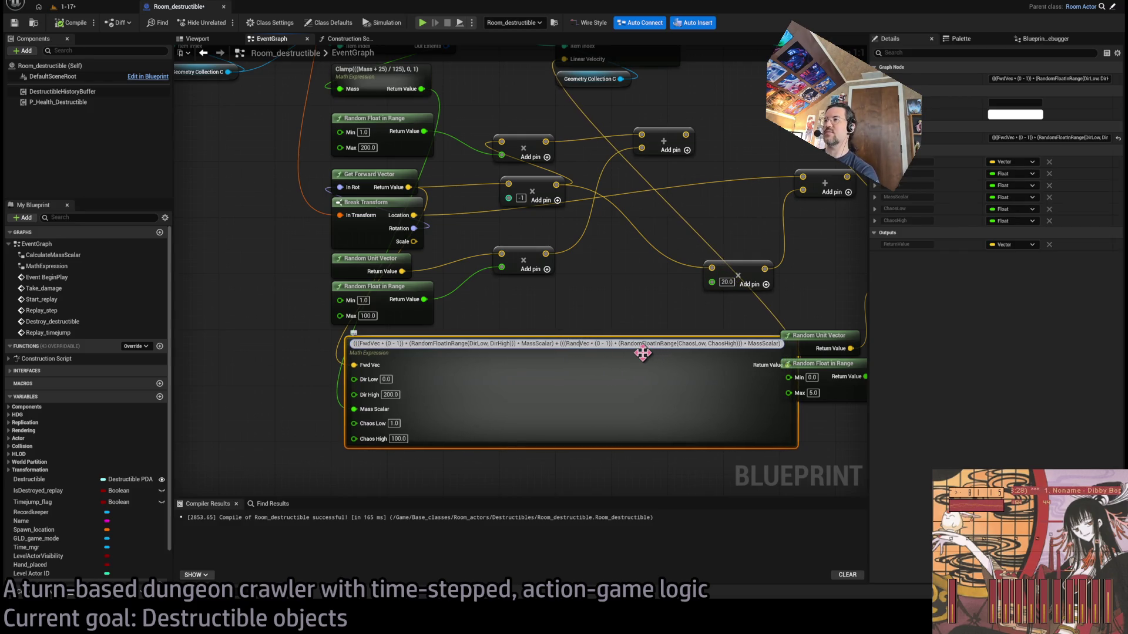
pyautogui.press('Return')
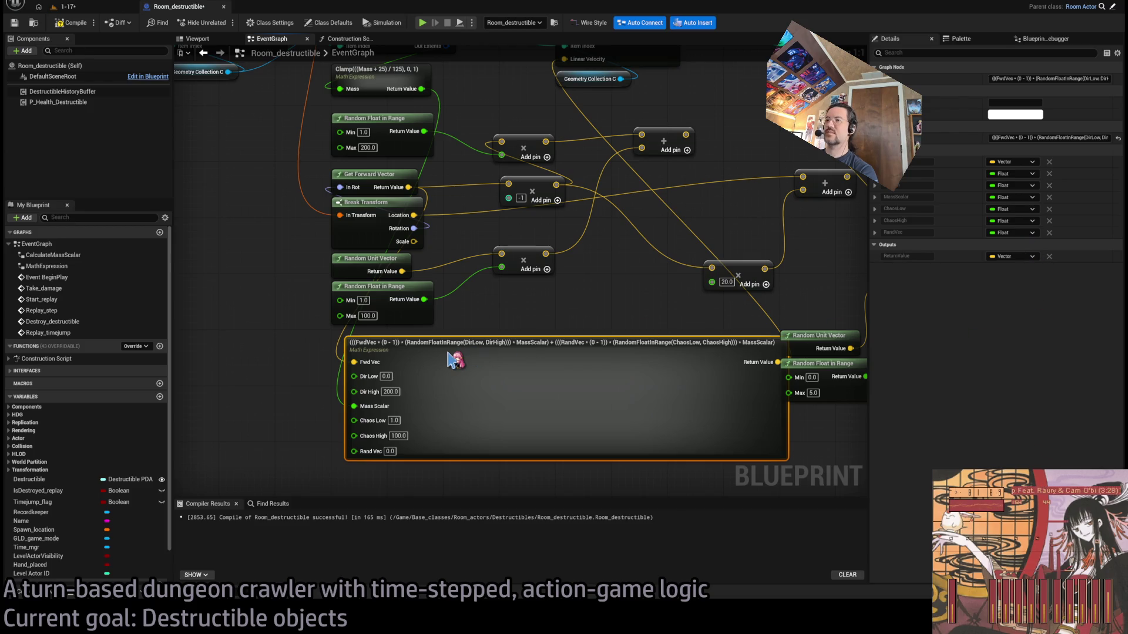
pyautogui.click(548, 313)
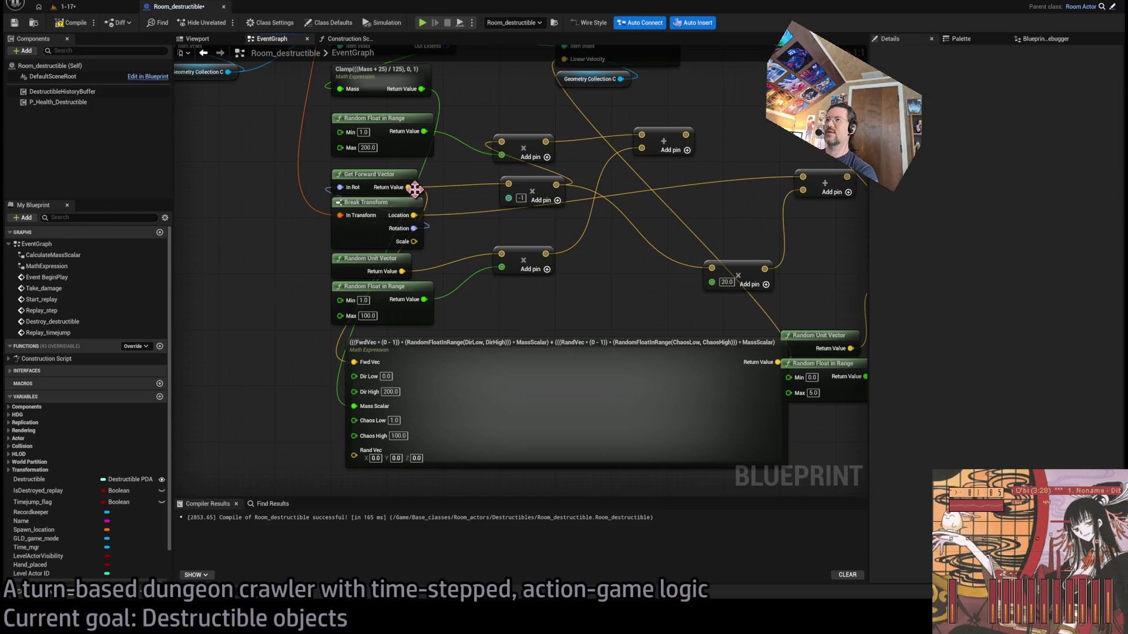
pyautogui.moveTo(354, 455)
pyautogui.mouseDown()
pyautogui.moveTo(448, 329)
pyautogui.moveTo(448, 241)
pyautogui.moveTo(462, 247)
pyautogui.moveTo(455, 278)
pyautogui.moveTo(402, 271)
pyautogui.mouseUp()
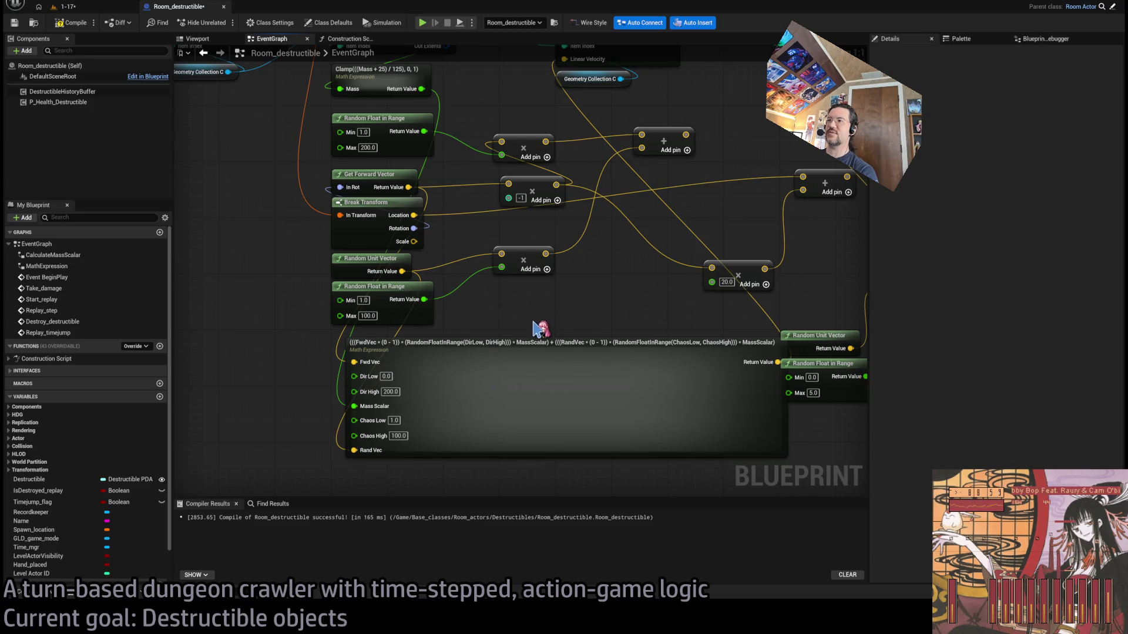
pyautogui.click(66, 7)
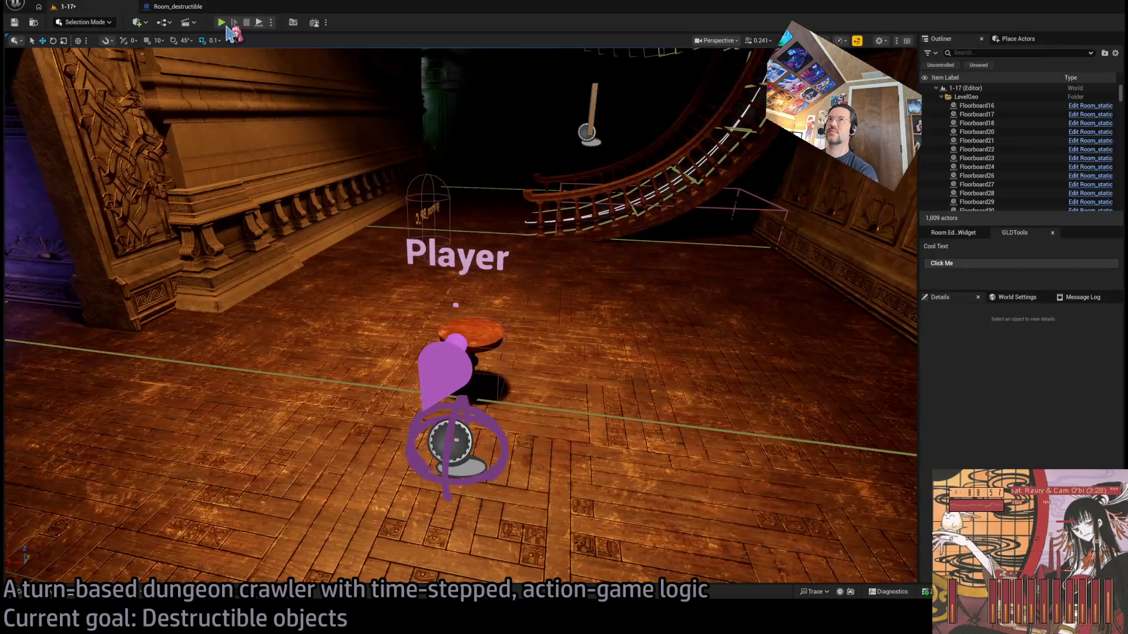
# Play 1-17 in the editor, replay the table break a dozen times, then return to Room_destructible
pyautogui.hotkey('alt', 'p')
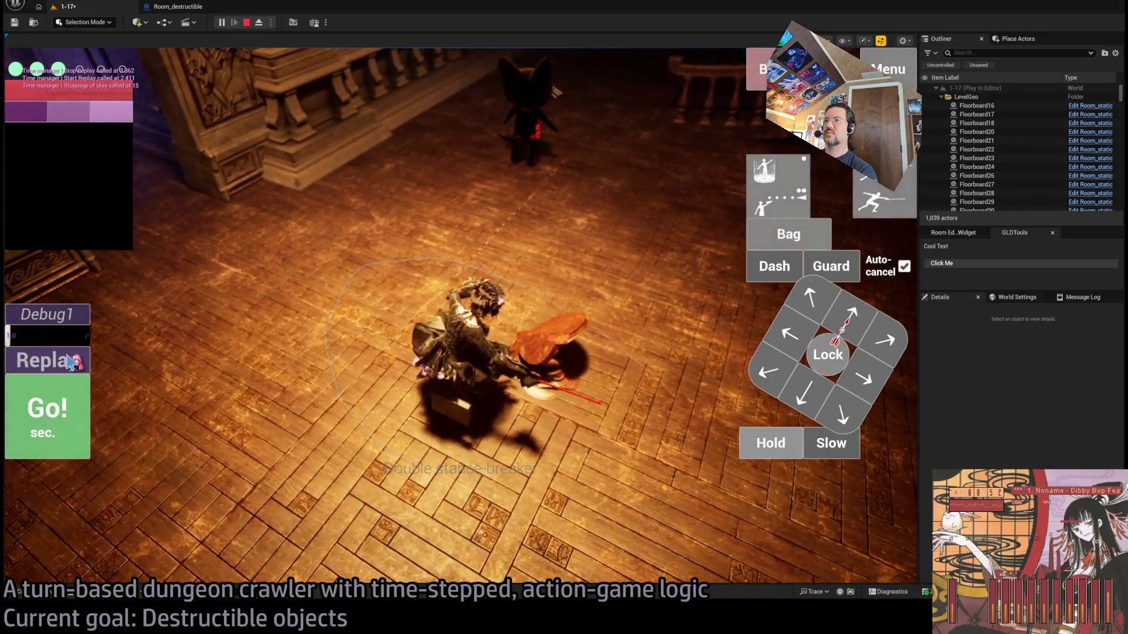
pyautogui.click(72, 357)
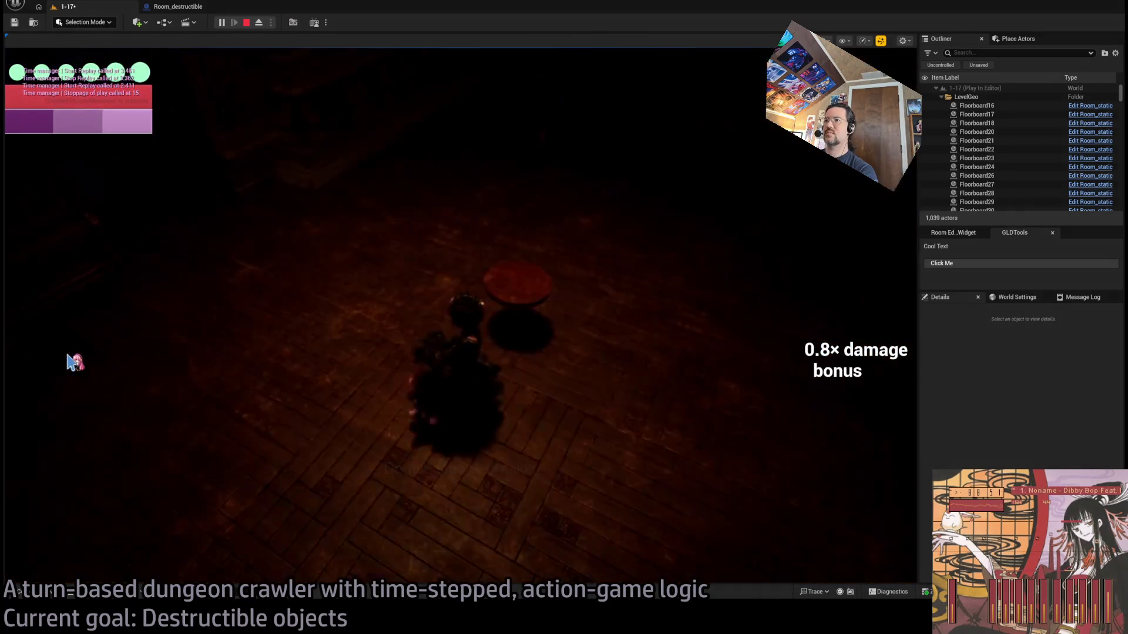
pyautogui.click(54, 361)
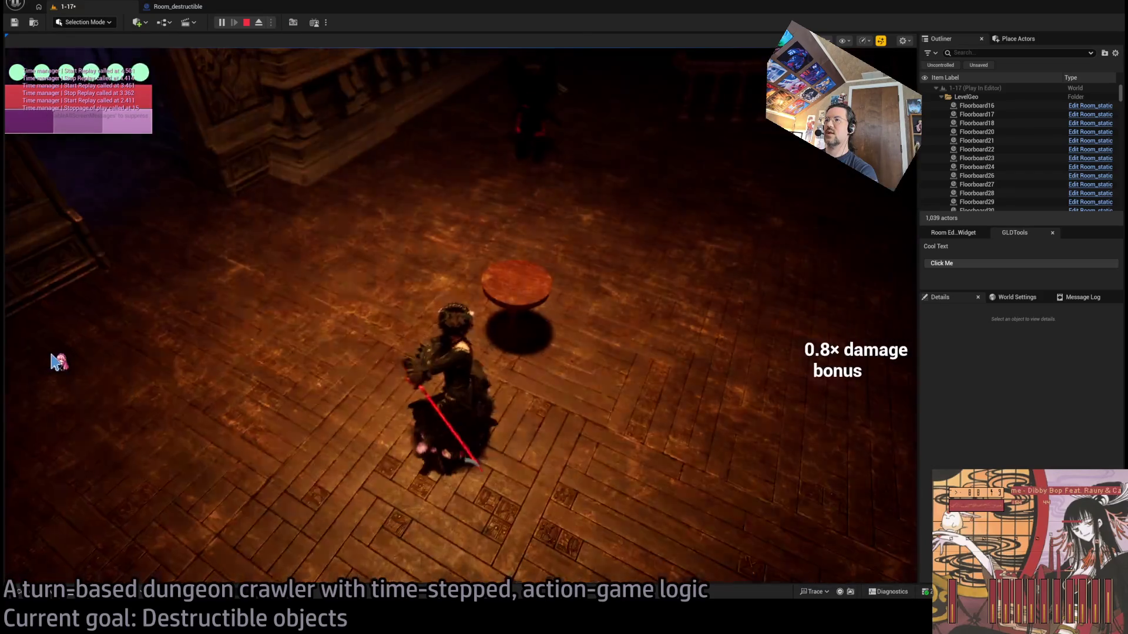
pyautogui.click(54, 361)
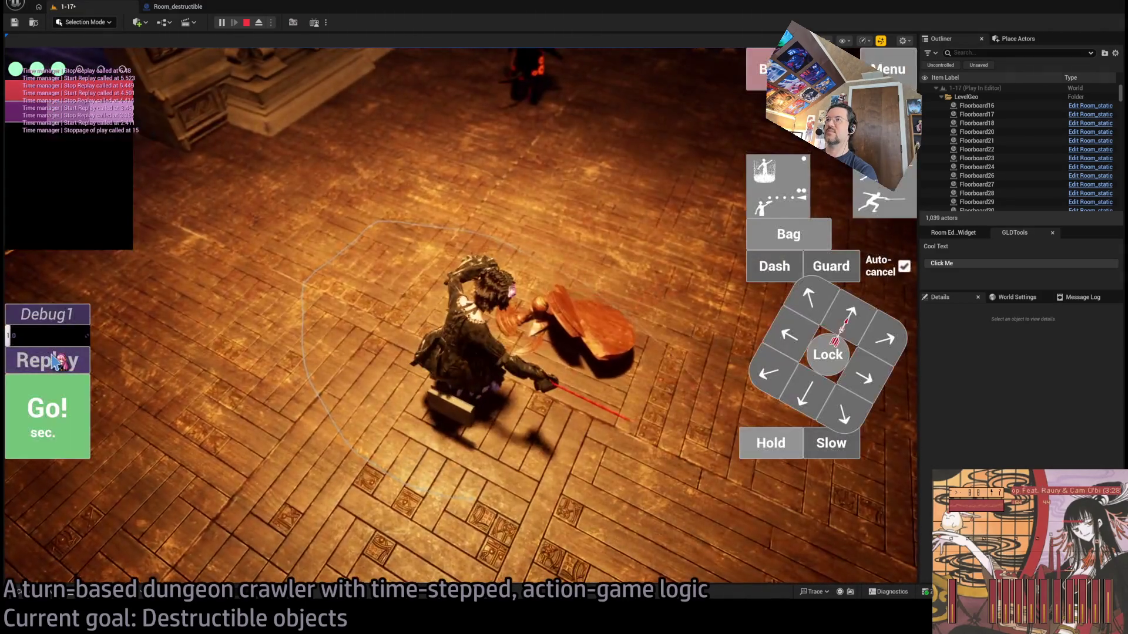
pyautogui.click(54, 361)
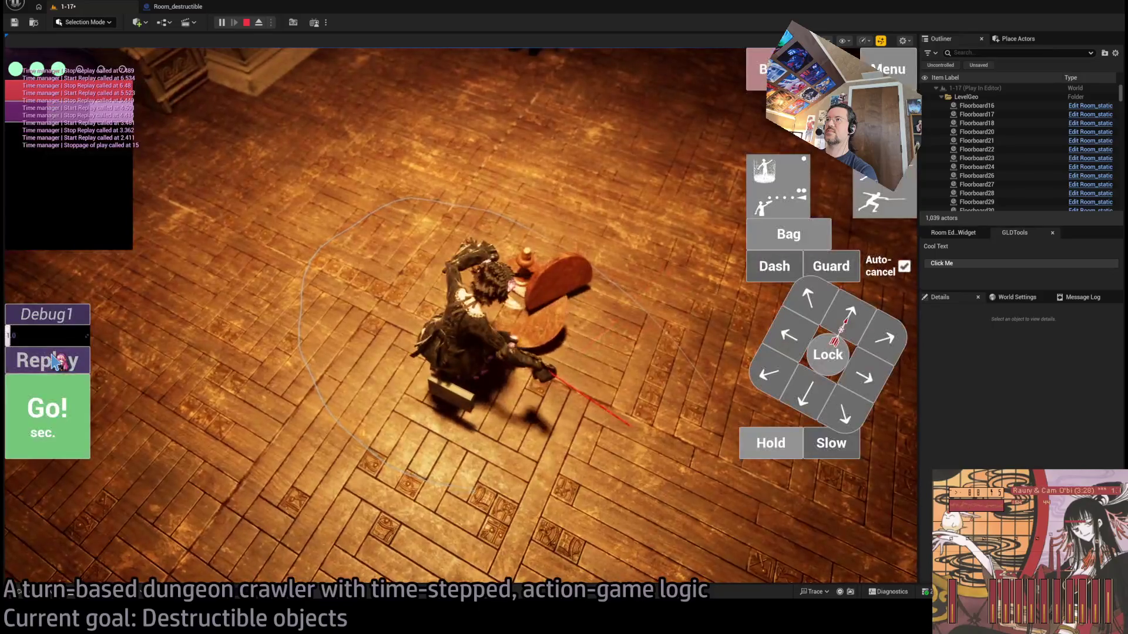
pyautogui.click(54, 361)
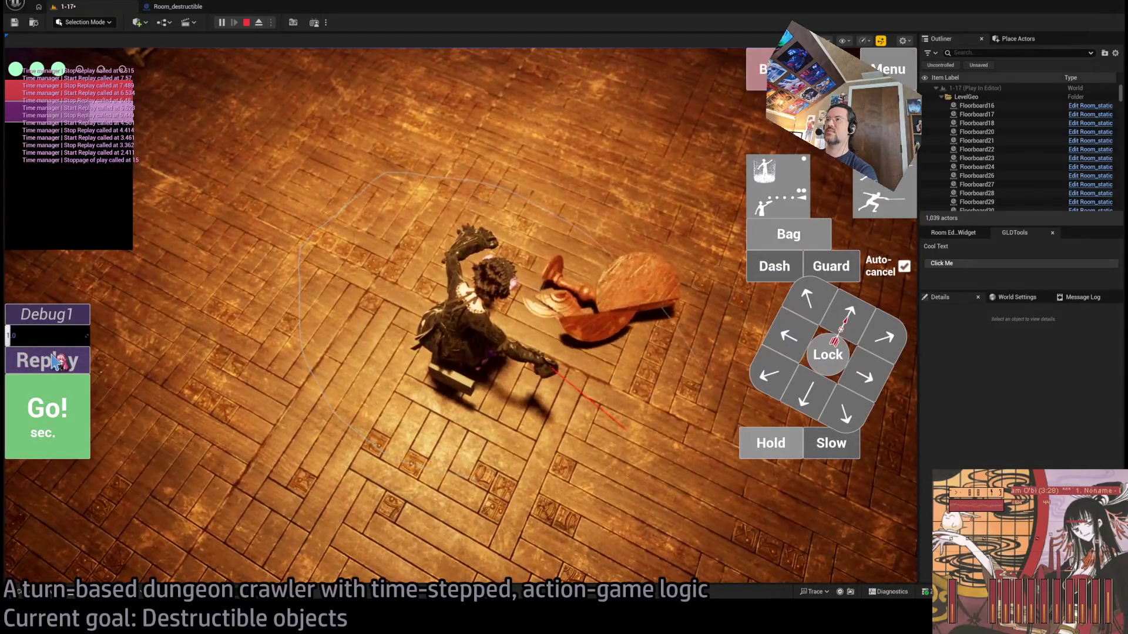
pyautogui.click(54, 362)
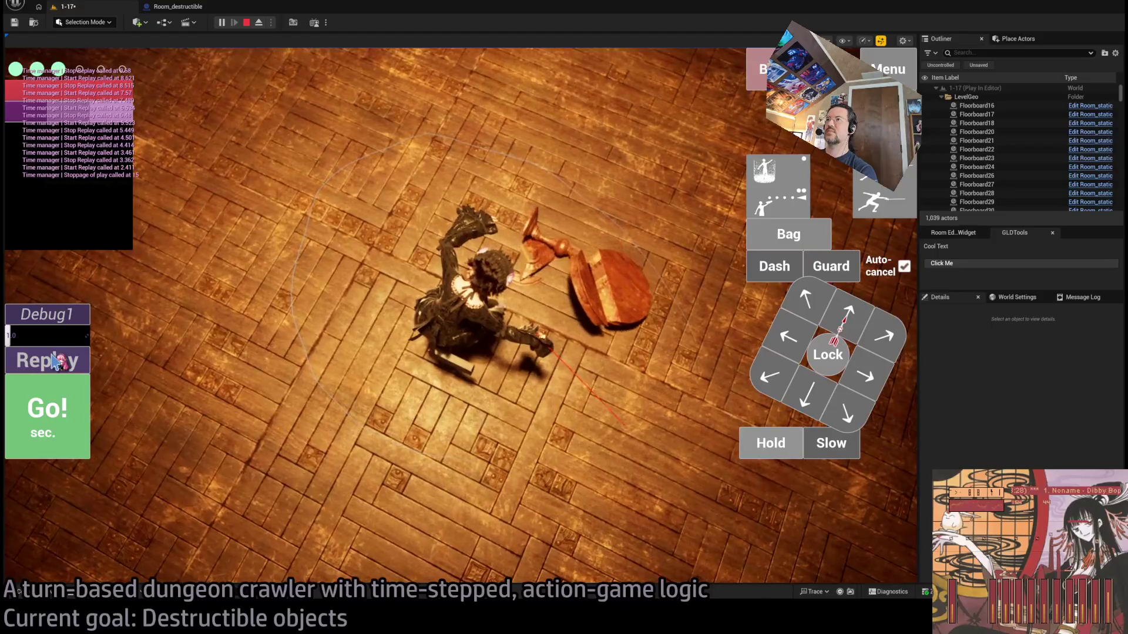
pyautogui.click(54, 361)
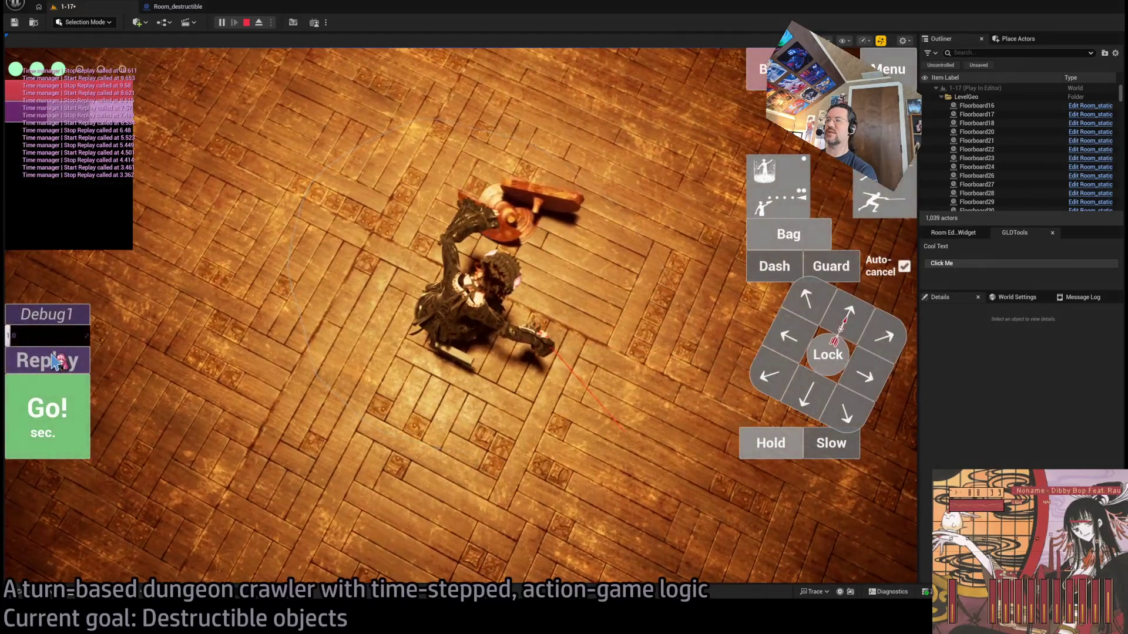
pyautogui.click(54, 361)
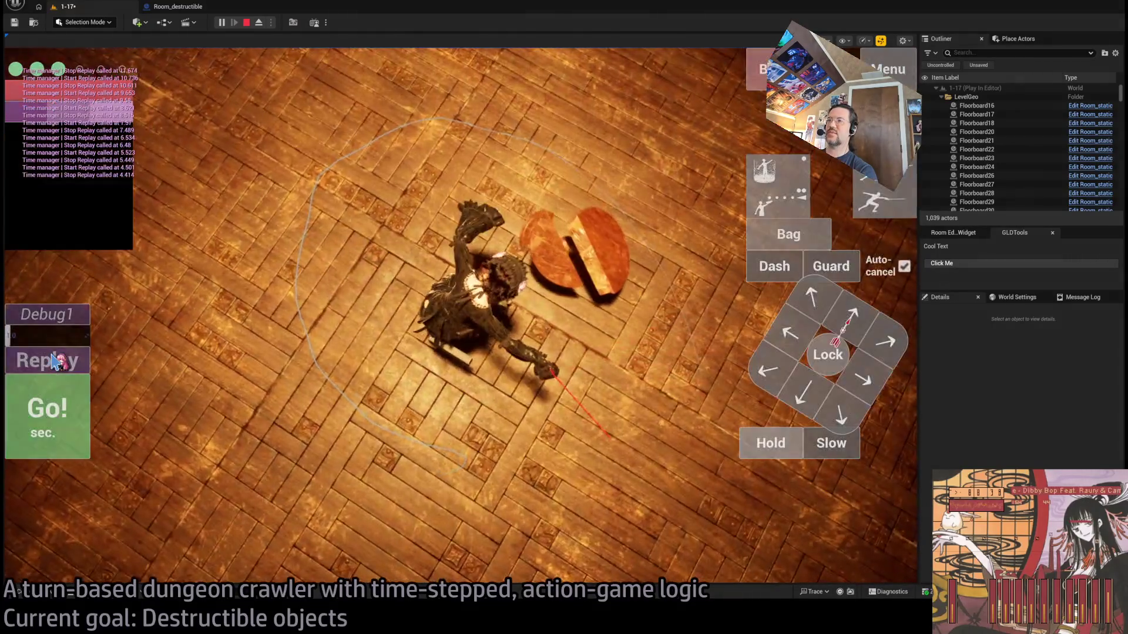
pyautogui.click(56, 360)
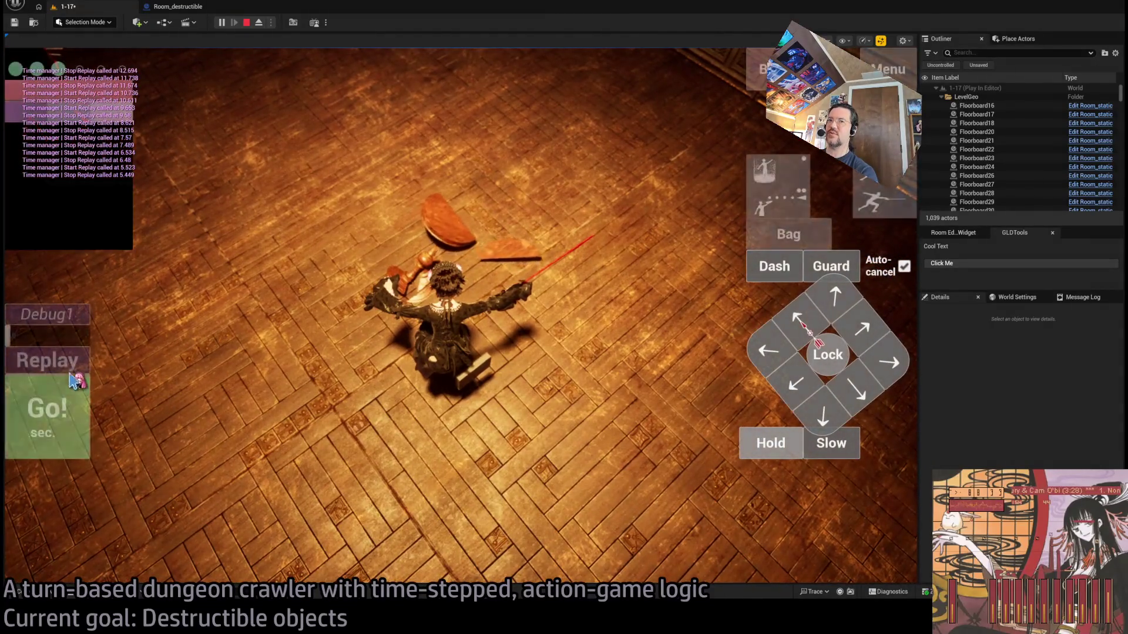
pyautogui.click(70, 370)
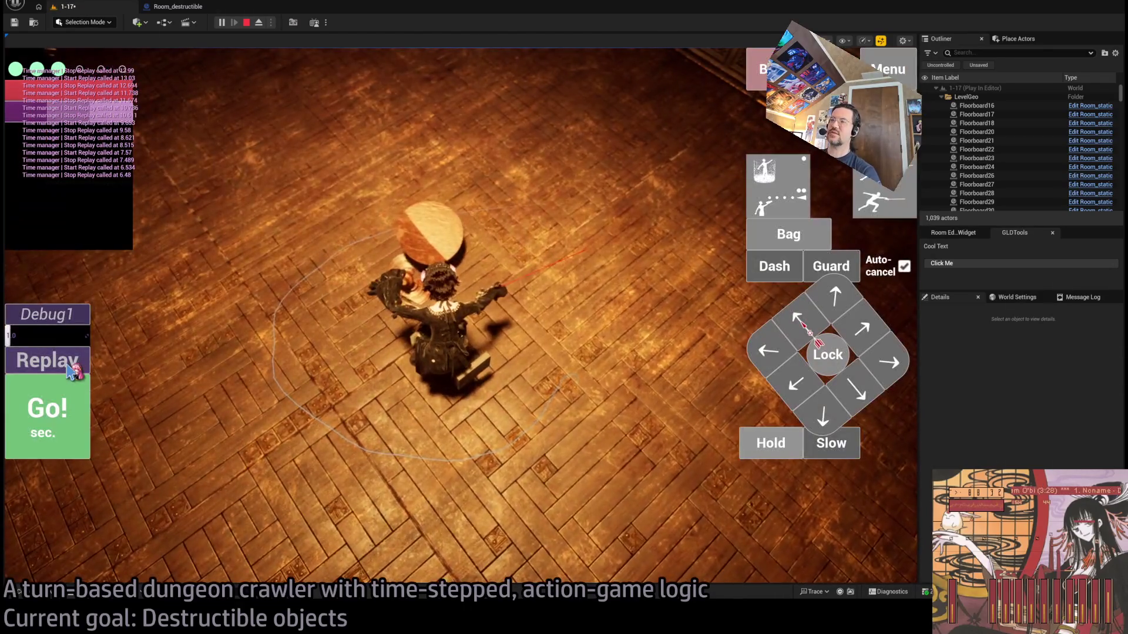
pyautogui.click(70, 370)
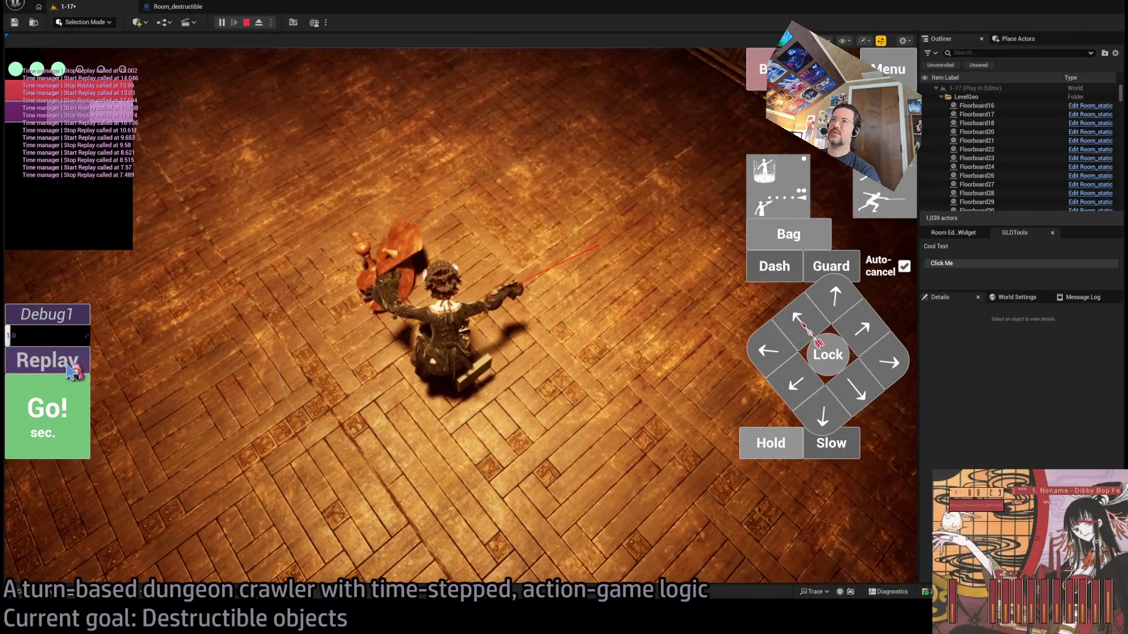
pyautogui.click(71, 370)
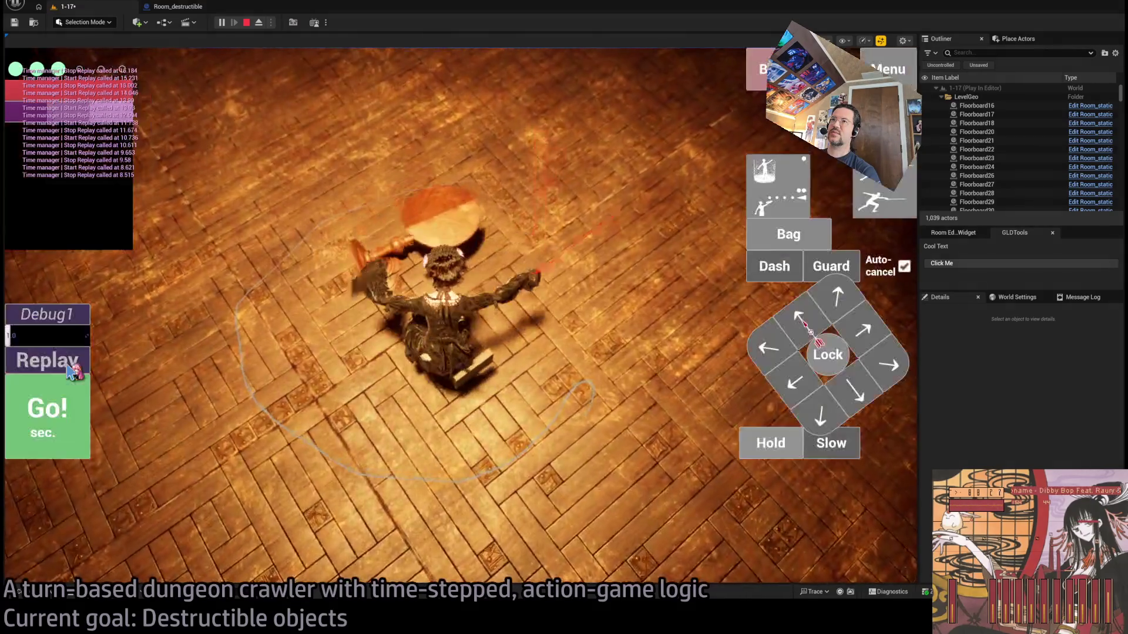
pyautogui.click(179, 8)
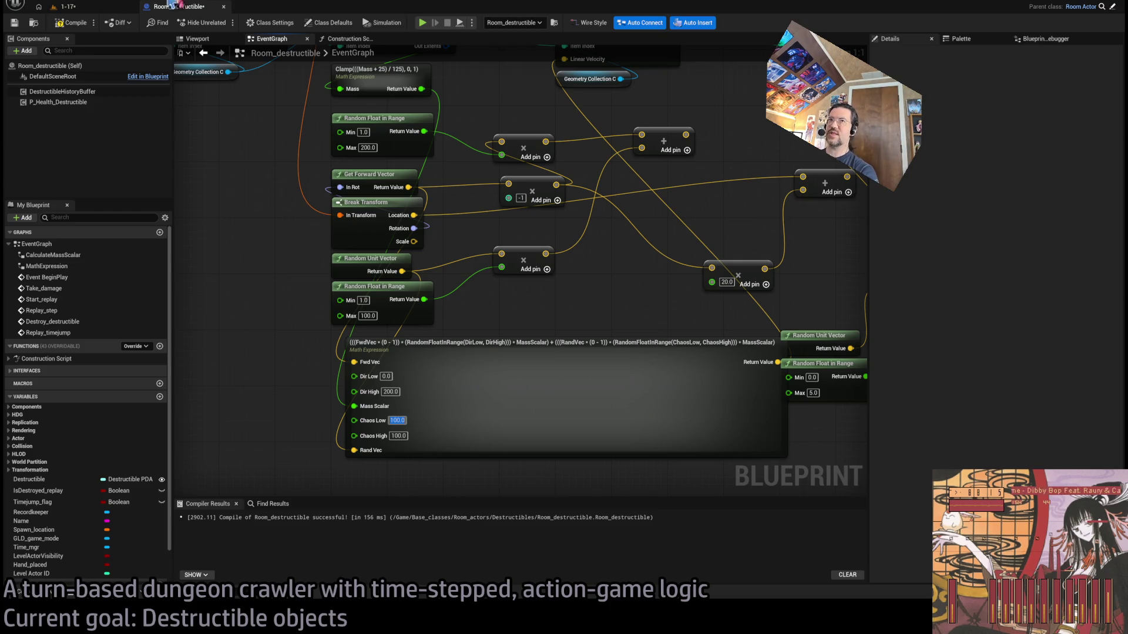
# Play-test 1-17, attack the table and replay the break three times, then stop
pyautogui.click(63, 6)
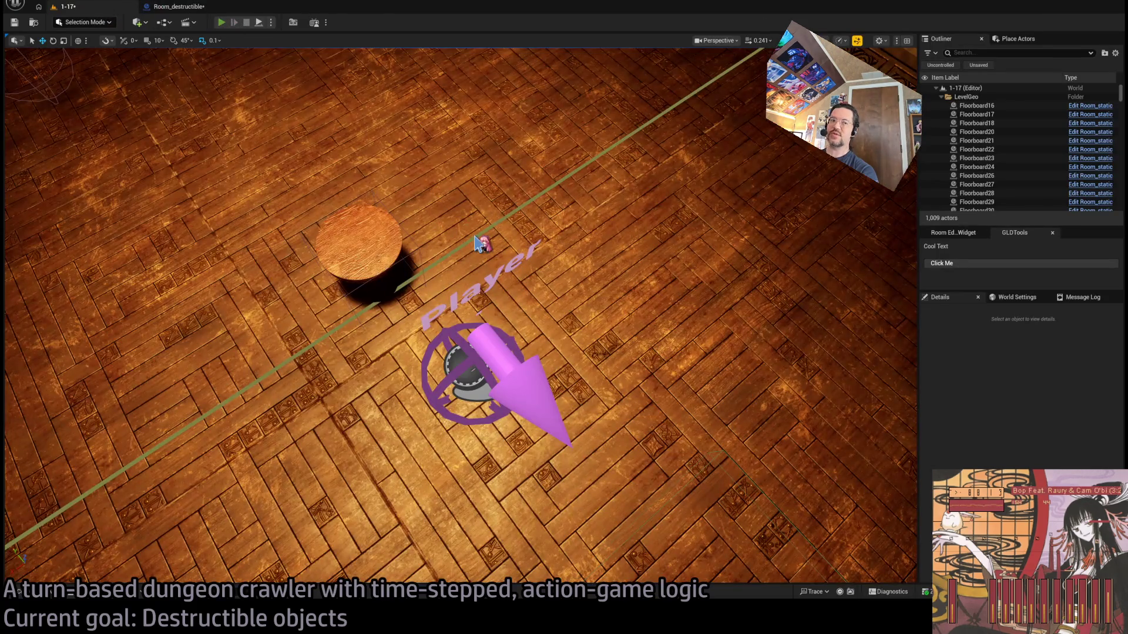
pyautogui.hotkey('alt', 'p')
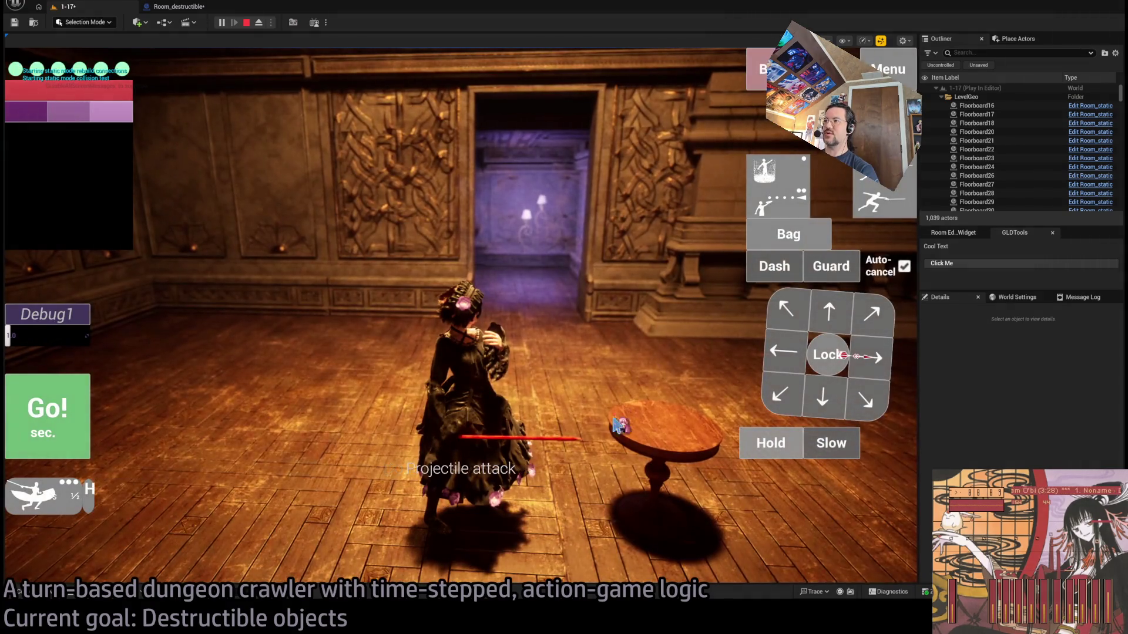
pyautogui.click(615, 424)
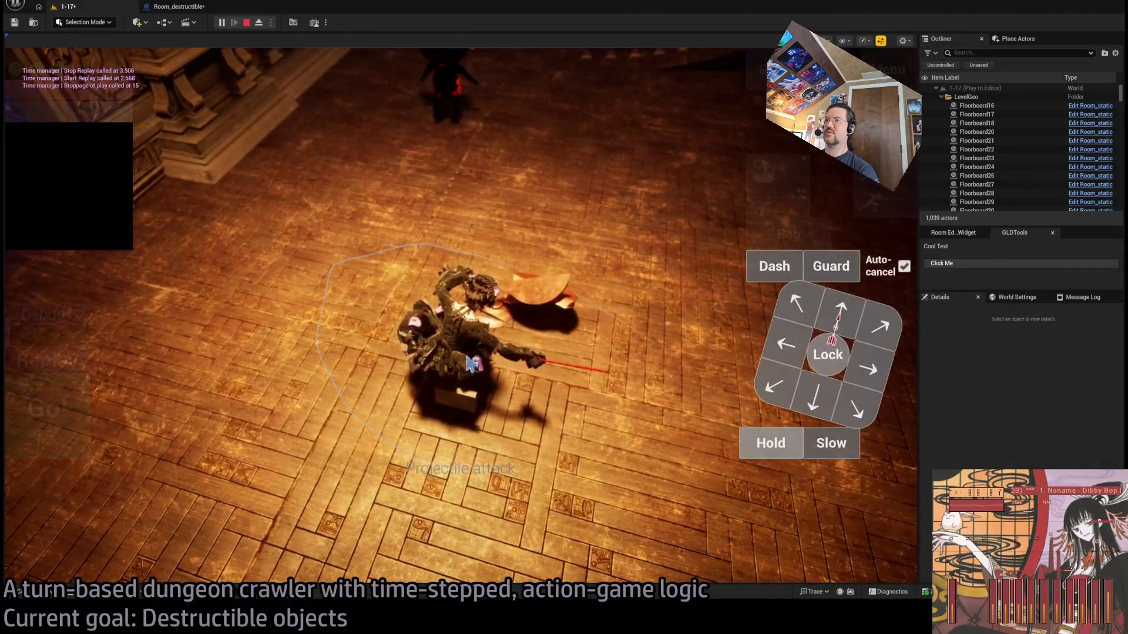
pyautogui.click(83, 360)
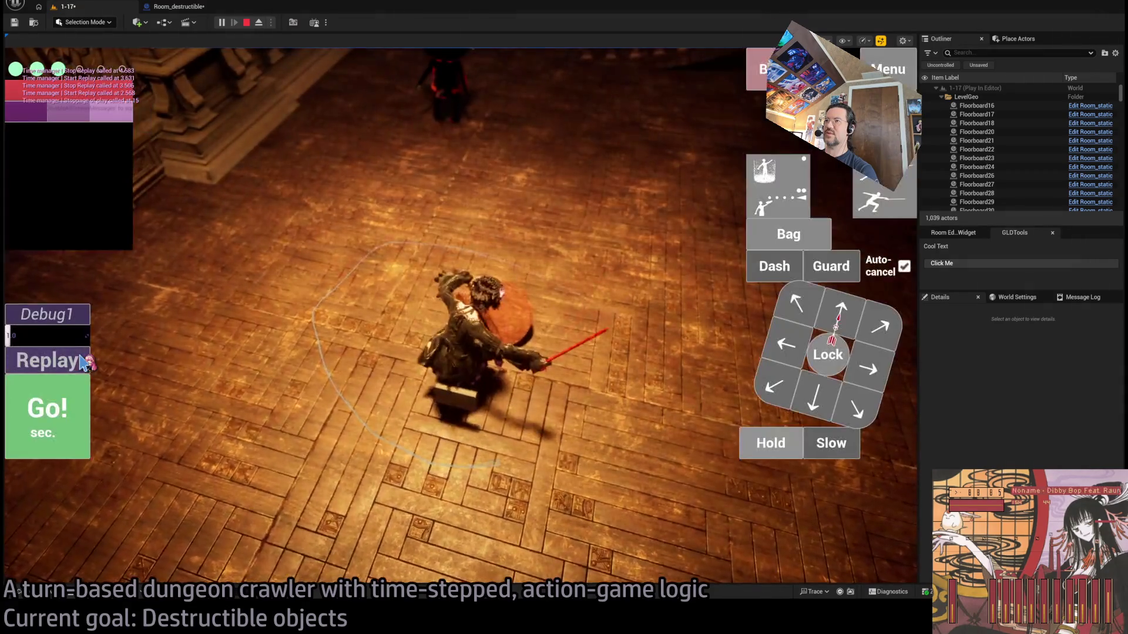
pyautogui.click(83, 361)
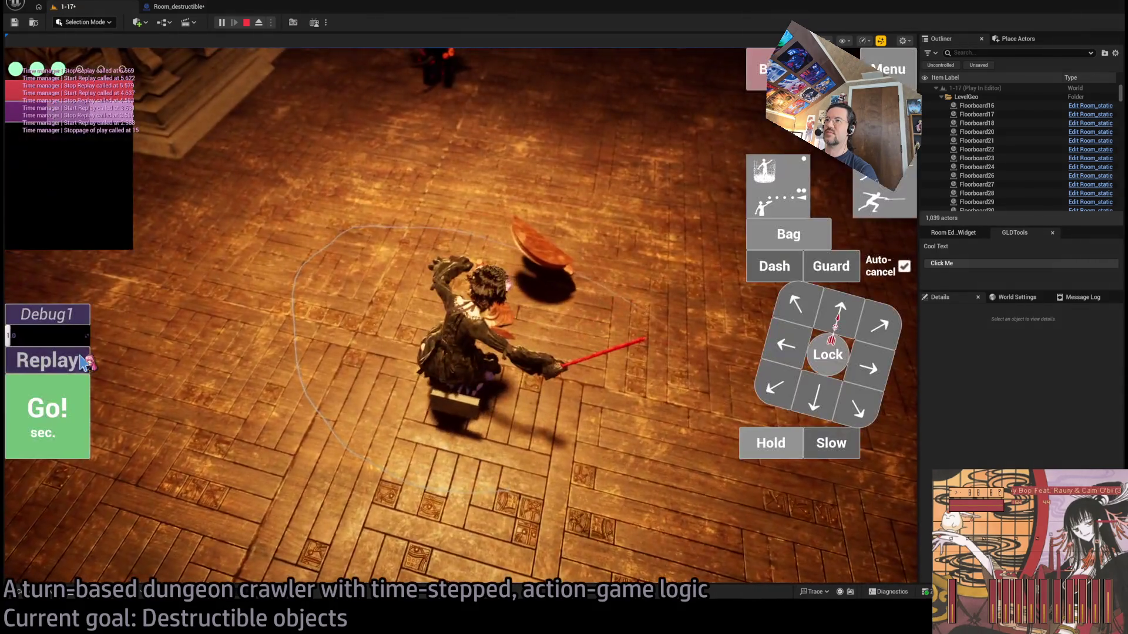
pyautogui.click(83, 362)
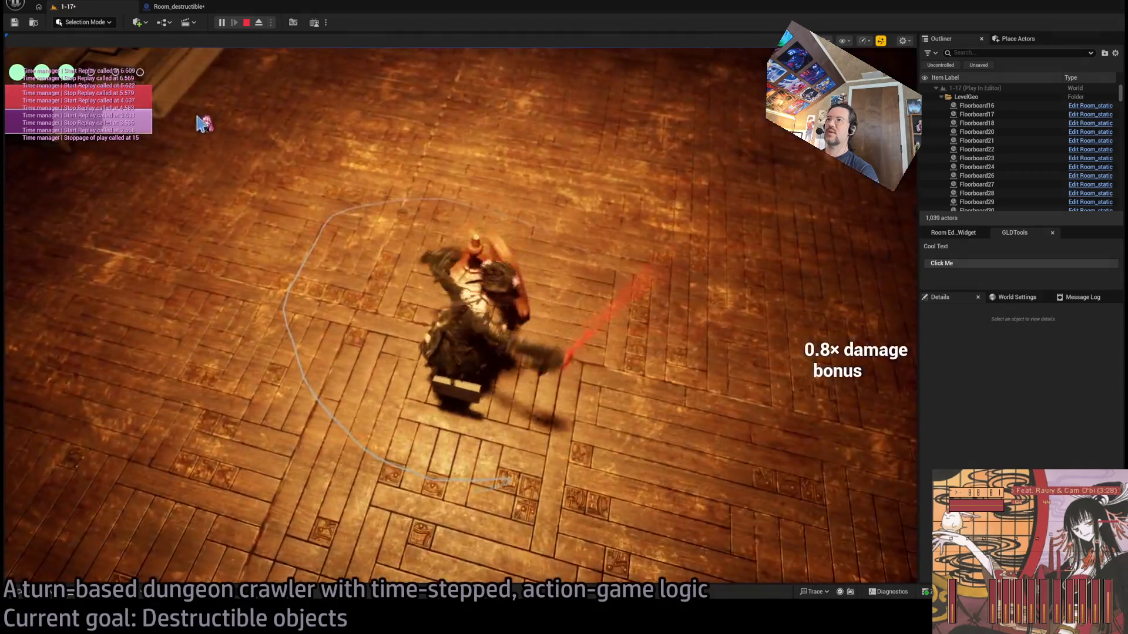
pyautogui.click(247, 23)
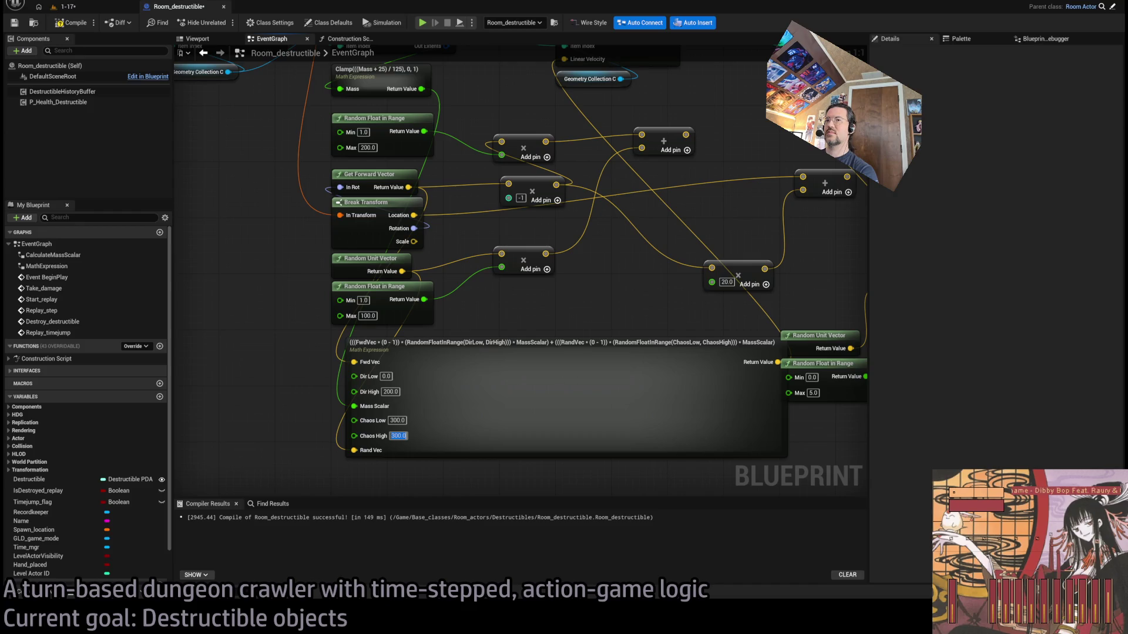
# Play-test 1-17 again, replay the attack twice, and return to the Blueprint
pyautogui.click(66, 6)
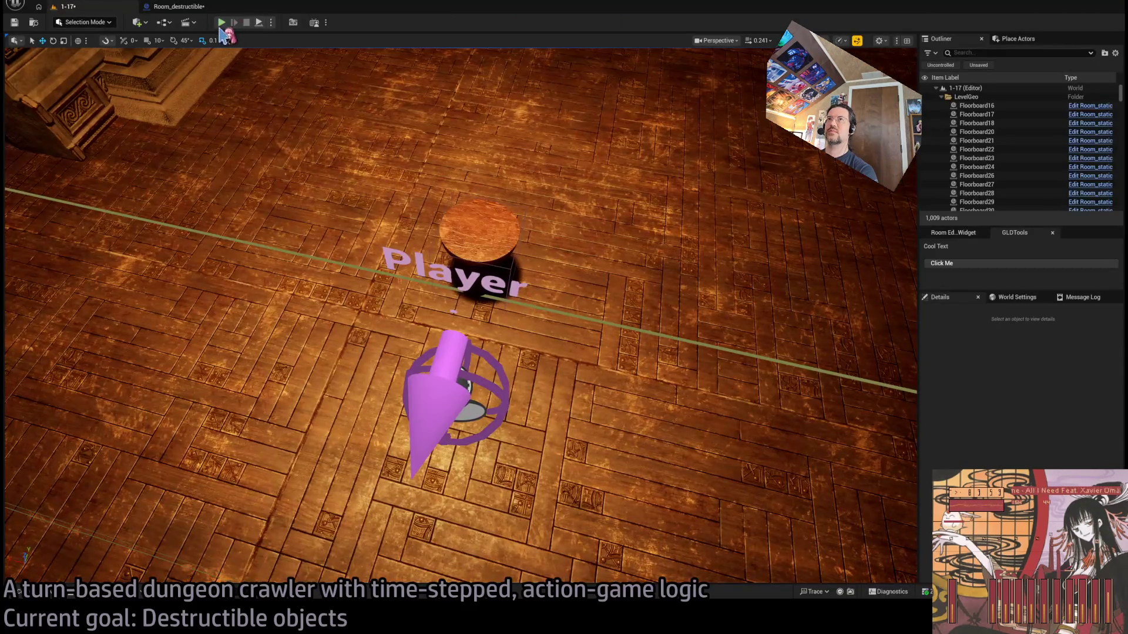
pyautogui.hotkey('alt', 'p')
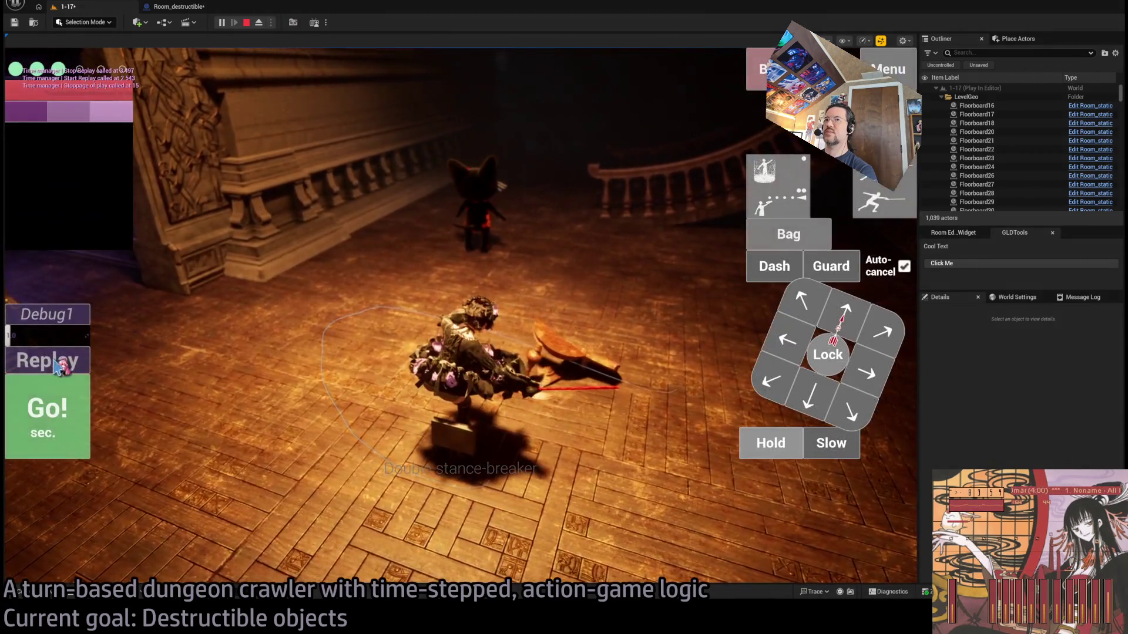
pyautogui.click(41, 358)
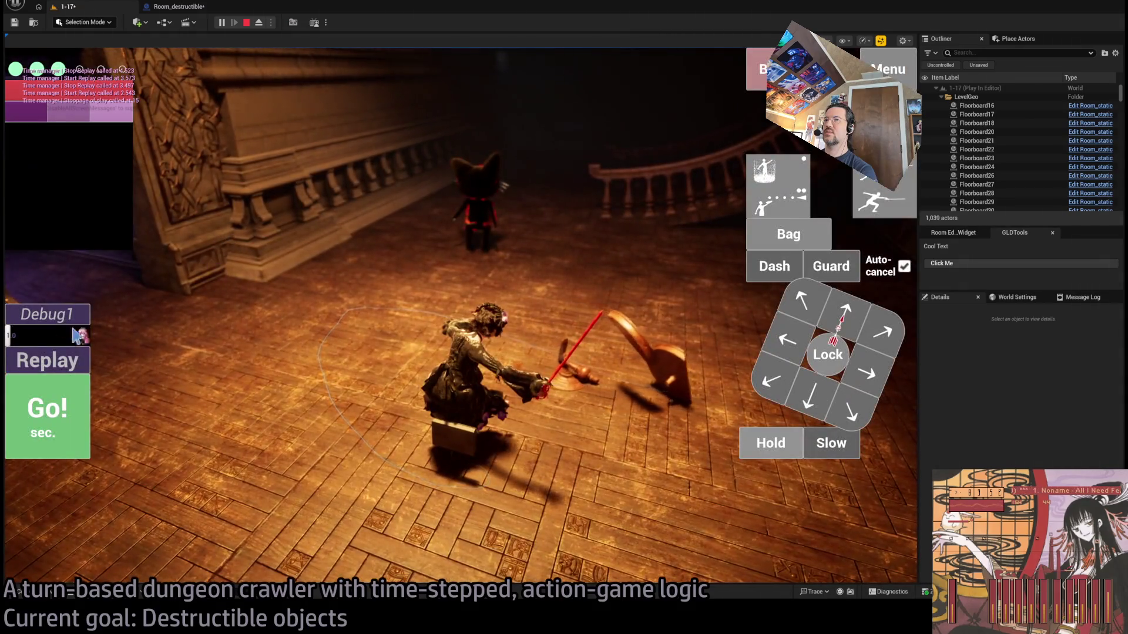
pyautogui.click(51, 361)
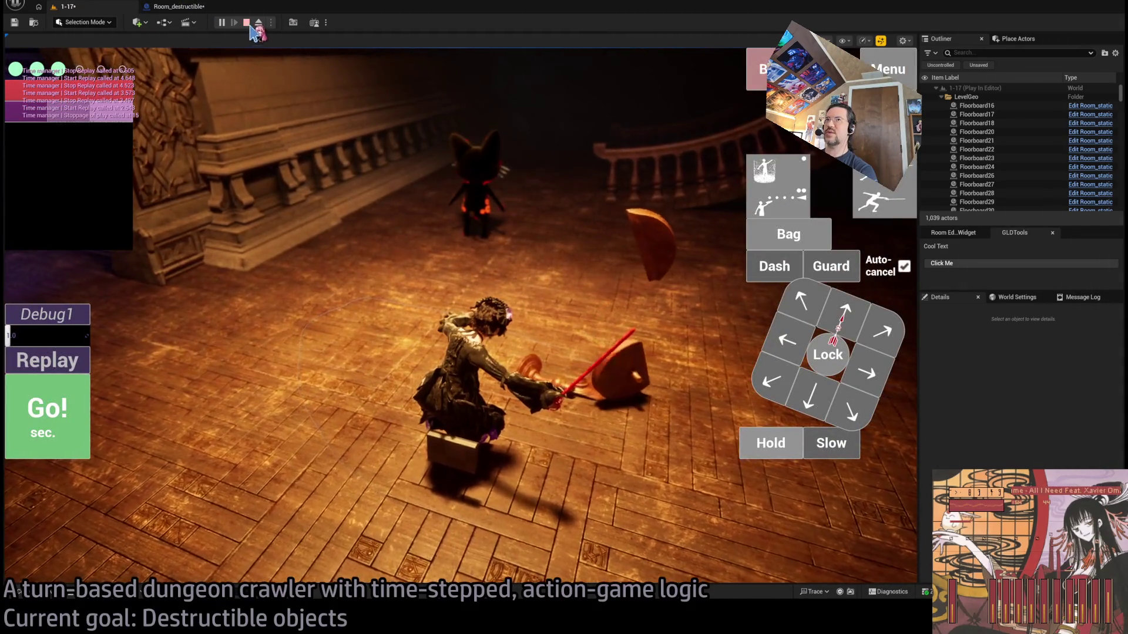
pyautogui.click(179, 7)
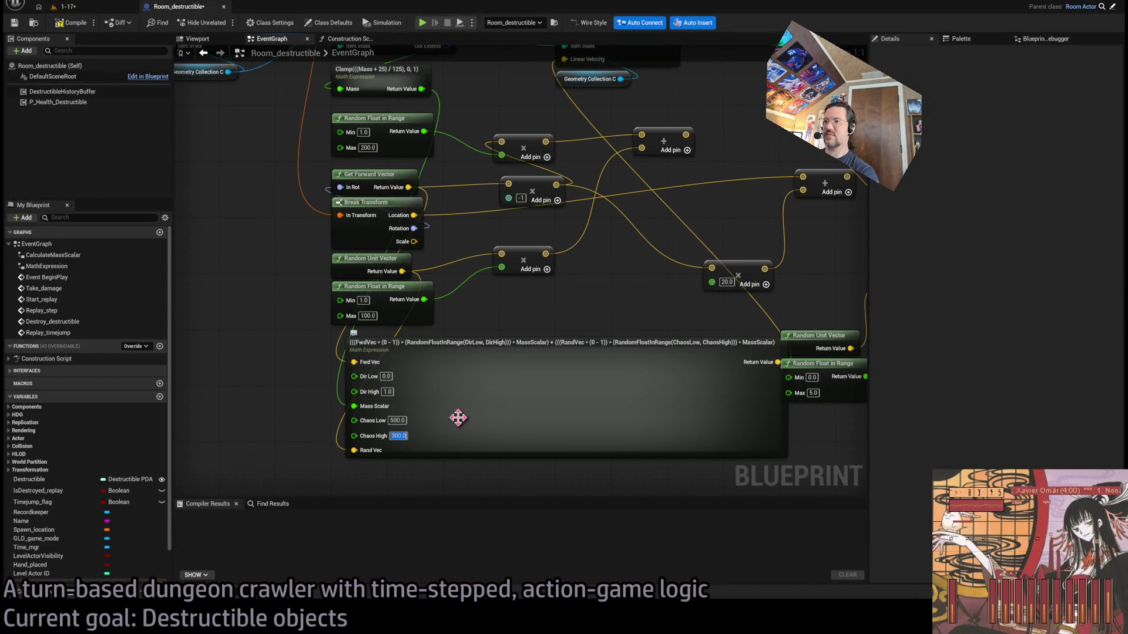
# Play-test the 1-17 level with Dir High 150 and Chaos 25–150, replaying the table break four times
pyautogui.click(91, 9)
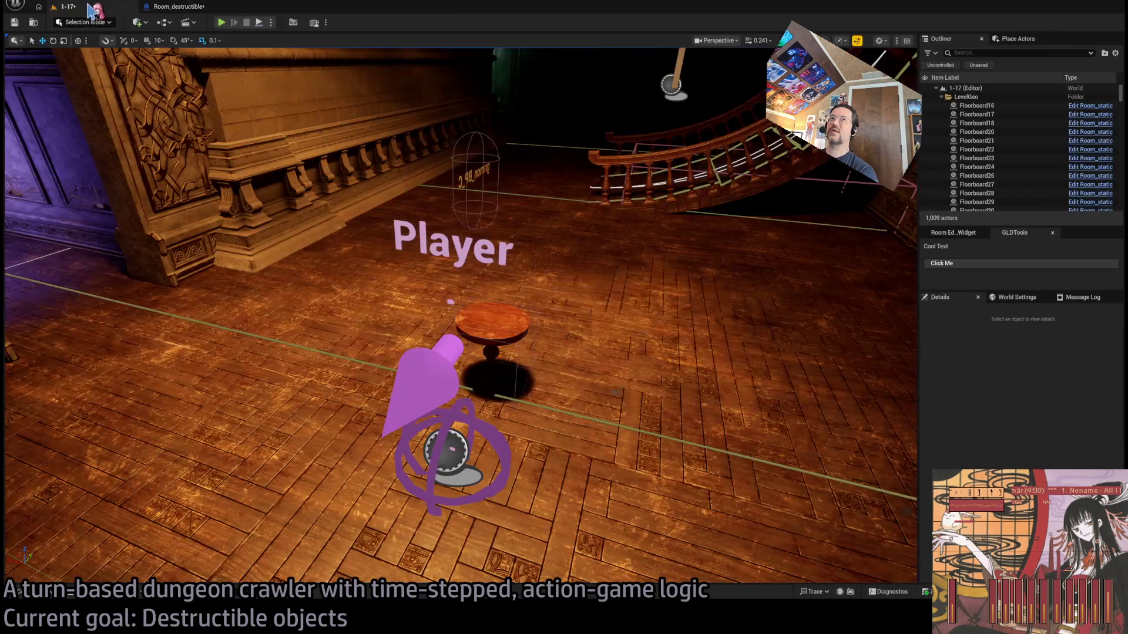
pyautogui.hotkey('alt', 'p')
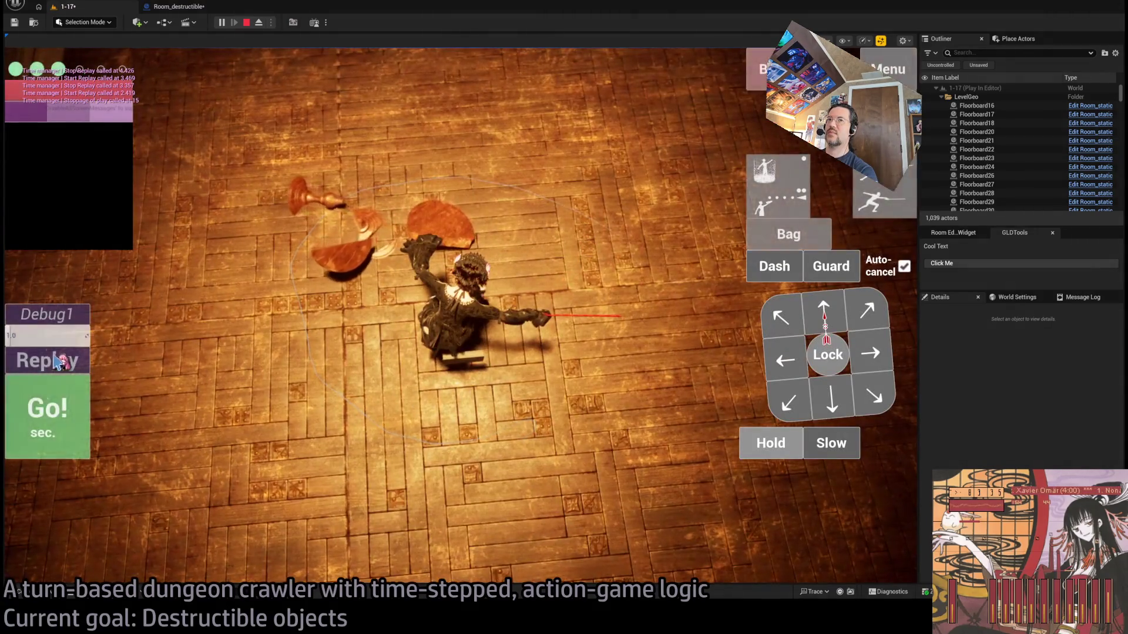
pyautogui.click(58, 367)
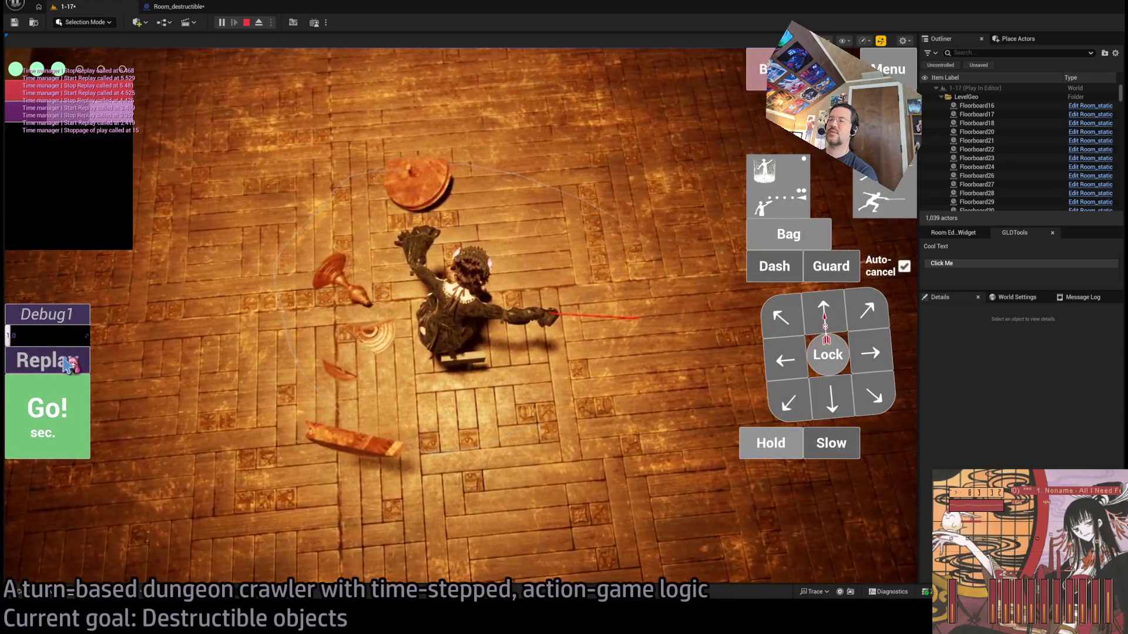
pyautogui.click(69, 365)
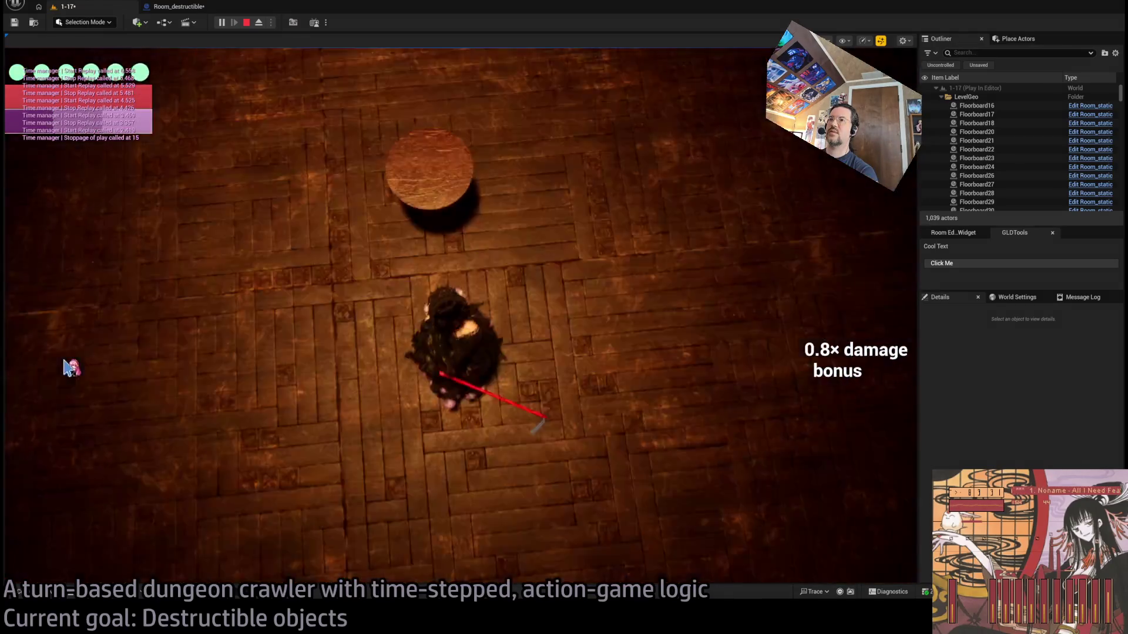
pyautogui.click(70, 366)
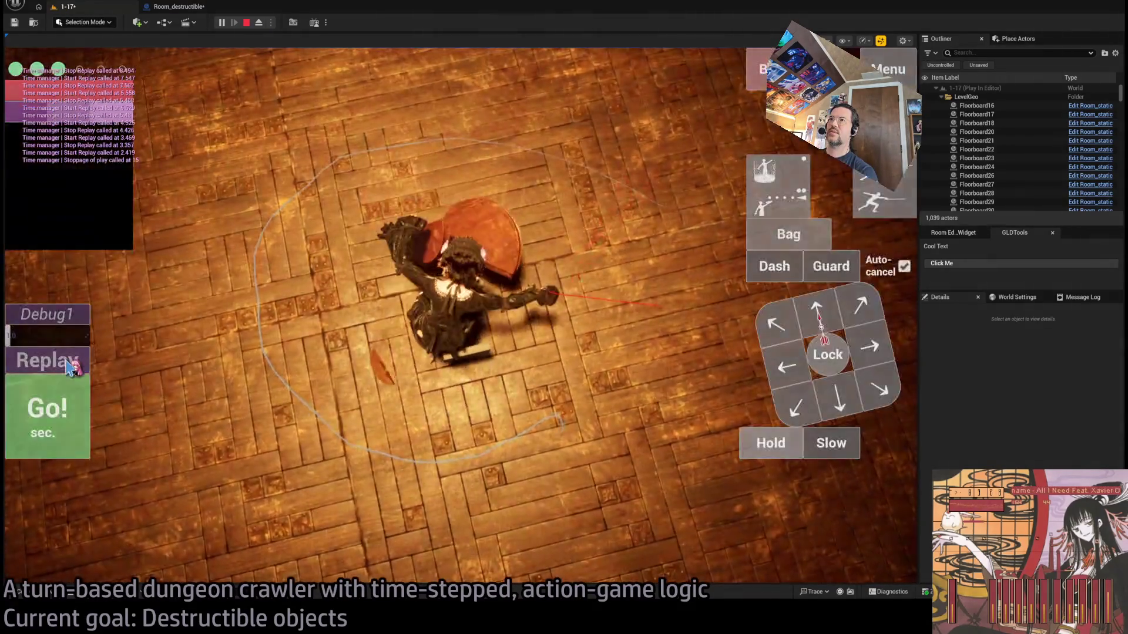
pyautogui.click(70, 363)
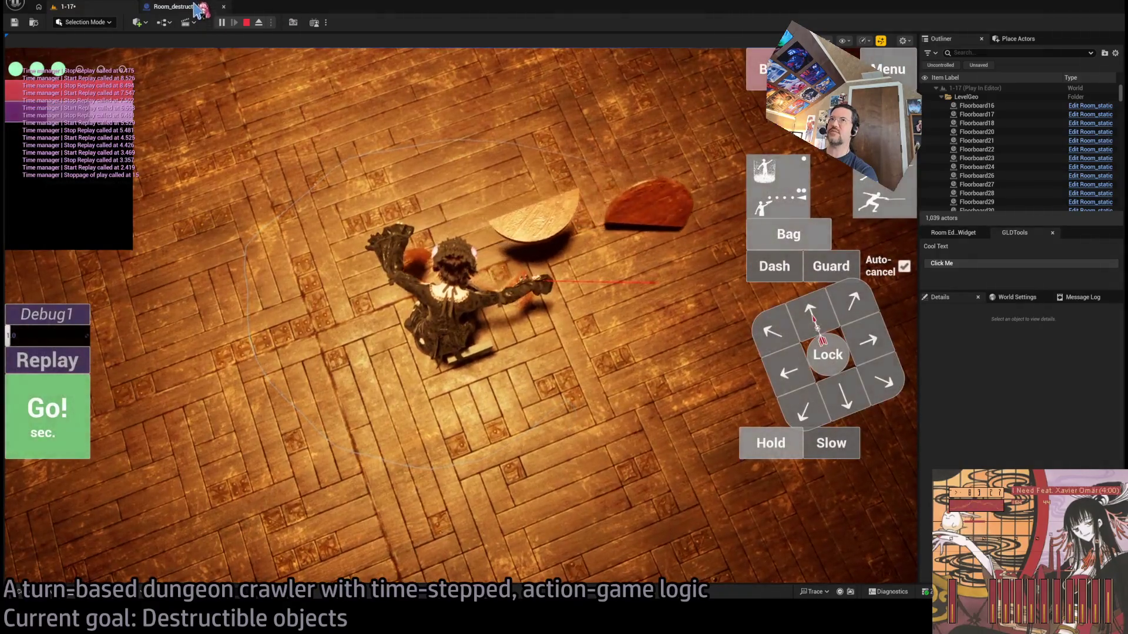
# Check the Room_destructible graph, restart the 1-17 play-test, replay the table break four times, then stop
pyautogui.click(186, 7)
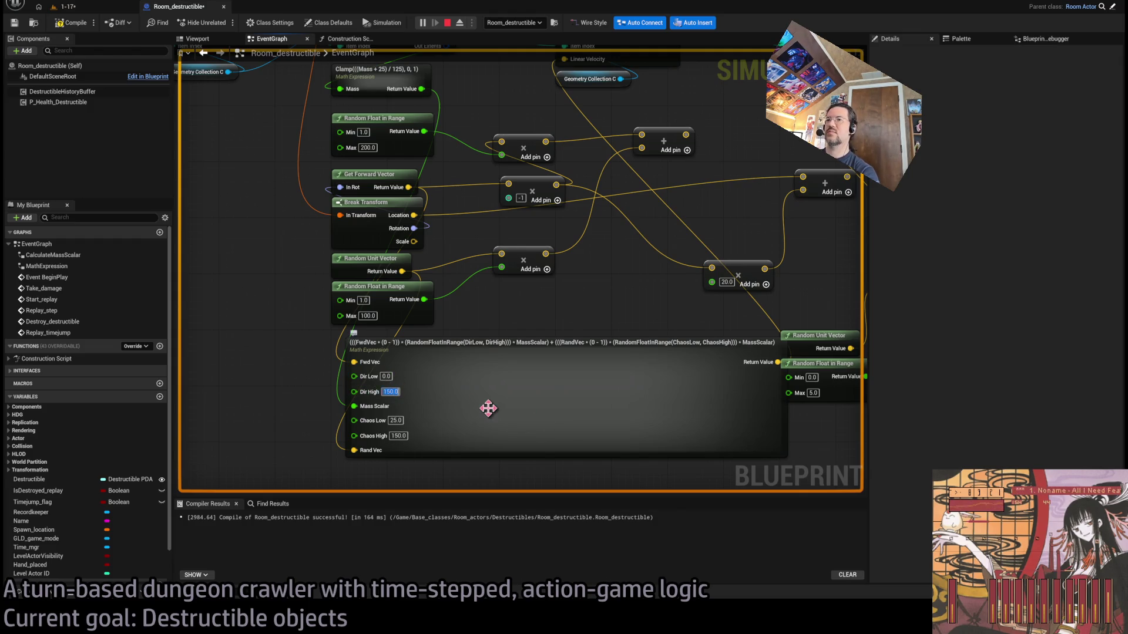
pyautogui.click(82, 7)
pyautogui.click(246, 24)
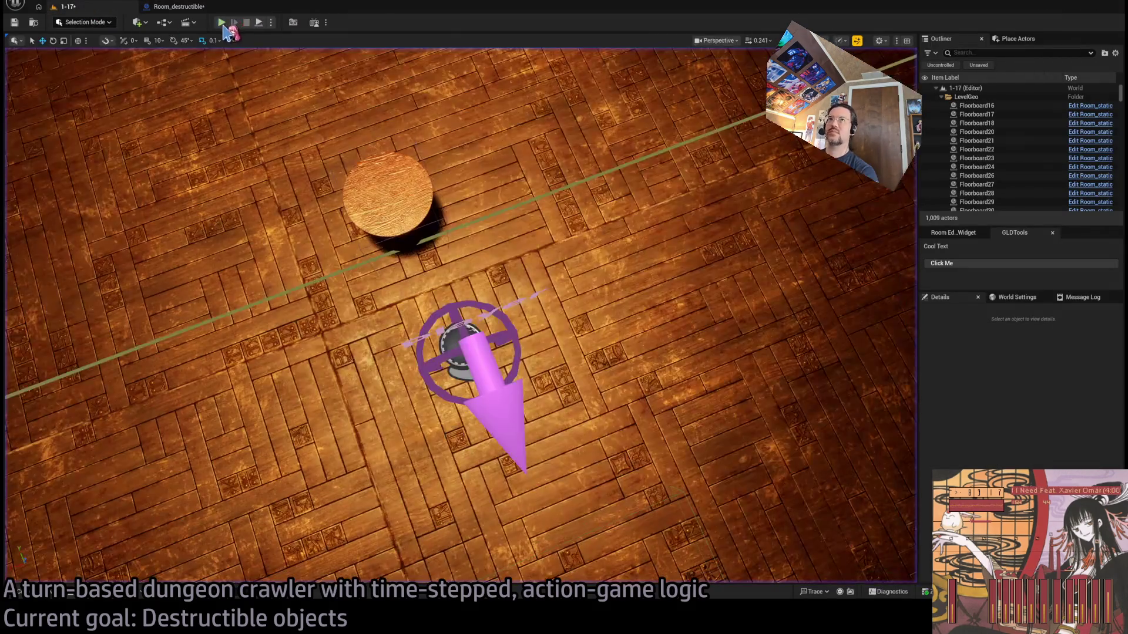
pyautogui.hotkey('alt', 'p')
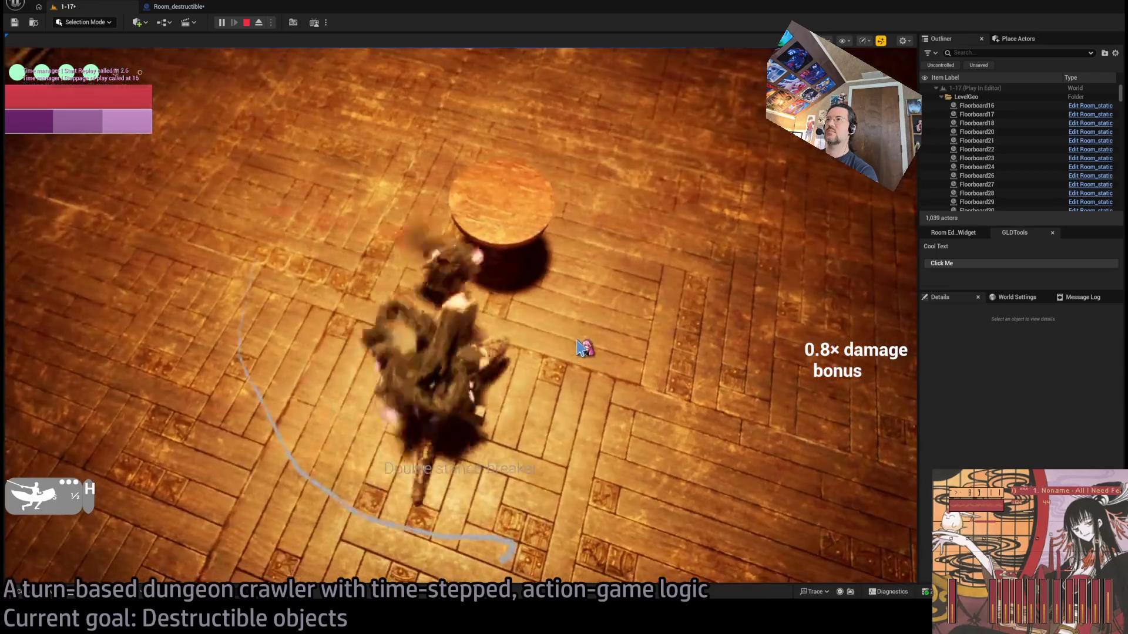
pyautogui.click(70, 361)
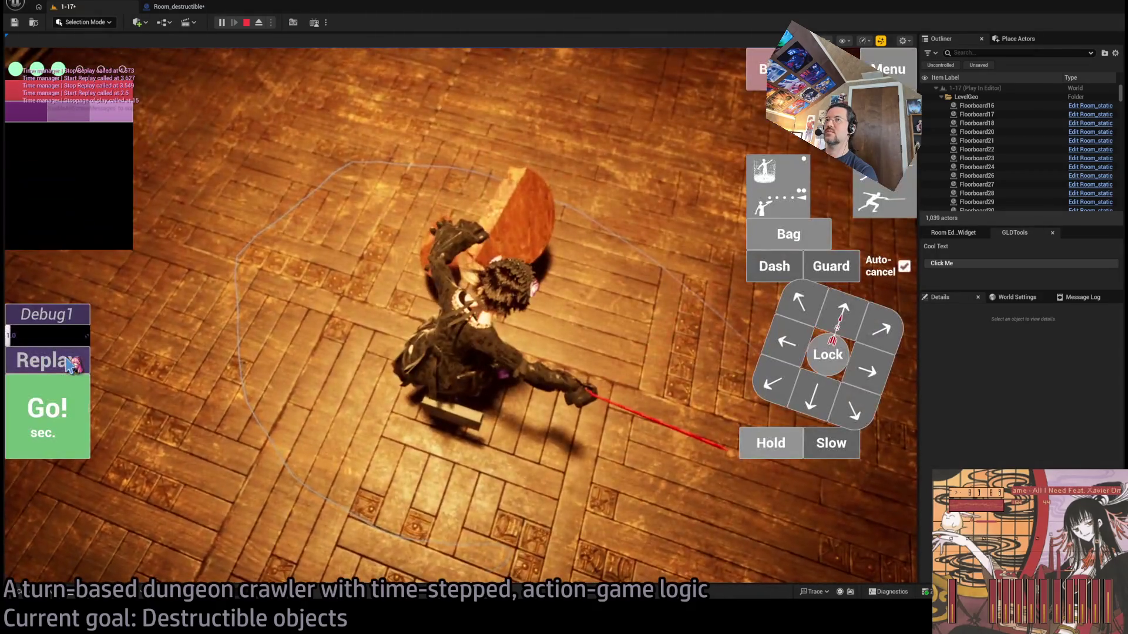
pyautogui.click(68, 361)
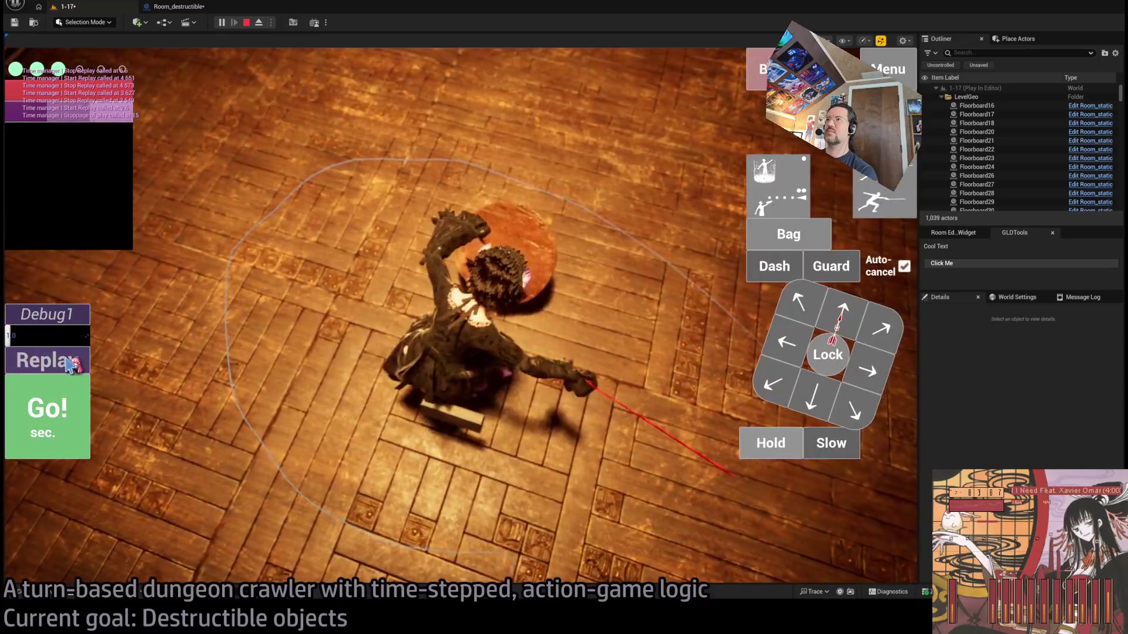
pyautogui.click(69, 363)
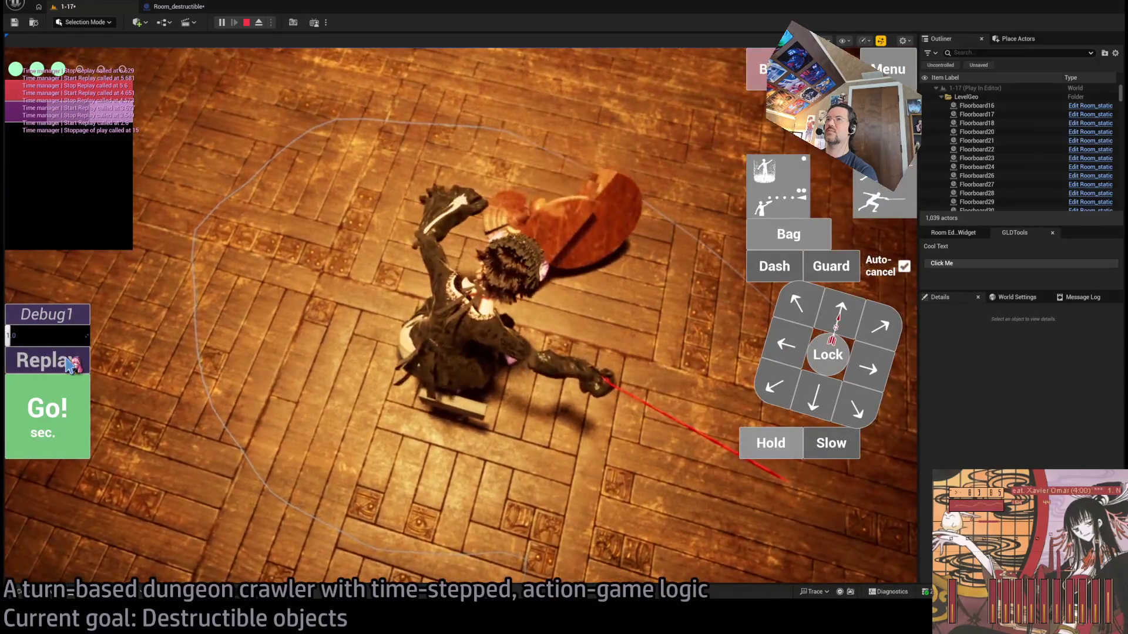
pyautogui.click(73, 363)
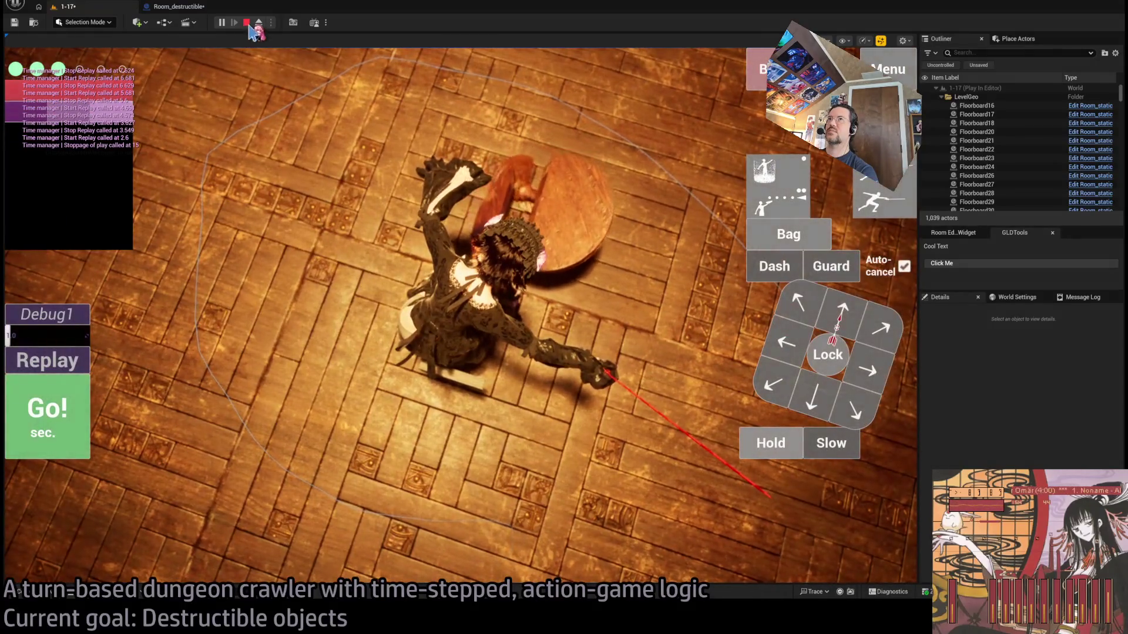
pyautogui.click(247, 24)
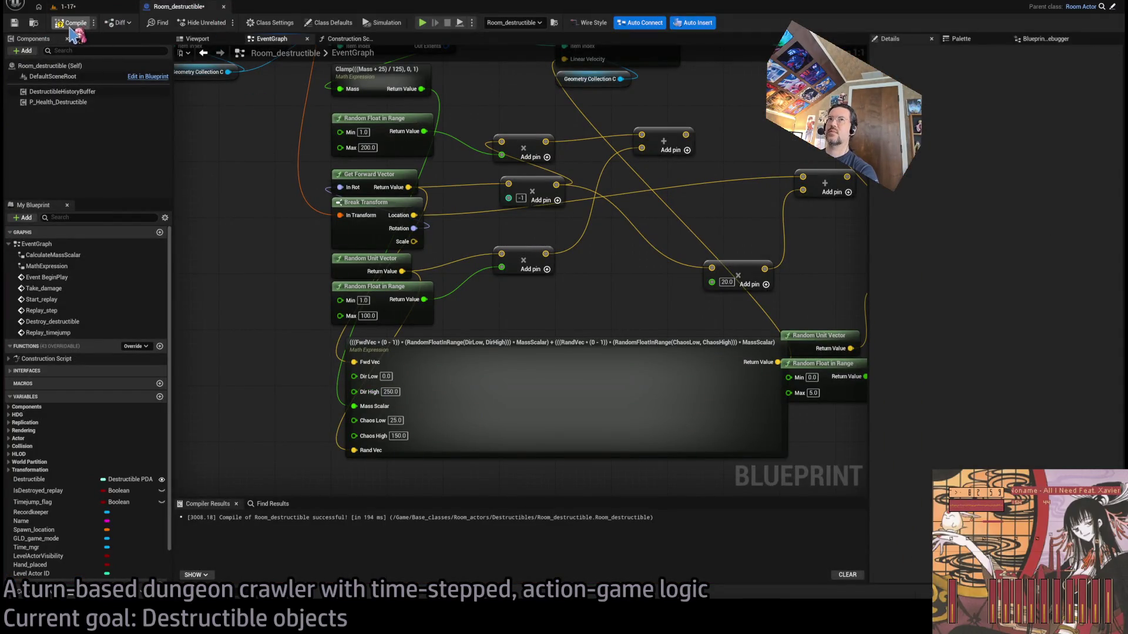
# Play-test 1-17 with the raised Dir High, replaying the table break seven times before stopping
pyautogui.click(85, 8)
pyautogui.hotkey('alt', 'p')
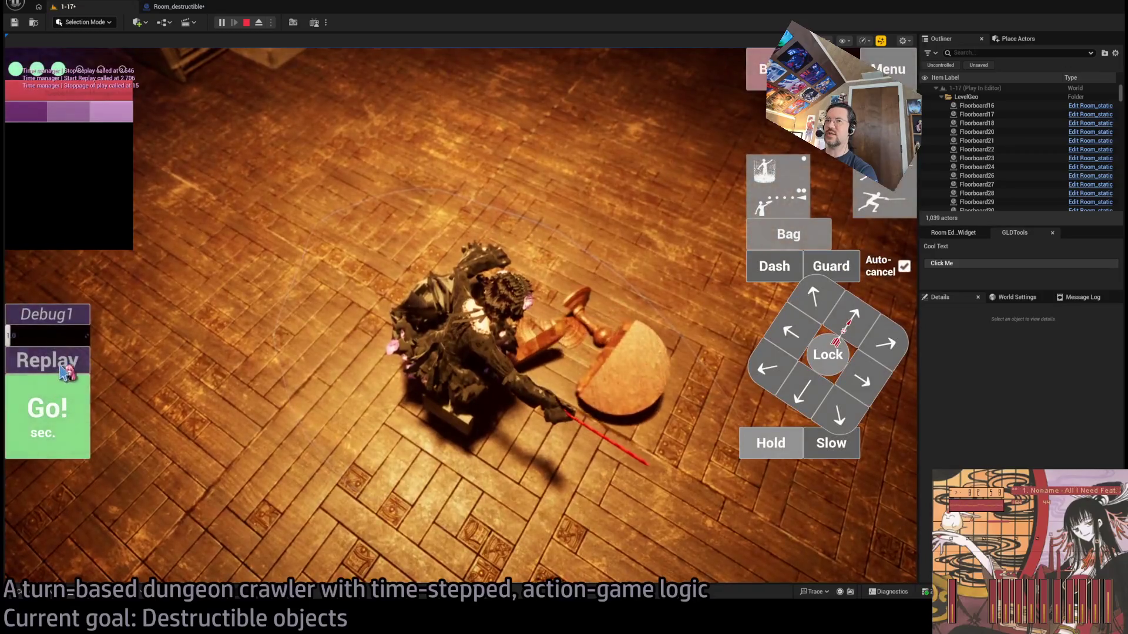
pyautogui.click(68, 360)
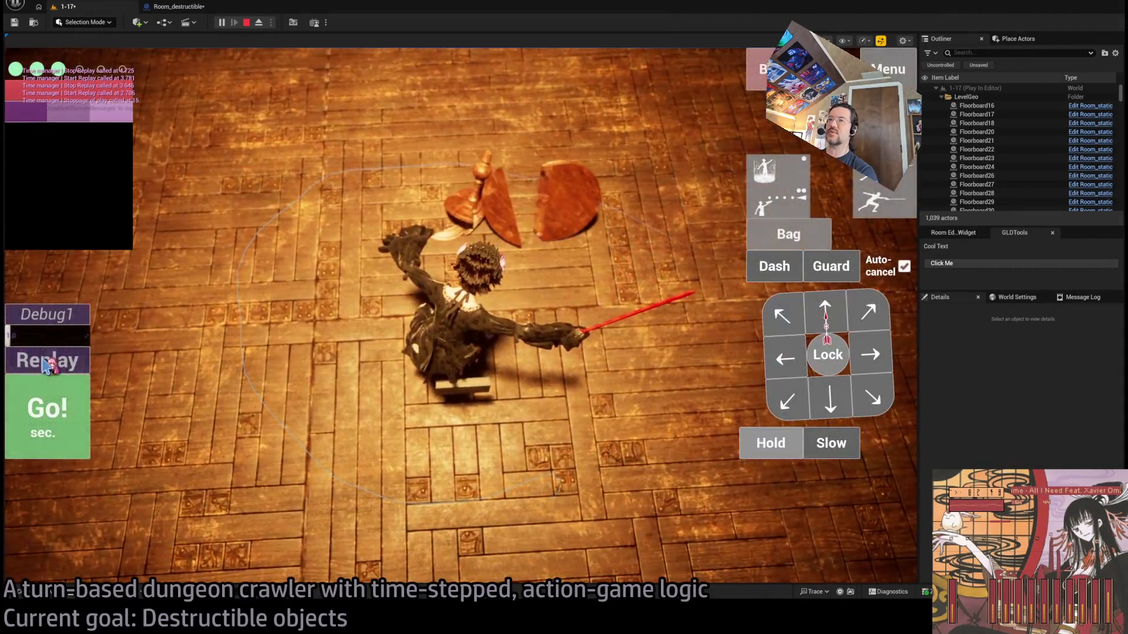
pyautogui.click(47, 364)
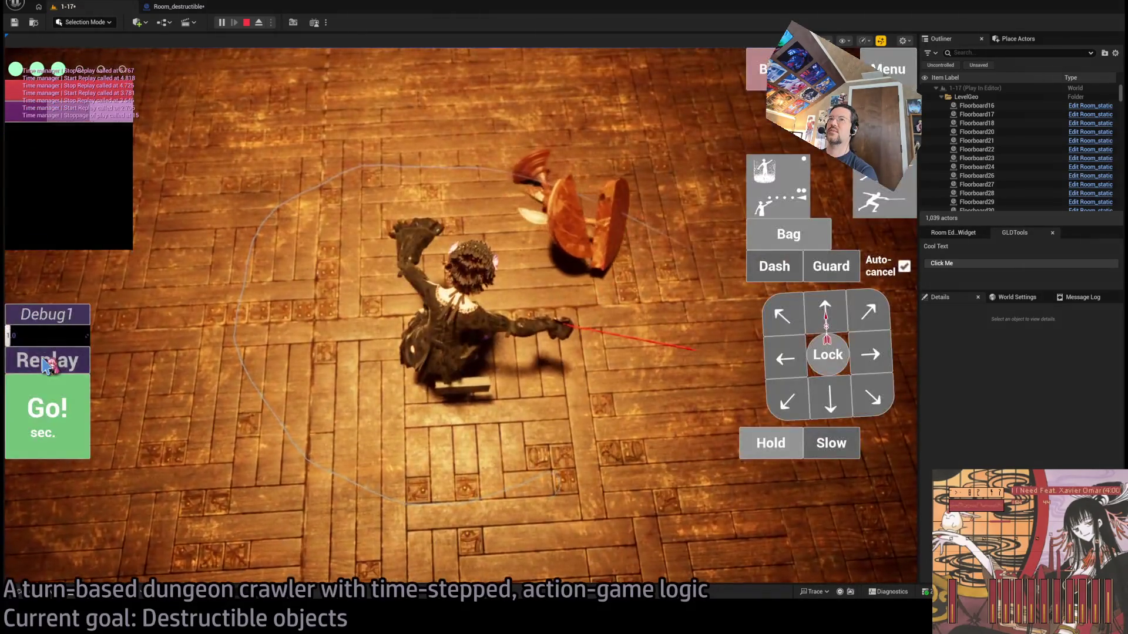
pyautogui.click(47, 363)
pyautogui.click(49, 365)
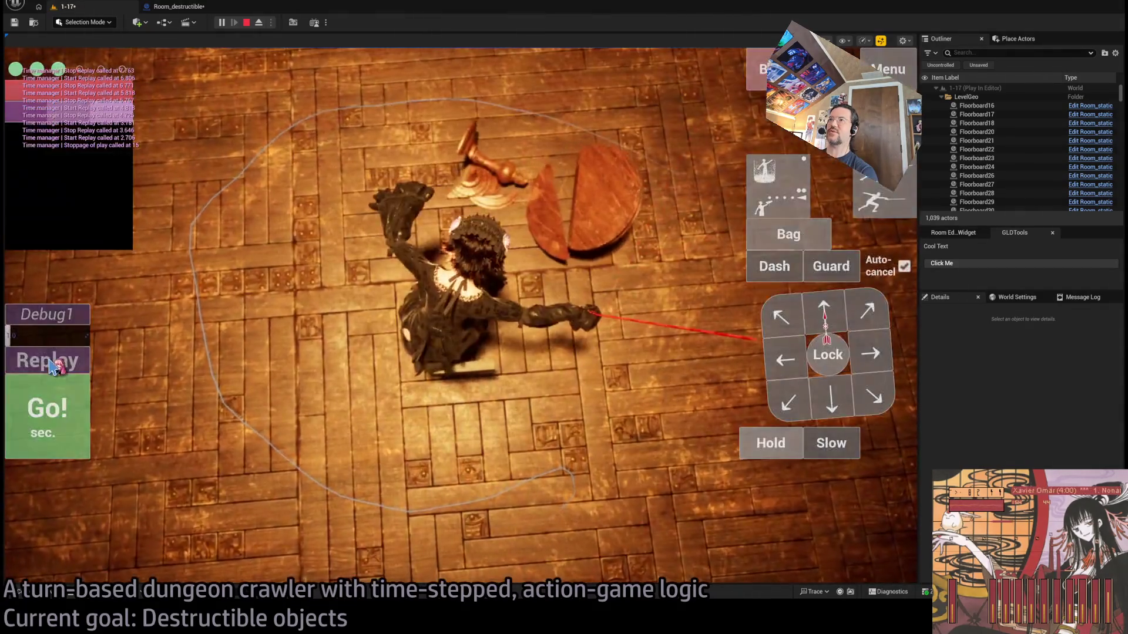
pyautogui.click(50, 363)
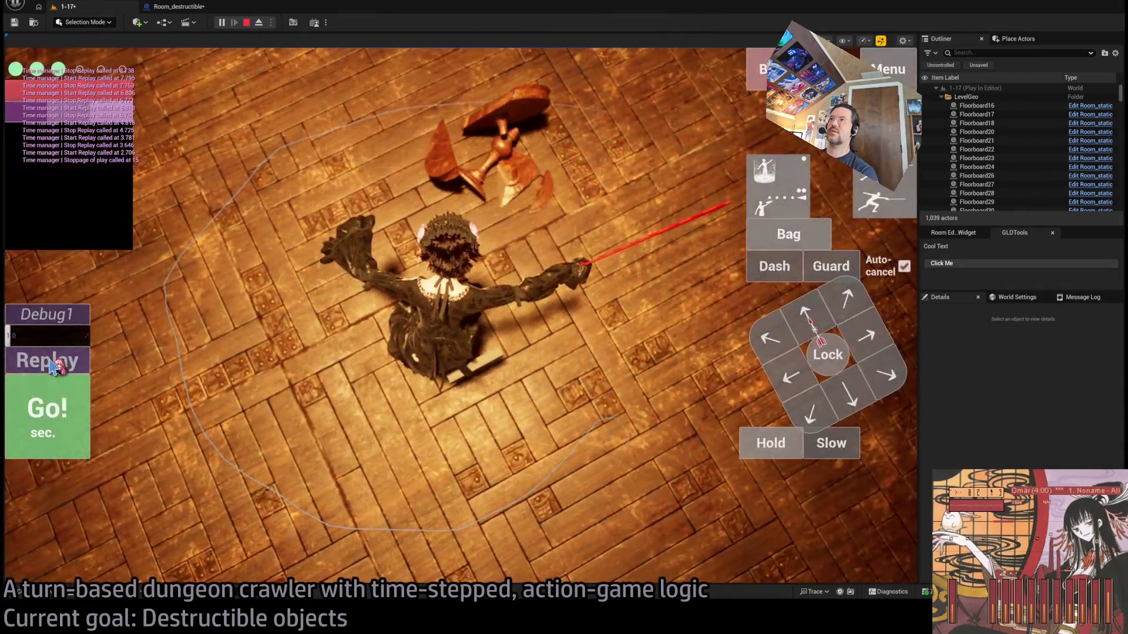
pyautogui.click(53, 364)
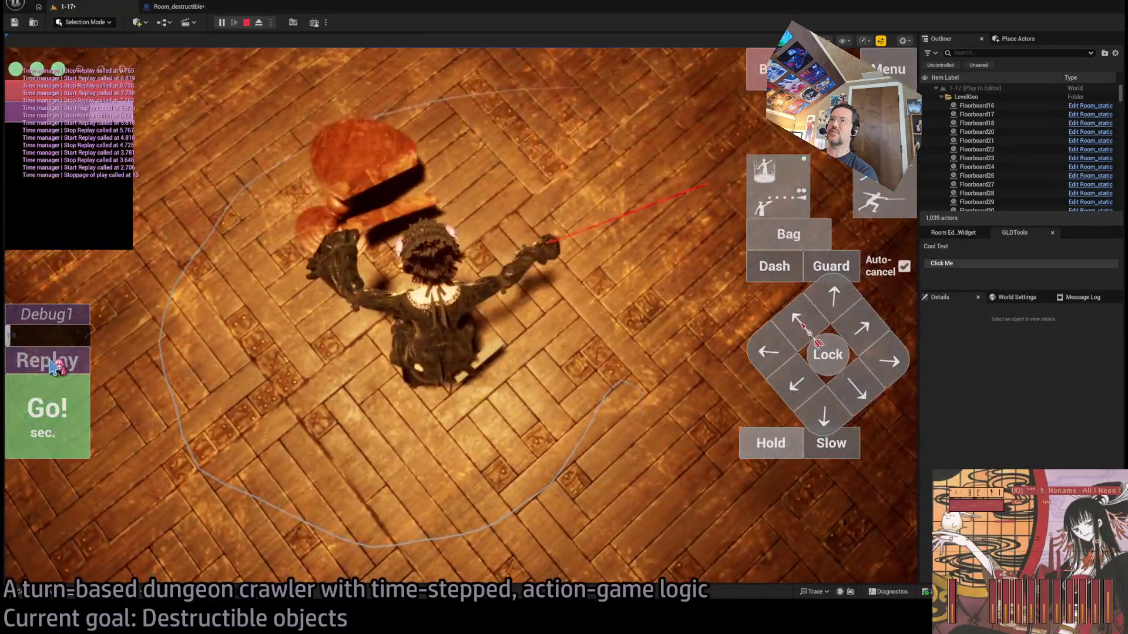
pyautogui.click(53, 365)
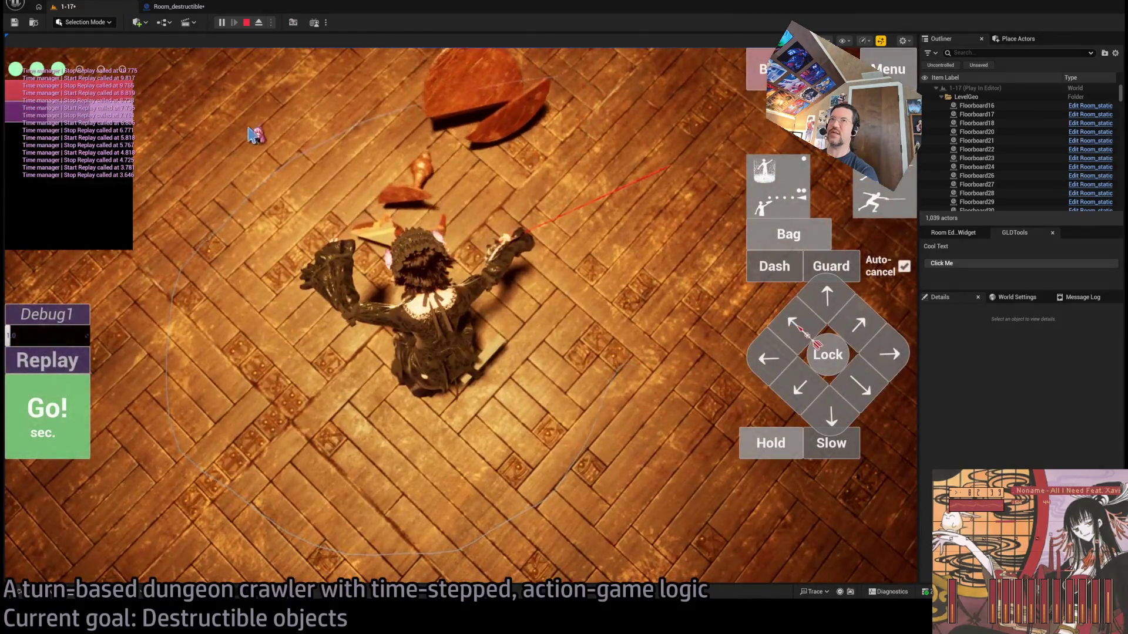
pyautogui.click(247, 24)
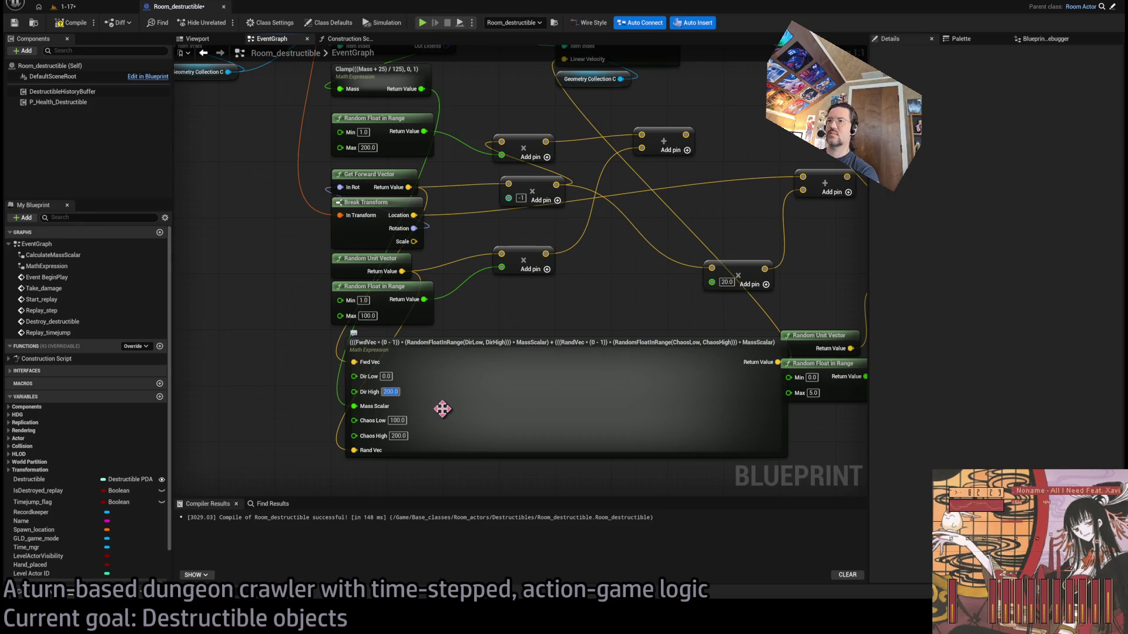
# Play-test 1-17 again with a spinning attack and a replay, then change Dir High to 150
pyautogui.click(65, 7)
pyautogui.click(225, 24)
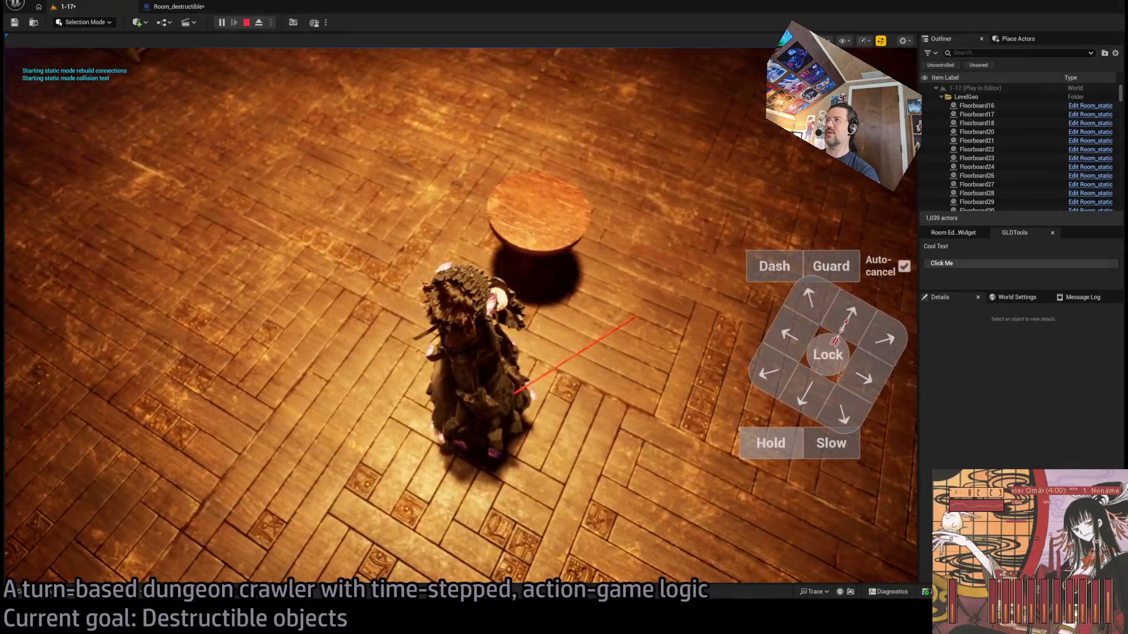
pyautogui.click(762, 445)
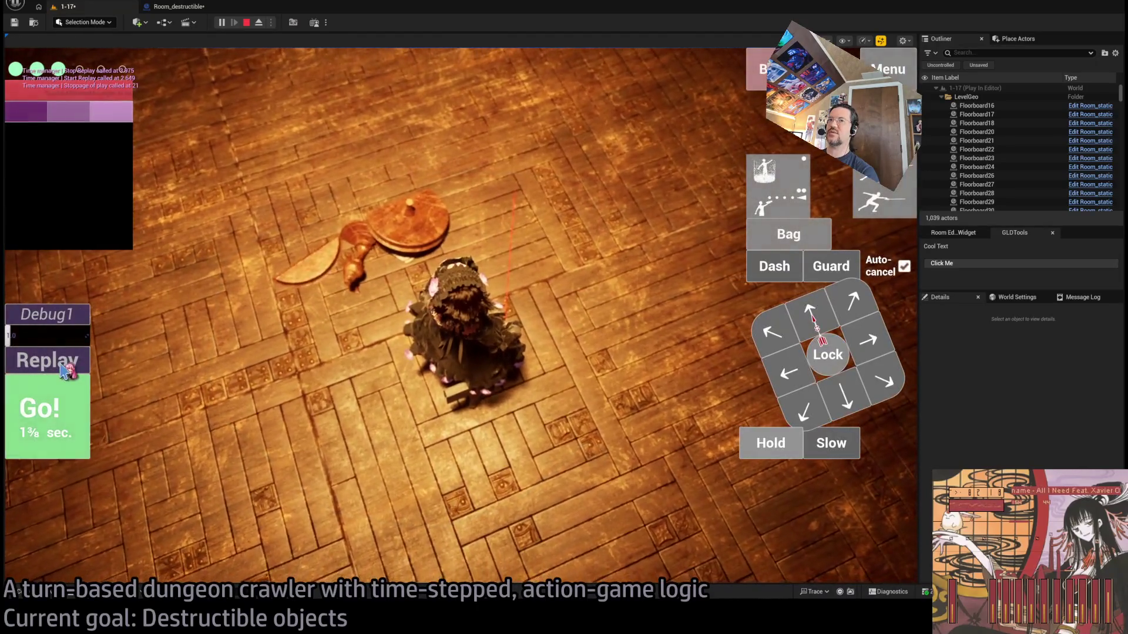
pyautogui.click(66, 365)
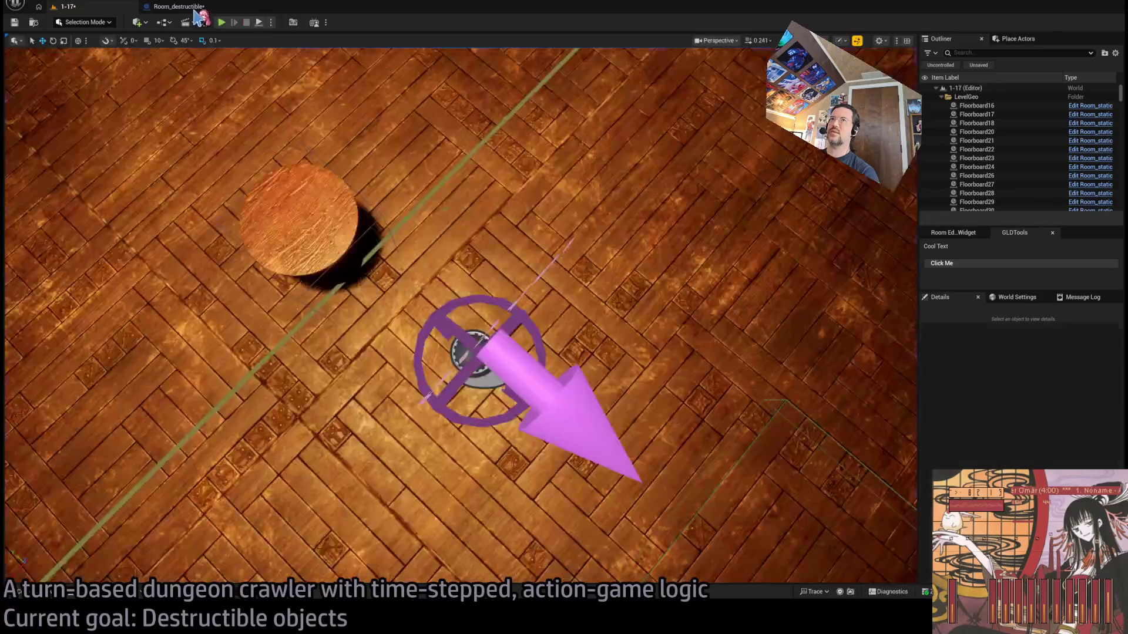
pyautogui.click(247, 24)
pyautogui.click(391, 392)
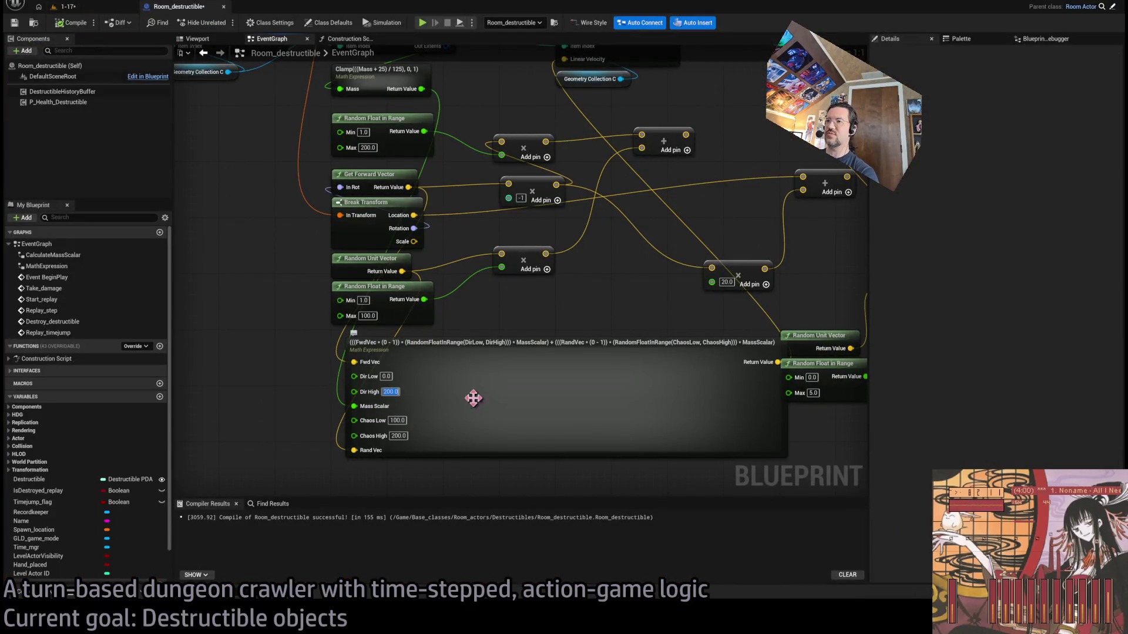
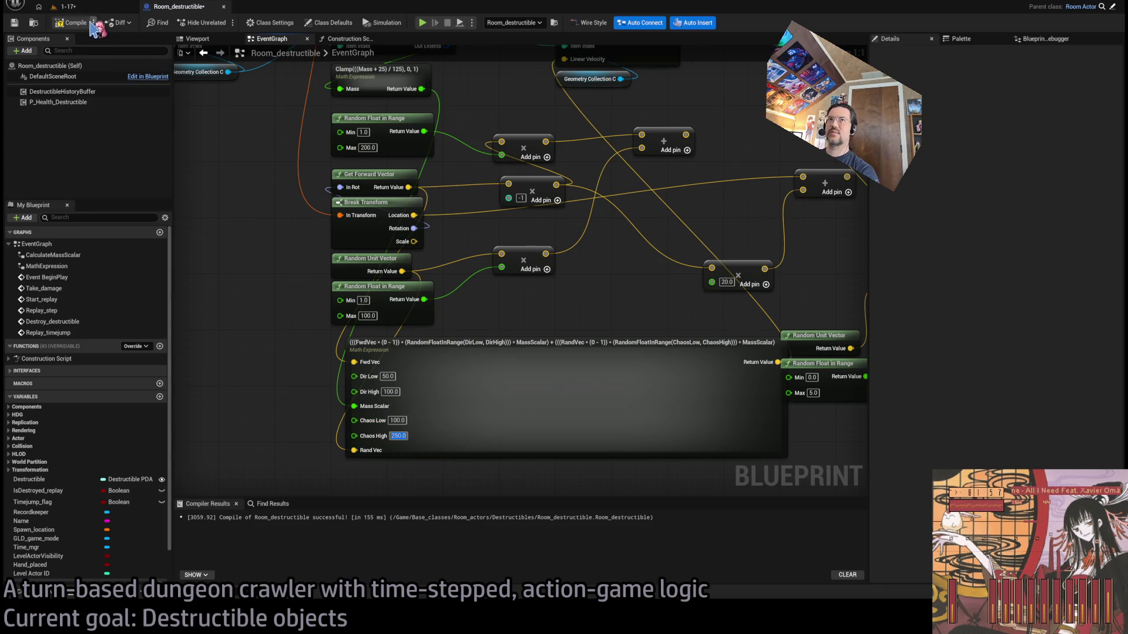
# Play-test level 1-17 and replay the cup shattering eight times
pyautogui.click(65, 7)
pyautogui.click(222, 23)
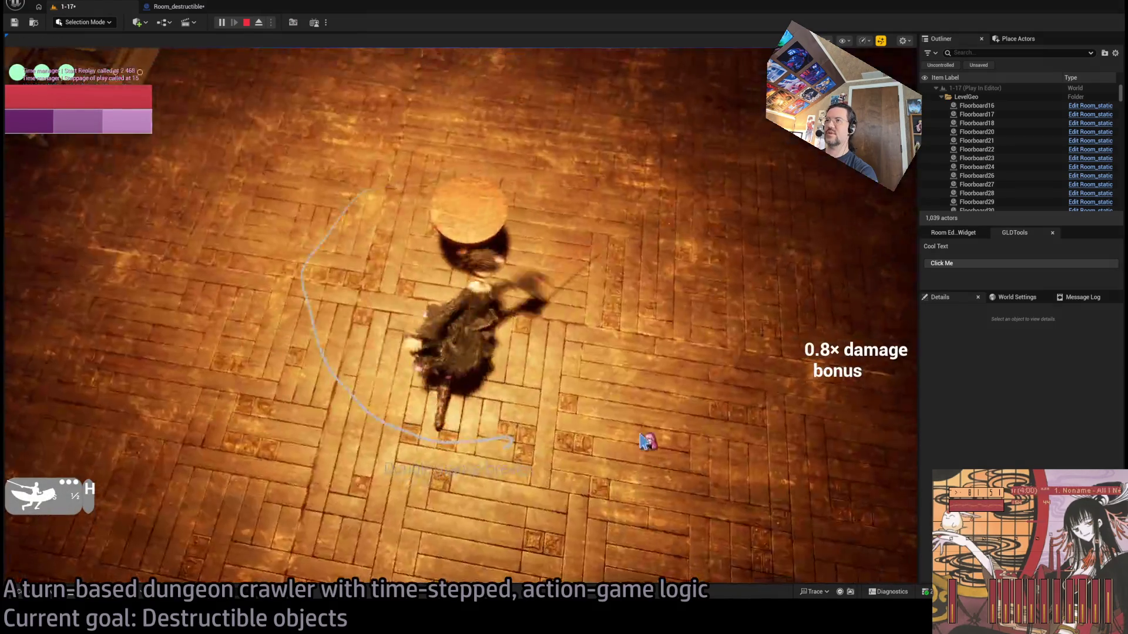
pyautogui.click(52, 367)
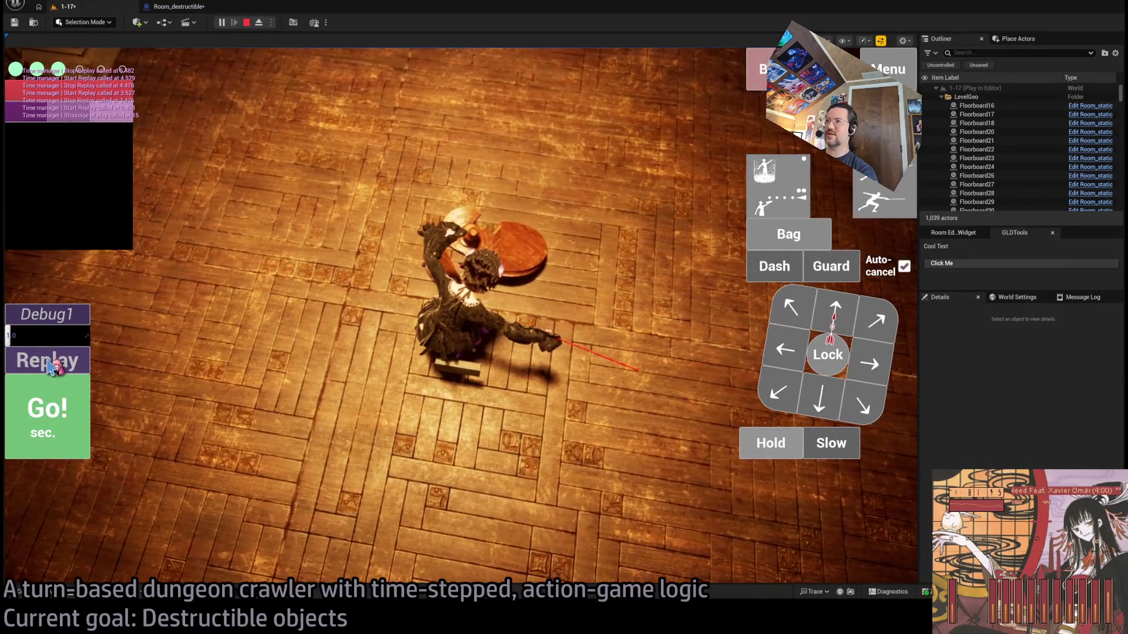
pyautogui.click(52, 367)
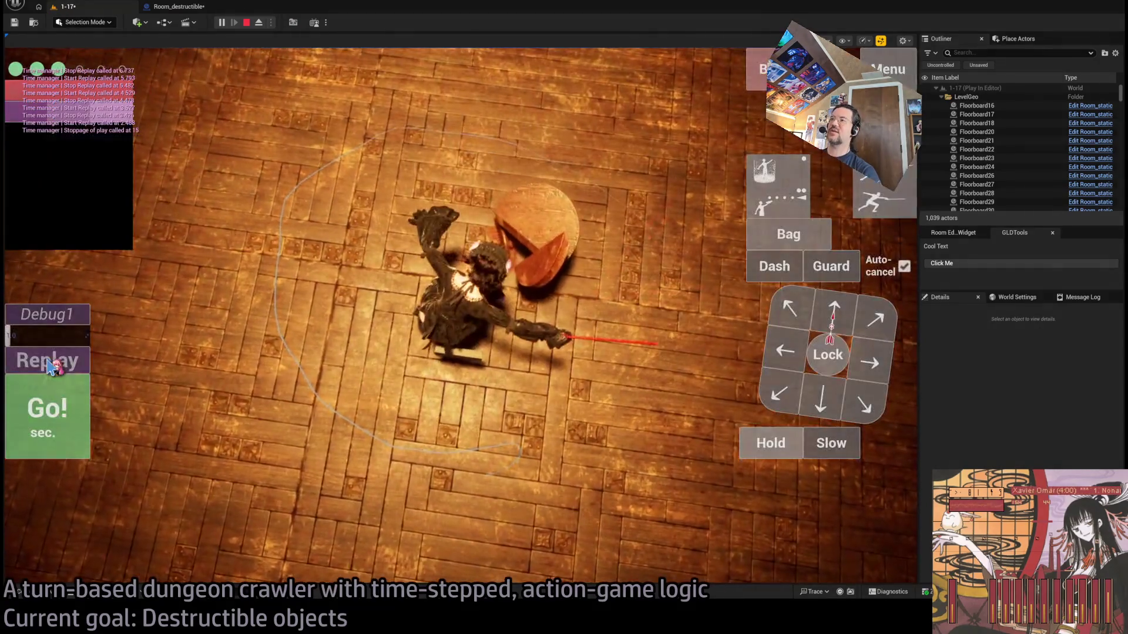
pyautogui.click(52, 367)
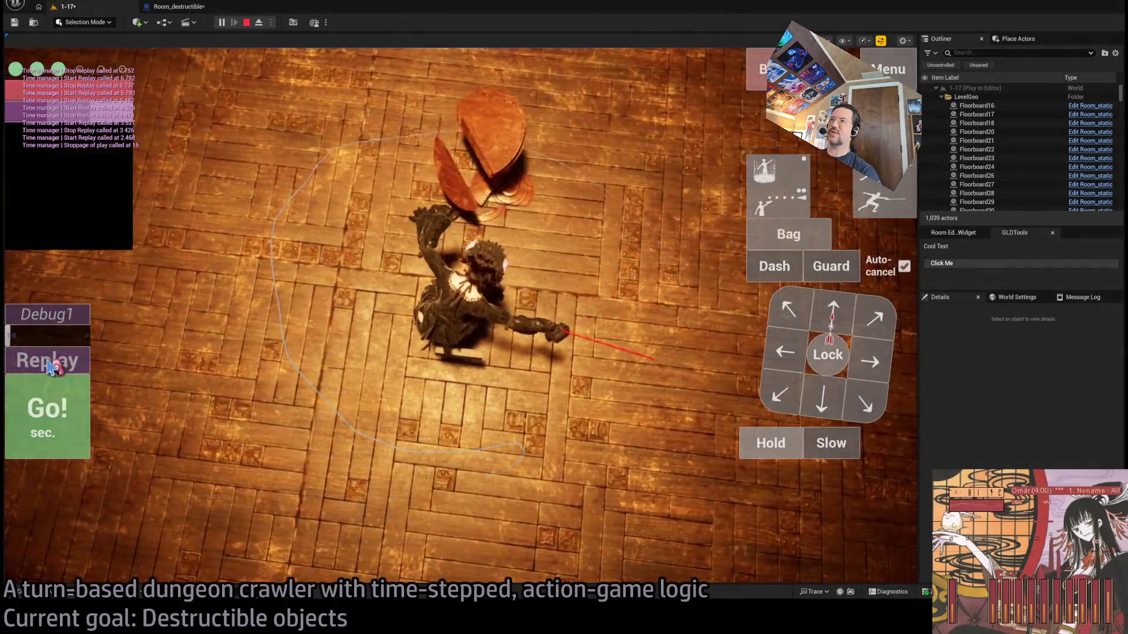
pyautogui.click(51, 365)
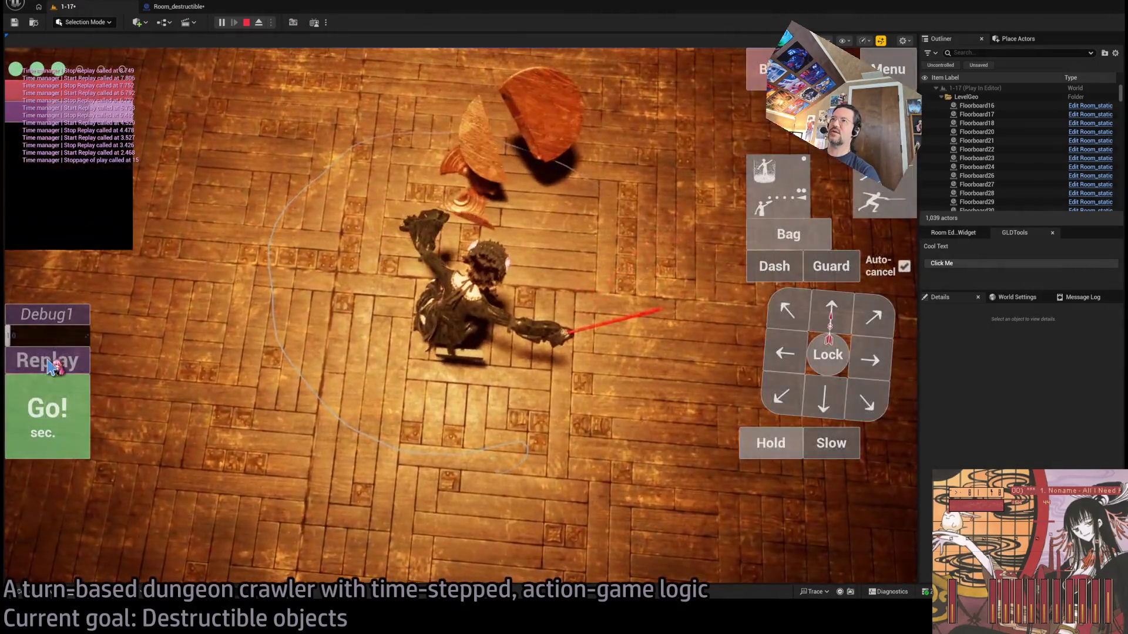
pyautogui.click(52, 367)
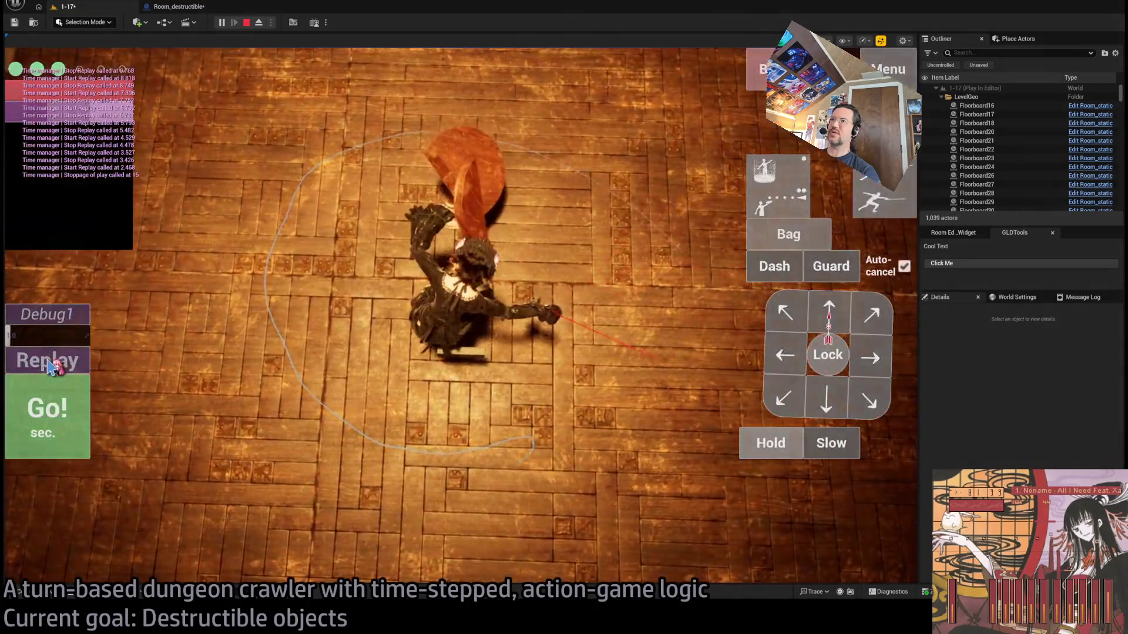
pyautogui.click(52, 367)
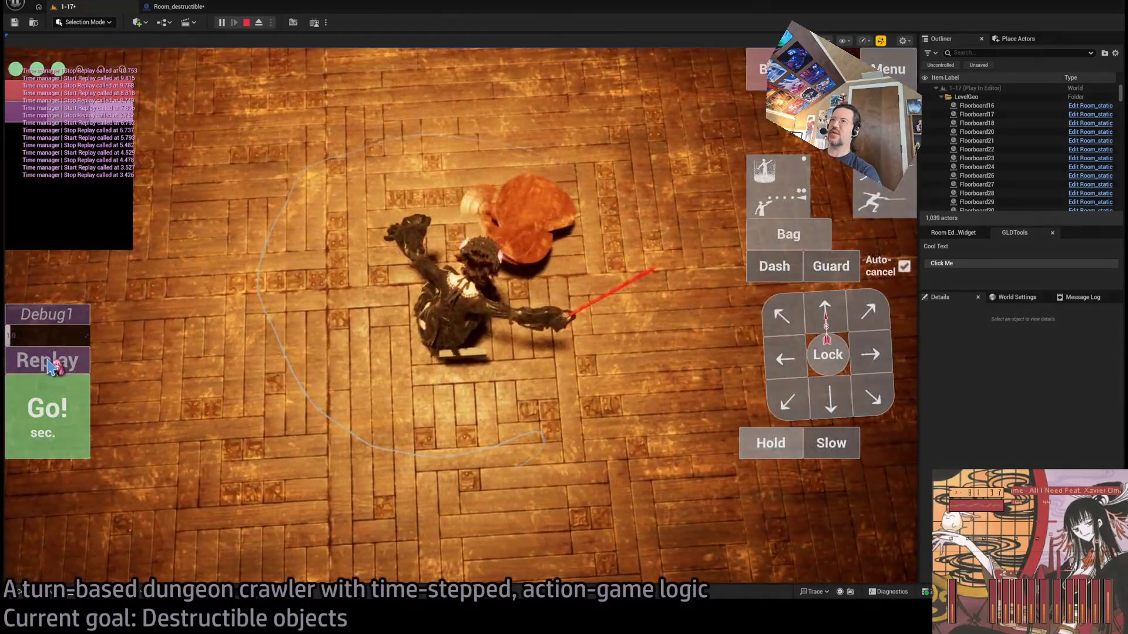
pyautogui.click(51, 366)
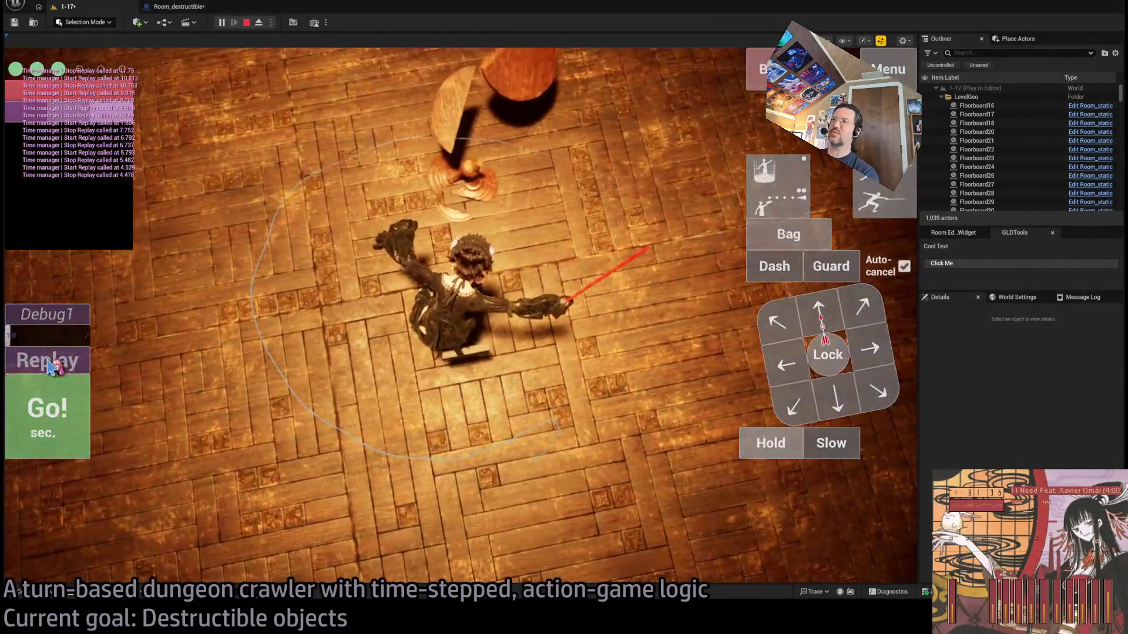
pyautogui.click(52, 366)
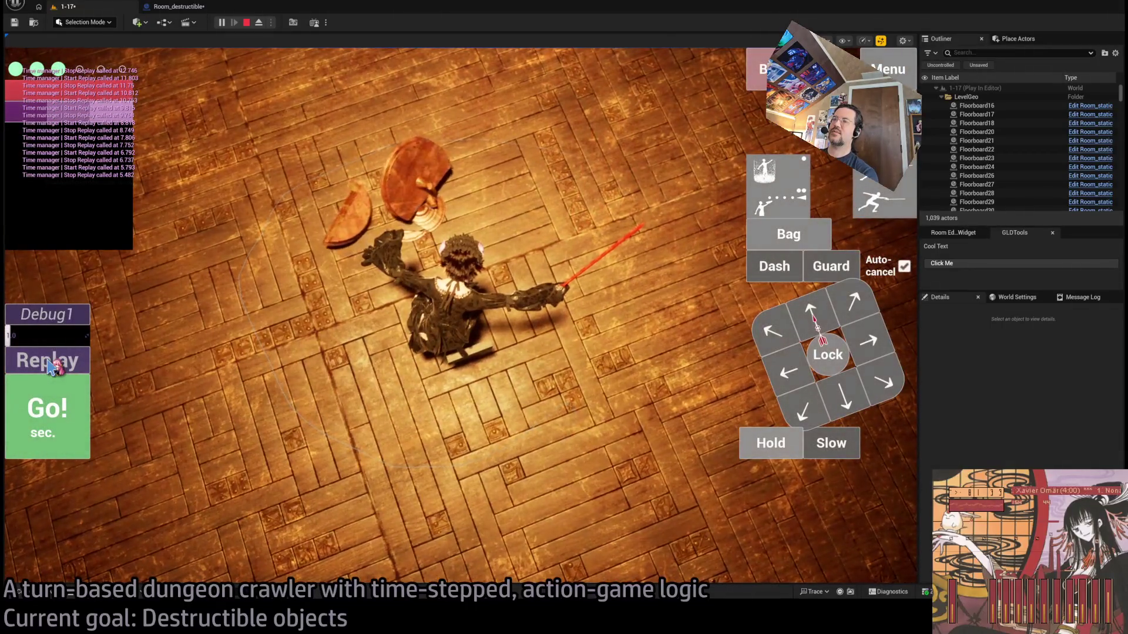
# In the Room_destructible graph, shift the random vector, Add and Apply Angular Velocity nodes right
pyautogui.click(176, 6)
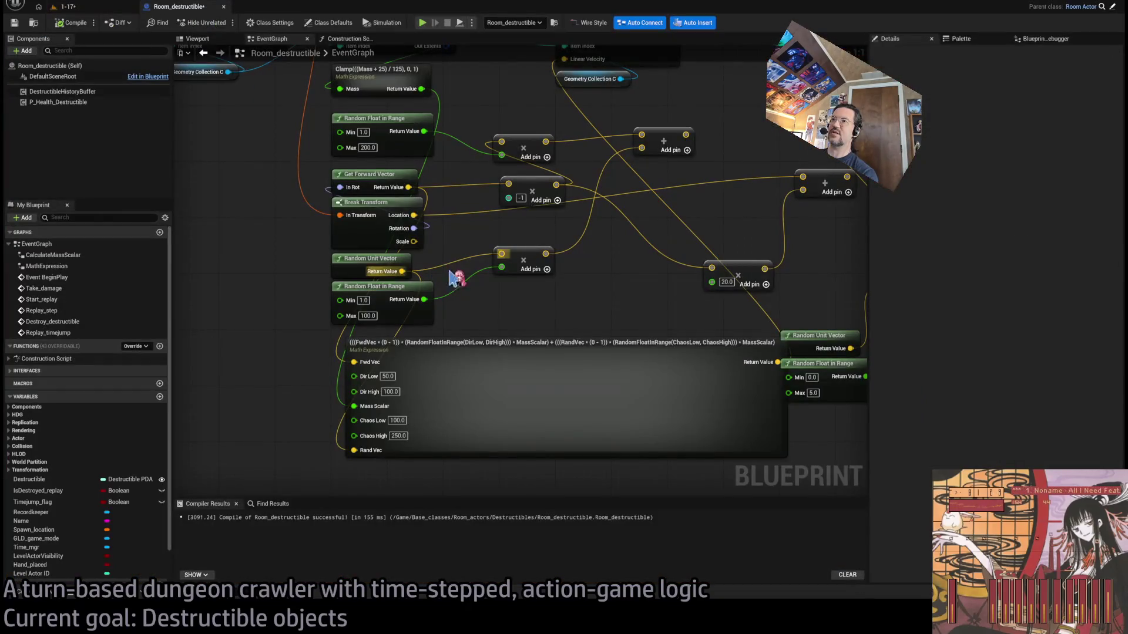
pyautogui.scroll(-2, 451, 278)
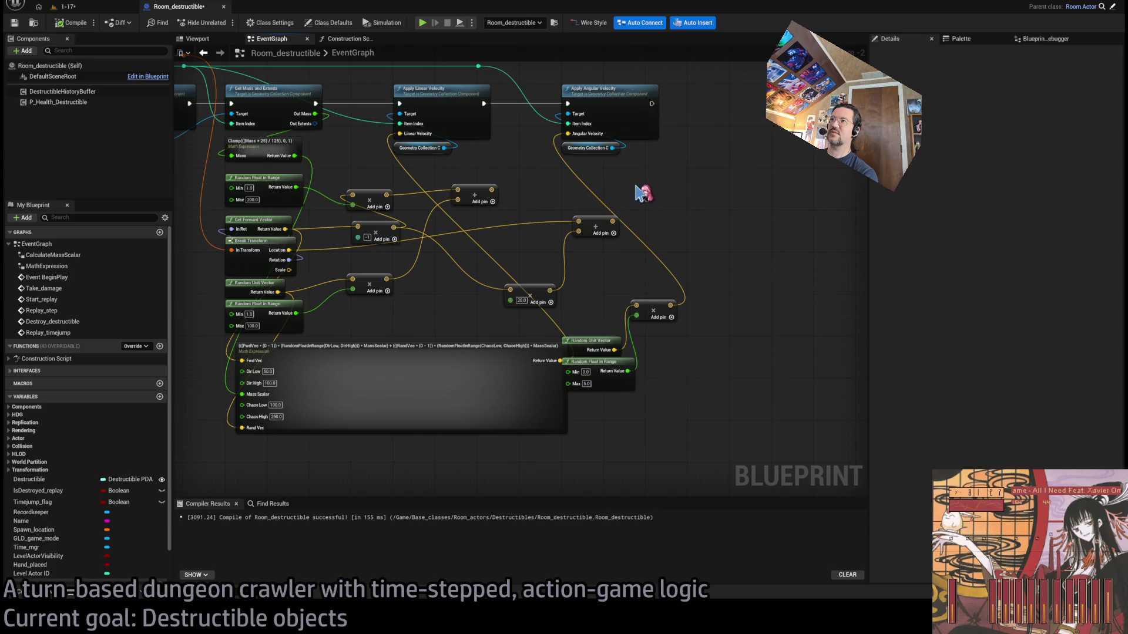
pyautogui.moveTo(738, 276); pyautogui.dragTo(568, 401)
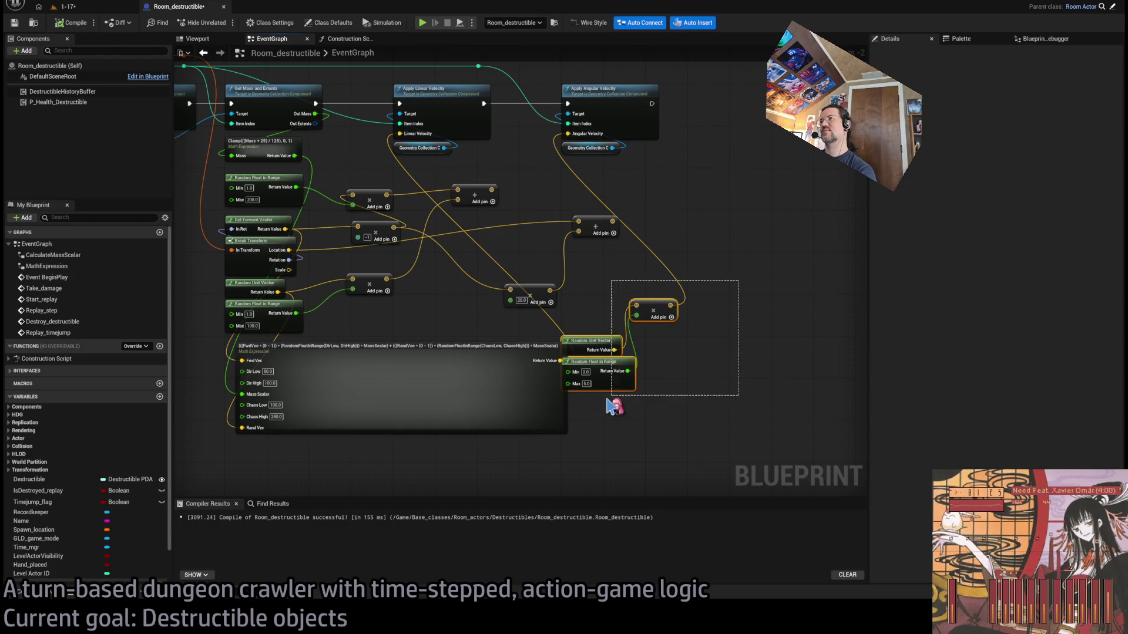
pyautogui.moveTo(660, 306)
pyautogui.mouseDown()
pyautogui.moveTo(748, 259)
pyautogui.moveTo(776, 227)
pyautogui.mouseUp()
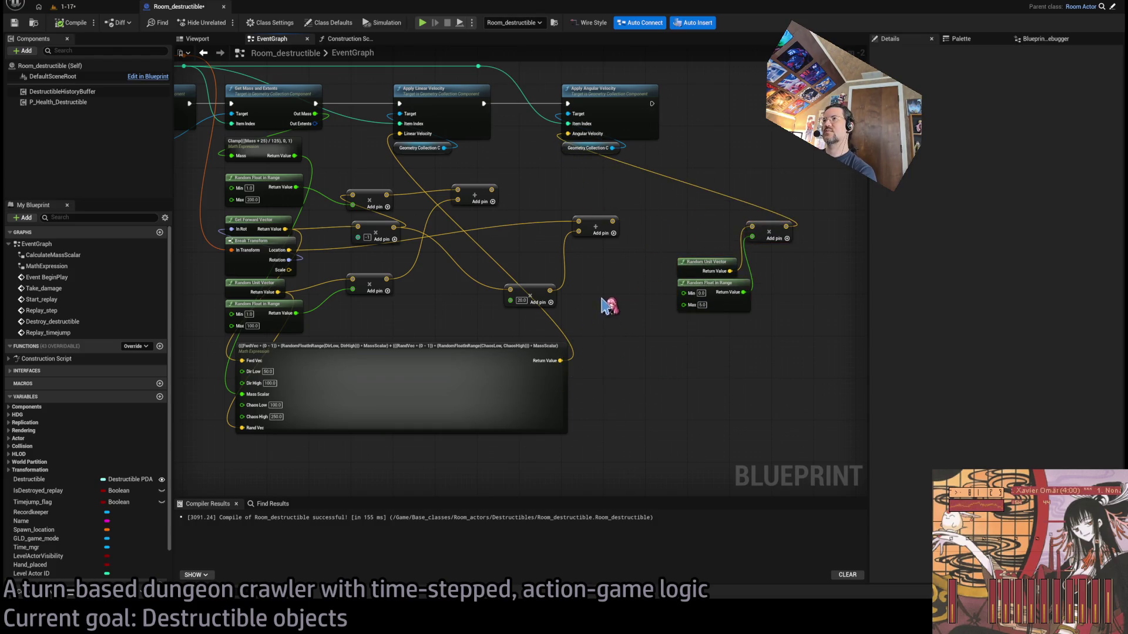
pyautogui.scroll(-1, 654, 188)
pyautogui.scroll(2, 666, 174)
pyautogui.moveTo(713, 124); pyautogui.dragTo(549, 254)
pyautogui.moveTo(594, 166); pyautogui.dragTo(839, 166)
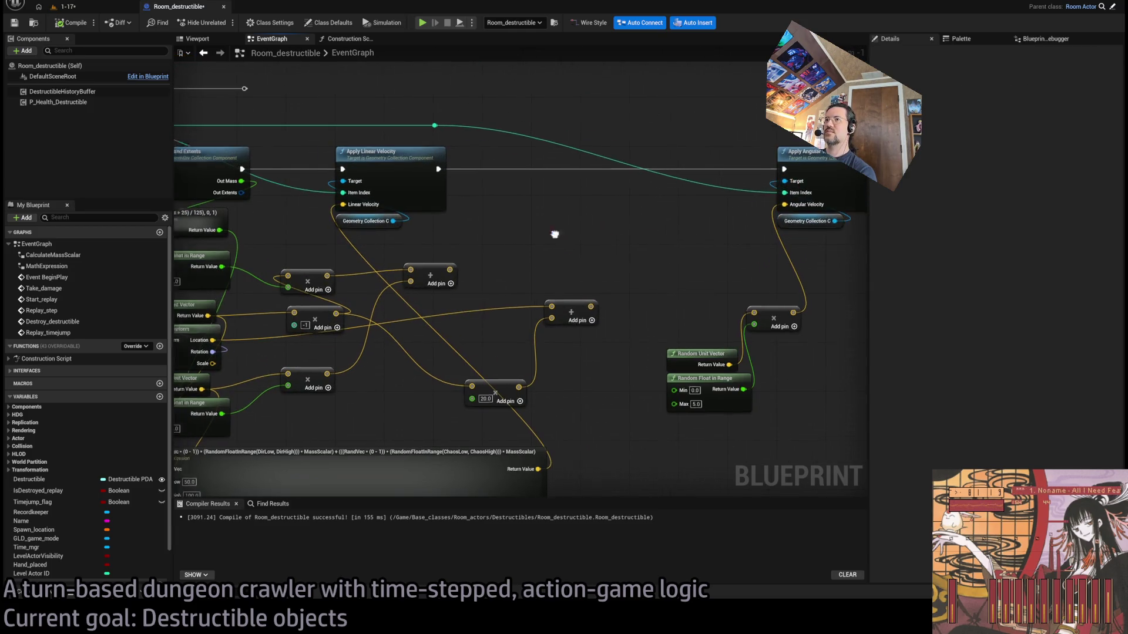
pyautogui.scroll(-2, 587, 229)
pyautogui.scroll(1, 724, 244)
# Delete the small multiply/add nodes and both Random Float in Range nodes
pyautogui.moveTo(769, 353)
pyautogui.mouseDown()
pyautogui.moveTo(659, 272)
pyautogui.moveTo(497, 235)
pyautogui.mouseUp()
pyautogui.press('Delete')
pyautogui.moveTo(520, 416)
pyautogui.mouseDown()
pyautogui.moveTo(656, 259)
pyautogui.moveTo(642, 239)
pyautogui.mouseUp()
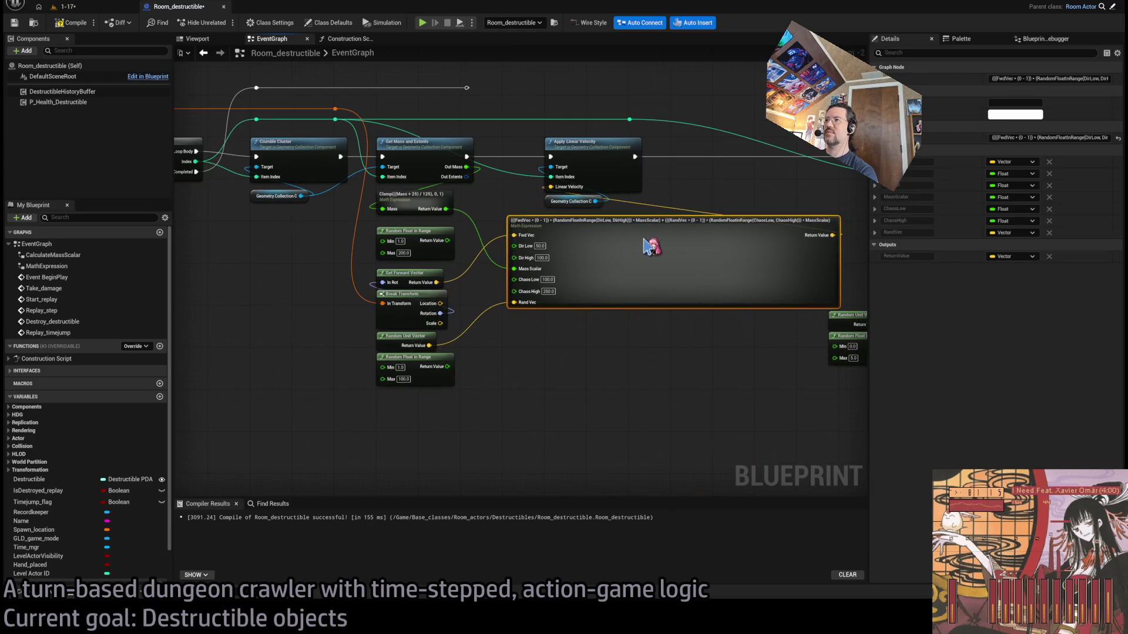
pyautogui.scroll(1, 598, 274)
pyautogui.click(391, 222)
pyautogui.press('Delete')
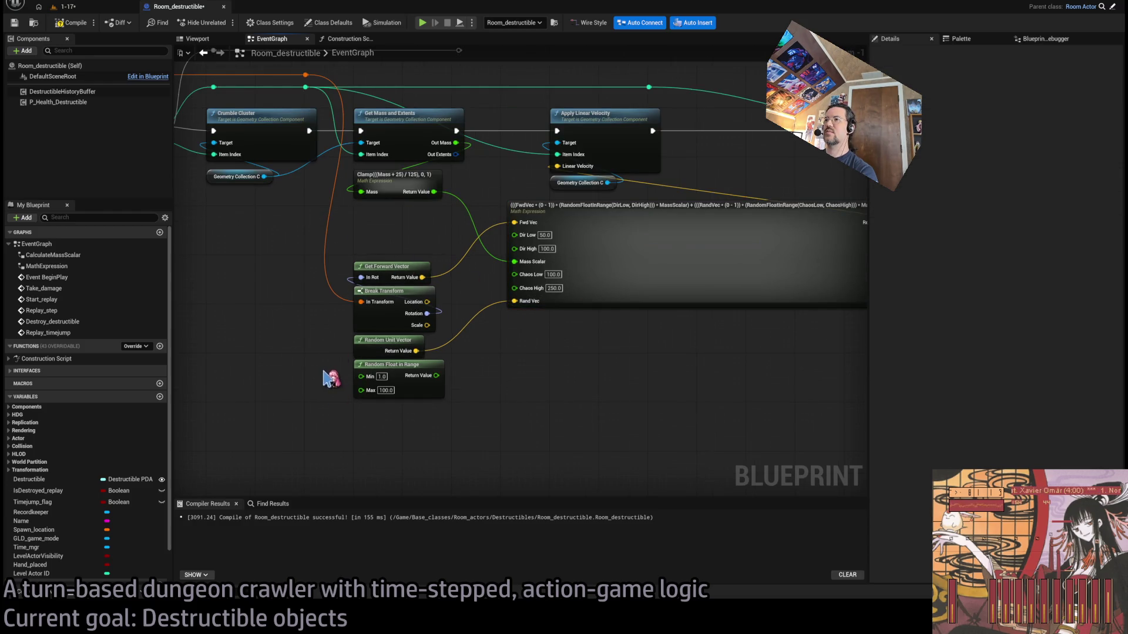
pyautogui.moveTo(330, 377); pyautogui.dragTo(427, 415)
pyautogui.press('Delete')
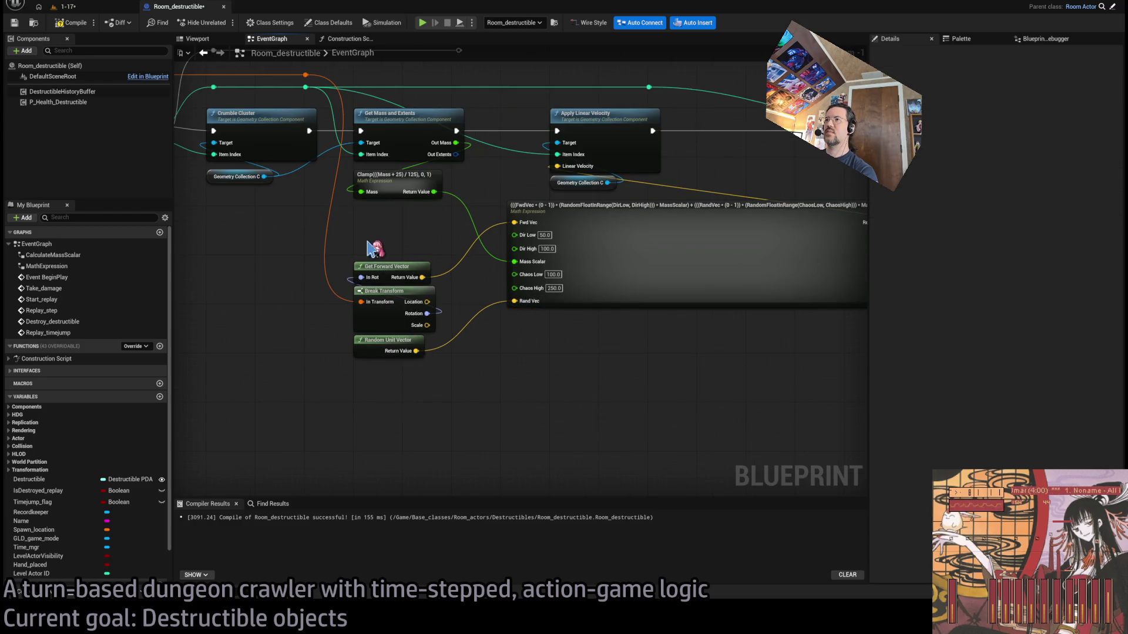
# Restack Clamp, Get Forward Vector, Break Transform and Random Unit Vector under Get Mass and Extents
pyautogui.moveTo(395, 194); pyautogui.dragTo(391, 308)
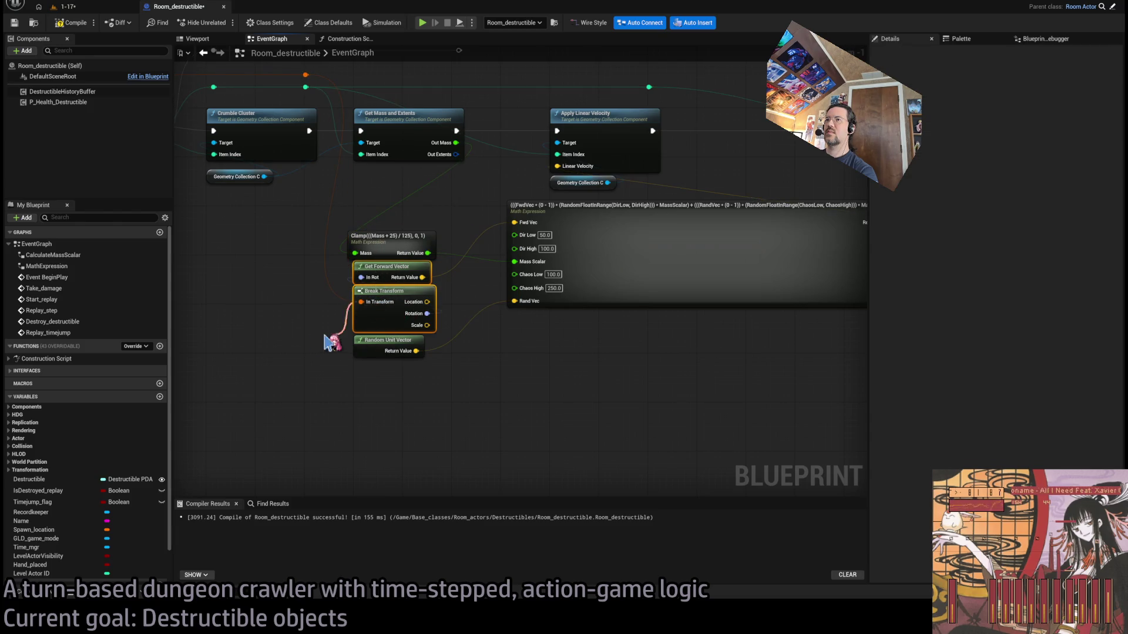
pyautogui.click(141, 323)
pyautogui.moveTo(390, 295); pyautogui.dragTo(391, 202)
pyautogui.moveTo(384, 249); pyautogui.dragTo(392, 275)
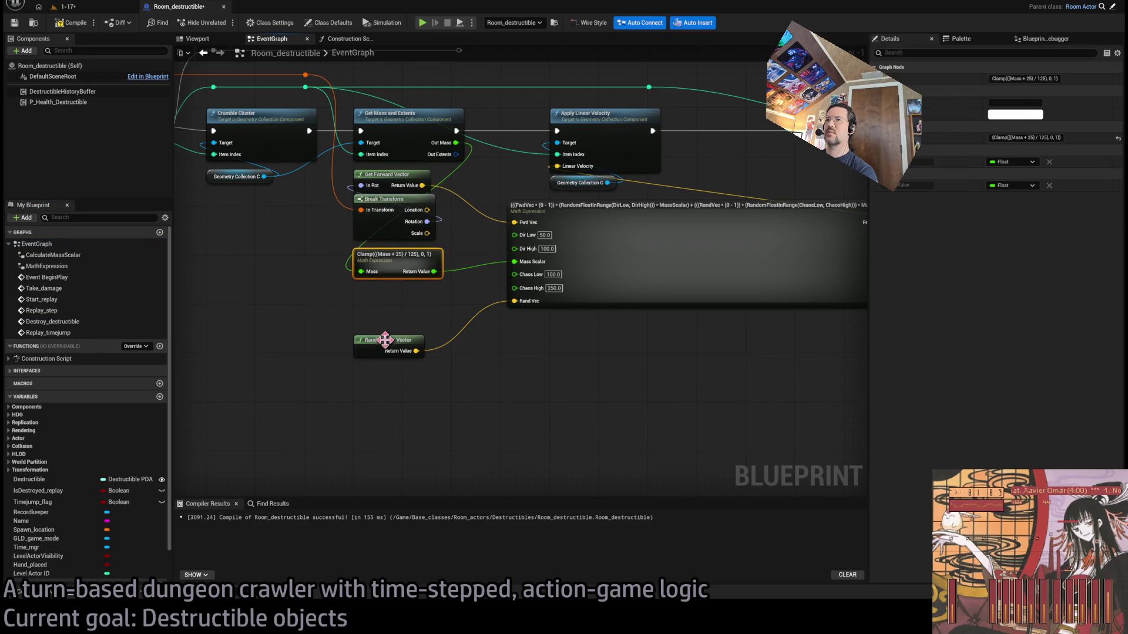
pyautogui.moveTo(385, 339); pyautogui.dragTo(390, 294)
pyautogui.moveTo(813, 267); pyautogui.dragTo(633, 295)
pyautogui.moveTo(503, 254)
pyautogui.mouseDown()
pyautogui.moveTo(579, 282)
pyautogui.moveTo(639, 283)
pyautogui.mouseUp()
# Wire the Clamp mass result into the reroute knot feeding the velocity nodes
pyautogui.click(575, 295)
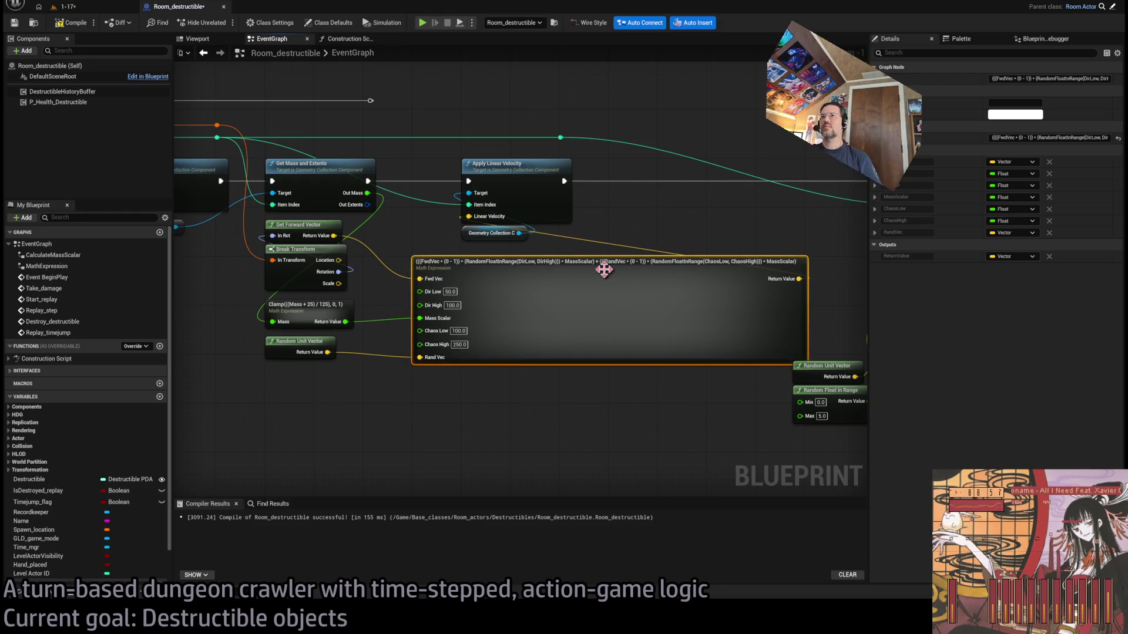
pyautogui.click(667, 227)
pyautogui.moveTo(680, 234)
pyautogui.mouseDown()
pyautogui.moveTo(650, 269)
pyautogui.moveTo(605, 267)
pyautogui.mouseUp()
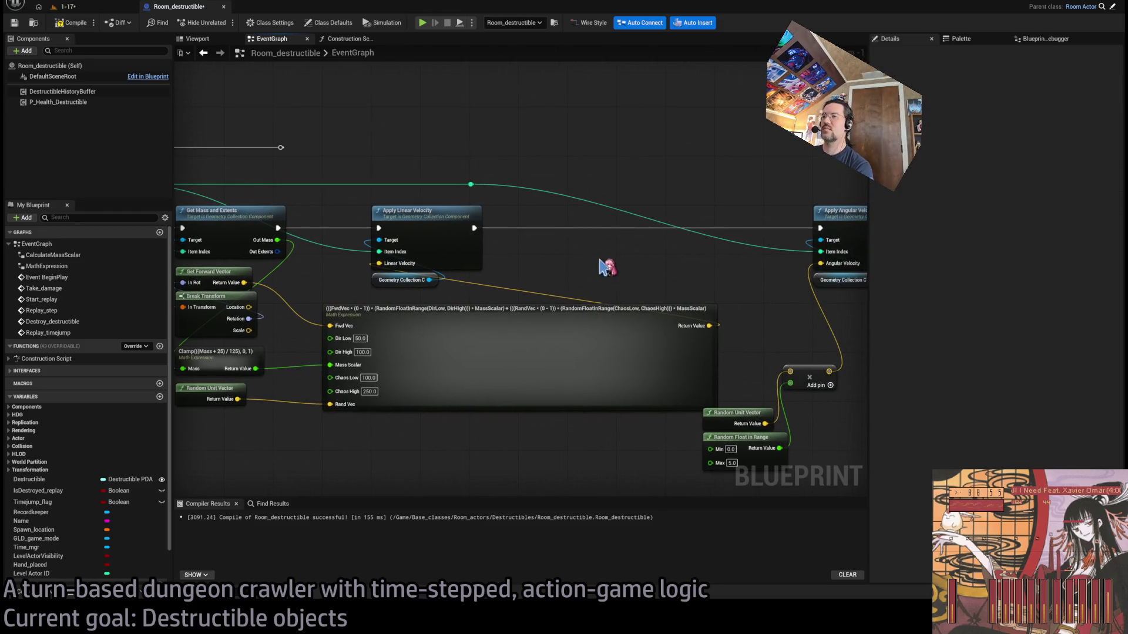
pyautogui.moveTo(517, 259); pyautogui.dragTo(600, 266)
pyautogui.moveTo(340, 377)
pyautogui.mouseDown()
pyautogui.moveTo(464, 202)
pyautogui.moveTo(564, 207)
pyautogui.moveTo(554, 193)
pyautogui.mouseUp()
pyautogui.moveTo(727, 159); pyautogui.dragTo(537, 154)
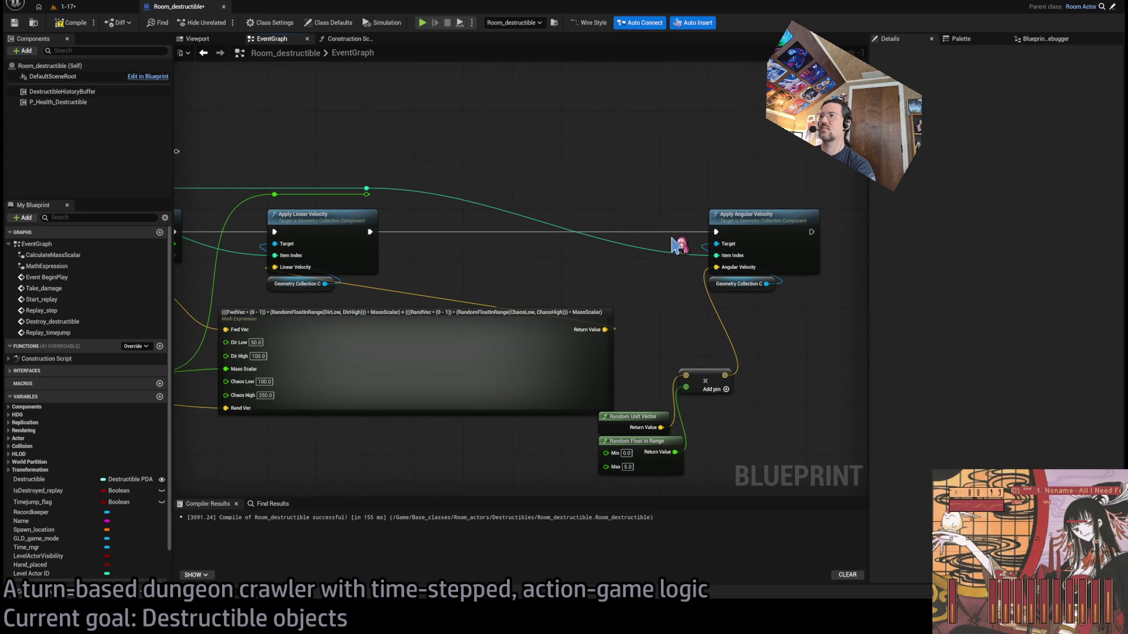
# Move the angular velocity Add and random nodes further right
pyautogui.moveTo(677, 374); pyautogui.dragTo(529, 355)
pyautogui.moveTo(574, 325)
pyautogui.mouseDown()
pyautogui.moveTo(627, 310)
pyautogui.moveTo(511, 455)
pyautogui.mouseUp()
pyautogui.moveTo(582, 352)
pyautogui.mouseDown()
pyautogui.moveTo(599, 347)
pyautogui.moveTo(588, 355)
pyautogui.moveTo(538, 302)
pyautogui.mouseUp()
pyautogui.scroll(1, 599, 344)
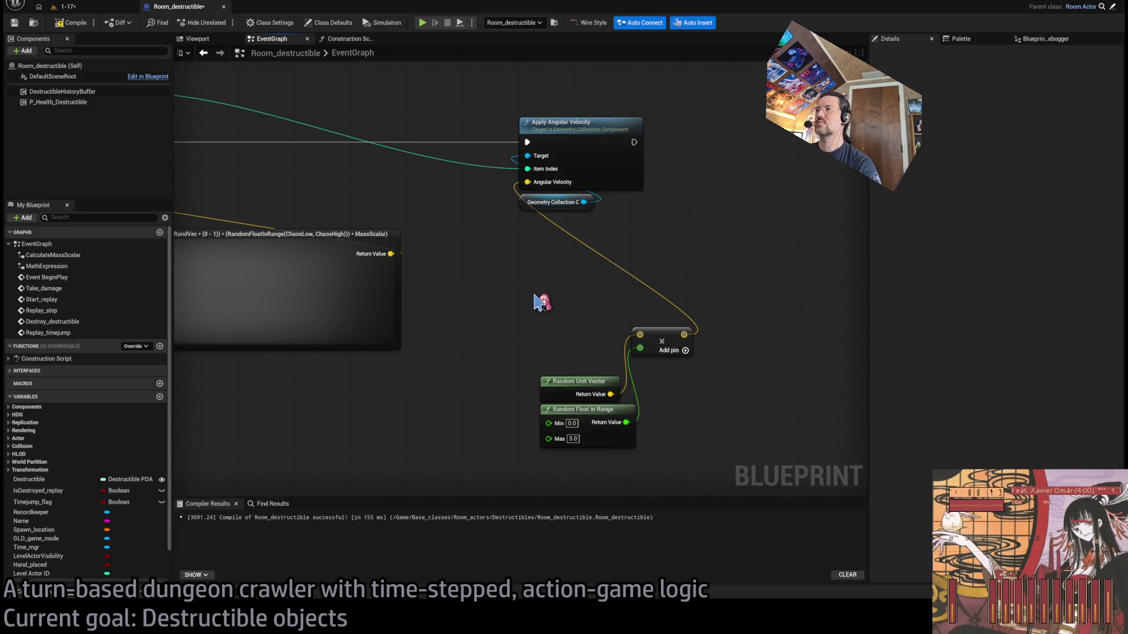
# Add a RandomFloatInRange(RndMin, RndMax) Math Expression node with Rnd Max set to 8
pyautogui.click(534, 297)
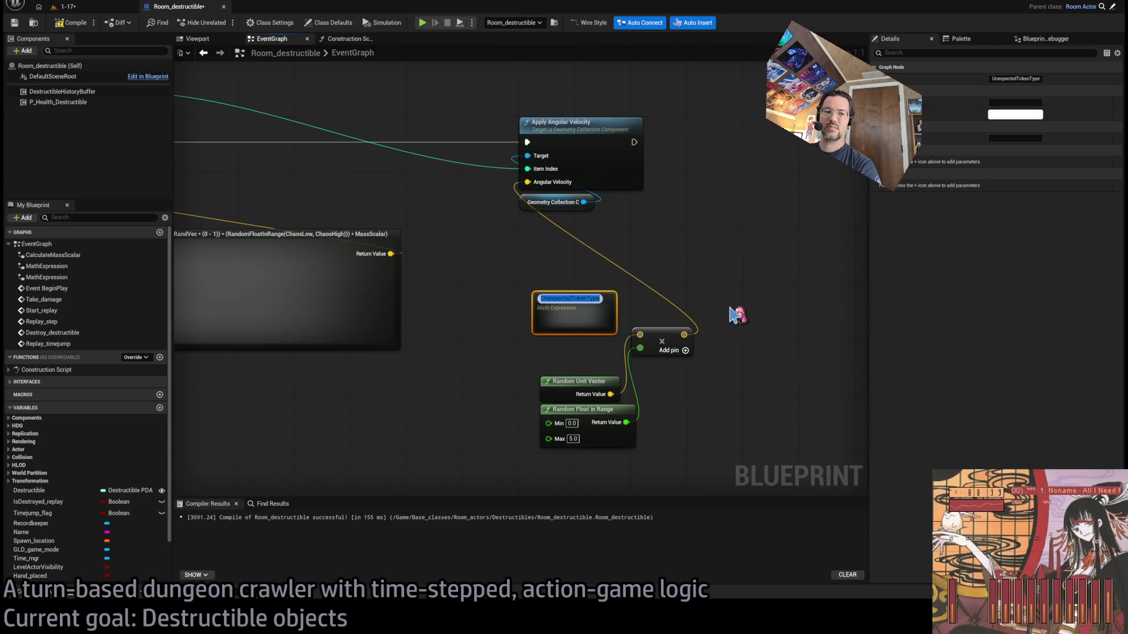
pyautogui.write('Rand')
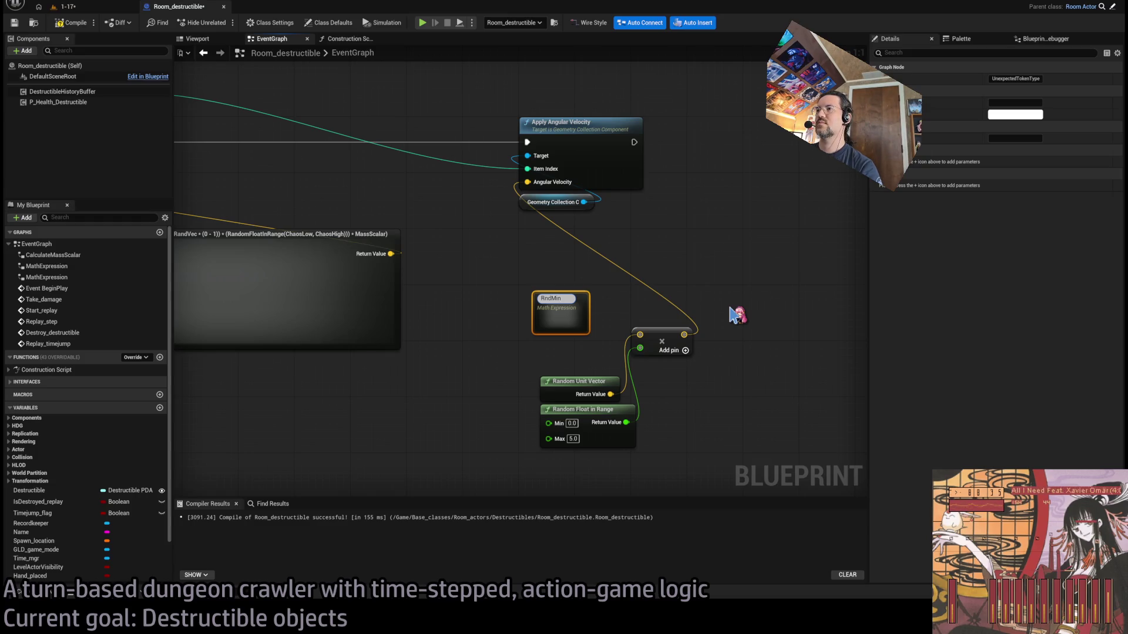
pyautogui.write('omFloatInRange(RndMin')
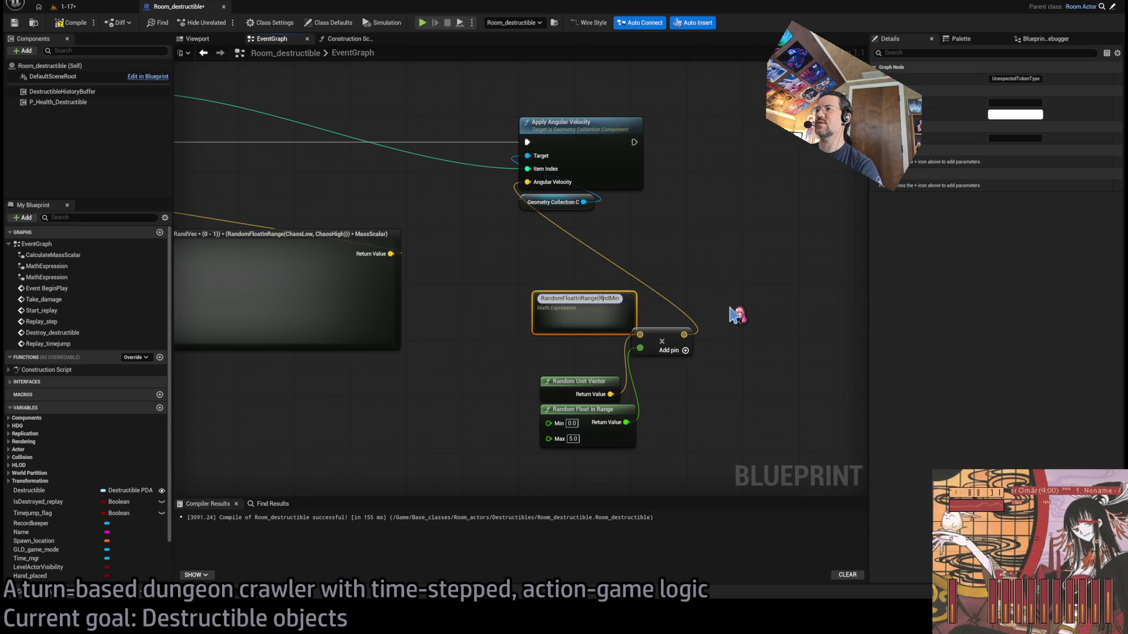
pyautogui.write(', RndMax')
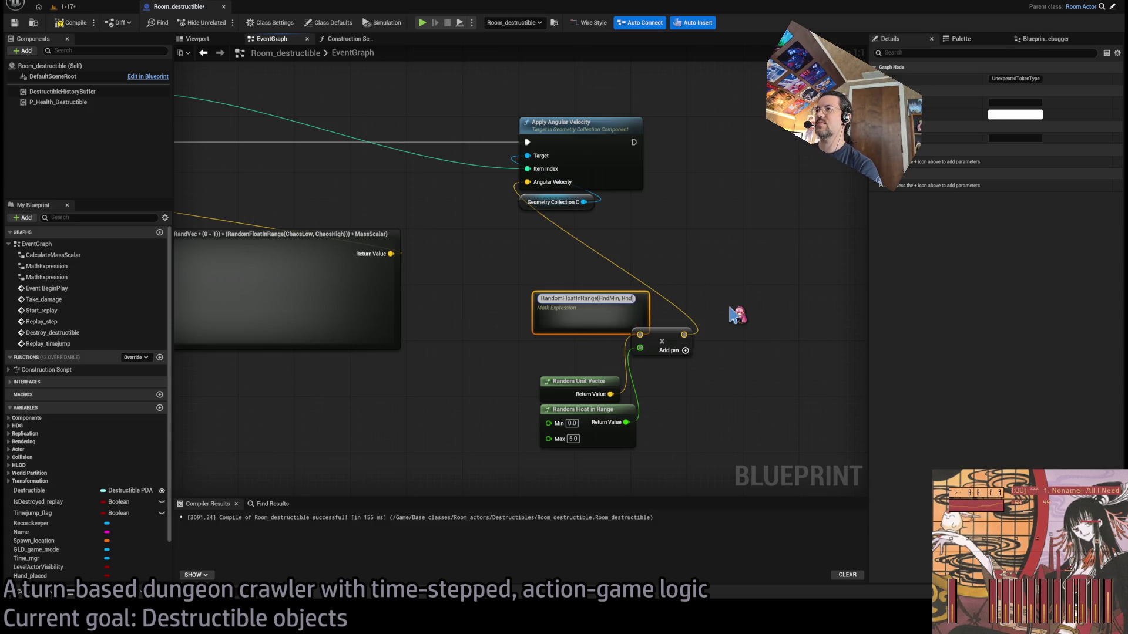
pyautogui.press('Return')
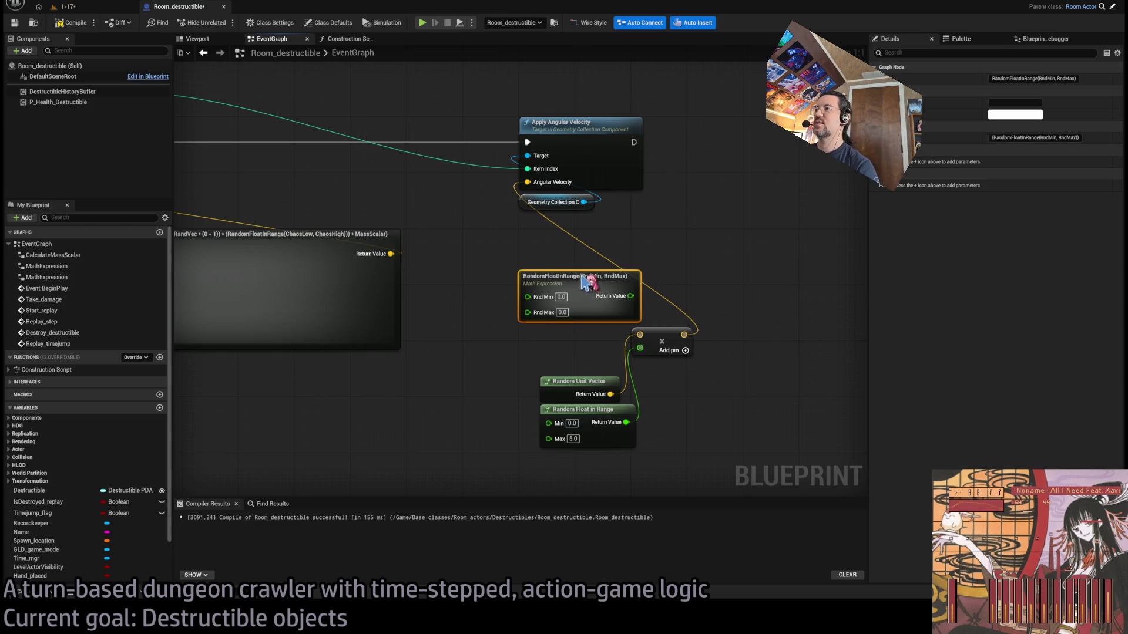
pyautogui.click(555, 305)
pyautogui.write('5')
pyautogui.press('Return')
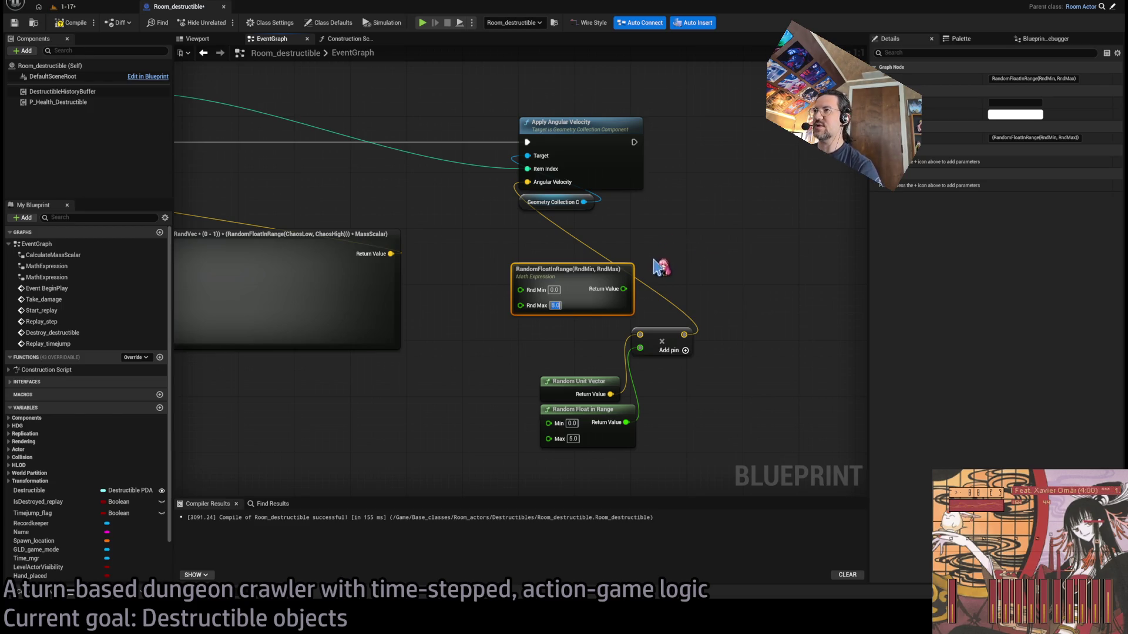
pyautogui.moveTo(579, 274); pyautogui.dragTo(586, 275)
pyautogui.click(559, 306)
pyautogui.write('8')
pyautogui.press('Return')
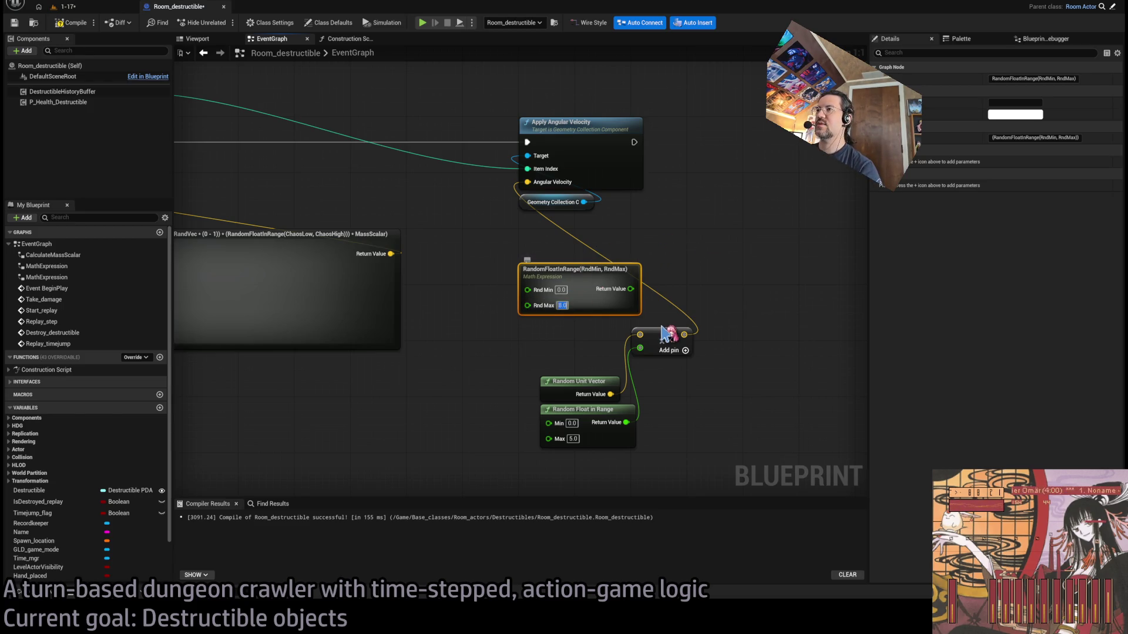
# Rewrite the formula to multiply RandomUnitVector() by the range and a MassScalar input
pyautogui.moveTo(440, 255)
pyautogui.mouseDown()
pyautogui.moveTo(523, 309)
pyautogui.moveTo(589, 328)
pyautogui.mouseUp()
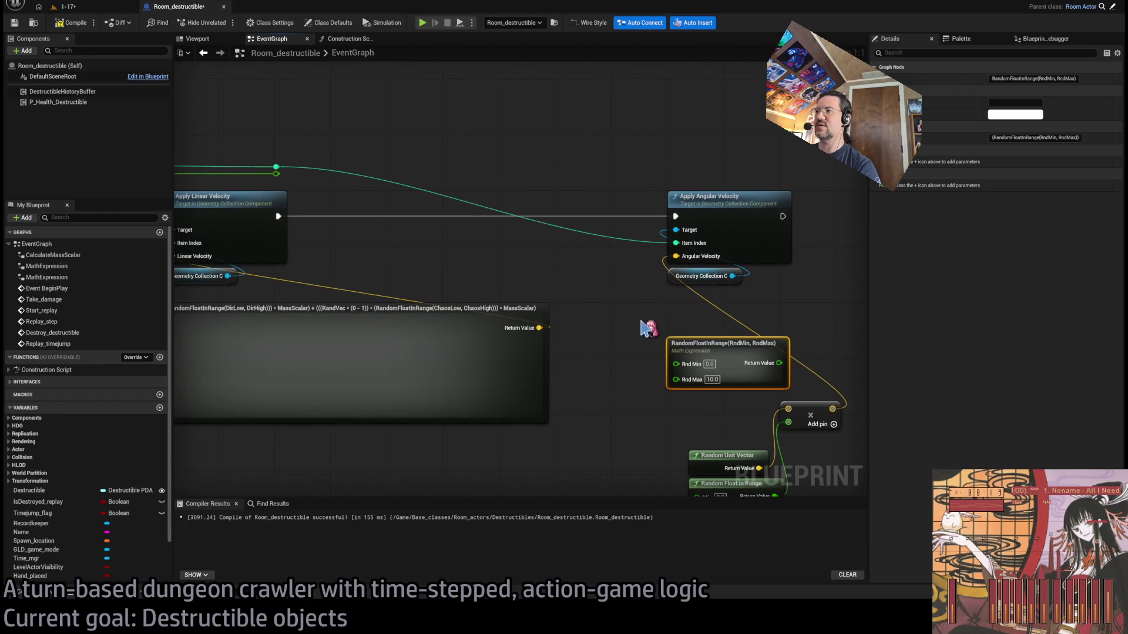
pyautogui.moveTo(731, 342); pyautogui.dragTo(641, 319)
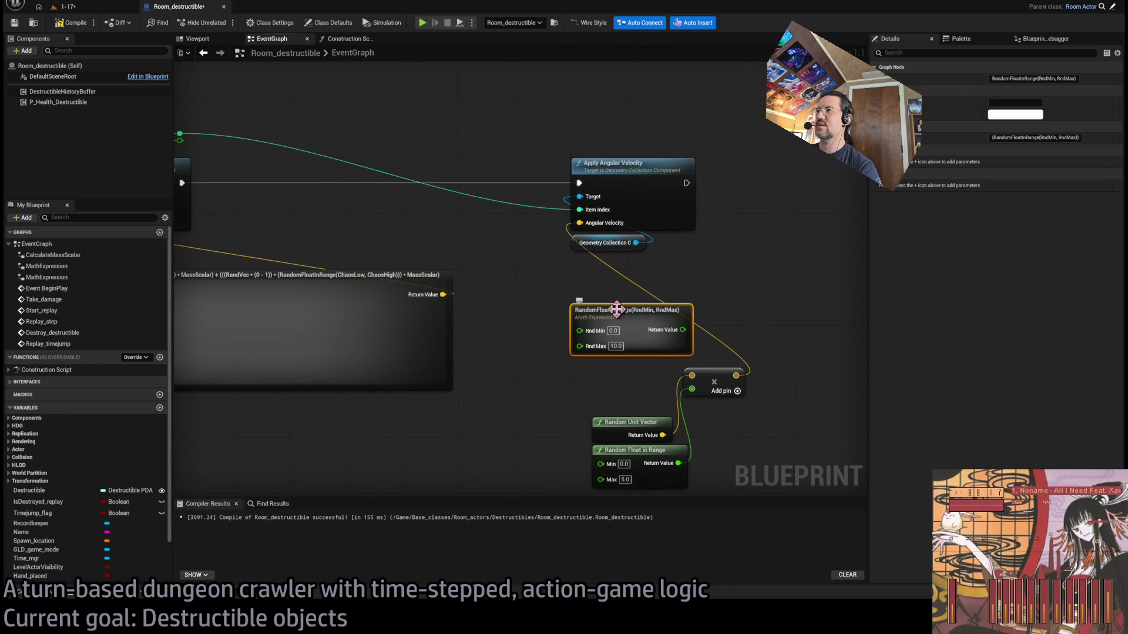
pyautogui.click(606, 387)
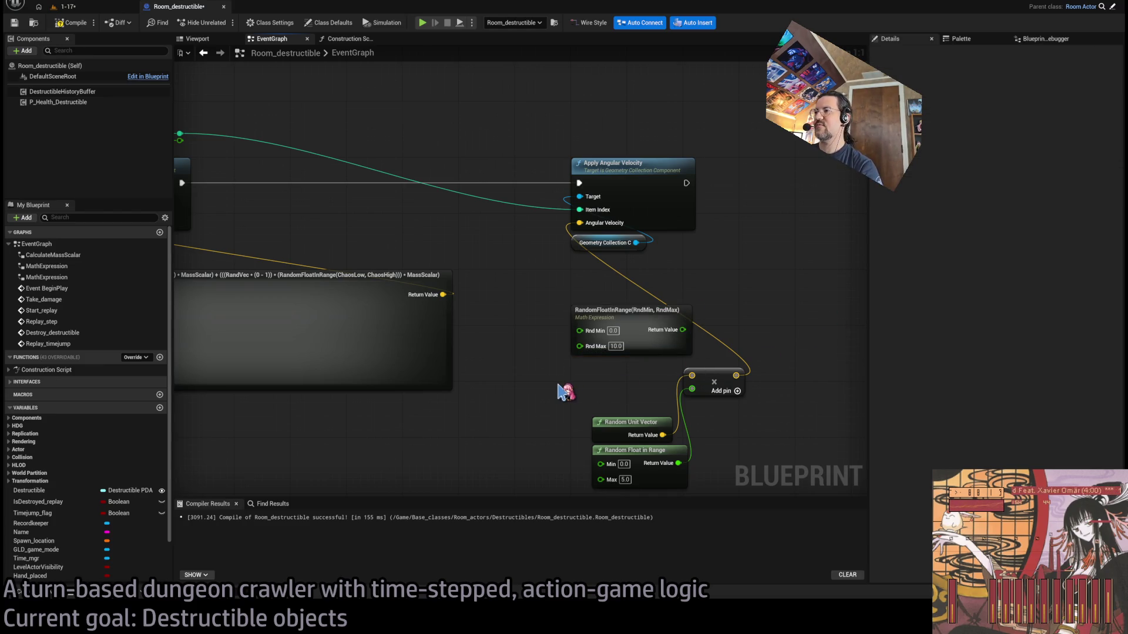
pyautogui.write('RandomUnitVector(')
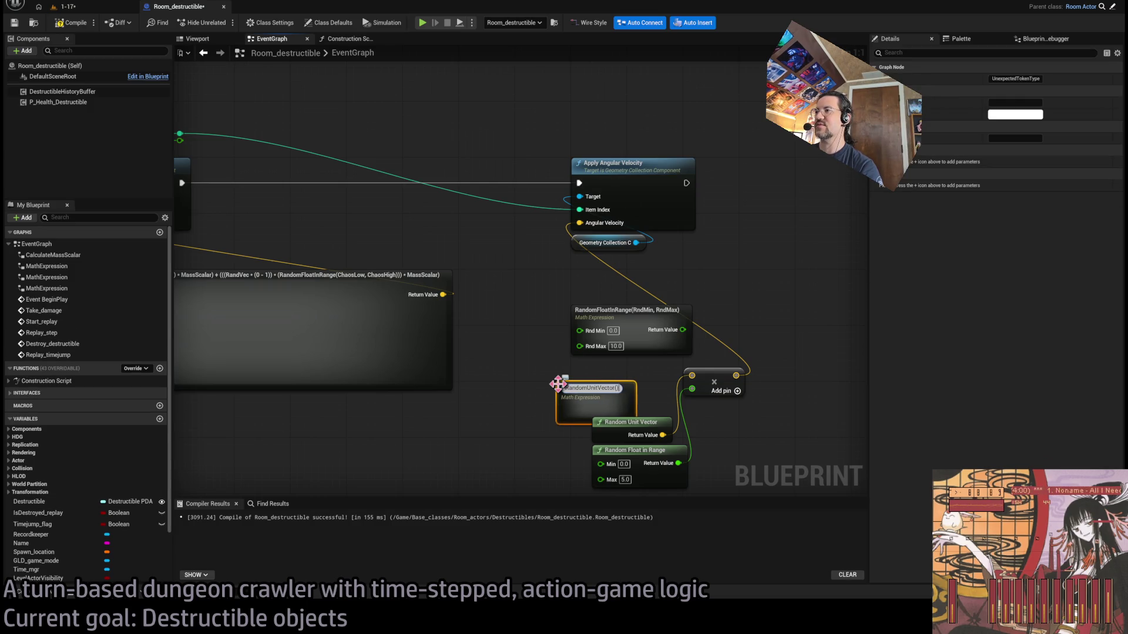
pyautogui.press('Return')
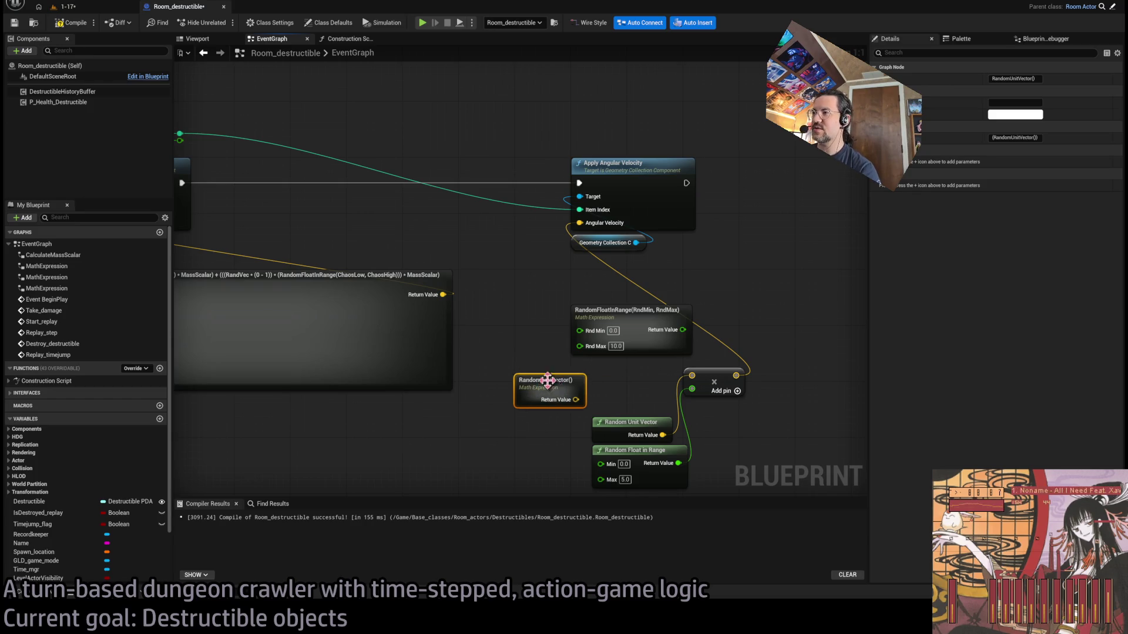
pyautogui.press('Delete')
pyautogui.click(592, 313)
pyautogui.press('F2')
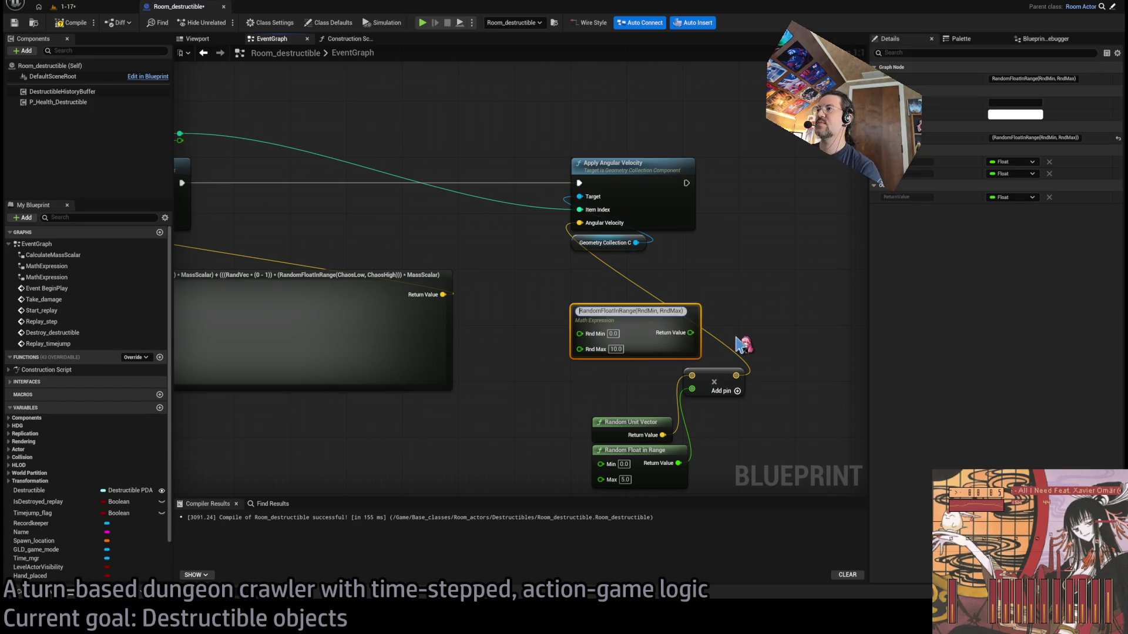
pyautogui.write('RandomU')
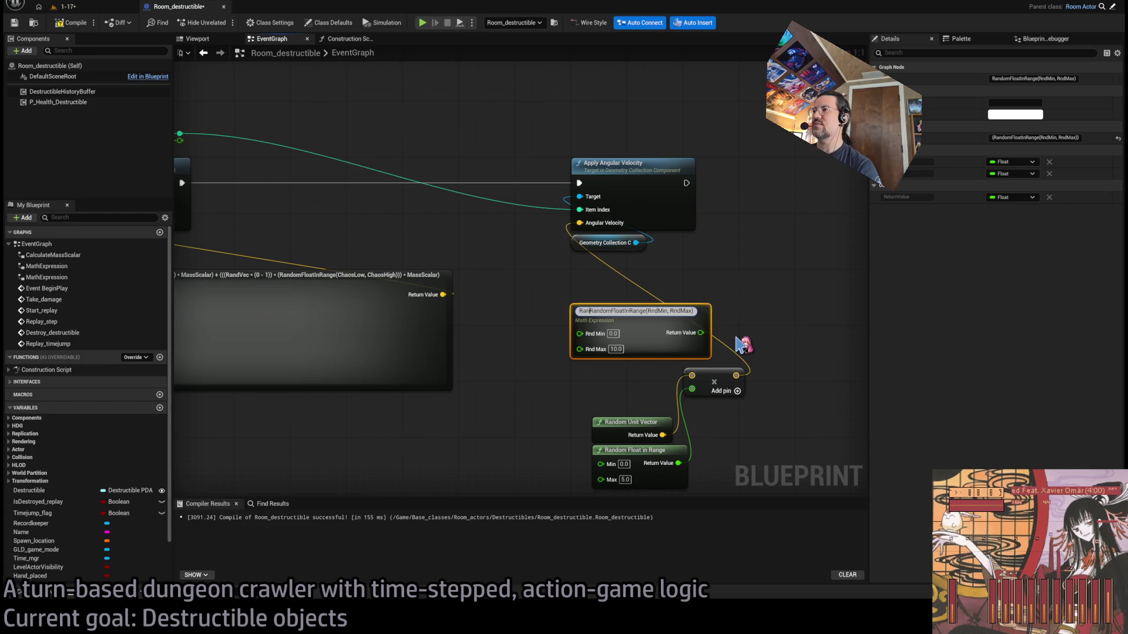
pyautogui.write('Vector * ')
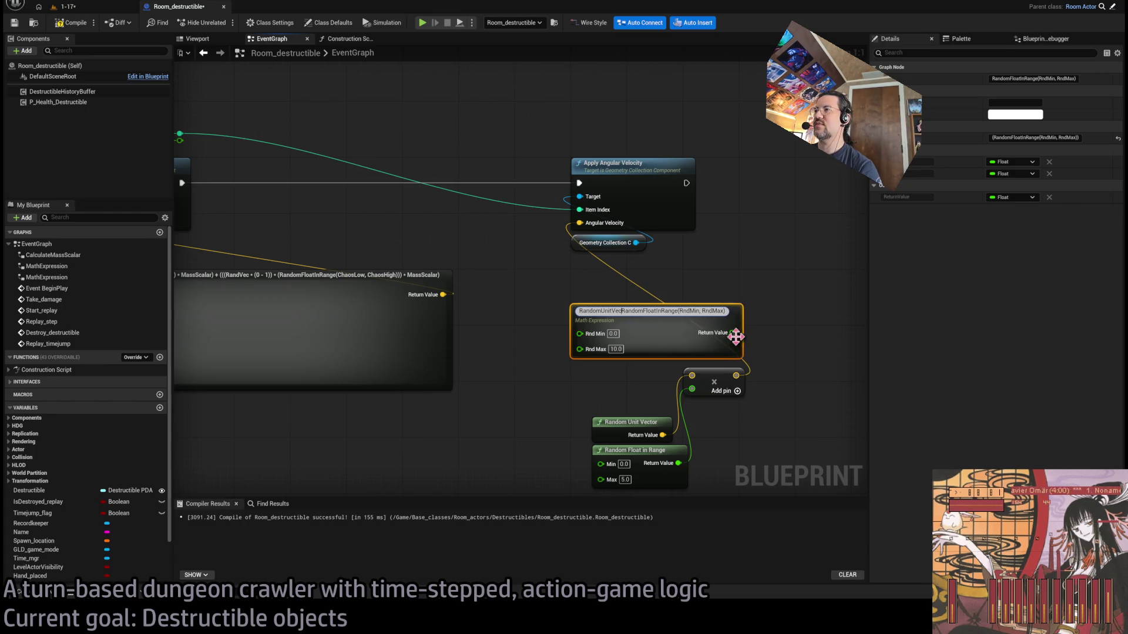
pyautogui.write('() *')
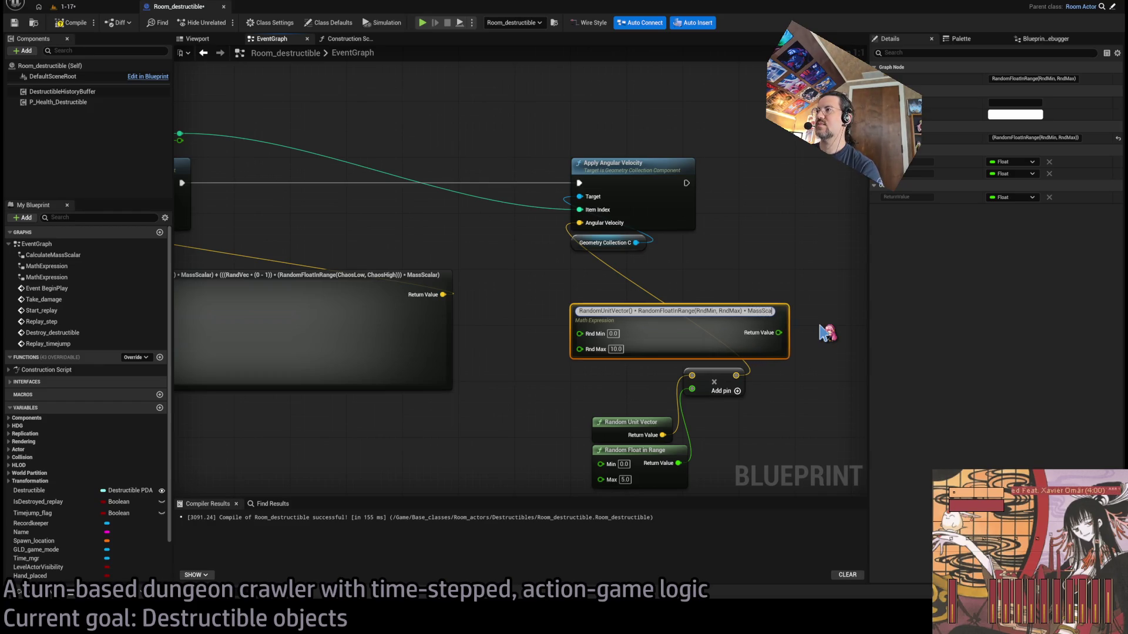
pyautogui.press('Return')
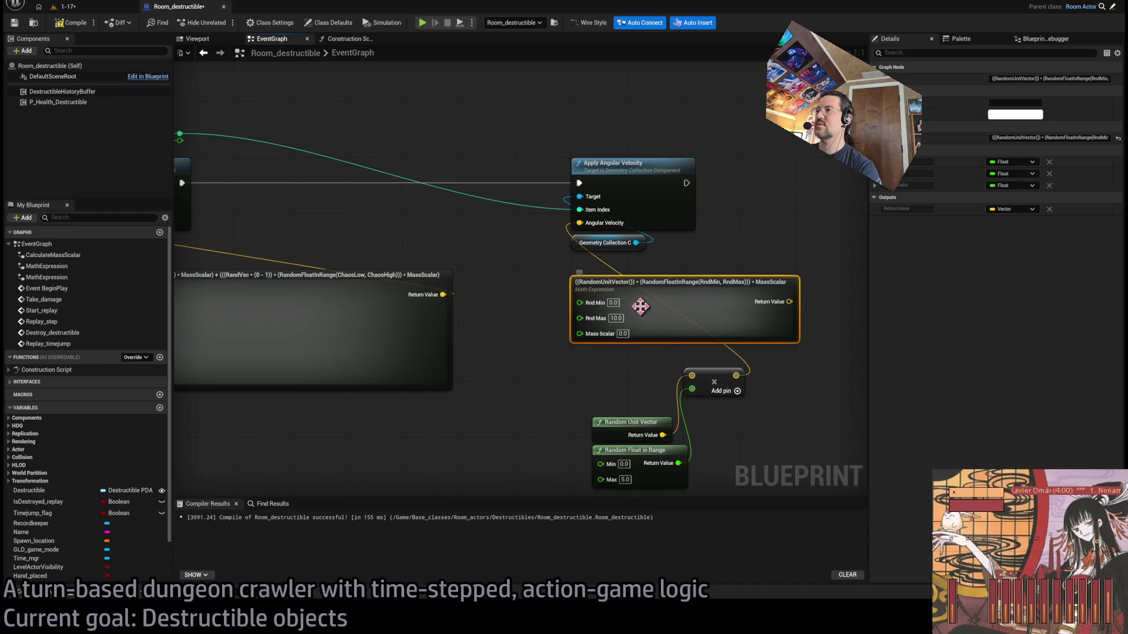
# Delete the three old helper nodes and wire the mass scalar into Mass Scalar
pyautogui.moveTo(611, 381); pyautogui.dragTo(690, 455)
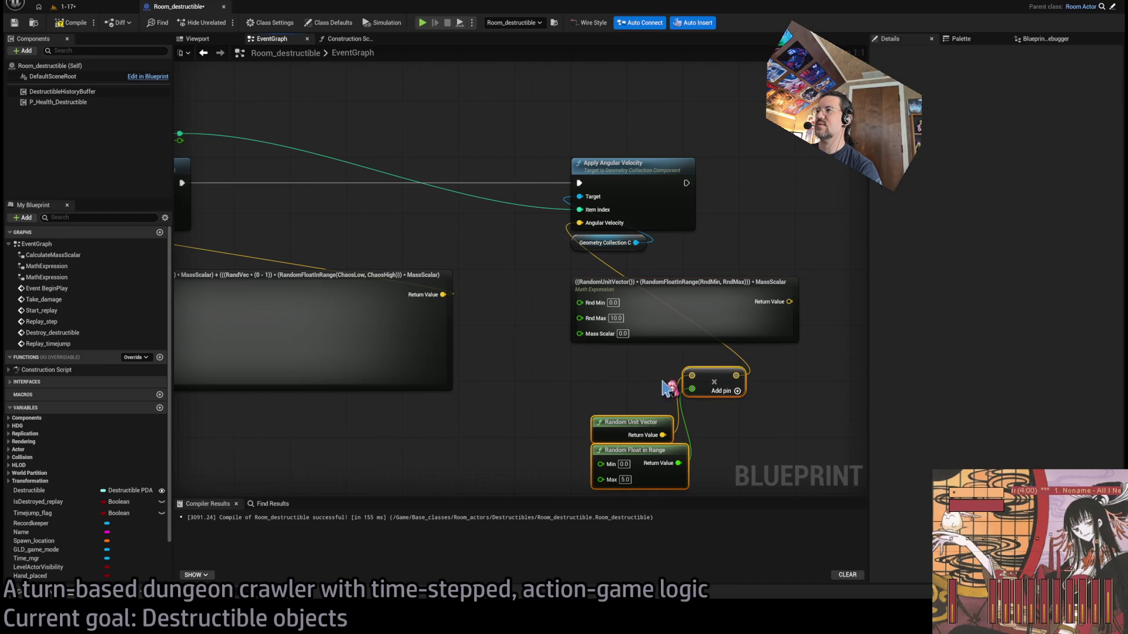
pyautogui.press('Delete')
pyautogui.moveTo(668, 358)
pyautogui.mouseDown()
pyautogui.moveTo(572, 329)
pyautogui.moveTo(268, 159)
pyautogui.mouseUp()
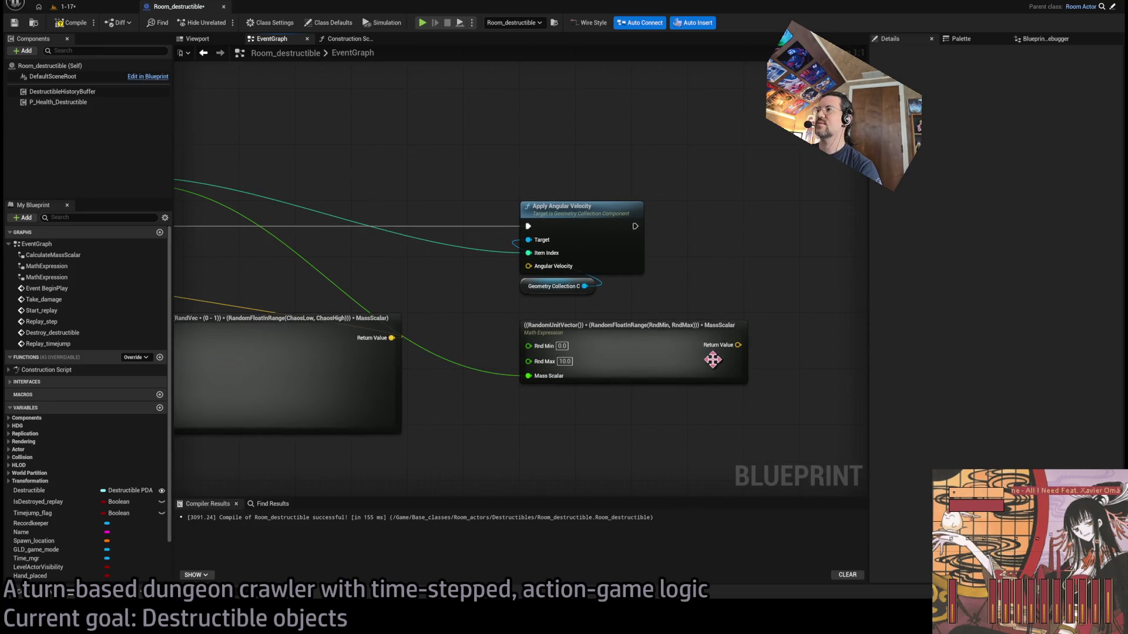
# Connect the expression's Return Value to the Angular Velocity input
pyautogui.moveTo(738, 347); pyautogui.dragTo(529, 266)
pyautogui.moveTo(584, 339); pyautogui.dragTo(590, 331)
pyautogui.click(440, 418)
pyautogui.moveTo(444, 419); pyautogui.dragTo(539, 388)
pyautogui.moveTo(495, 329); pyautogui.dragTo(536, 281)
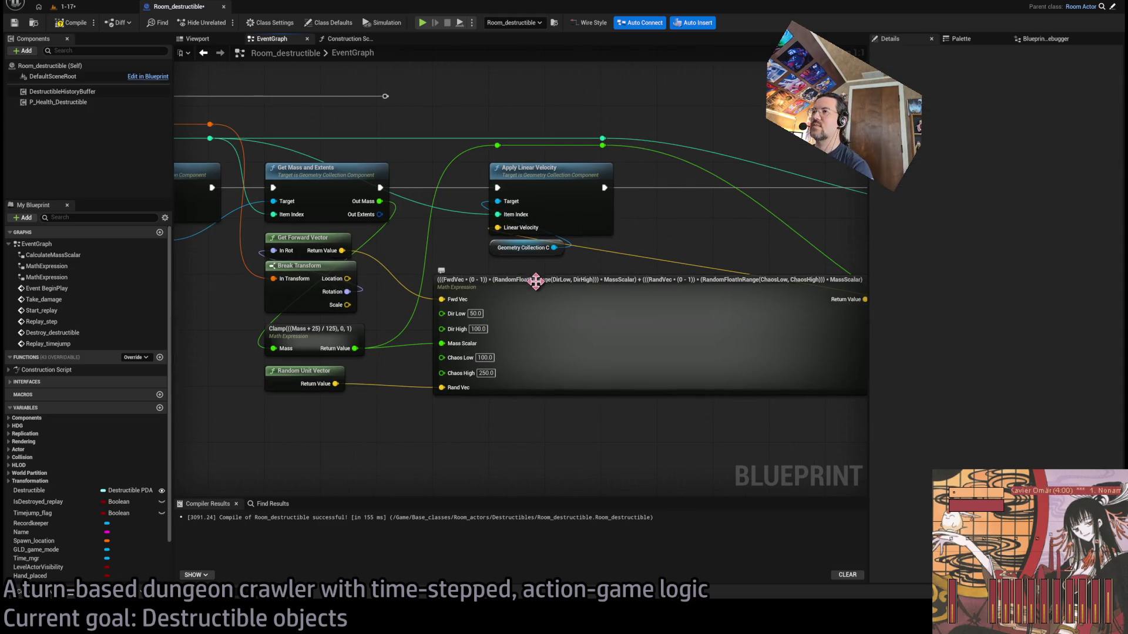
pyautogui.moveTo(656, 361); pyautogui.dragTo(599, 361)
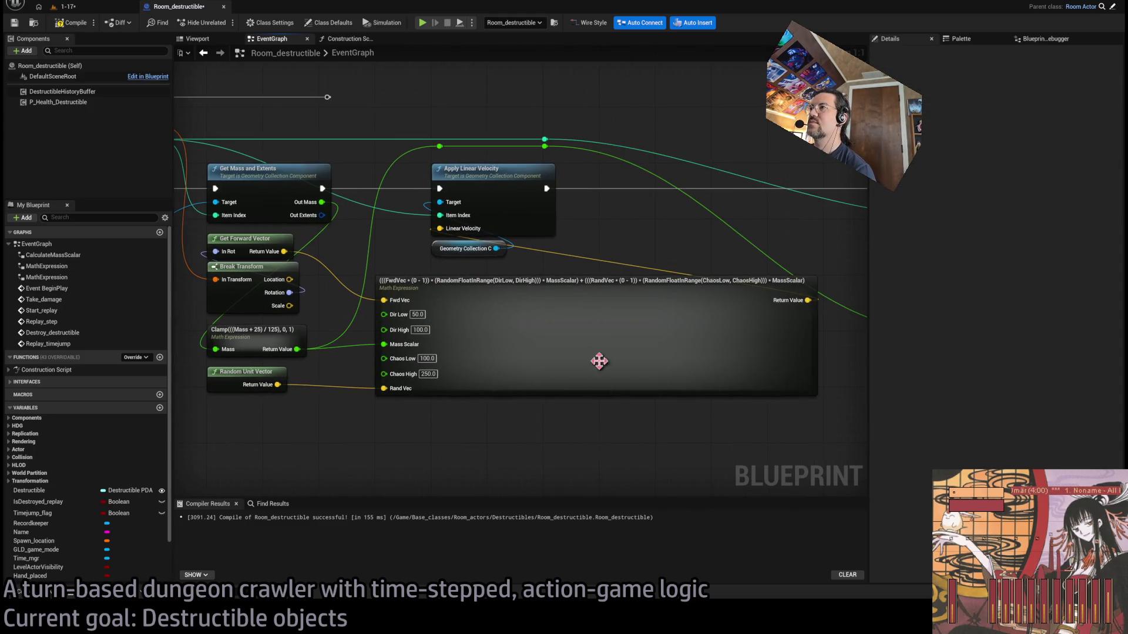
# Replace RandVec with RandomUnitVector() in the linear velocity formula and delete the unused Random Unit Vector node
pyautogui.click(596, 278)
pyautogui.doubleClick(620, 311)
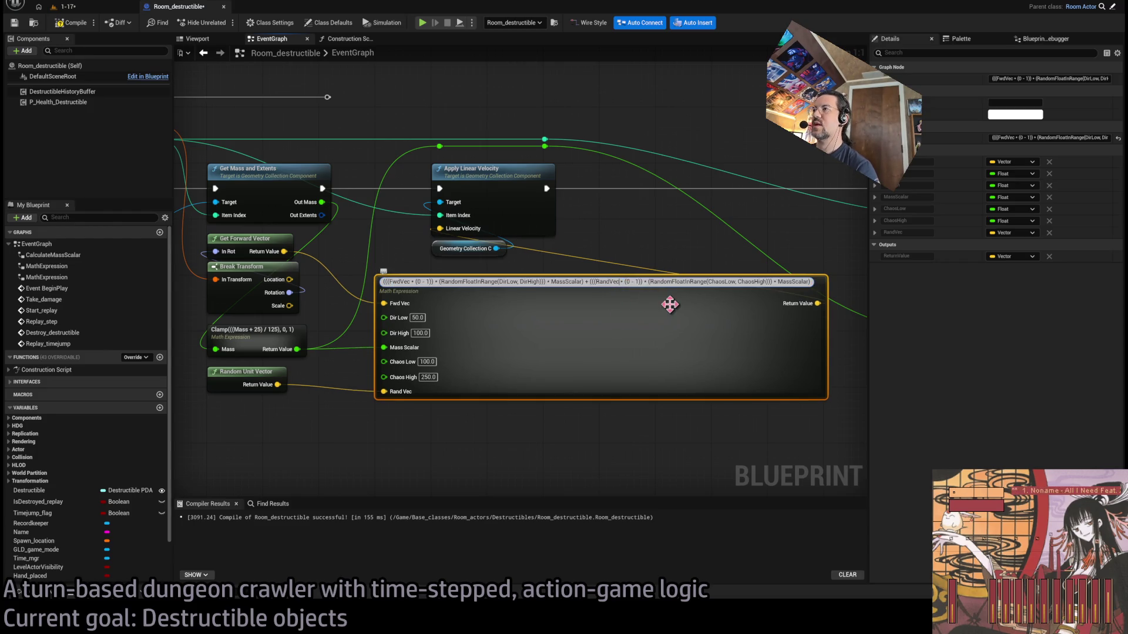
pyautogui.press('BackSpace')
pyautogui.press('BackSpace')
pyautogui.press('BackSpace')
pyautogui.write('omUnitVector()')
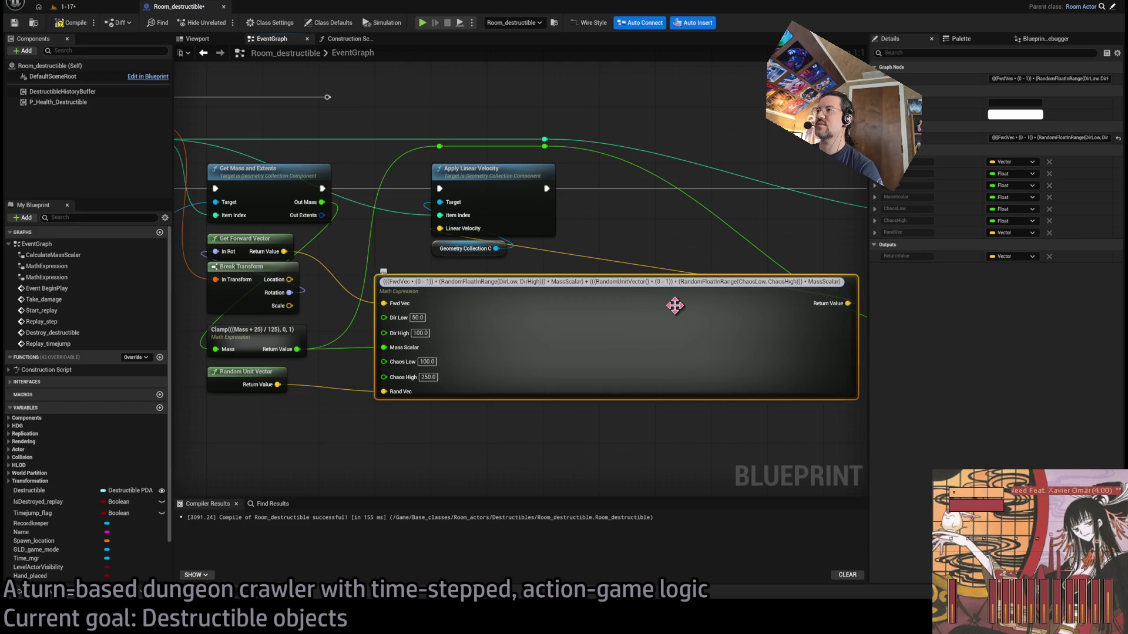
pyautogui.press('Return')
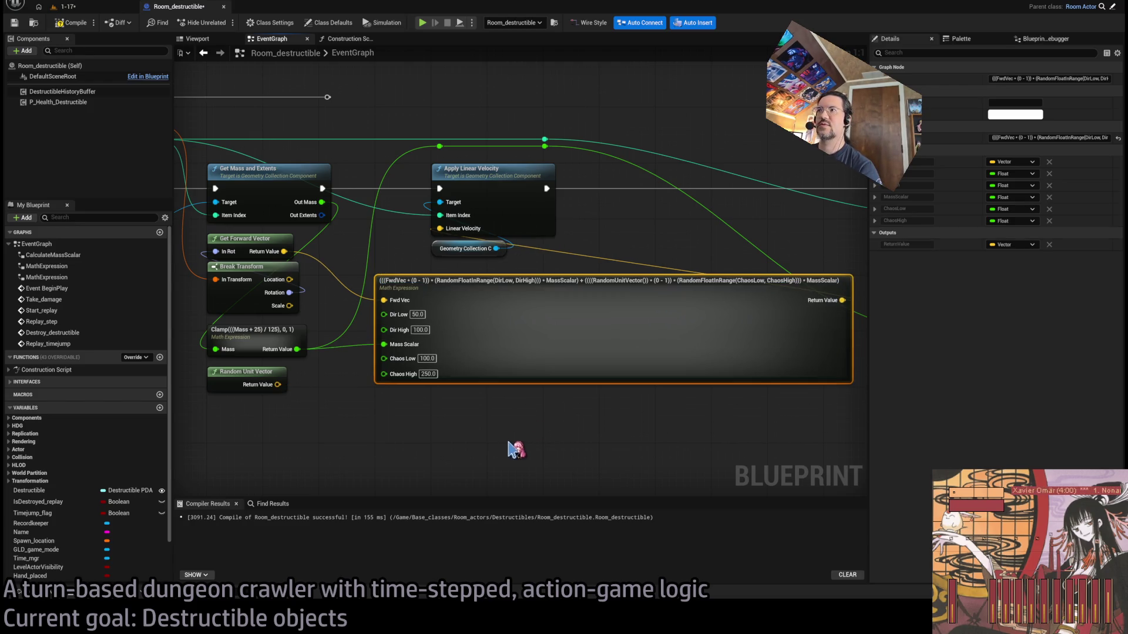
pyautogui.click(403, 447)
pyautogui.click(252, 385)
pyautogui.press('Delete')
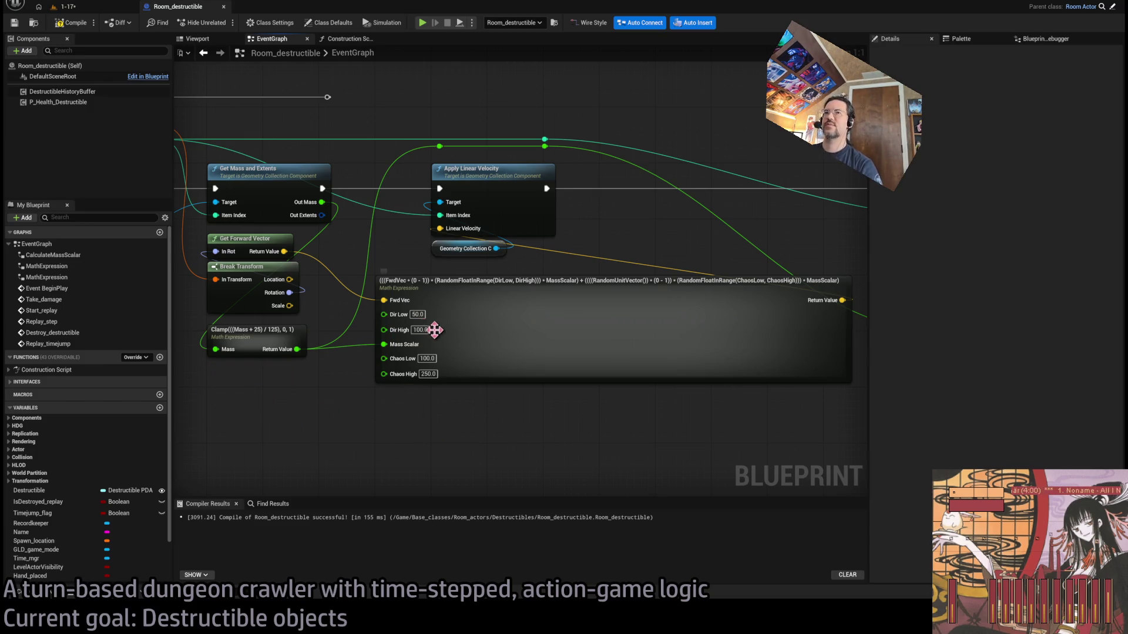
pyautogui.click(111, 7)
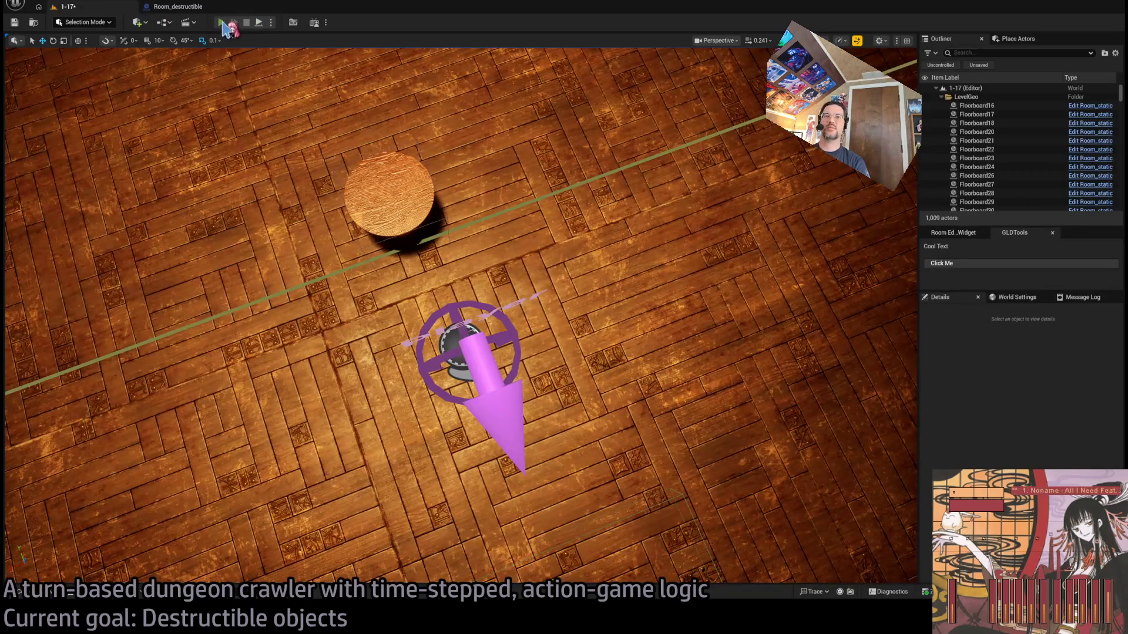
# Play level 1-17 in top-down camera and run the turn so the character strikes the table
pyautogui.hotkey('alt', 'p')
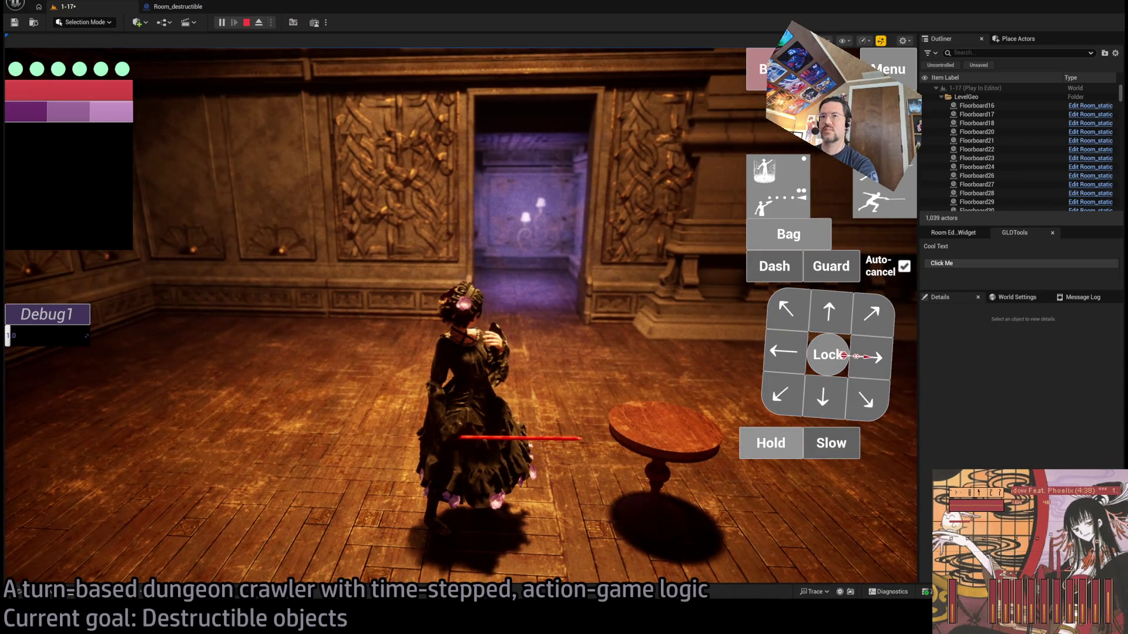
pyautogui.press('c')
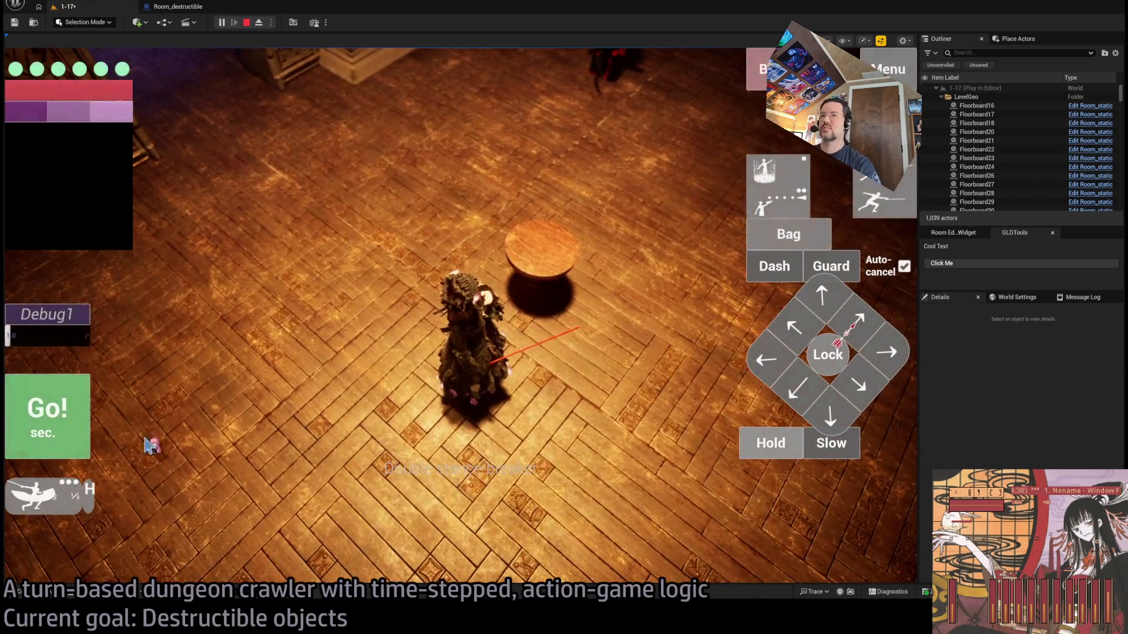
pyautogui.click(47, 431)
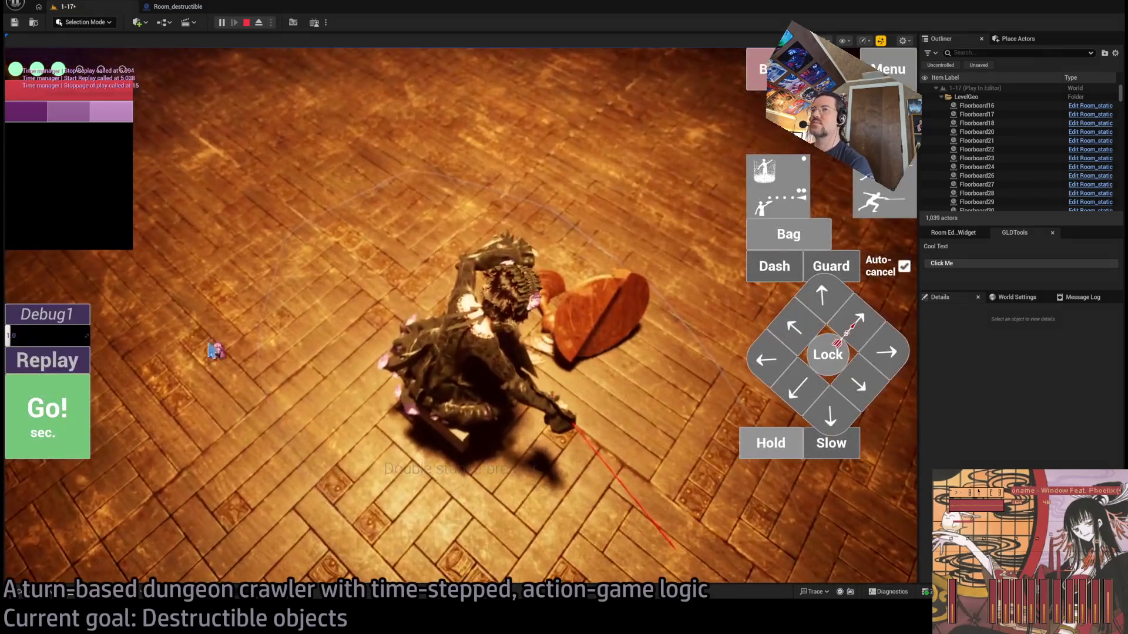
# Replay the table strike eleven times, then stop the play session
pyautogui.click(70, 368)
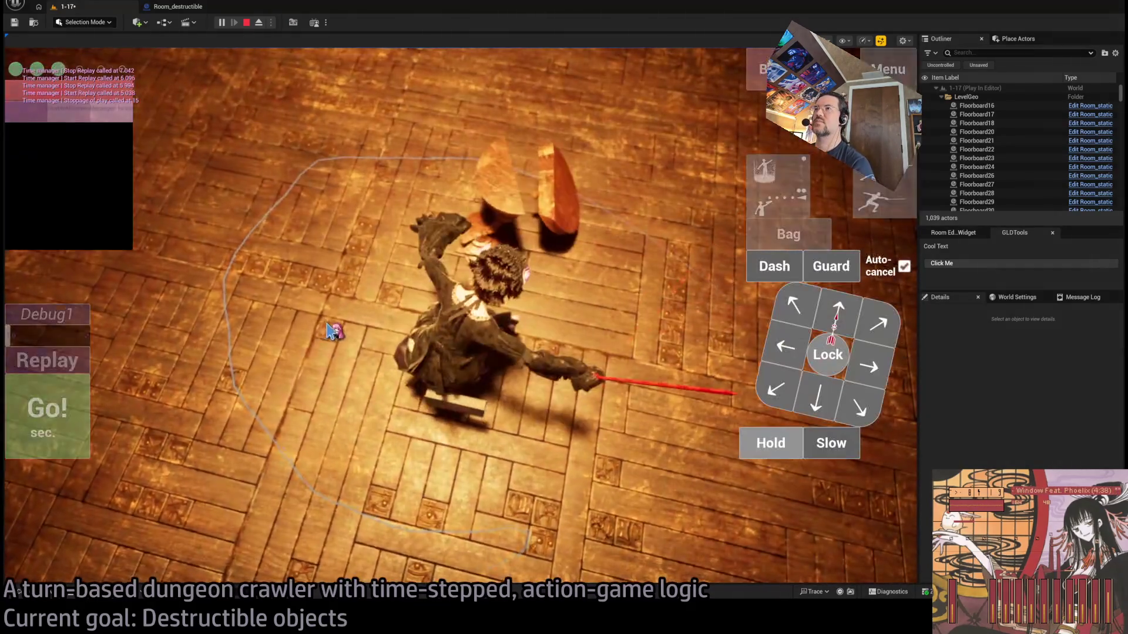
pyautogui.click(69, 367)
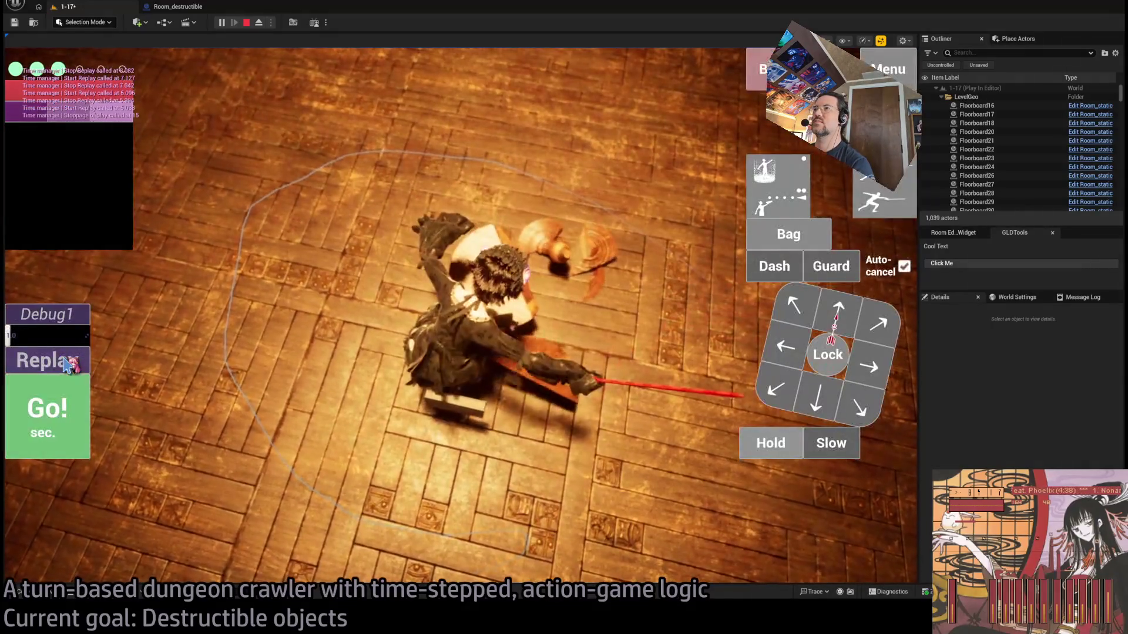
pyautogui.click(59, 365)
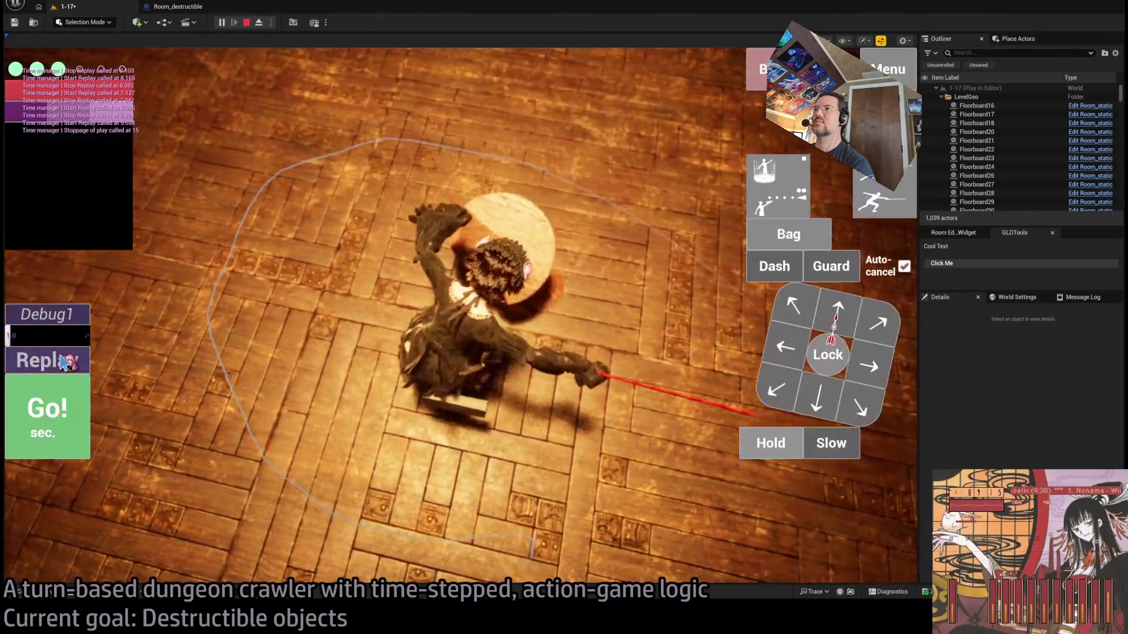
pyautogui.click(69, 362)
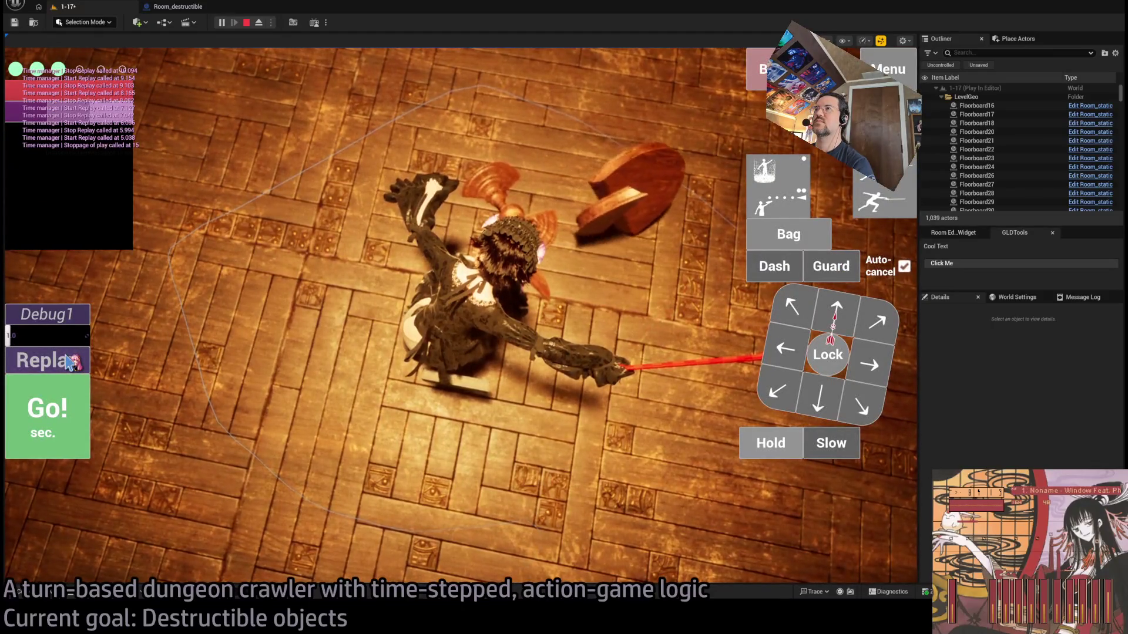
pyautogui.click(69, 362)
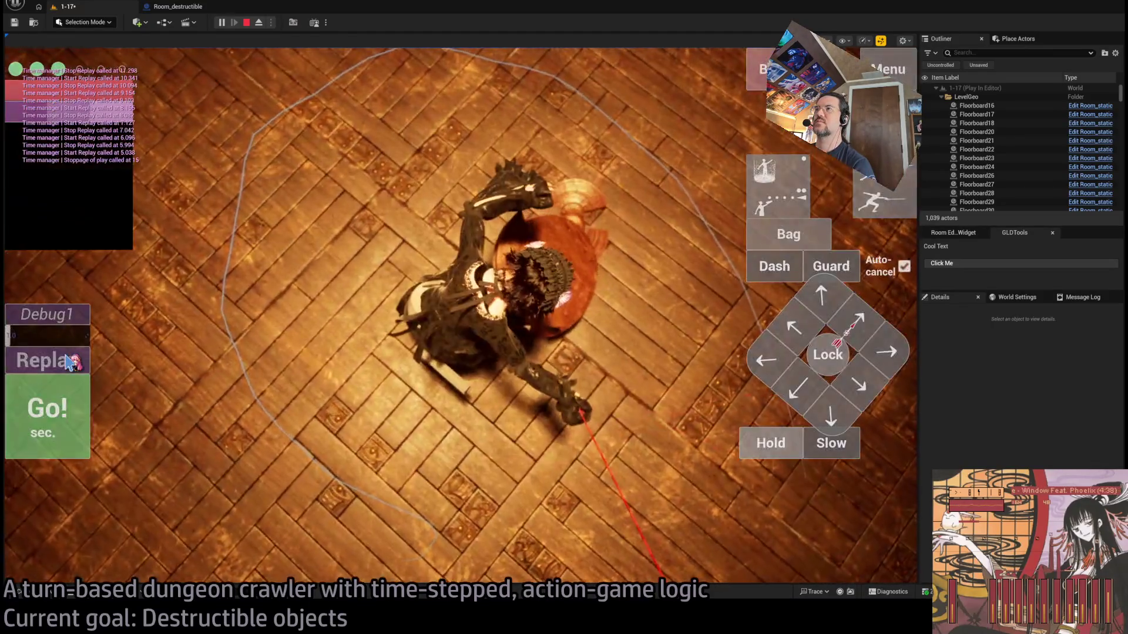
pyautogui.click(69, 363)
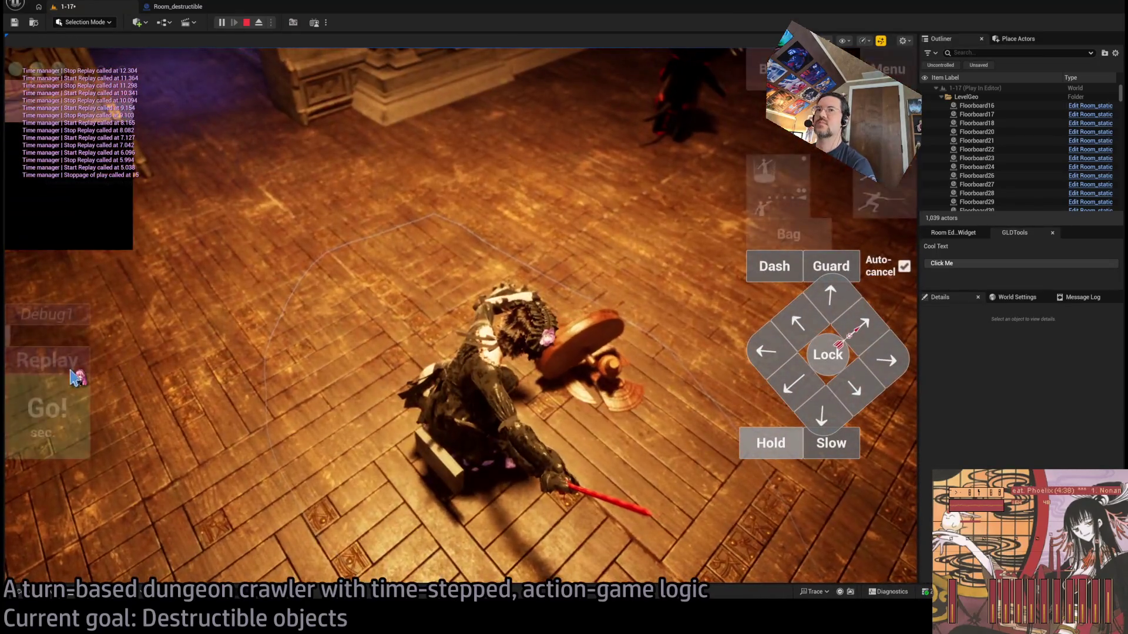
pyautogui.click(70, 365)
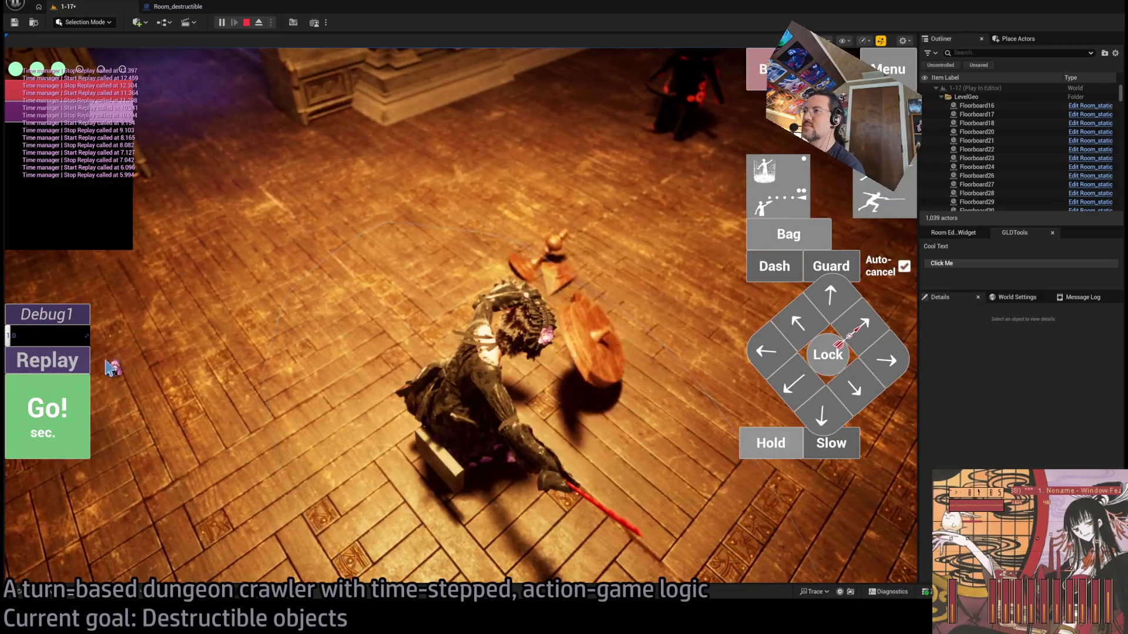
pyautogui.click(70, 365)
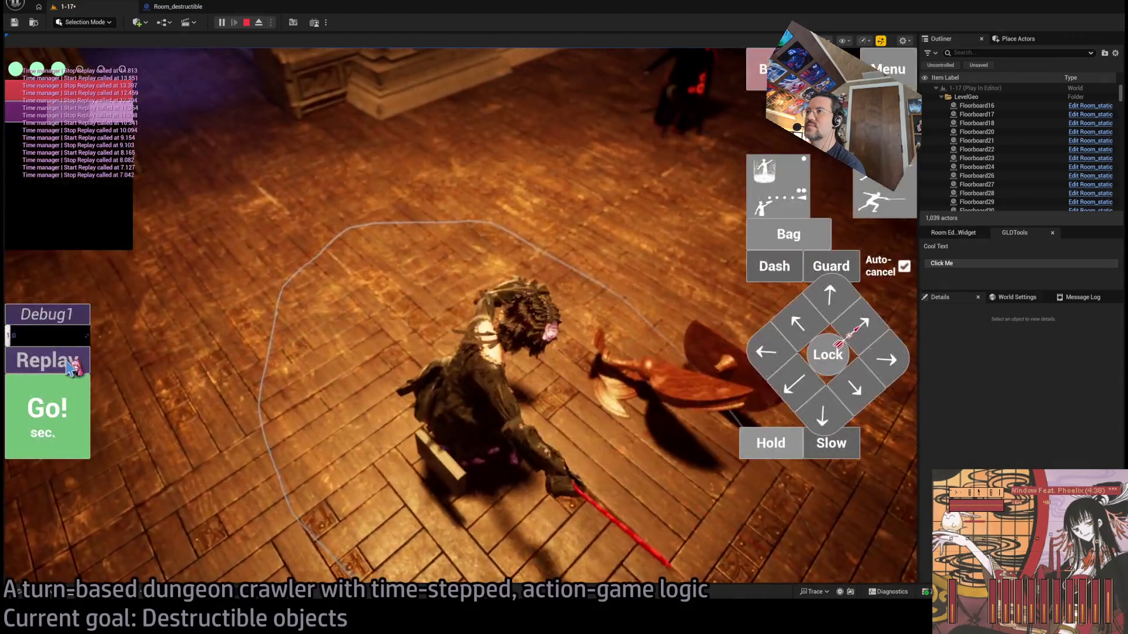
pyautogui.click(68, 365)
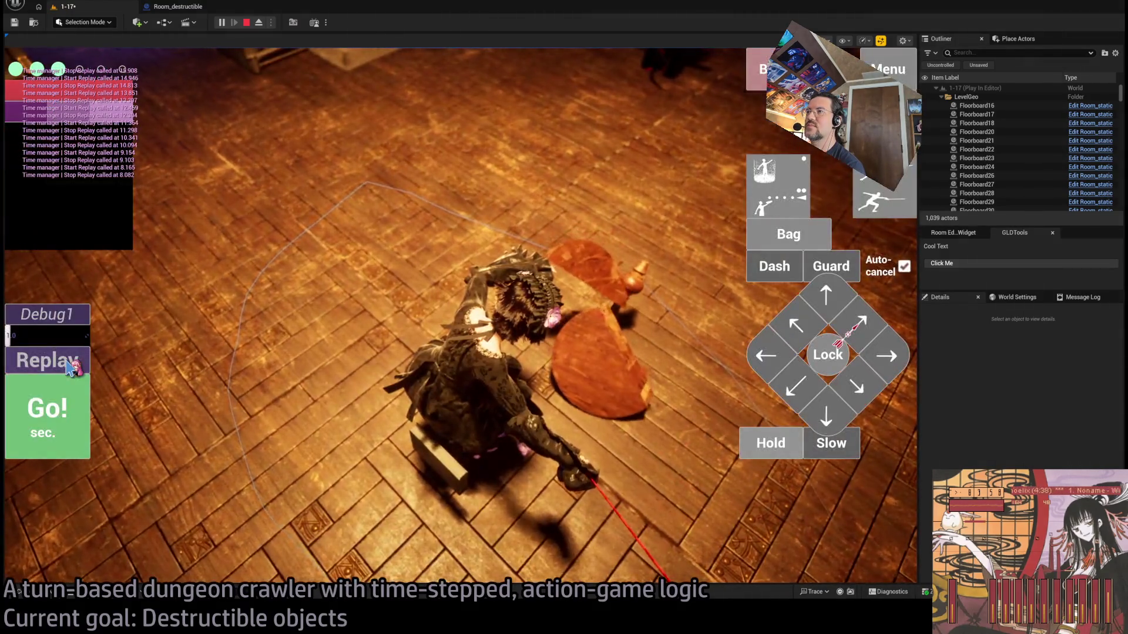
pyautogui.click(70, 367)
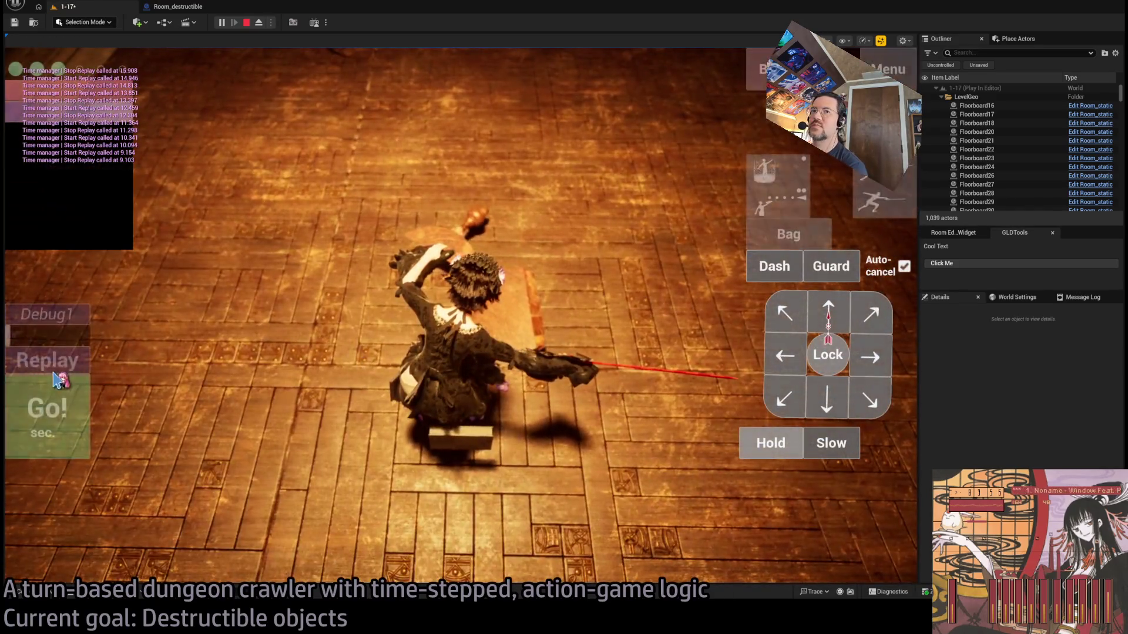
pyautogui.click(28, 370)
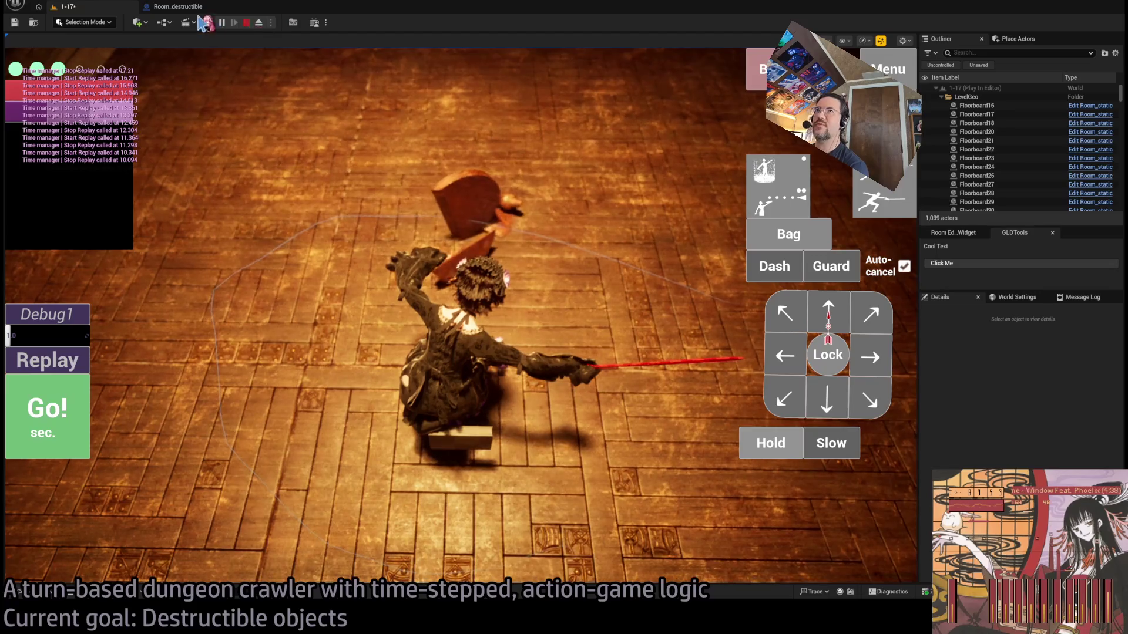
pyautogui.click(246, 23)
pyautogui.scroll(4, 392, 243)
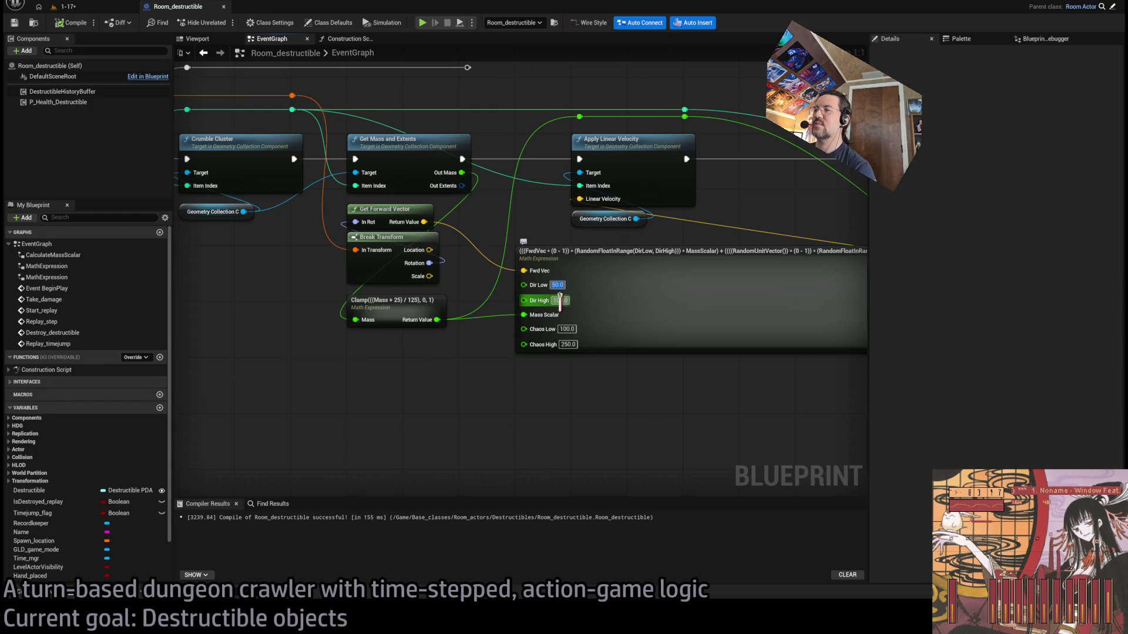
# Set the linear expression's Dir High to 200 and start a new play test of level 1-17
pyautogui.write('200')
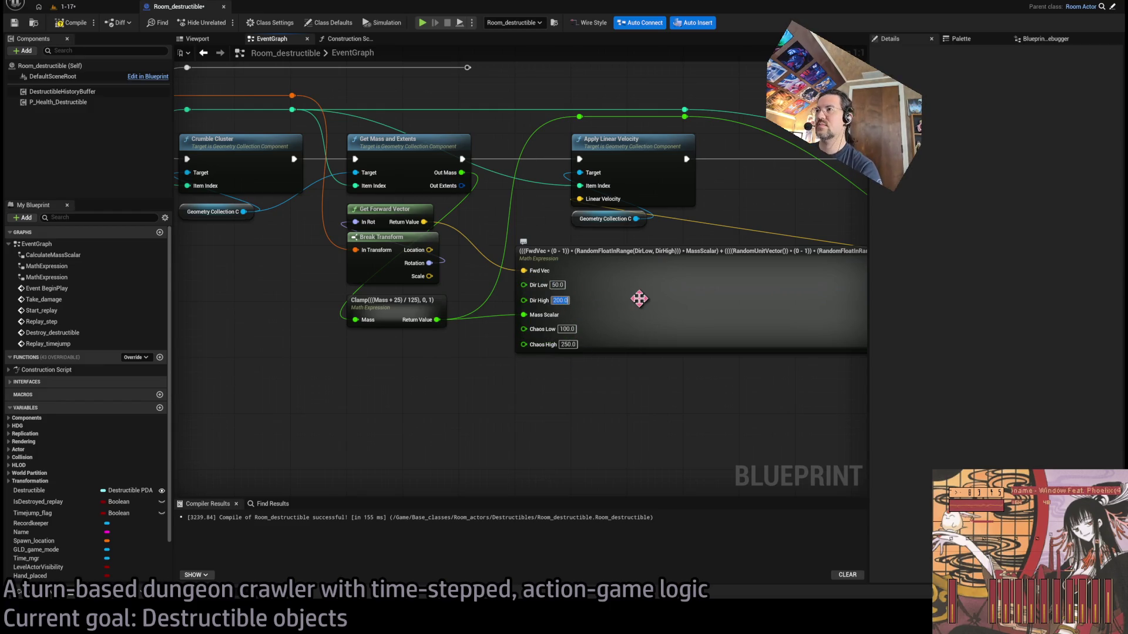
pyautogui.click(609, 395)
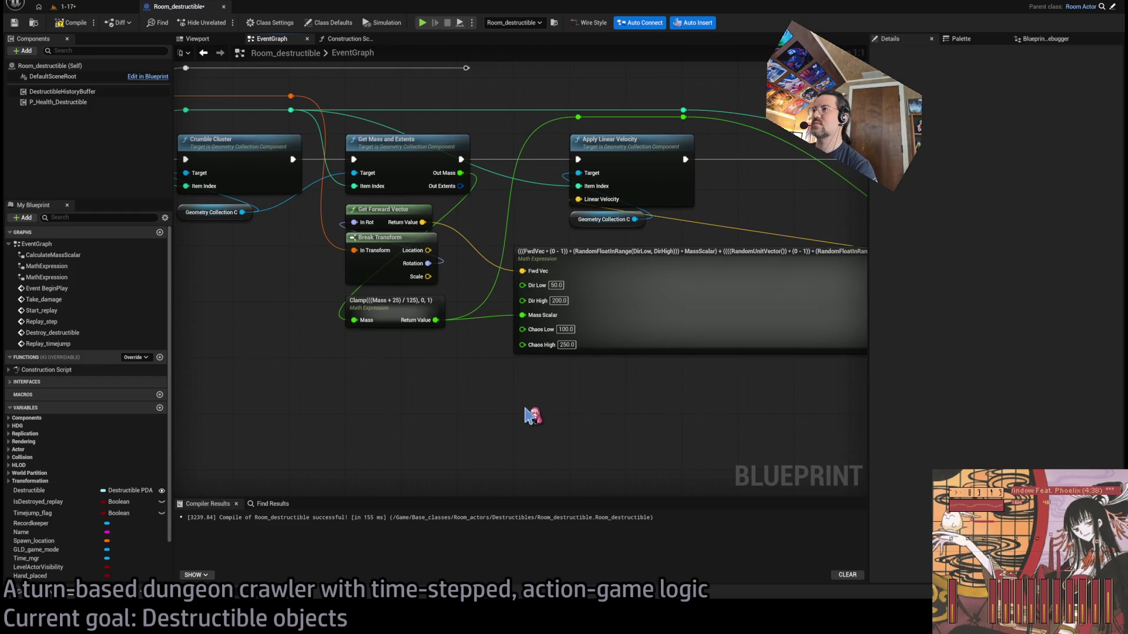
pyautogui.moveTo(524, 415); pyautogui.dragTo(448, 421)
pyautogui.click(66, 6)
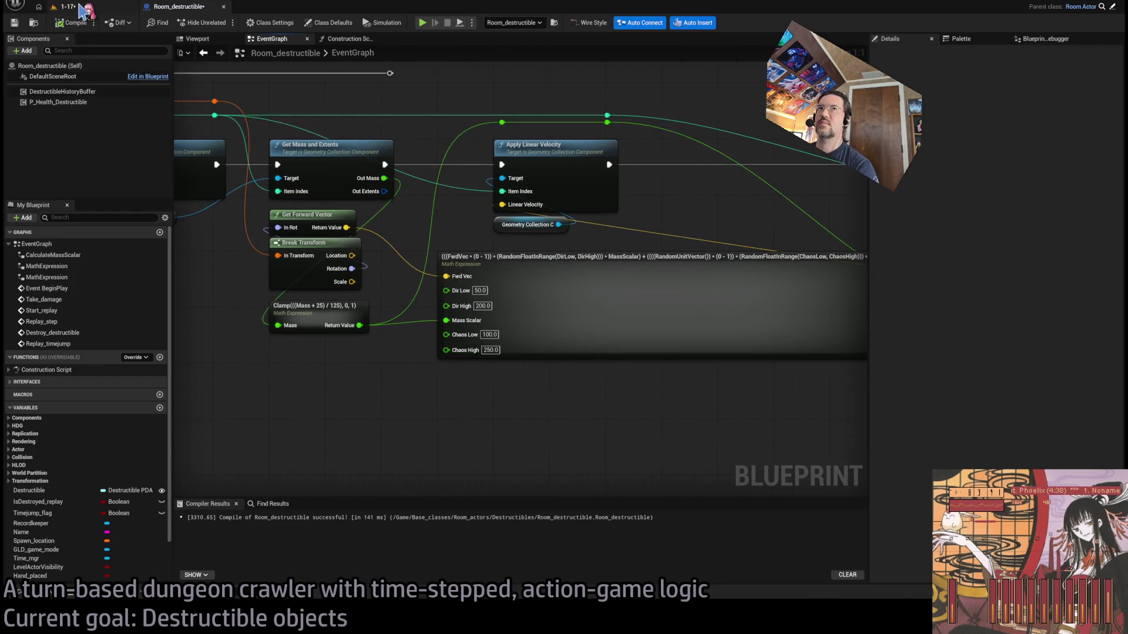
pyautogui.click(259, 22)
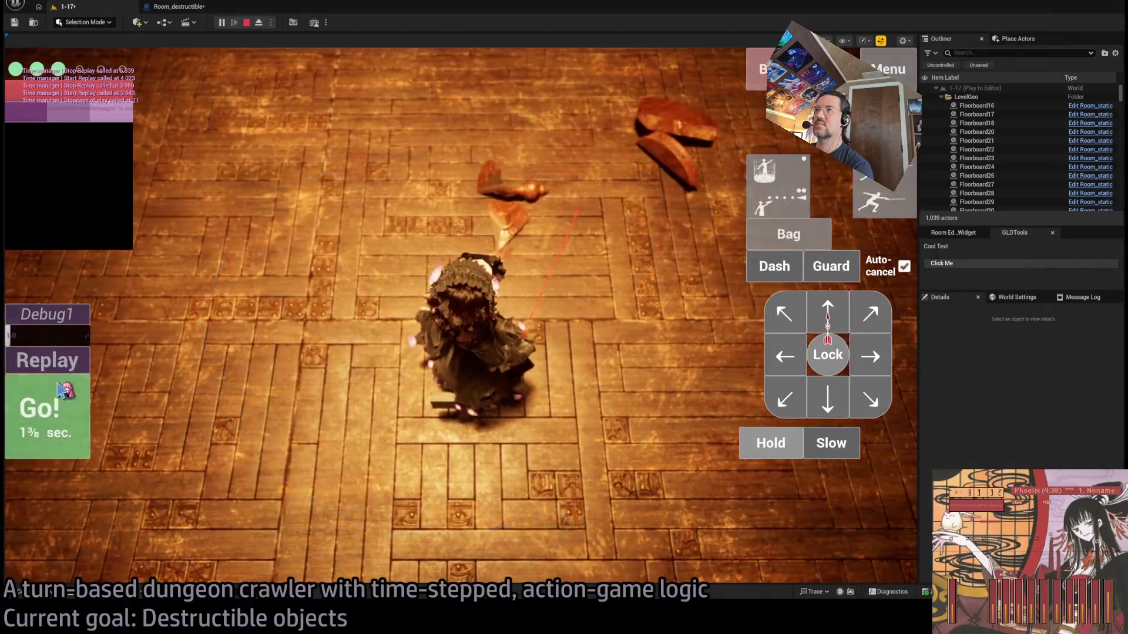
# Replay the table strike four times, then eject and bring up the Room_destructible blueprint
pyautogui.click(44, 361)
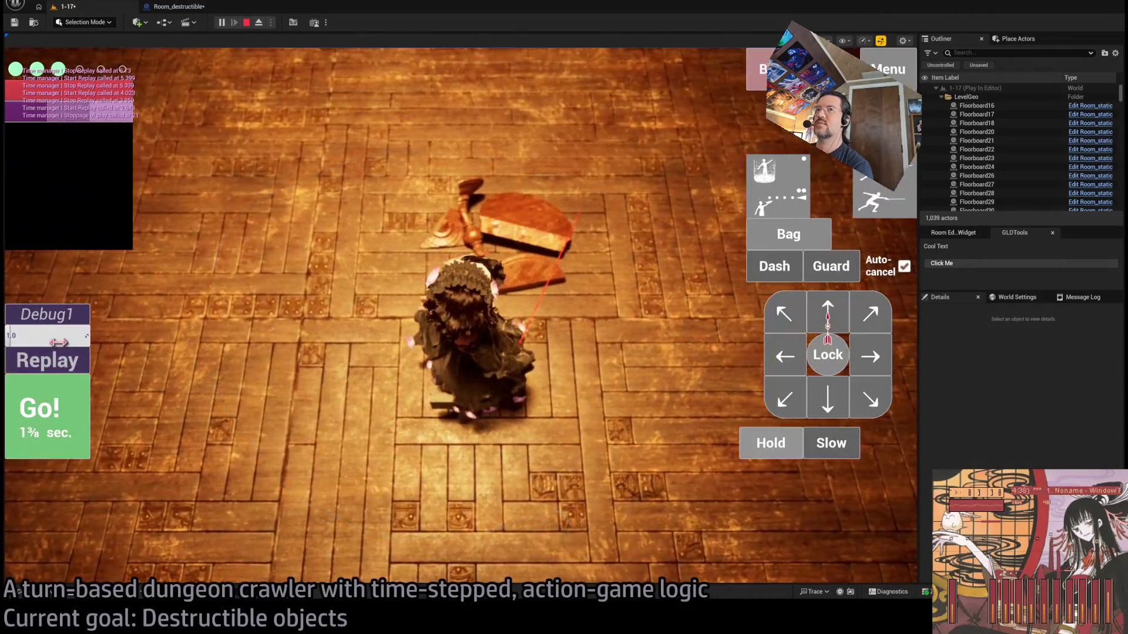
pyautogui.click(69, 360)
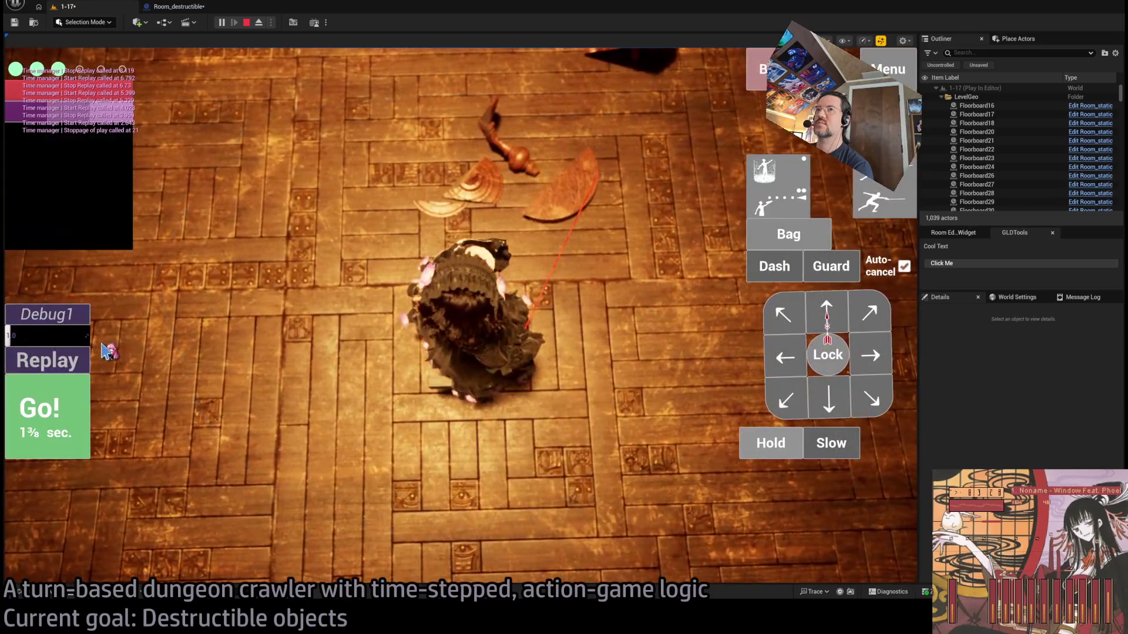
pyautogui.click(80, 358)
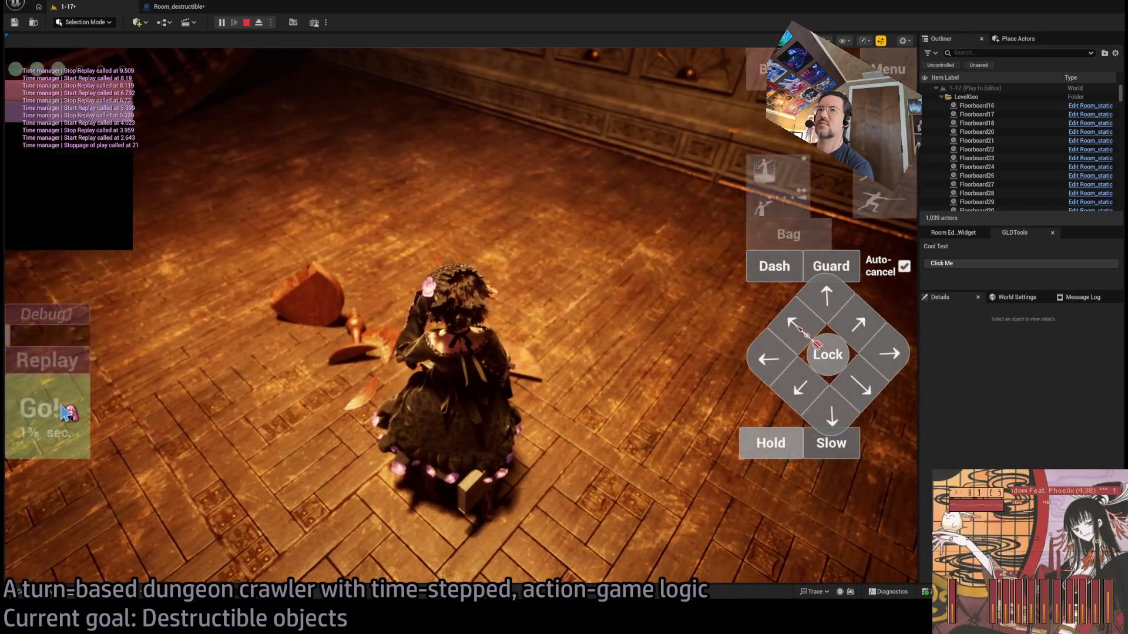
pyautogui.click(62, 360)
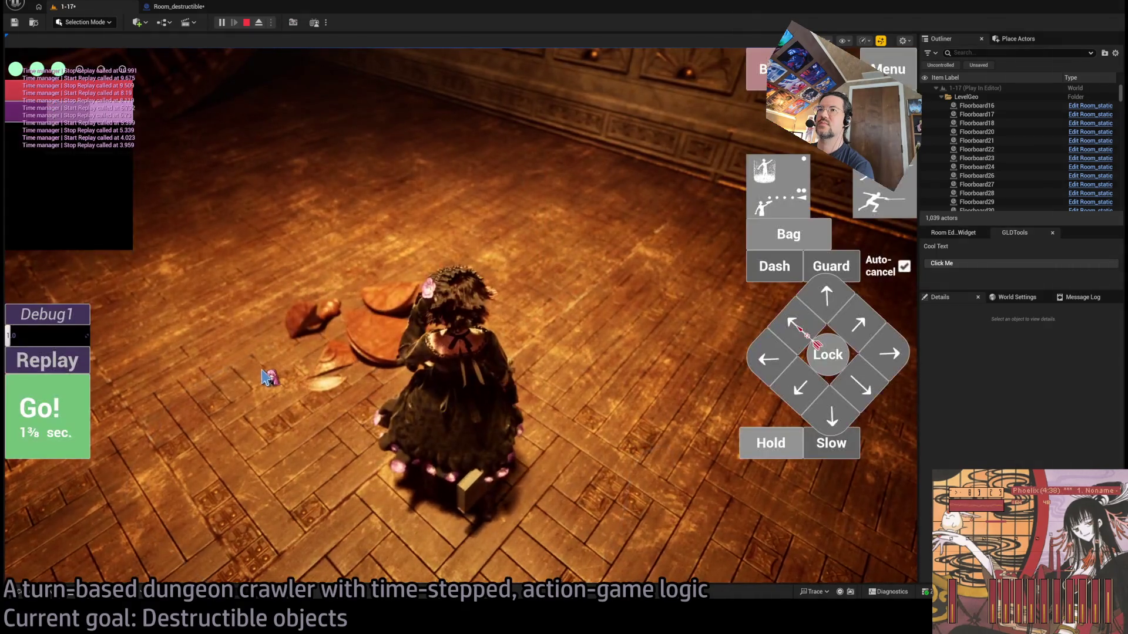
pyautogui.click(258, 24)
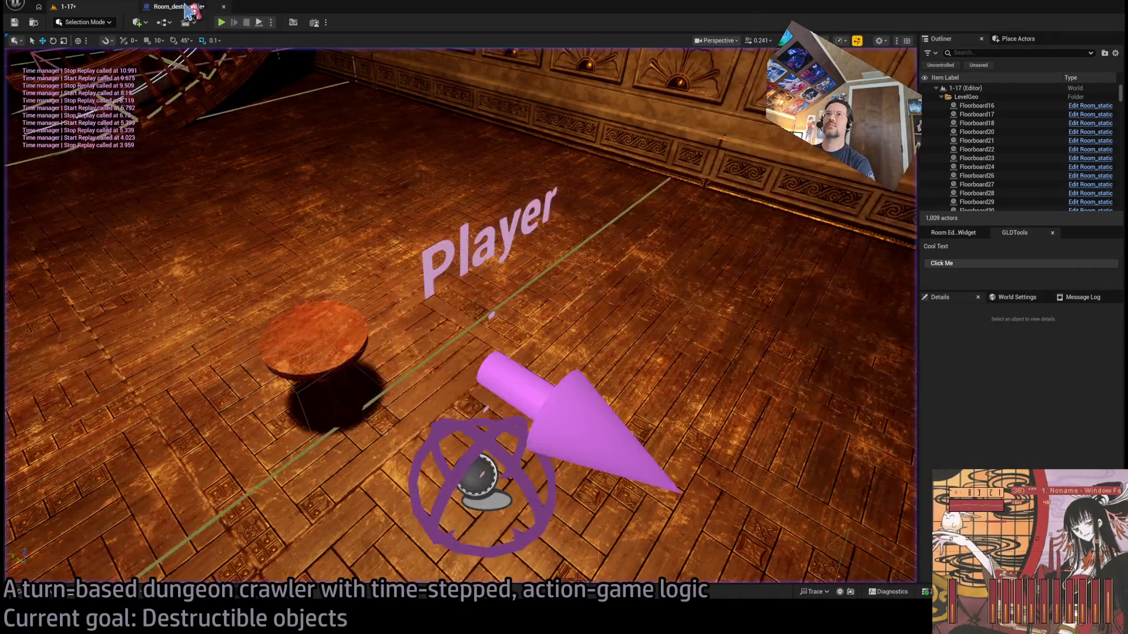
pyautogui.click(176, 7)
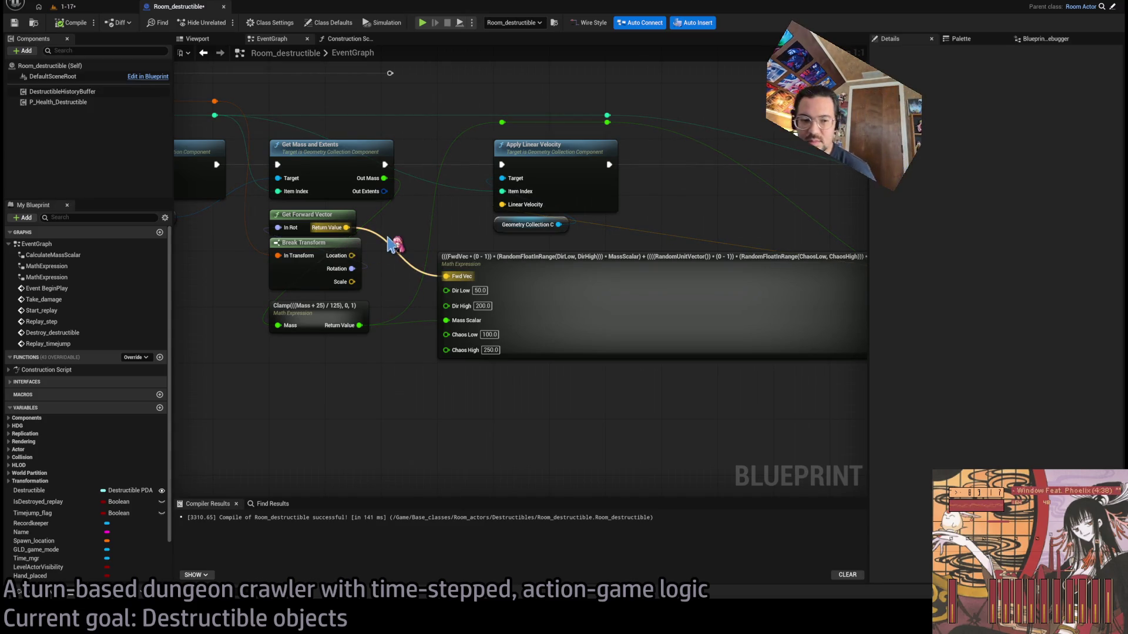
# Reposition the Apply Linear Velocity, reroute and Geometry Collection node group
pyautogui.moveTo(617, 259)
pyautogui.mouseDown()
pyautogui.moveTo(559, 269)
pyautogui.moveTo(491, 370)
pyautogui.moveTo(463, 360)
pyautogui.moveTo(516, 335)
pyautogui.moveTo(564, 340)
pyautogui.mouseUp()
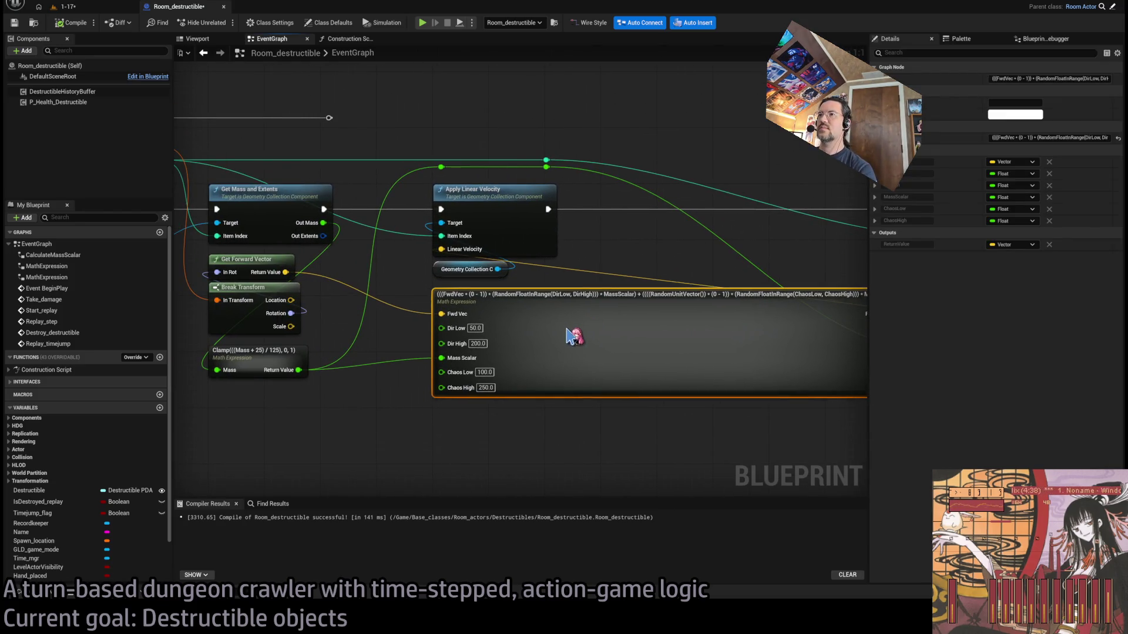
pyautogui.click(670, 259)
pyautogui.moveTo(670, 259)
pyautogui.mouseDown()
pyautogui.moveTo(442, 259)
pyautogui.moveTo(485, 263)
pyautogui.mouseUp()
pyautogui.moveTo(473, 154); pyautogui.dragTo(290, 298)
pyautogui.moveTo(503, 265)
pyautogui.mouseDown()
pyautogui.moveTo(597, 257)
pyautogui.moveTo(392, 264)
pyautogui.moveTo(504, 257)
pyautogui.mouseUp()
pyautogui.moveTo(364, 215)
pyautogui.mouseDown()
pyautogui.moveTo(627, 219)
pyautogui.moveTo(399, 221)
pyautogui.moveTo(560, 220)
pyautogui.moveTo(485, 202)
pyautogui.mouseUp()
pyautogui.click(563, 141)
pyautogui.moveTo(563, 141); pyautogui.dragTo(386, 141)
# Review the Apply Angular Velocity area of the graph, then return to level 1-17
pyautogui.scroll(-2, 581, 230)
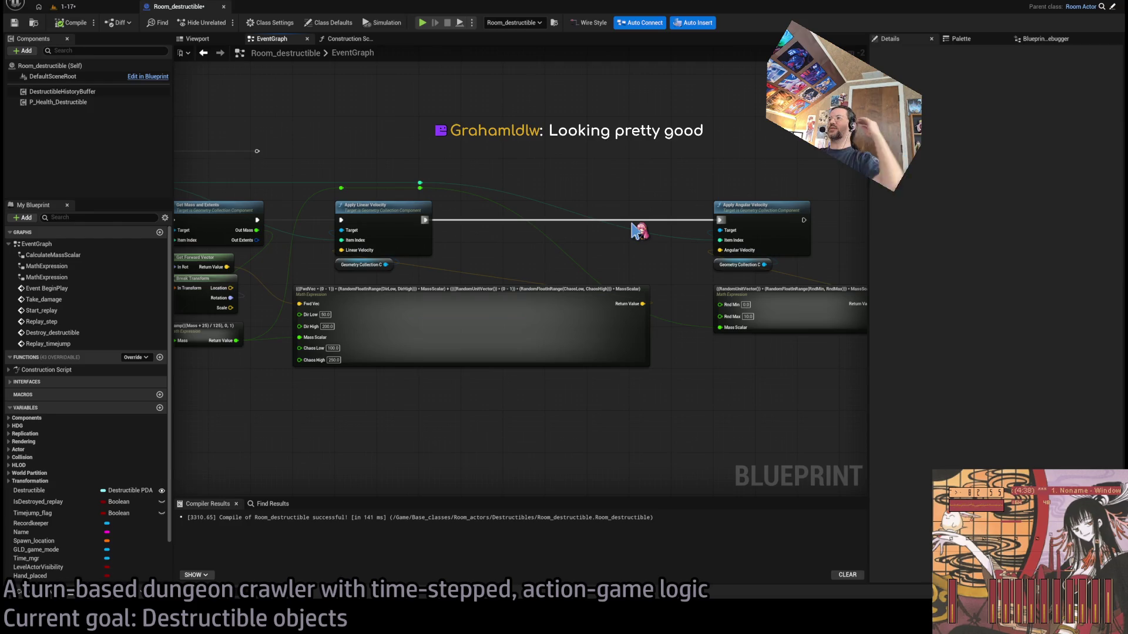
pyautogui.scroll(2, 619, 393)
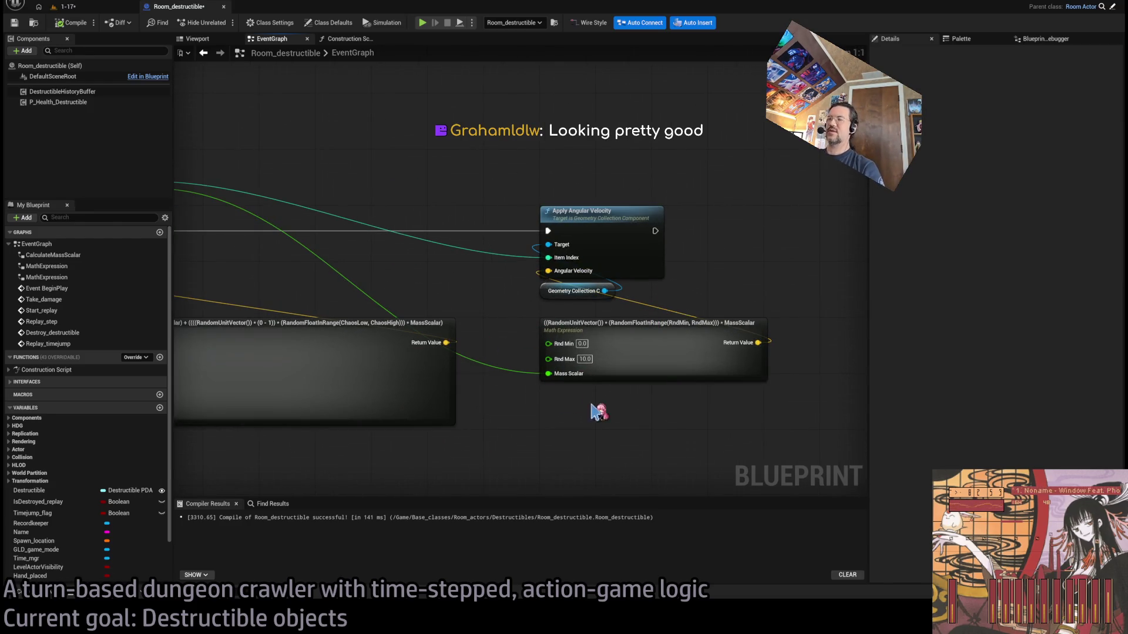
pyautogui.scroll(-4, 564, 364)
pyautogui.scroll(2, 536, 319)
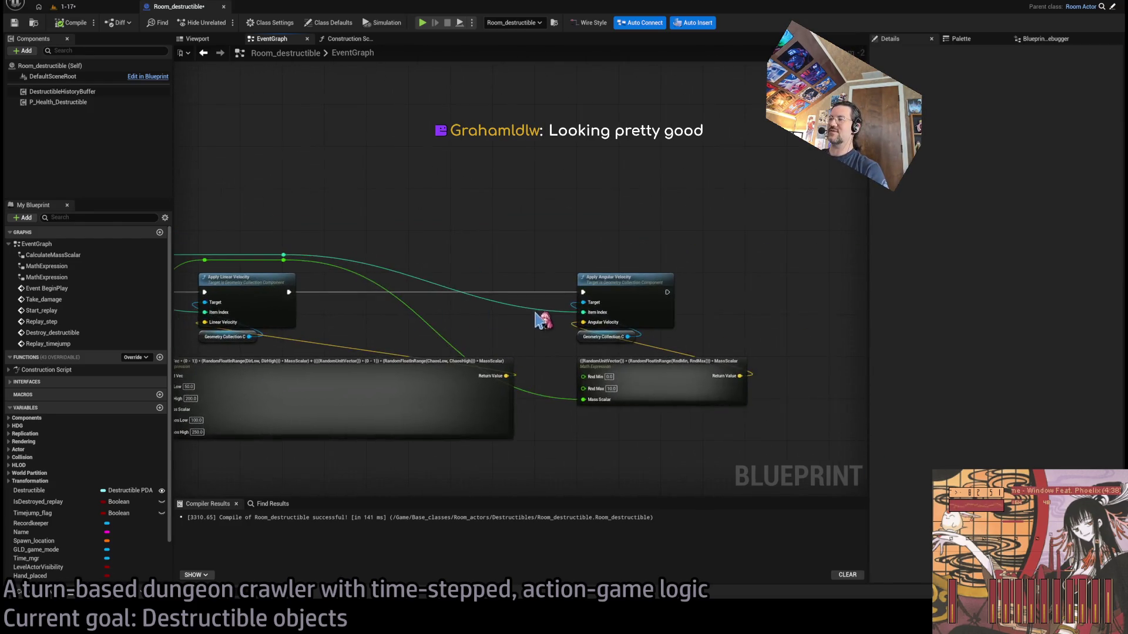
pyautogui.scroll(2, 536, 319)
pyautogui.moveTo(509, 322); pyautogui.dragTo(617, 296)
pyautogui.scroll(-3, 615, 262)
pyautogui.scroll(3, 358, 290)
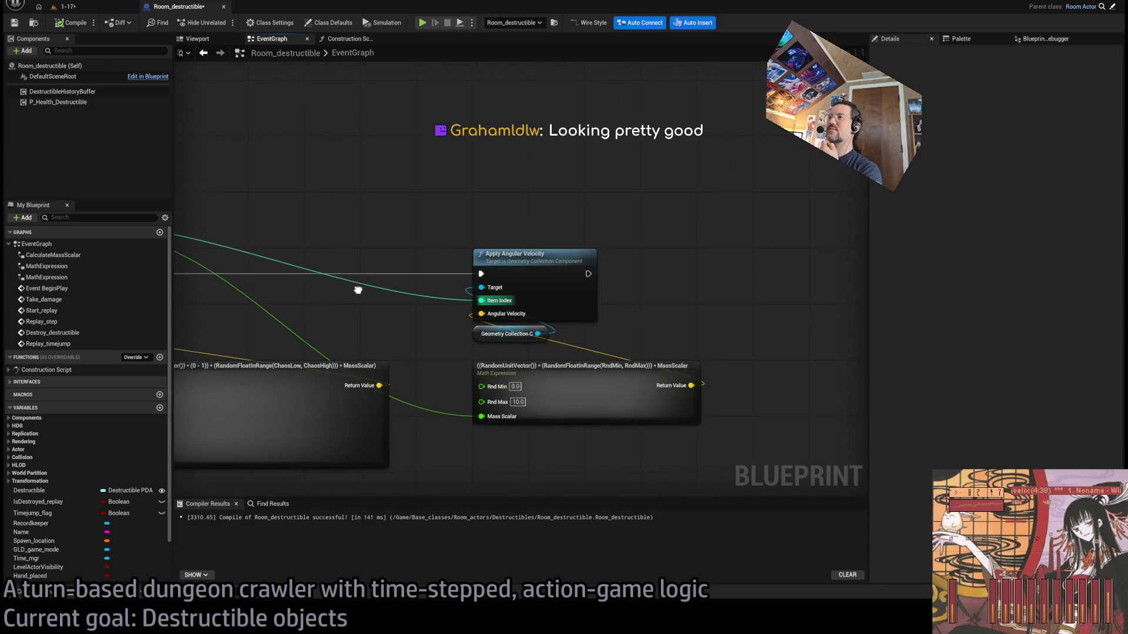
pyautogui.click(101, 8)
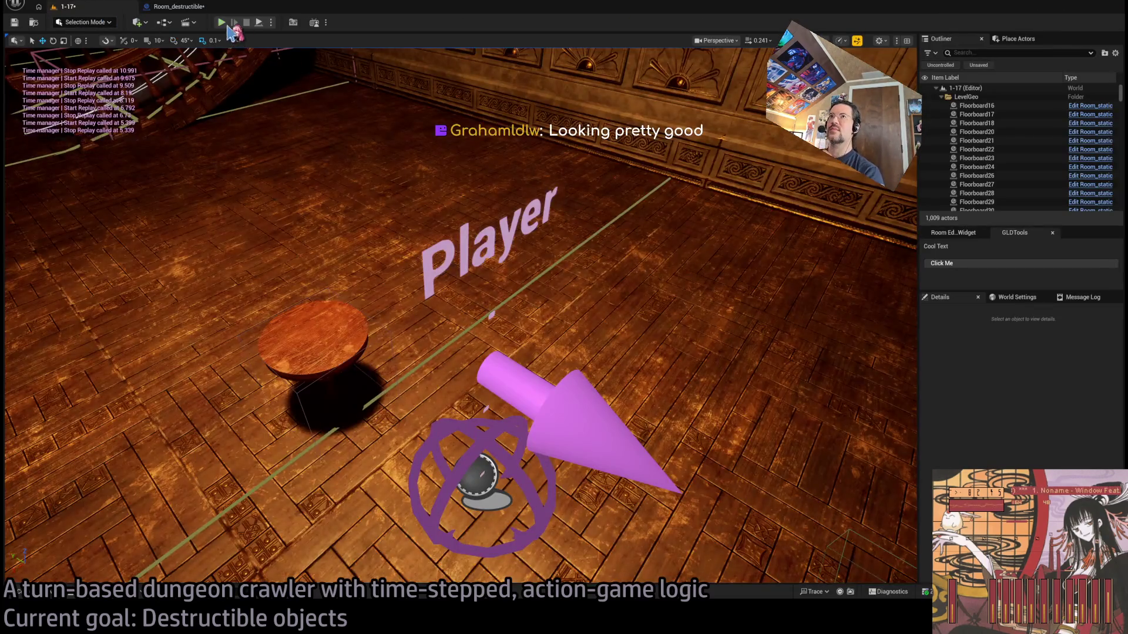
# Play-test level 1-17, replay the table strike three times, then exit to the blueprint
pyautogui.hotkey('alt', 'p')
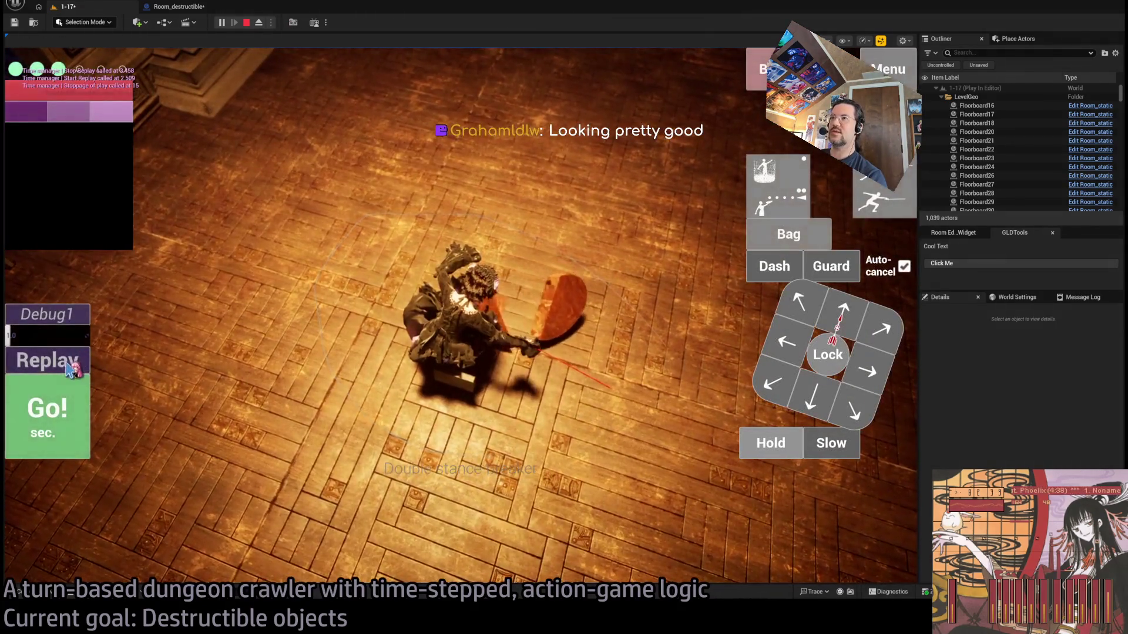
pyautogui.click(70, 367)
pyautogui.click(71, 367)
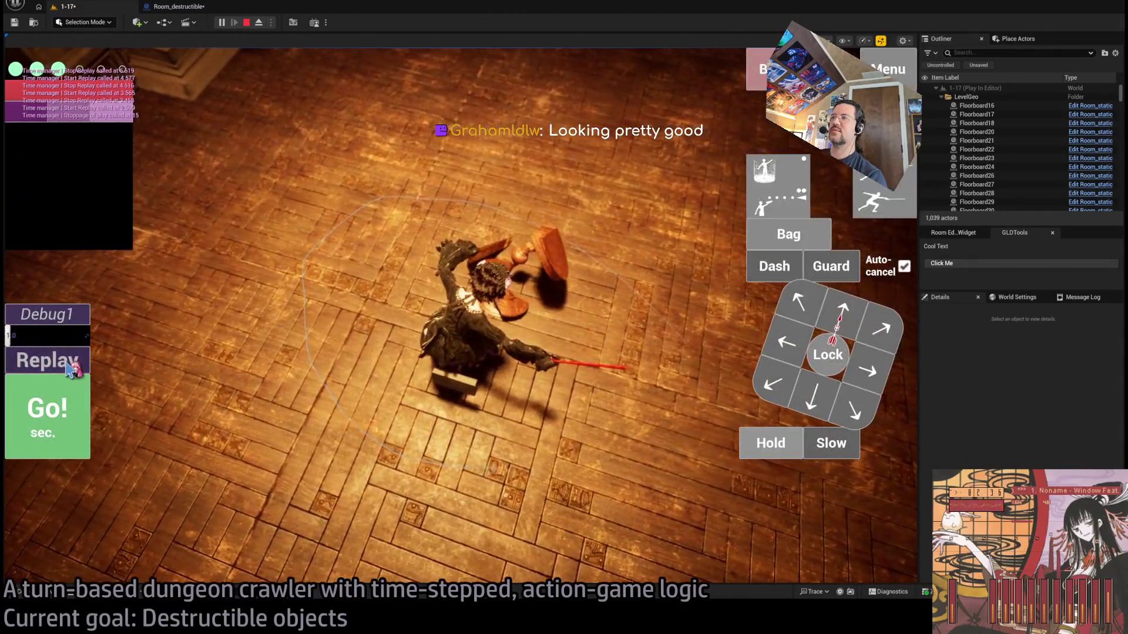
pyautogui.click(68, 361)
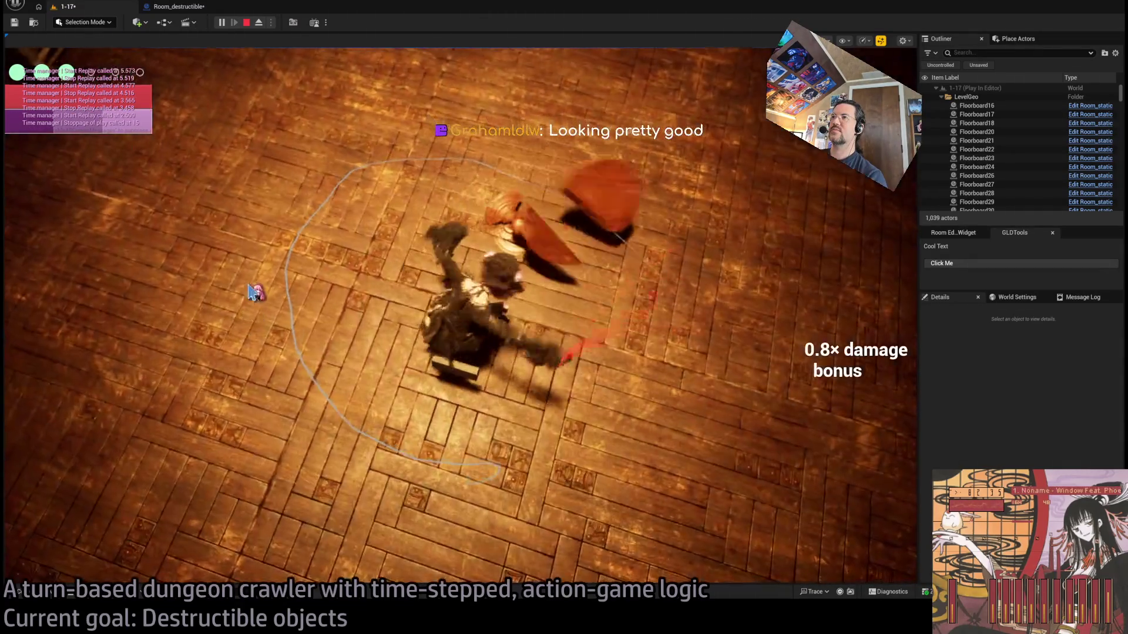
pyautogui.press('Escape')
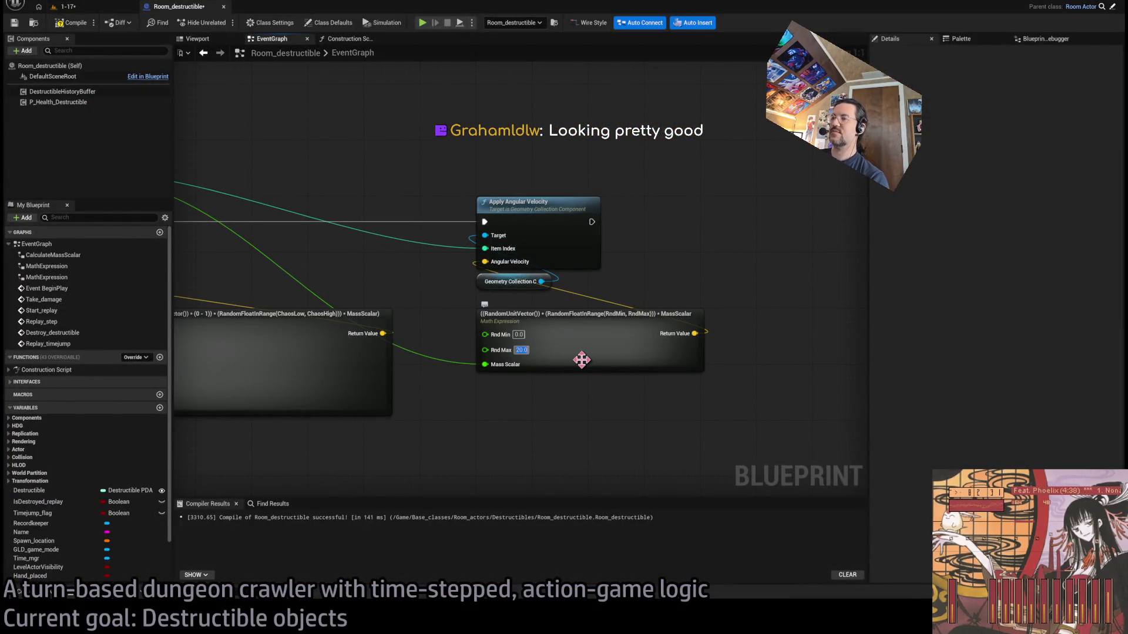
# Invert the mass expression to 1 - Clamp((Mass + 25) / 125, 0, 1)
pyautogui.moveTo(344, 272); pyautogui.dragTo(946, 272)
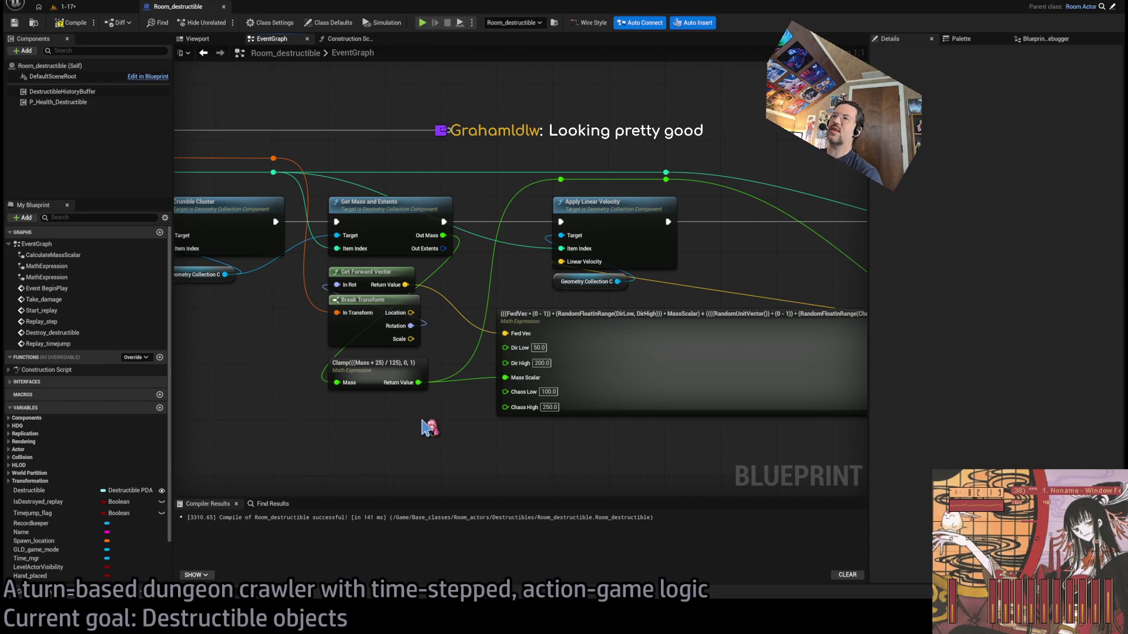
pyautogui.doubleClick(378, 362)
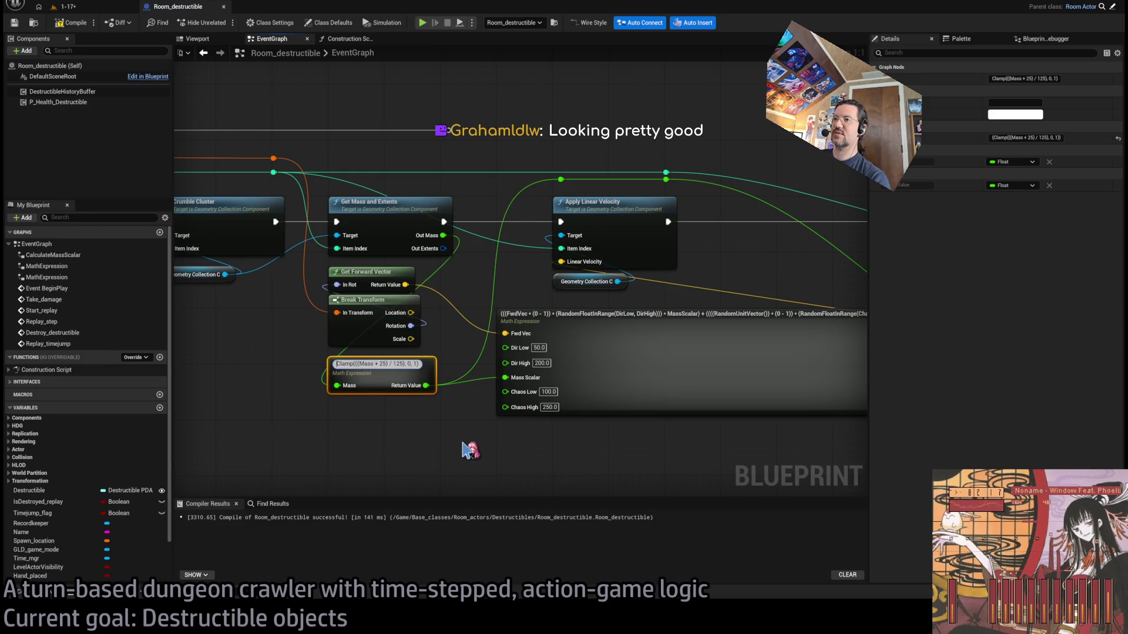
pyautogui.write('1 -')
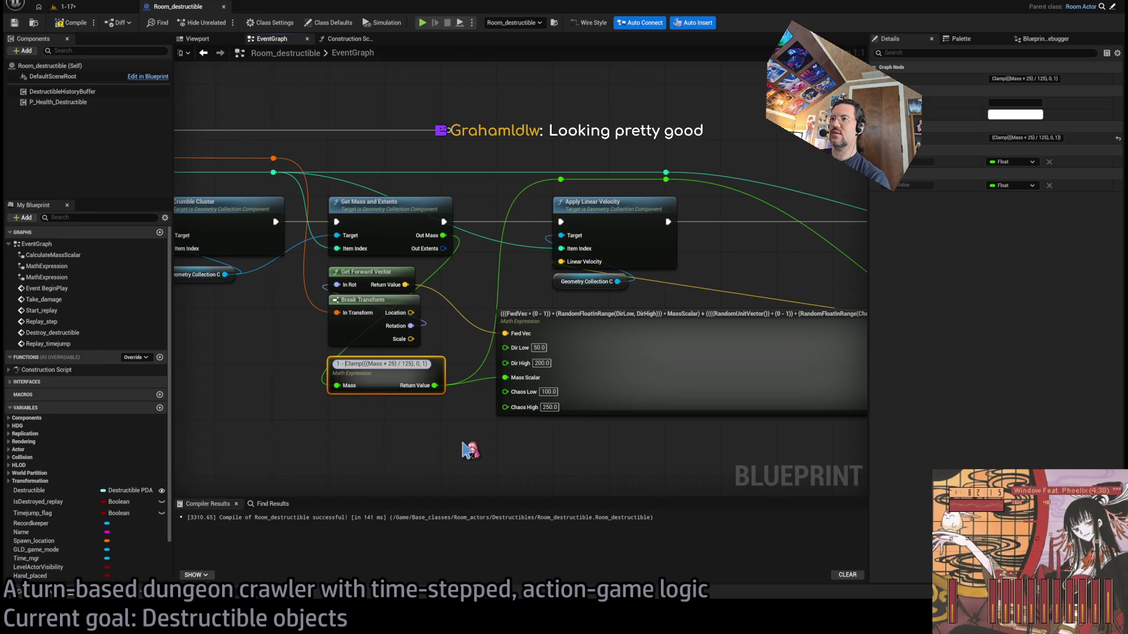
pyautogui.press('Return')
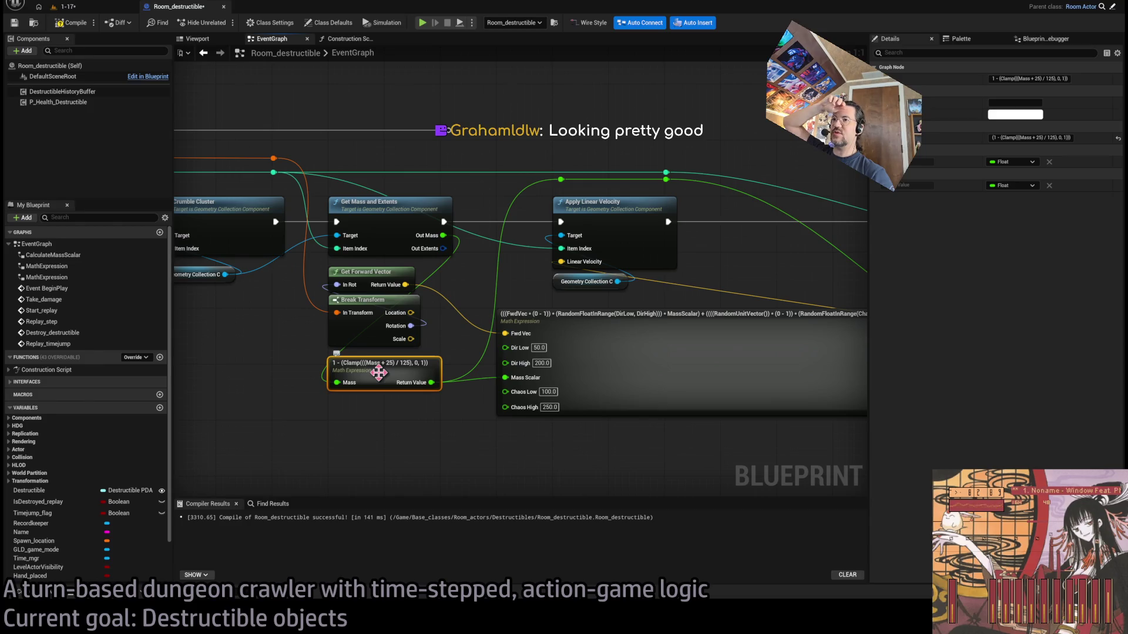
pyautogui.click(414, 448)
# Recompile Room_destructible with angular Rnd Max still at 20, then start a play test in level 1-17
pyautogui.moveTo(434, 431); pyautogui.dragTo(339, 416)
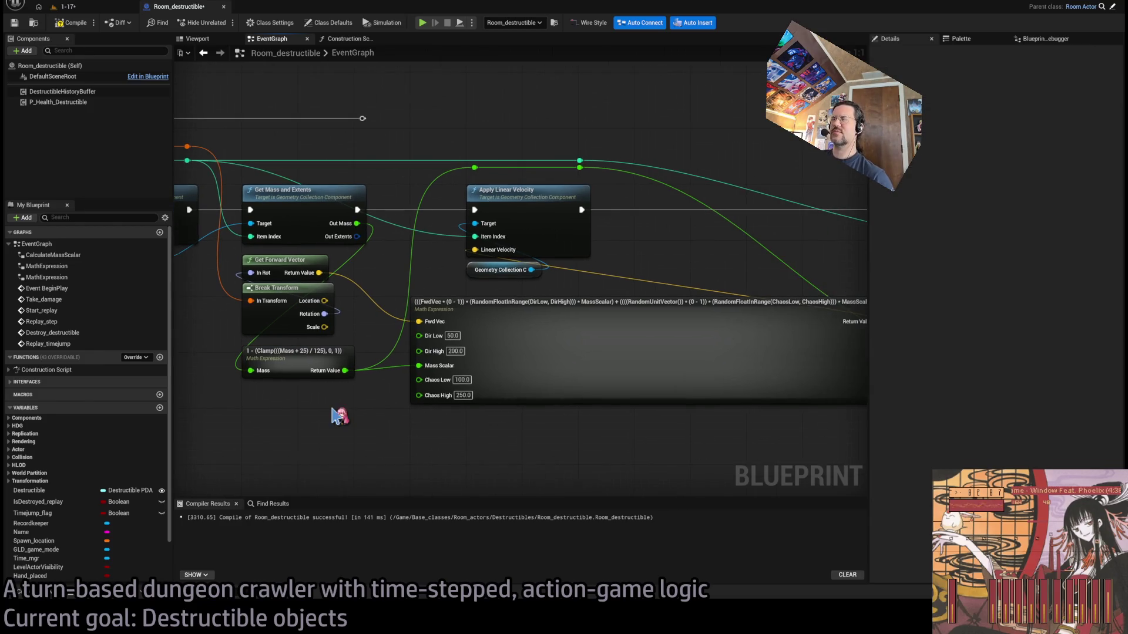
pyautogui.click(80, 25)
pyautogui.moveTo(679, 126)
pyautogui.mouseDown()
pyautogui.moveTo(360, 116)
pyautogui.moveTo(376, 184)
pyautogui.mouseUp()
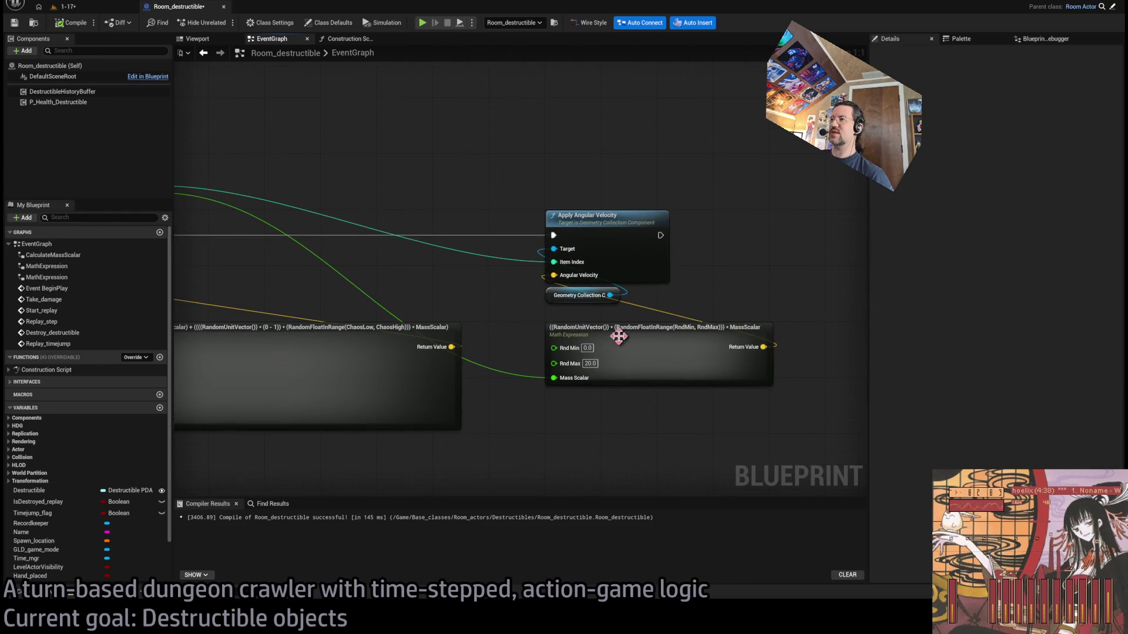
pyautogui.click(74, 7)
pyautogui.hotkey('alt', 'p')
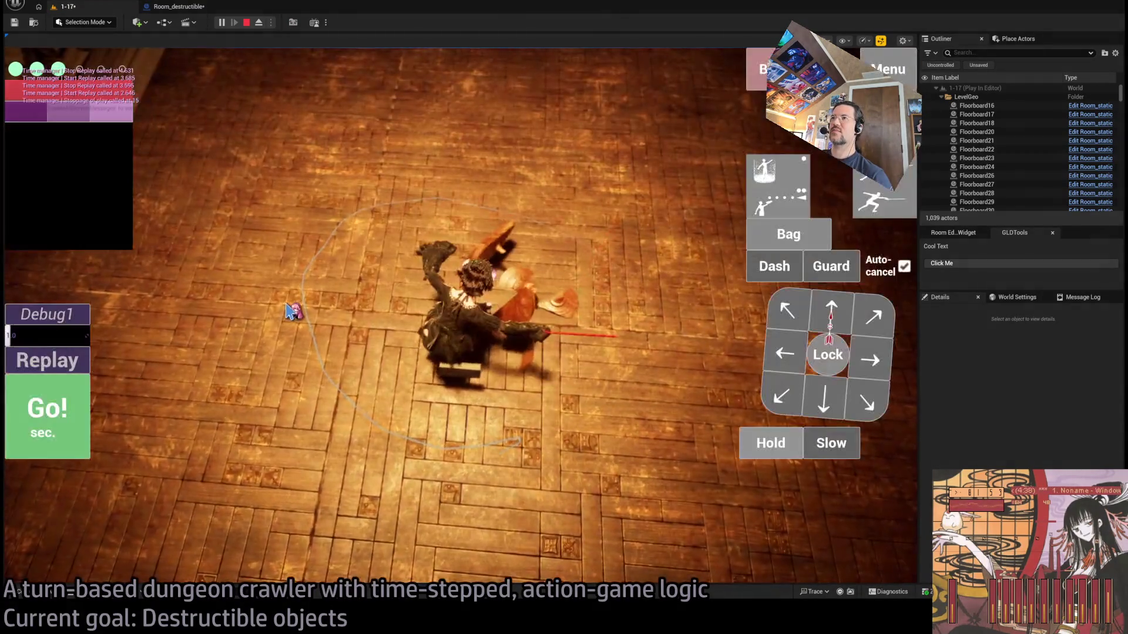
# Replay the table-breaking turn, then restart the play session and replay it several more times
pyautogui.click(63, 370)
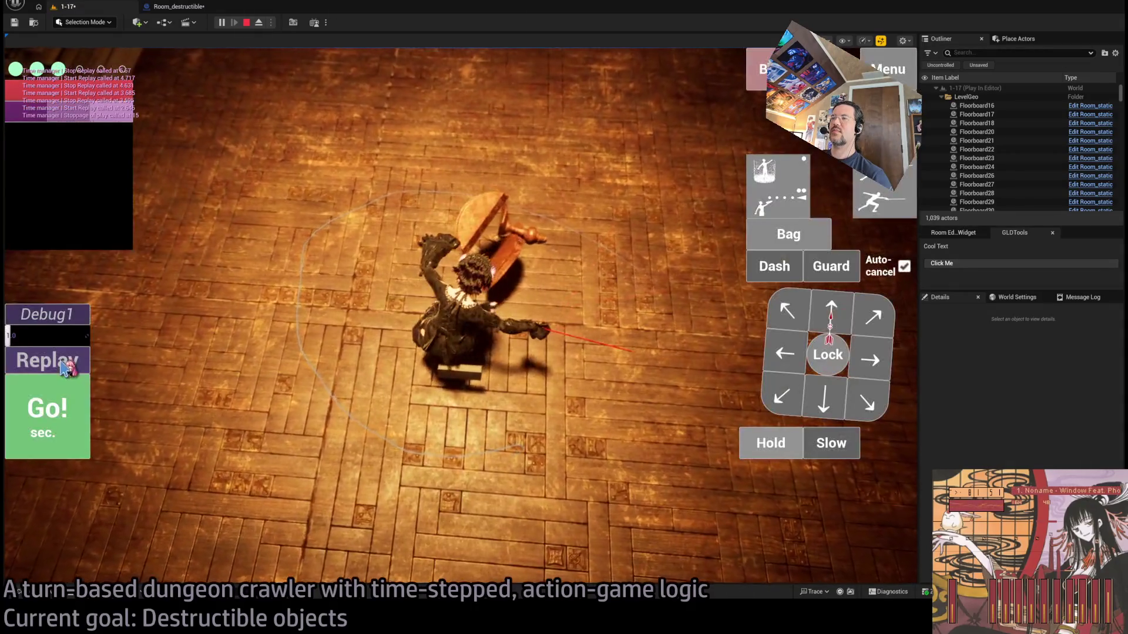
pyautogui.click(56, 364)
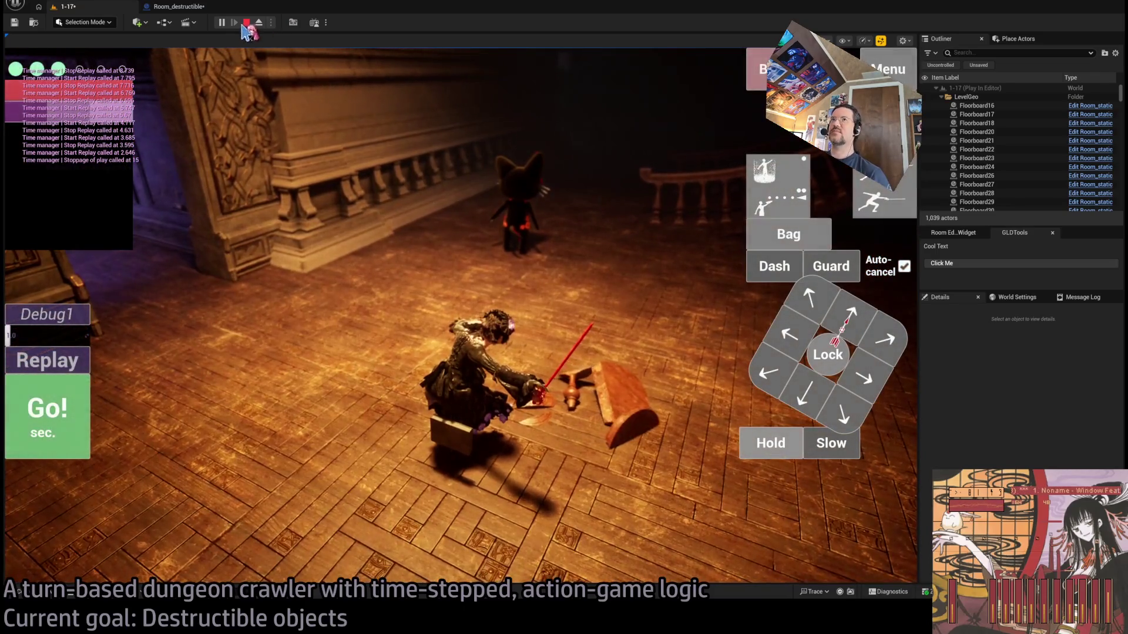
pyautogui.click(246, 23)
pyautogui.click(221, 23)
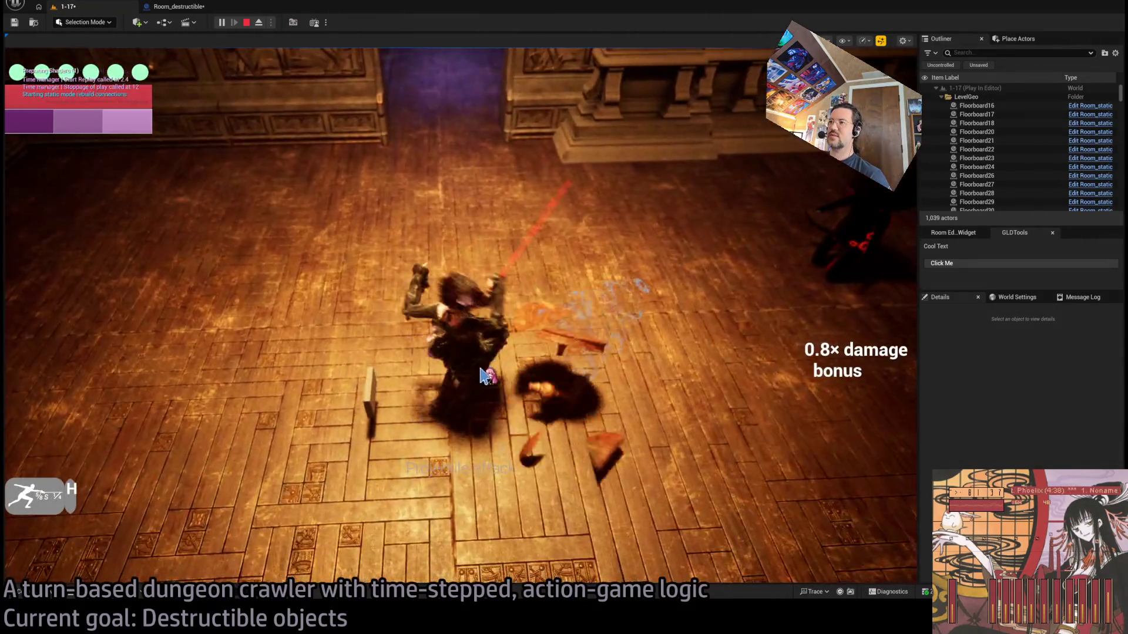
pyautogui.click(36, 353)
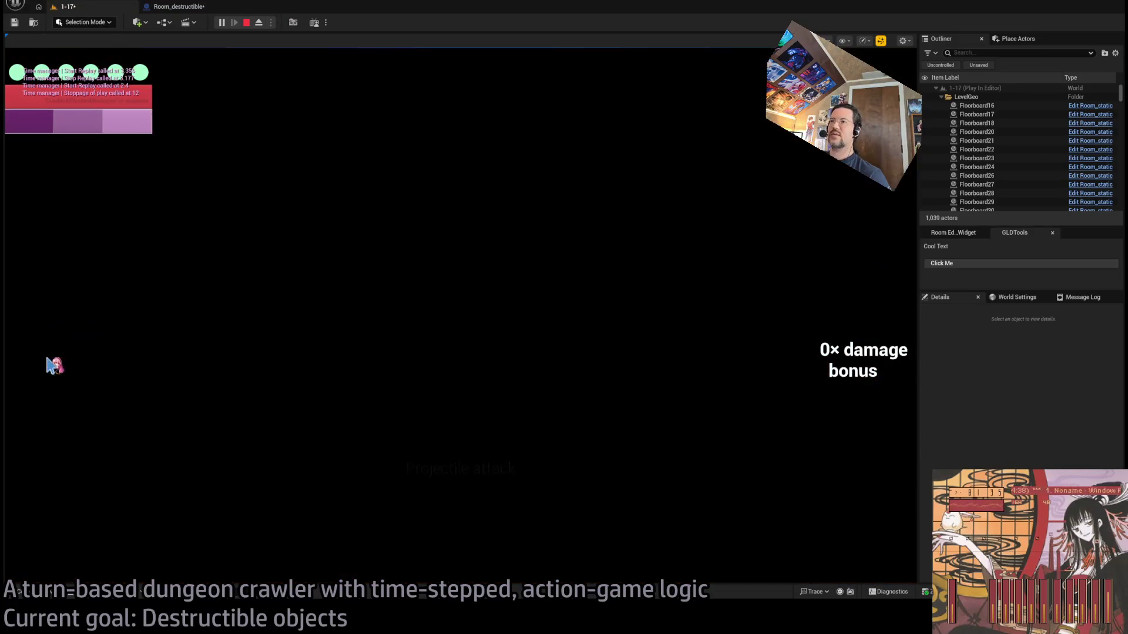
pyautogui.click(50, 364)
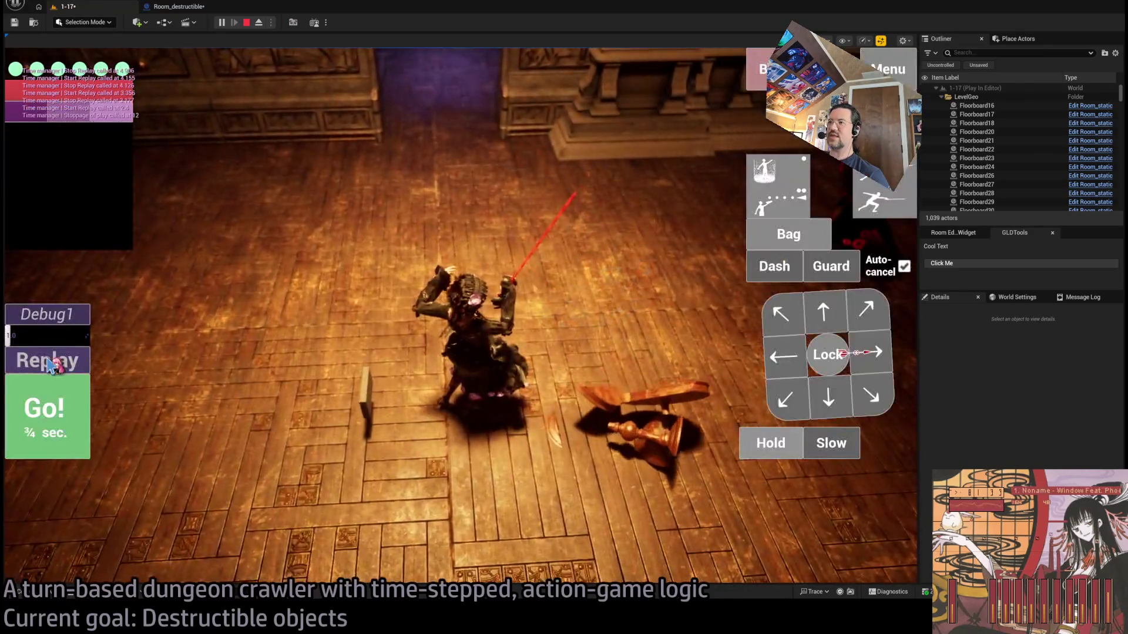
pyautogui.click(50, 364)
pyautogui.click(50, 364)
# Replay from a new camera view, including the thrust attack on the table, then restart play
pyautogui.click(50, 364)
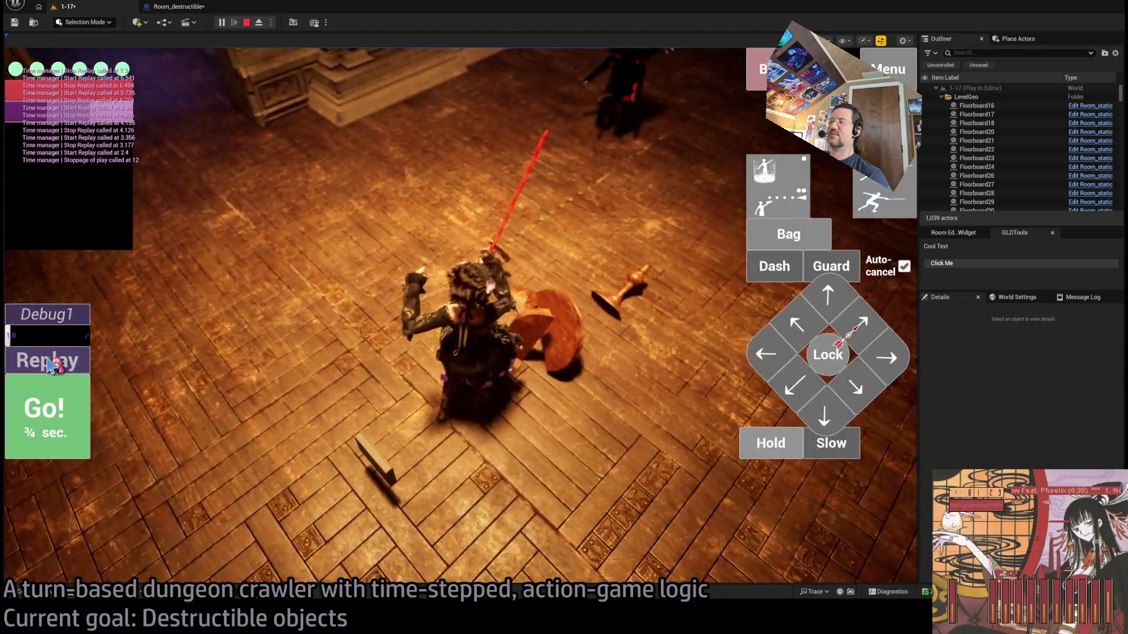
pyautogui.click(50, 364)
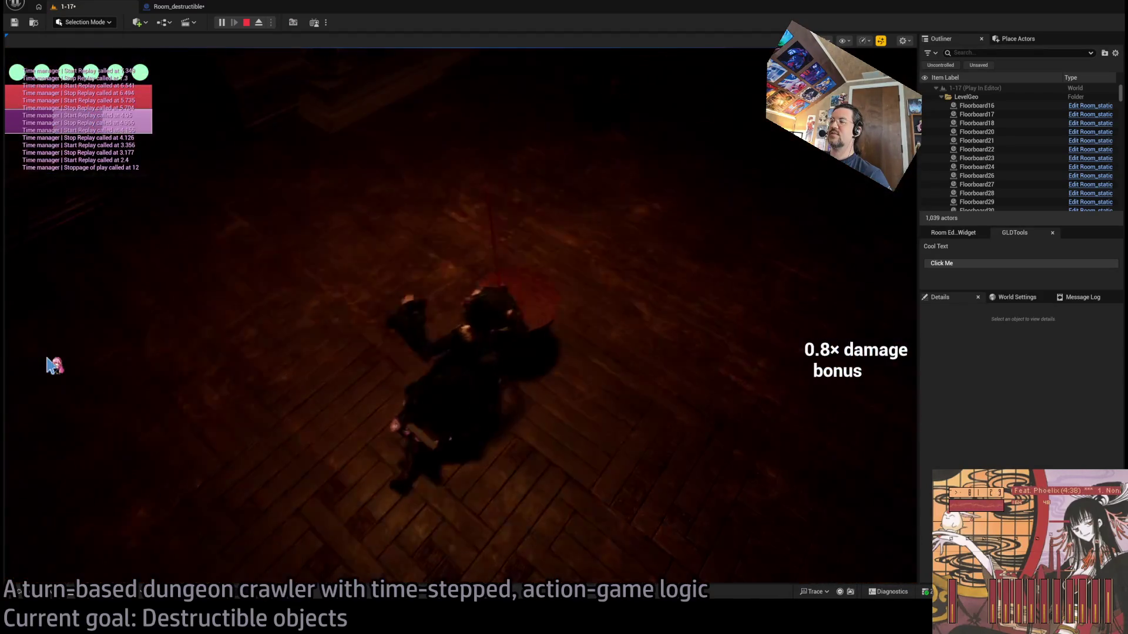
pyautogui.click(51, 364)
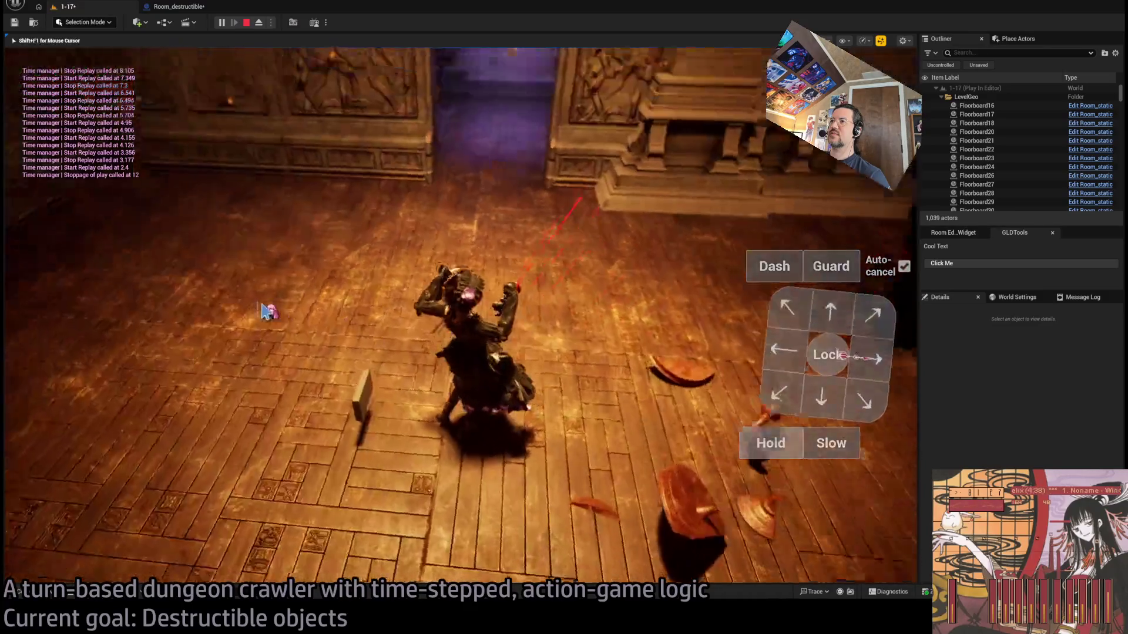
pyautogui.hotkey('shift', 'F1')
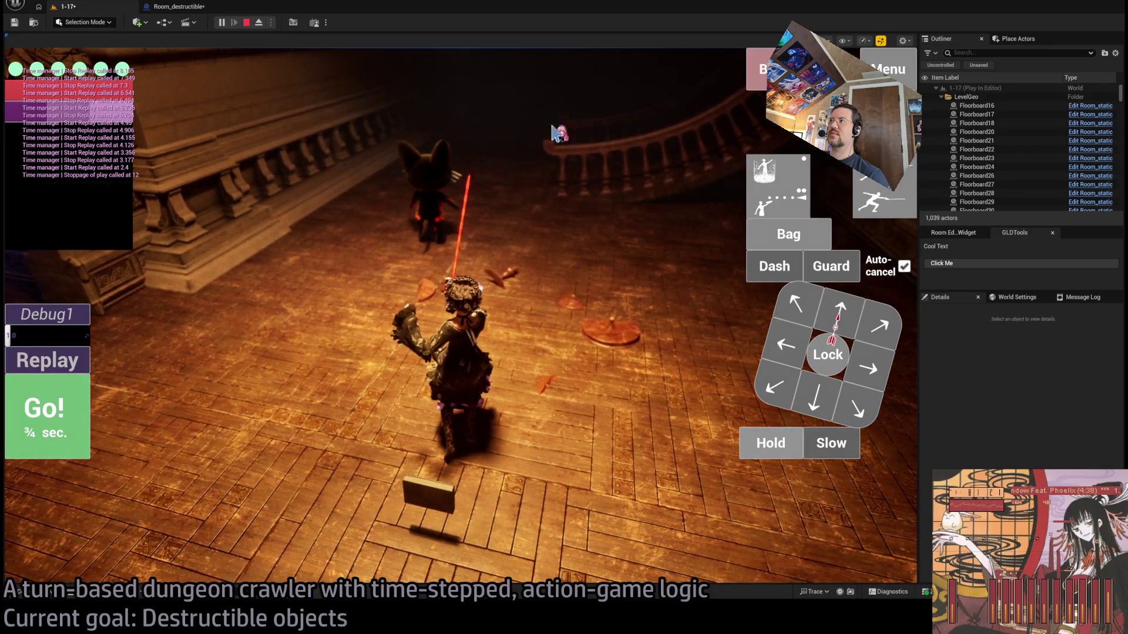
pyautogui.click(71, 429)
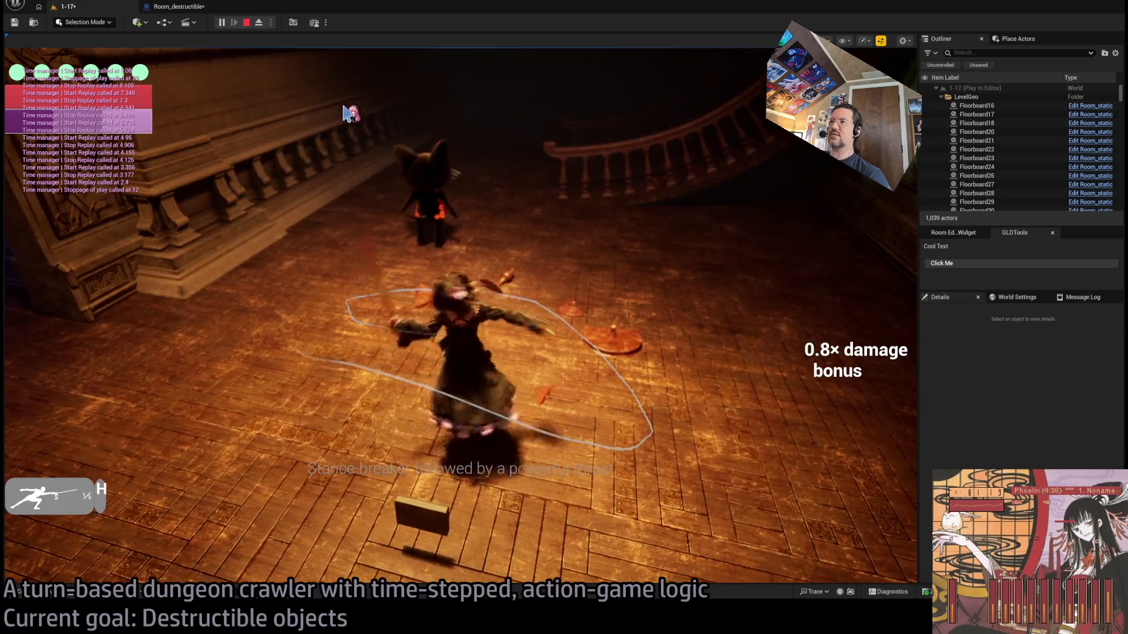
pyautogui.click(246, 22)
pyautogui.click(222, 22)
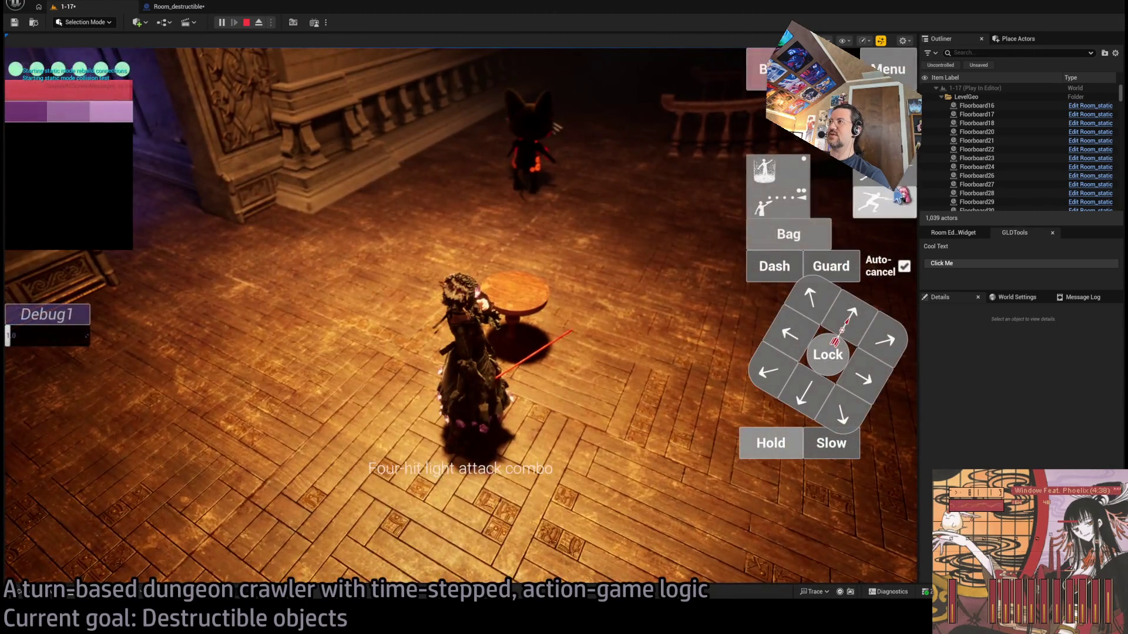
# Run a fresh attack turn, watch its replays, then stop the play test and return to the Blueprint
pyautogui.click(71, 427)
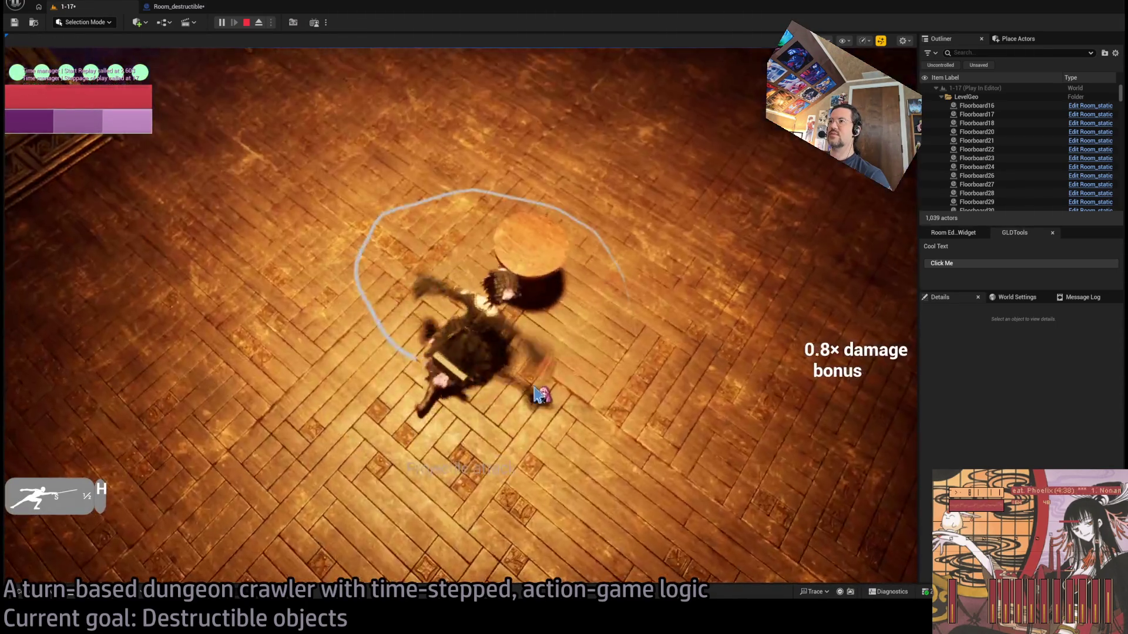
pyautogui.click(83, 367)
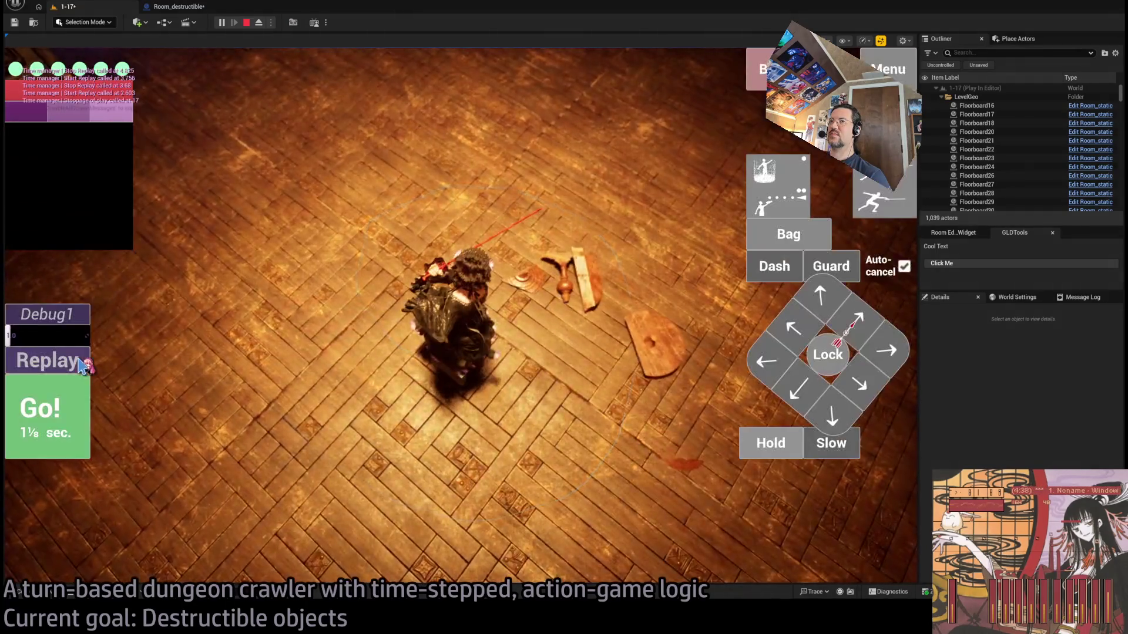
pyautogui.click(82, 366)
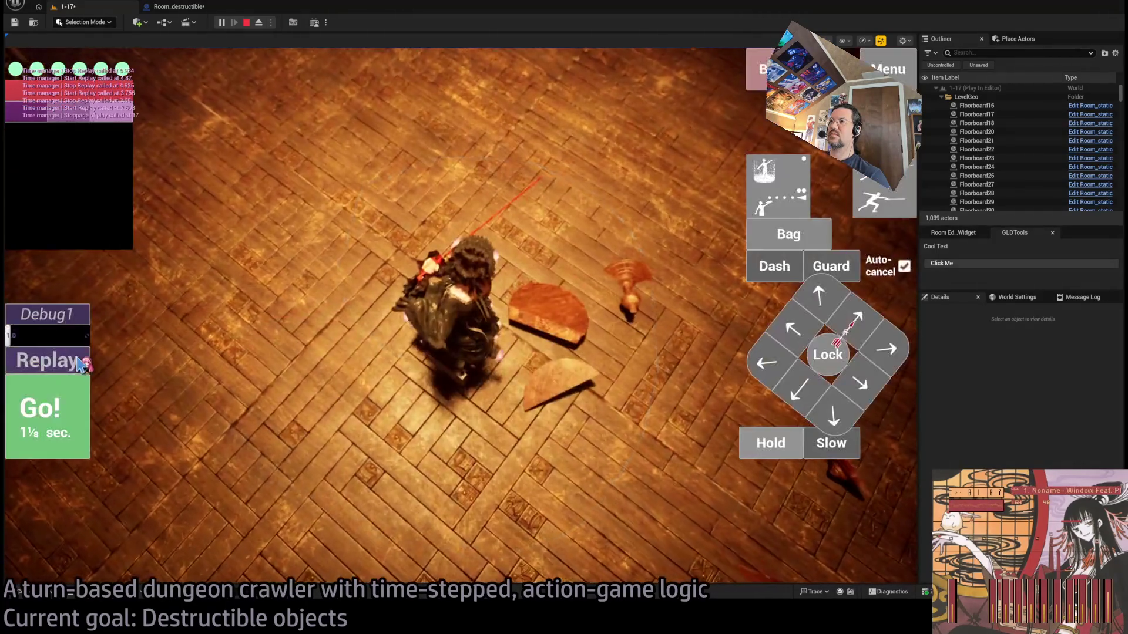
pyautogui.click(82, 366)
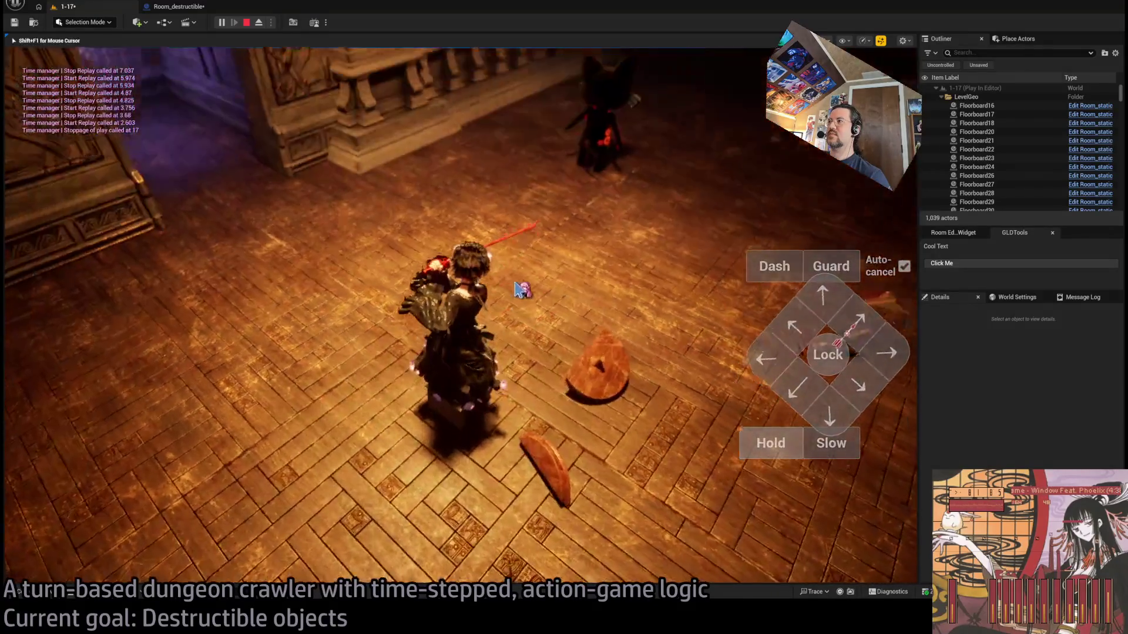
pyautogui.click(246, 22)
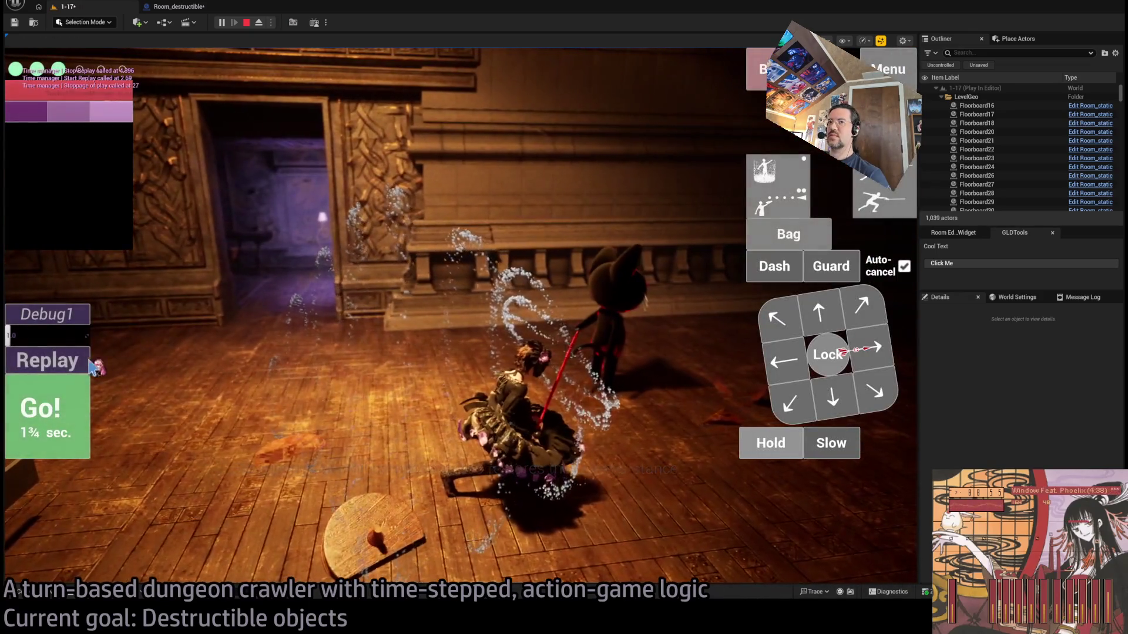
pyautogui.click(89, 361)
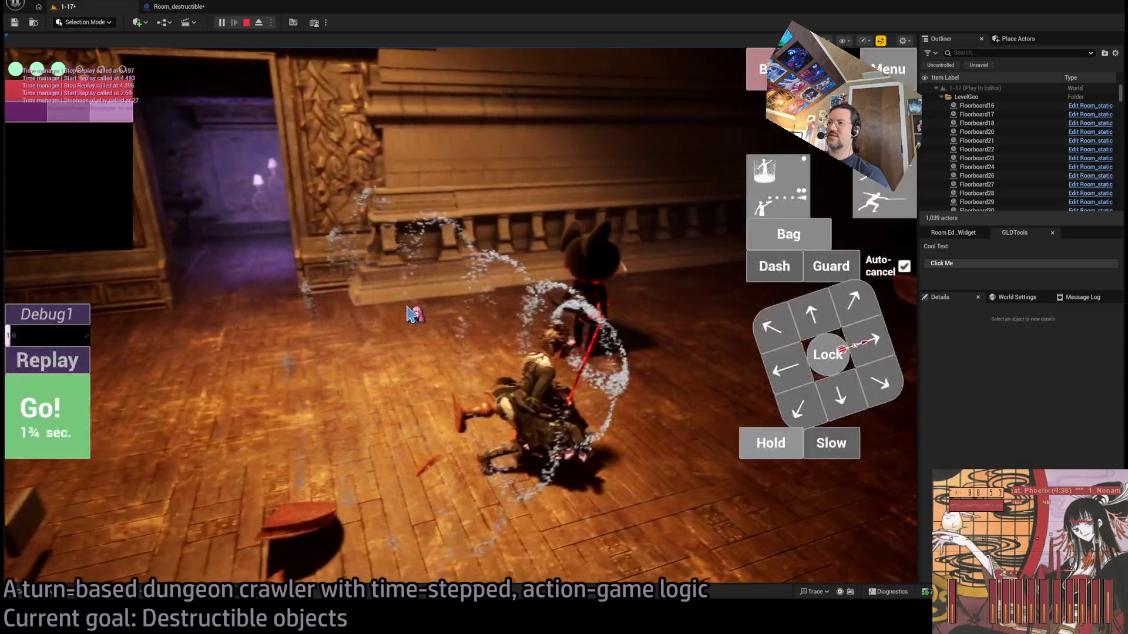
pyautogui.click(47, 361)
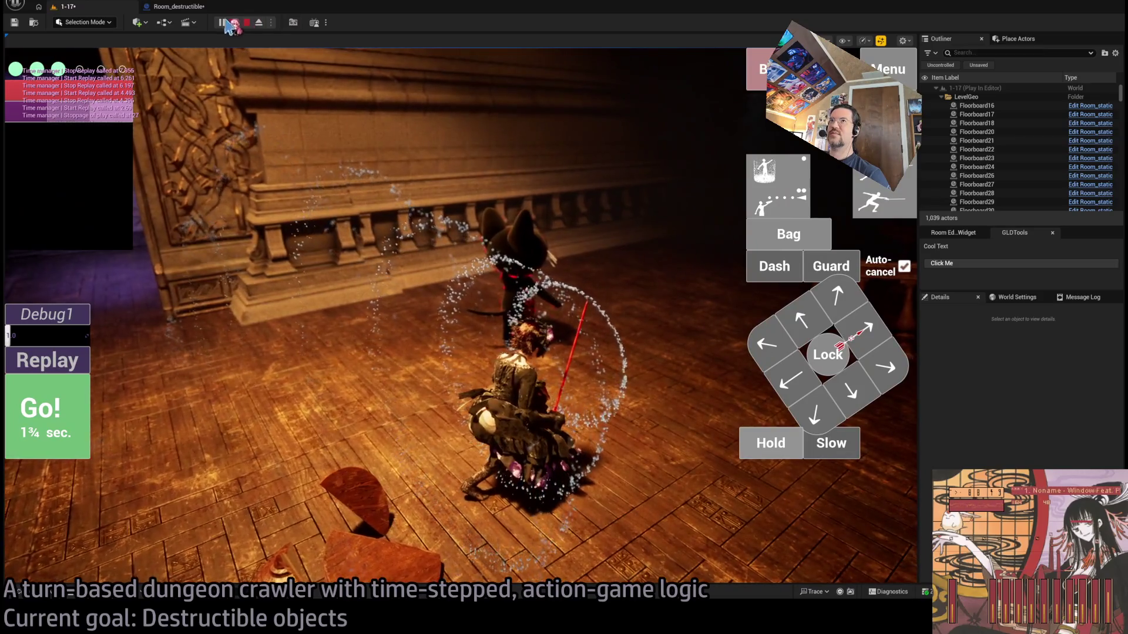
pyautogui.click(245, 24)
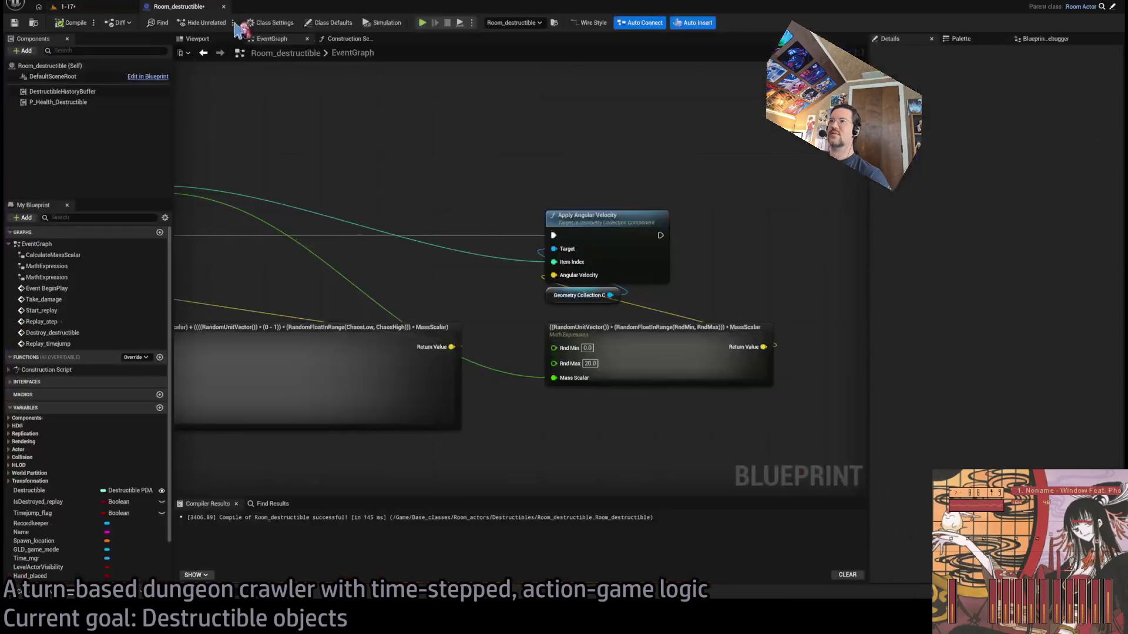
# Add a reroute point on the velocity wire and slide it right
pyautogui.moveTo(755, 221)
pyautogui.mouseDown()
pyautogui.moveTo(700, 219)
pyautogui.moveTo(867, 255)
pyautogui.mouseUp()
pyautogui.scroll(-3, 866, 255)
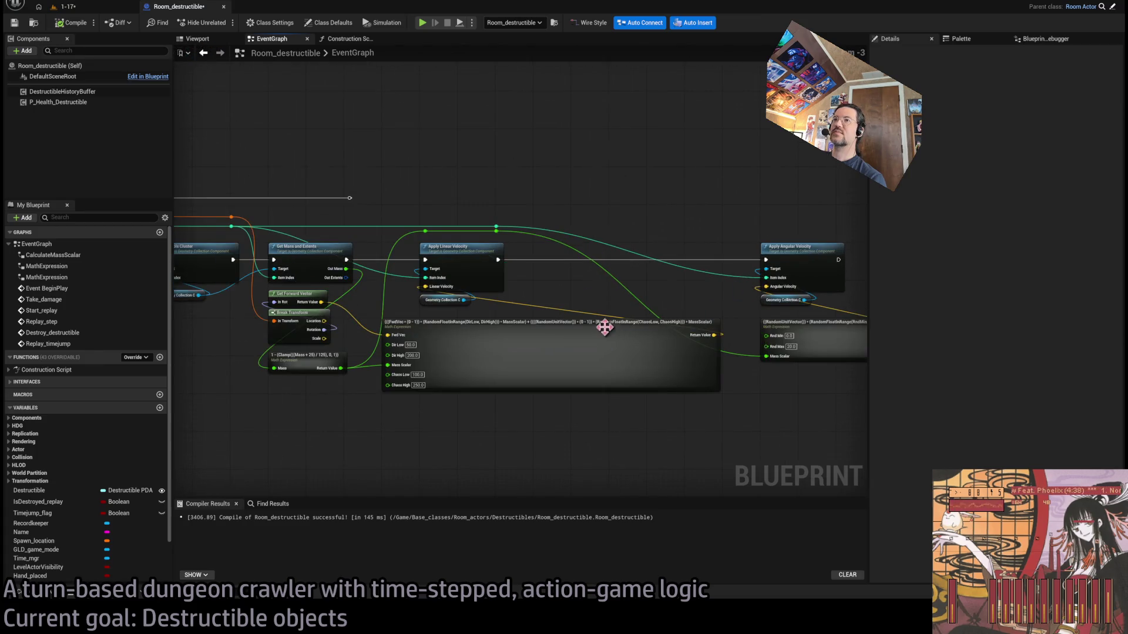
pyautogui.moveTo(854, 335)
pyautogui.mouseDown()
pyautogui.moveTo(579, 302)
pyautogui.moveTo(722, 276)
pyautogui.mouseUp()
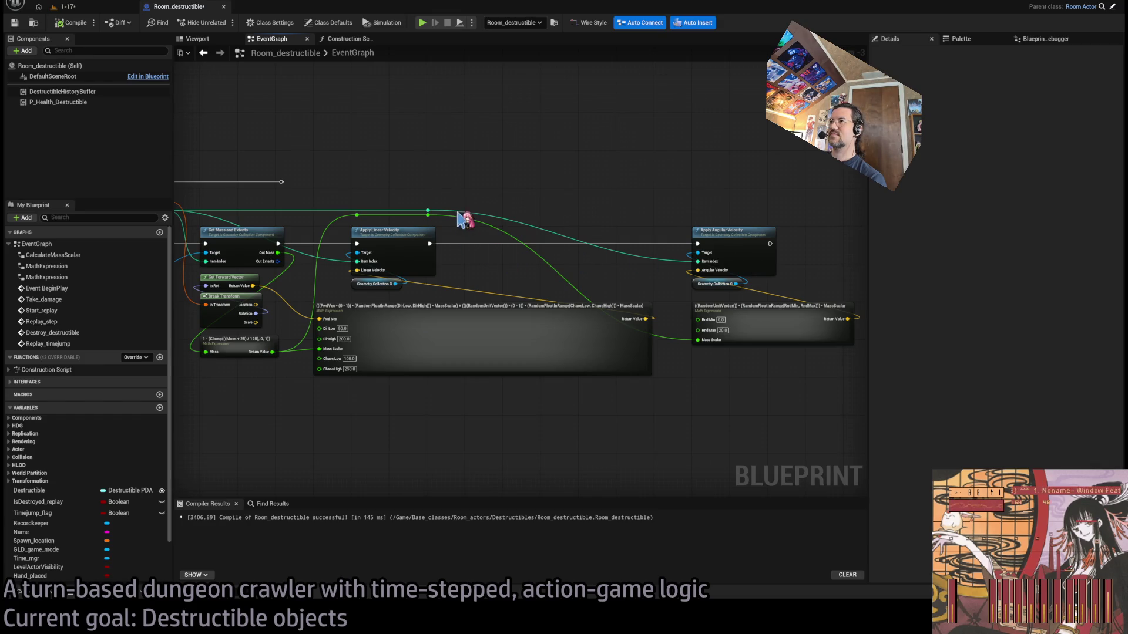
pyautogui.scroll(2, 461, 220)
pyautogui.doubleClick(419, 218)
pyautogui.moveTo(426, 221); pyautogui.dragTo(677, 221)
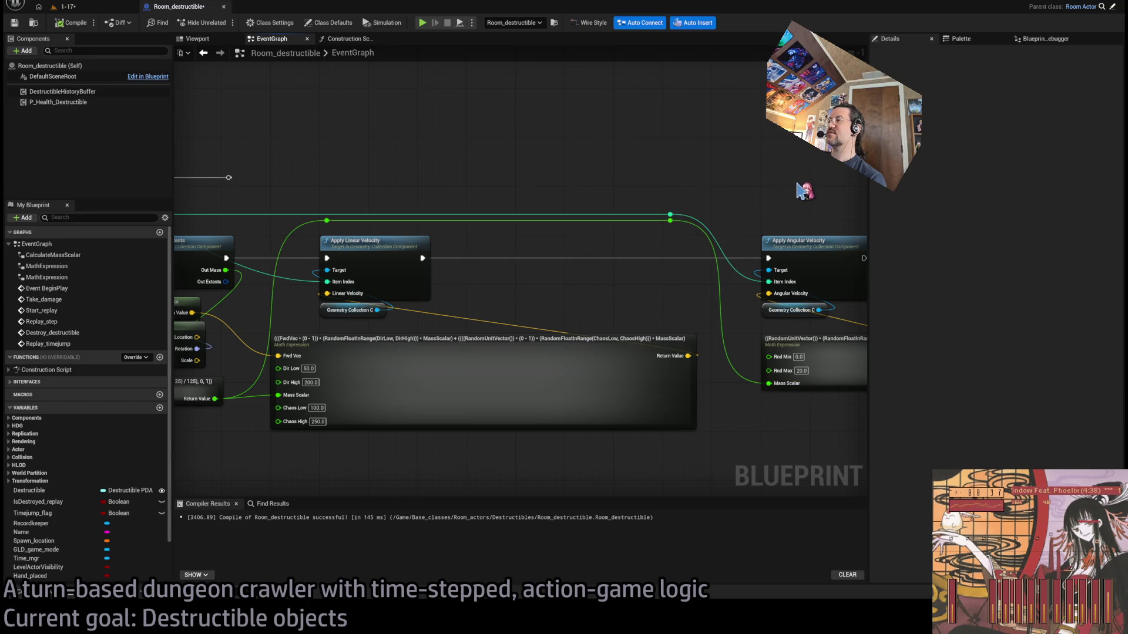
pyautogui.moveTo(805, 191); pyautogui.dragTo(750, 191)
# Move the math expressions and RandomUnitVector into place and feed Mass Scalar from the Clamp output
pyautogui.moveTo(584, 365)
pyautogui.mouseDown()
pyautogui.moveTo(619, 398)
pyautogui.moveTo(534, 302)
pyautogui.mouseUp()
pyautogui.moveTo(844, 274)
pyautogui.mouseDown()
pyautogui.moveTo(433, 298)
pyautogui.moveTo(453, 294)
pyautogui.mouseUp()
pyautogui.click(486, 361)
pyautogui.keyDown('shift'); pyautogui.click(476, 320); pyautogui.keyUp('shift')
pyautogui.moveTo(259, 354); pyautogui.dragTo(458, 326)
pyautogui.click(726, 190)
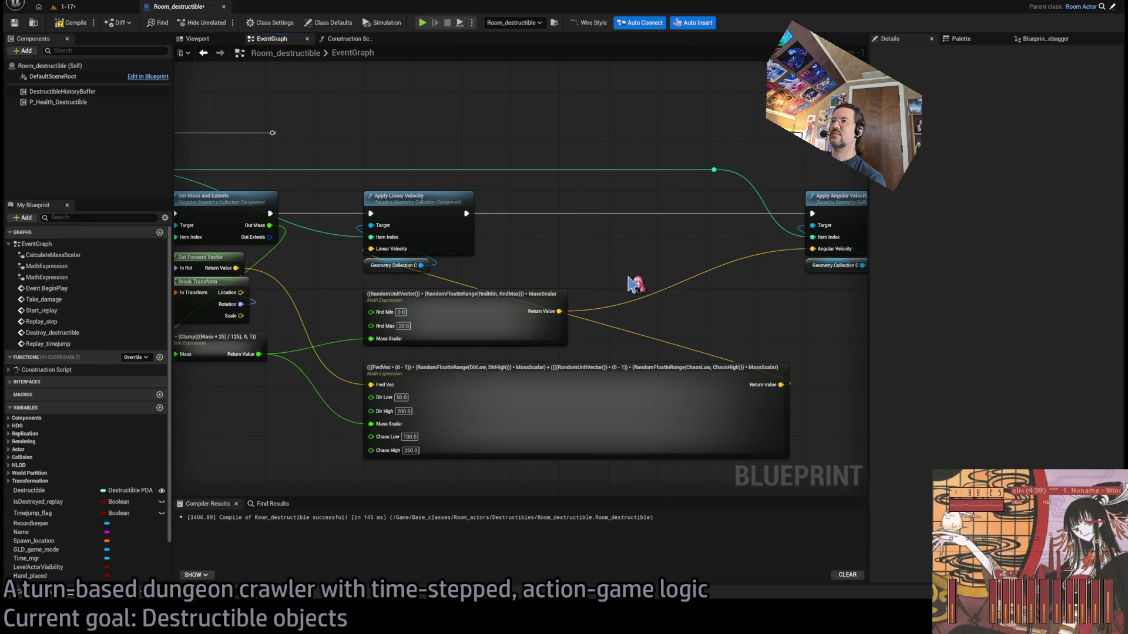
# Reposition Apply Angular Velocity and the reroute knot, and move the Clamp node below the math nodes
pyautogui.moveTo(436, 382); pyautogui.dragTo(435, 377)
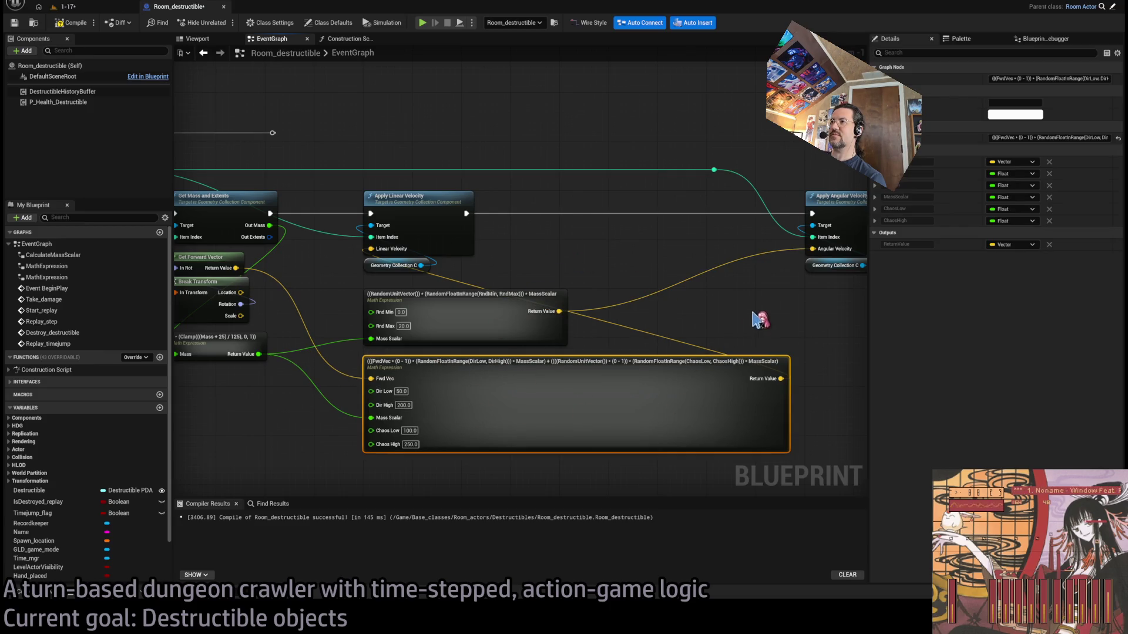
pyautogui.moveTo(580, 202)
pyautogui.mouseDown()
pyautogui.moveTo(788, 249)
pyautogui.moveTo(593, 228)
pyautogui.mouseUp()
pyautogui.click(517, 152)
pyautogui.moveTo(443, 190); pyautogui.dragTo(389, 190)
pyautogui.moveTo(596, 231); pyautogui.dragTo(651, 237)
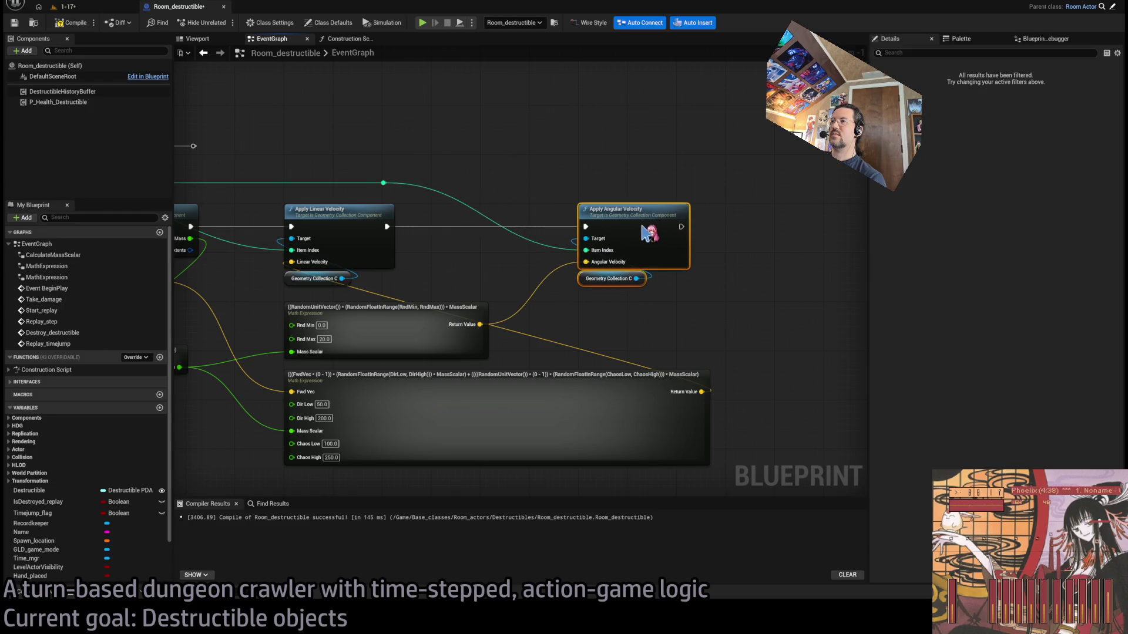
pyautogui.click(637, 196)
pyautogui.scroll(2, 629, 222)
pyautogui.moveTo(582, 286)
pyautogui.mouseDown()
pyautogui.moveTo(605, 252)
pyautogui.moveTo(550, 289)
pyautogui.mouseUp()
pyautogui.moveTo(502, 366)
pyautogui.mouseDown()
pyautogui.moveTo(423, 312)
pyautogui.moveTo(593, 445)
pyautogui.mouseUp()
pyautogui.scroll(-2, 504, 370)
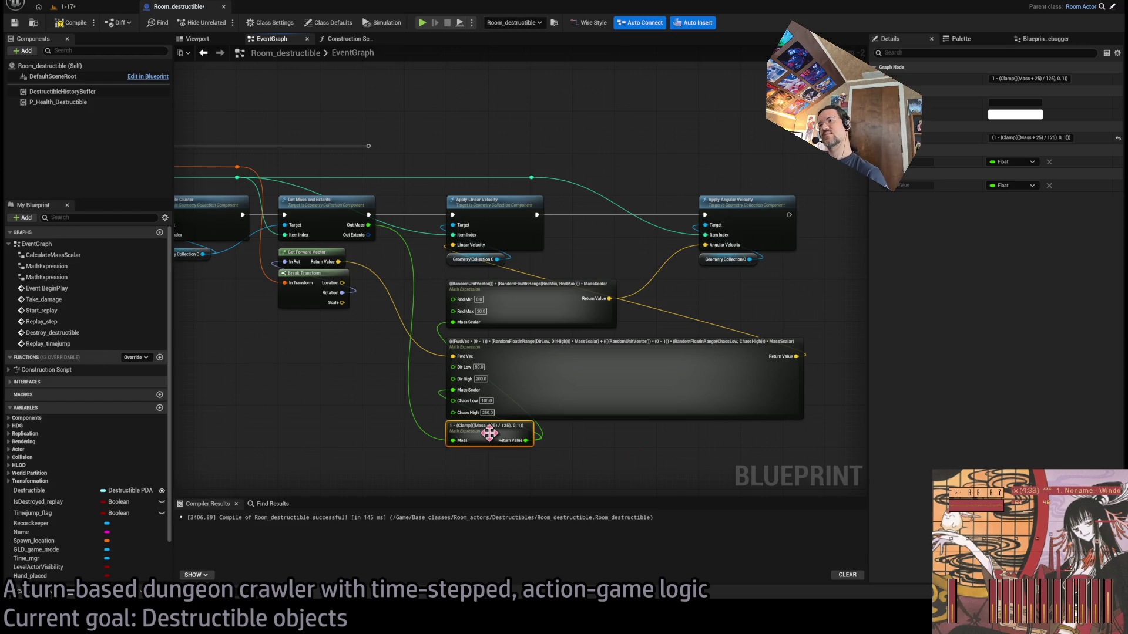
pyautogui.click(575, 363)
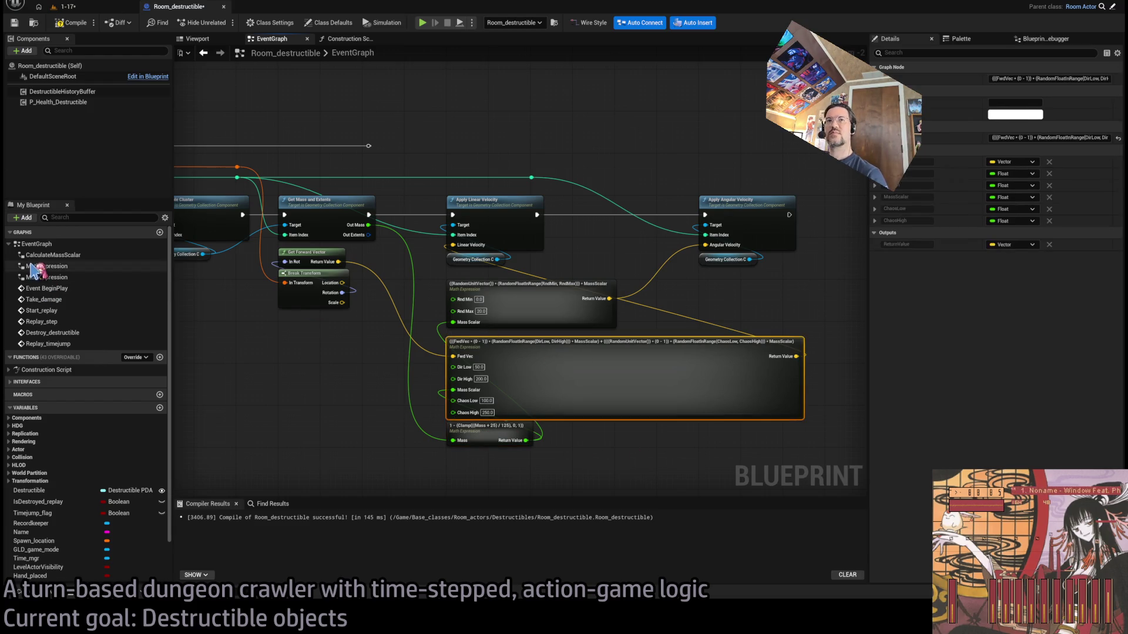
# Rename the two MathExpression graphs to ChunkVelocity and ChunkAngular
pyautogui.click(51, 268)
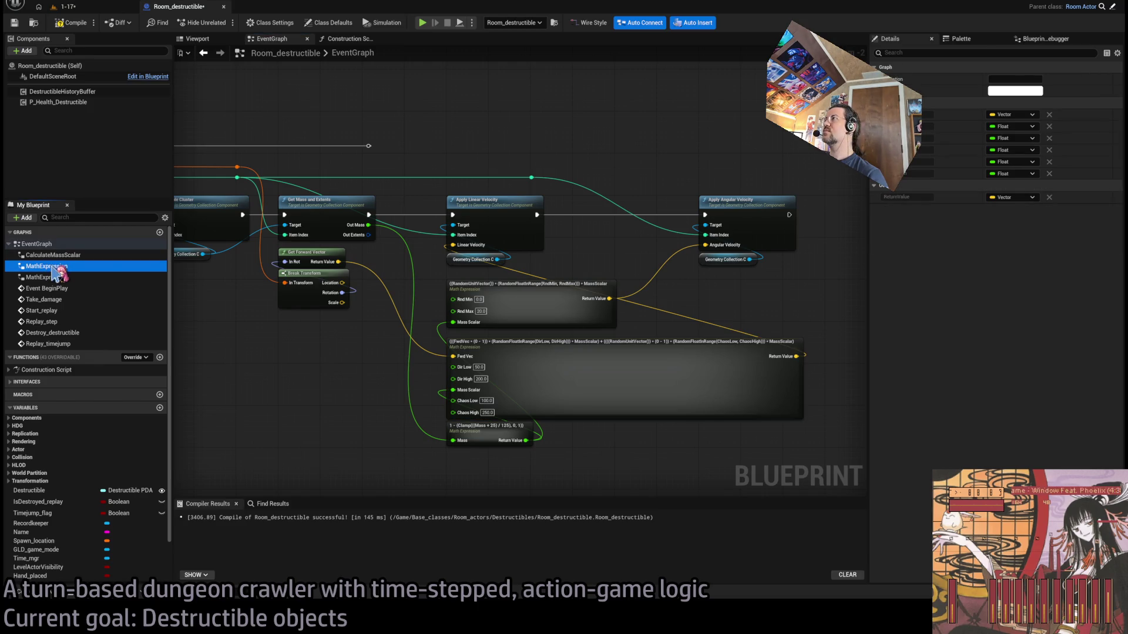
pyautogui.press('F2')
pyautogui.write('ChunkVelocity')
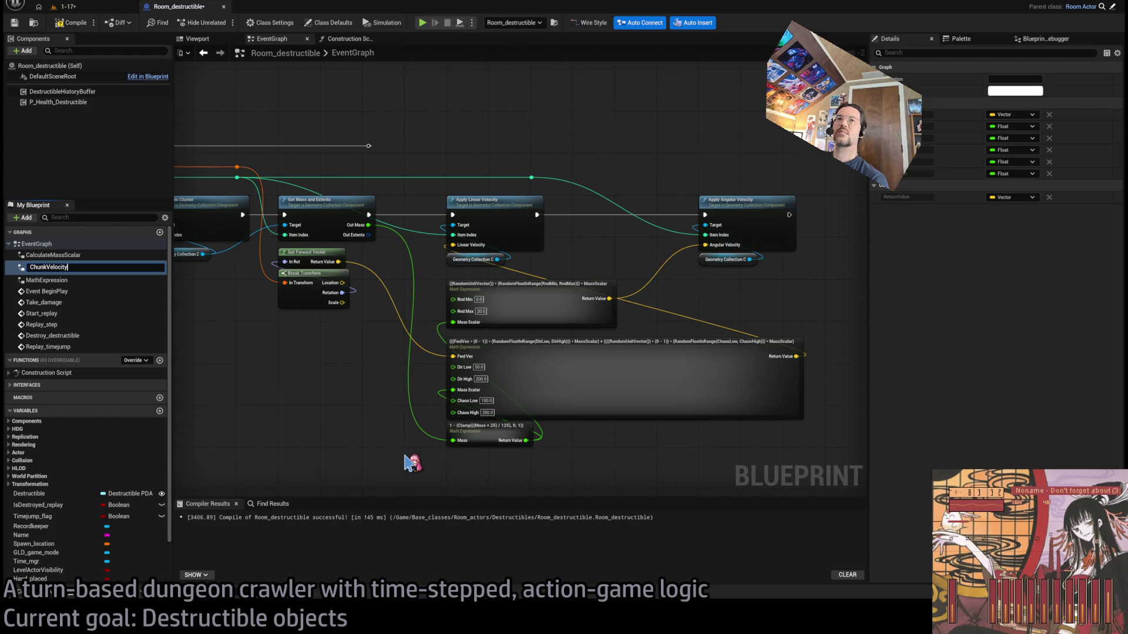
pyautogui.click(68, 280)
pyautogui.press('F2')
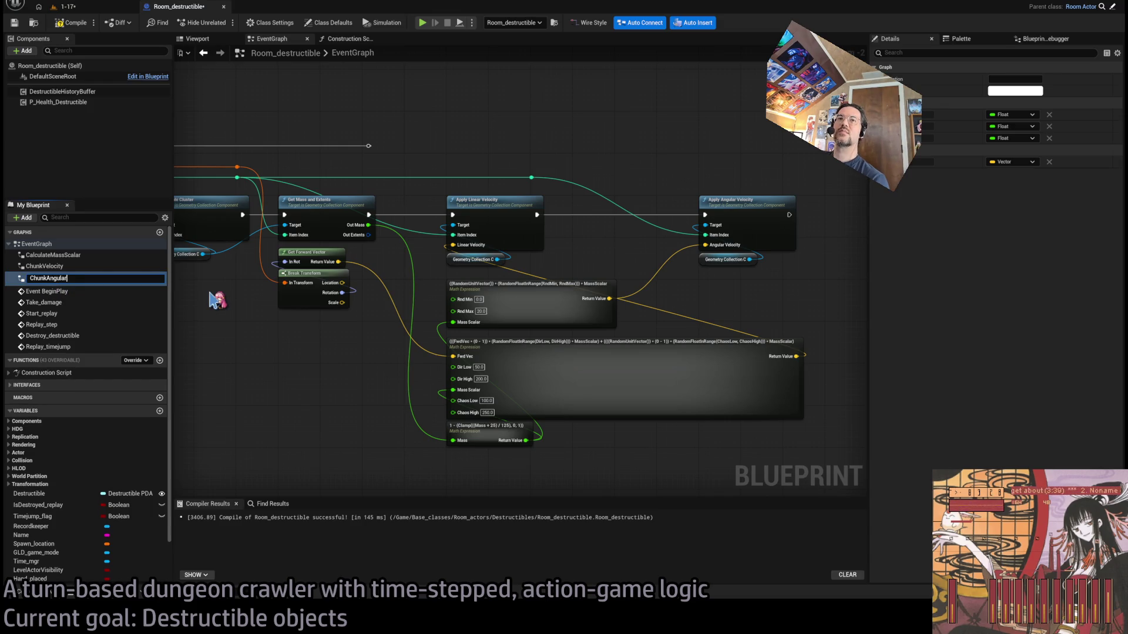
pyautogui.press('Return')
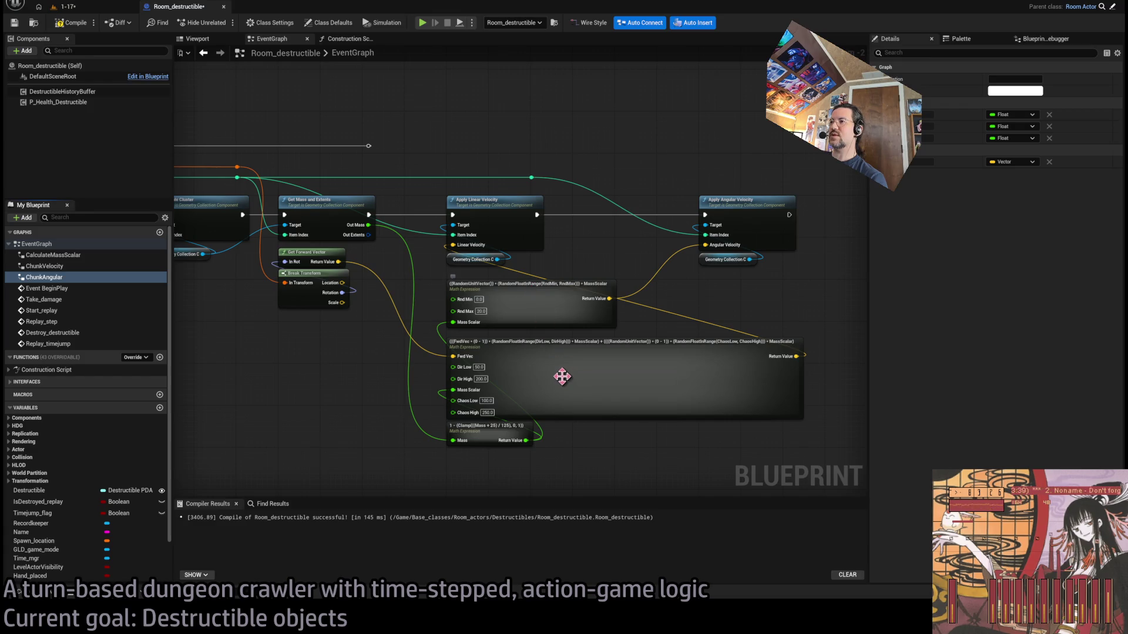
# Save and compile the Blueprint, then pull a new wire from the reroute knot
pyautogui.hotkey('ctrl', 's')
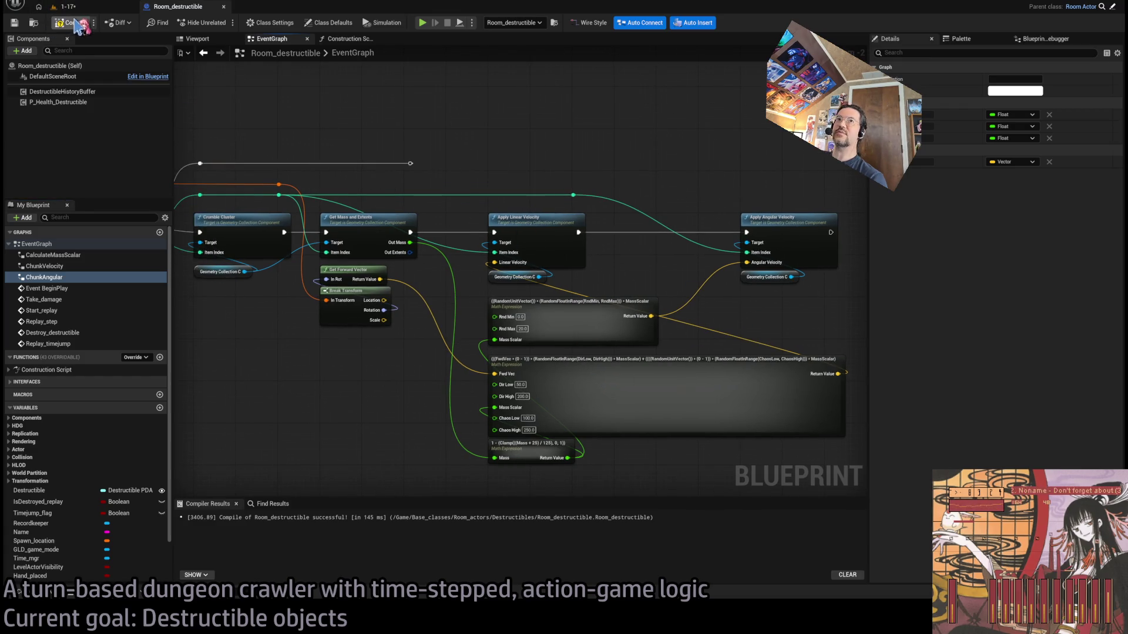
pyautogui.scroll(-1, 560, 217)
pyautogui.moveTo(599, 181)
pyautogui.mouseDown()
pyautogui.moveTo(494, 194)
pyautogui.moveTo(403, 235)
pyautogui.moveTo(411, 257)
pyautogui.moveTo(727, 261)
pyautogui.mouseUp()
pyautogui.scroll(3, 681, 256)
pyautogui.moveTo(535, 219)
pyautogui.mouseDown()
pyautogui.moveTo(727, 334)
pyautogui.moveTo(713, 309)
pyautogui.moveTo(808, 272)
pyautogui.mouseUp()
# Edit the For Loop's Last Index and clear the selected velocity and math nodes
pyautogui.click(550, 332)
pyautogui.scroll(-3, 707, 379)
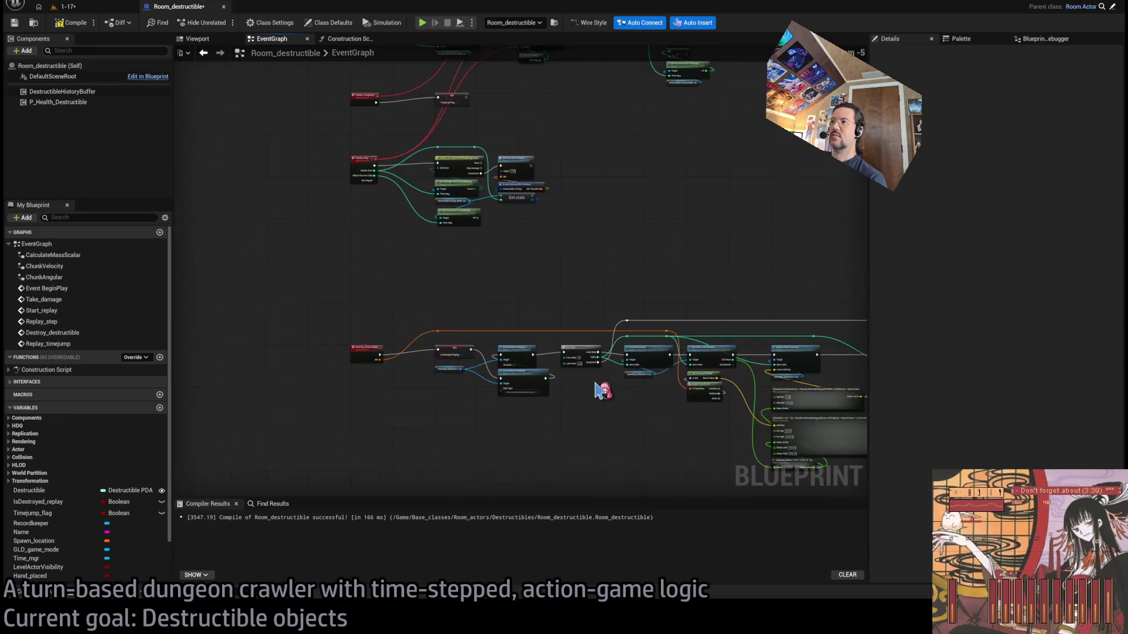
pyautogui.moveTo(761, 229)
pyautogui.mouseDown()
pyautogui.moveTo(606, 382)
pyautogui.moveTo(494, 443)
pyautogui.mouseUp()
pyautogui.moveTo(743, 246)
pyautogui.mouseDown()
pyautogui.moveTo(433, 456)
pyautogui.moveTo(373, 464)
pyautogui.mouseUp()
pyautogui.scroll(3, 405, 397)
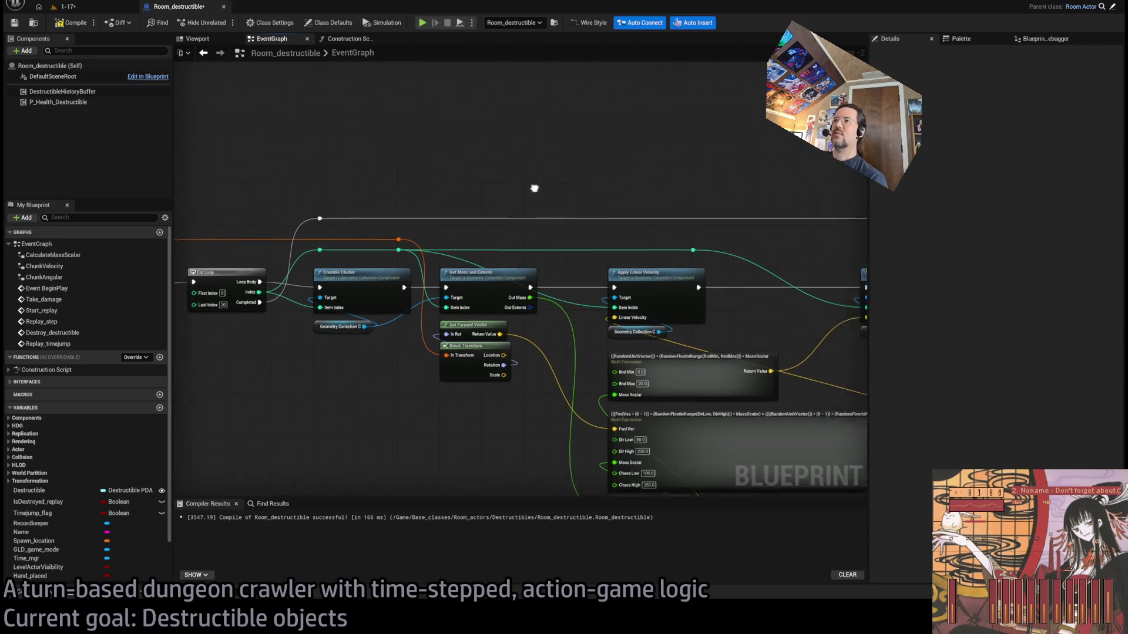
# Add a Print String showing each chunk's Out Mass, then play-test level 1-17
pyautogui.moveTo(496, 313); pyautogui.dragTo(547, 171)
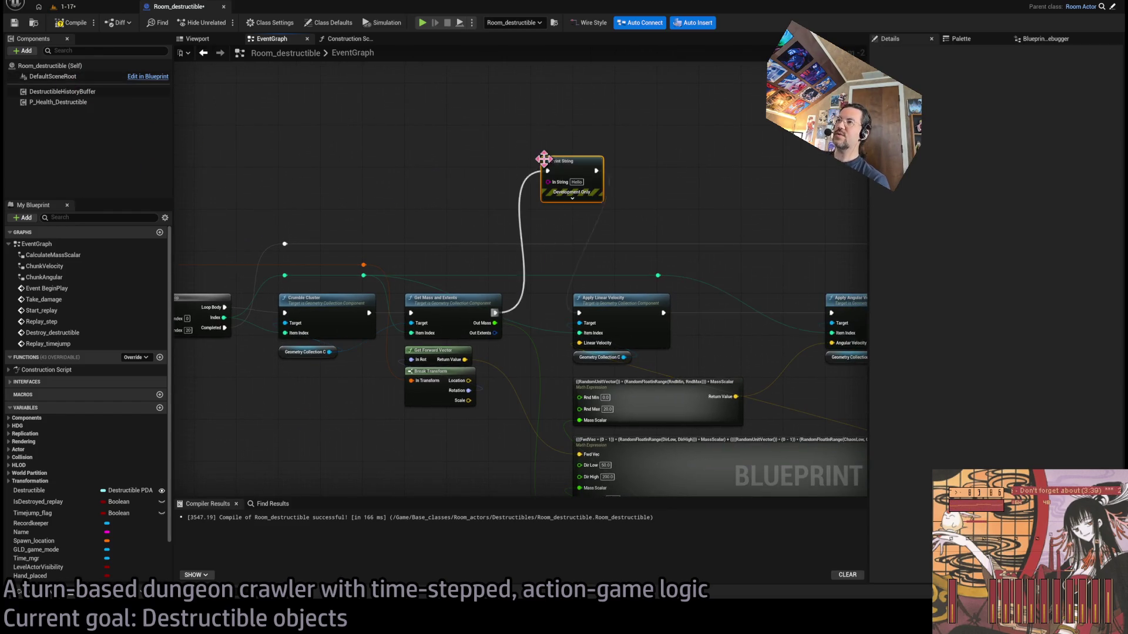
pyautogui.moveTo(492, 319); pyautogui.dragTo(548, 182)
pyautogui.moveTo(490, 230); pyautogui.dragTo(479, 200)
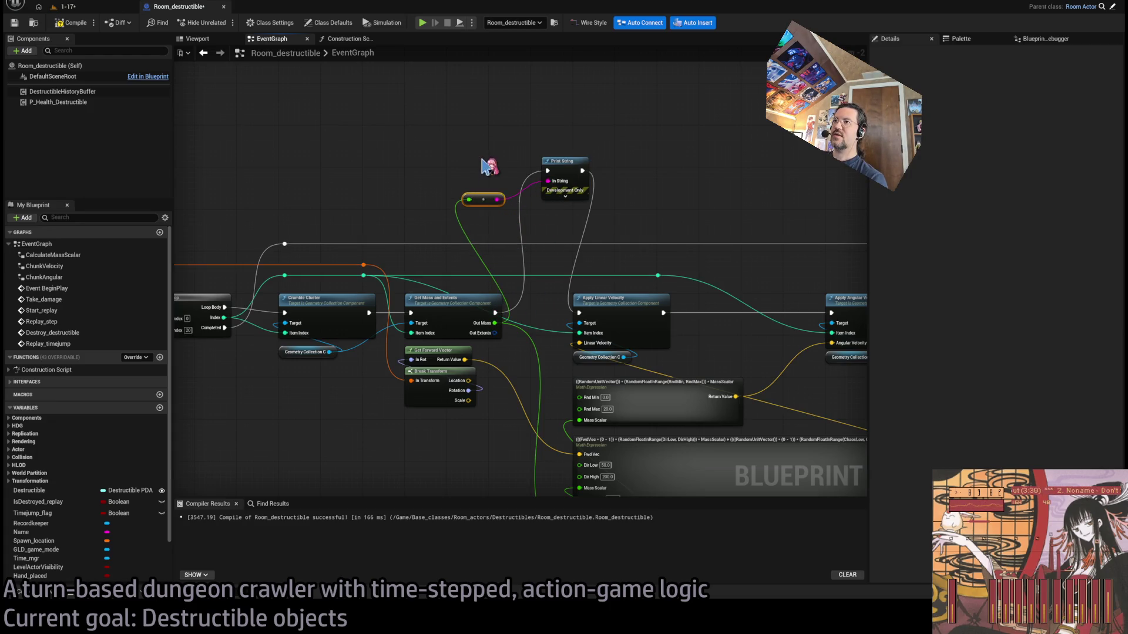
pyautogui.click(76, 7)
pyautogui.click(222, 24)
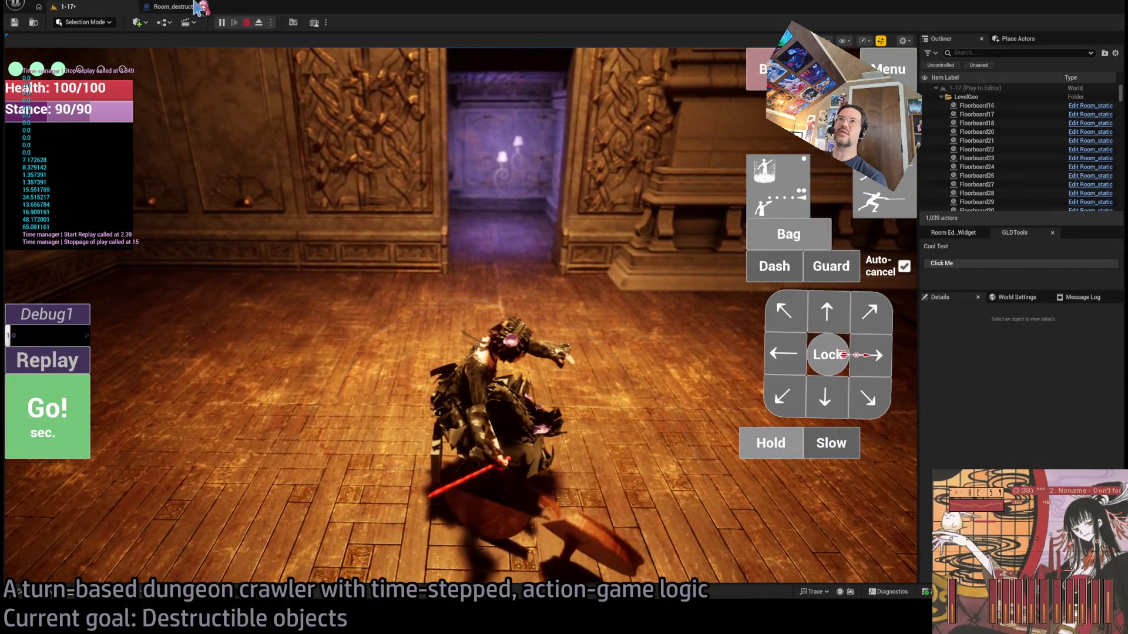
pyautogui.click(246, 22)
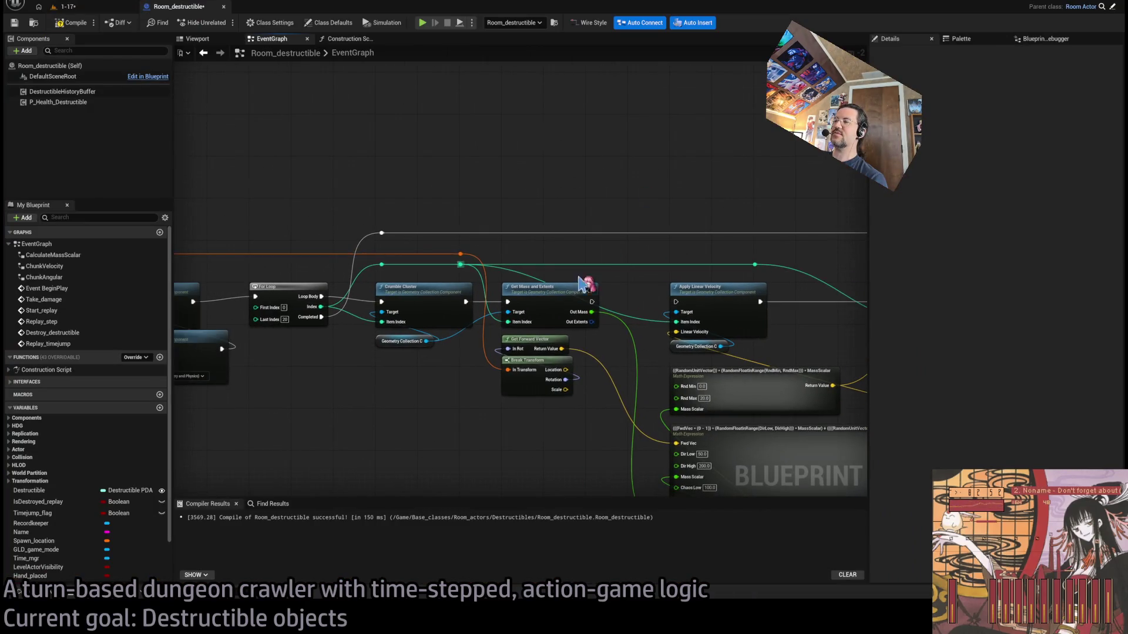
# Move the linear velocity and math nodes right to make room near Set Simulate Physics and For Loop
pyautogui.scroll(-4, 598, 290)
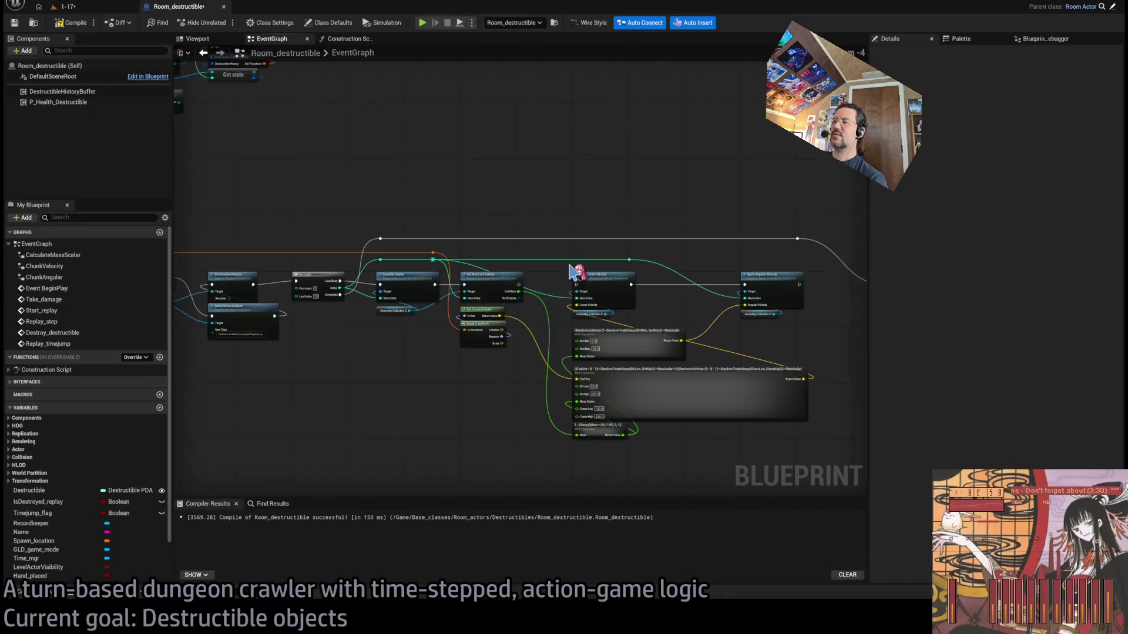
pyautogui.moveTo(598, 409); pyautogui.dragTo(482, 246)
pyautogui.scroll(3, 517, 295)
pyautogui.moveTo(574, 192); pyautogui.dragTo(649, 189)
pyautogui.moveTo(327, 296)
pyautogui.mouseDown()
pyautogui.moveTo(478, 367)
pyautogui.moveTo(476, 404)
pyautogui.mouseUp()
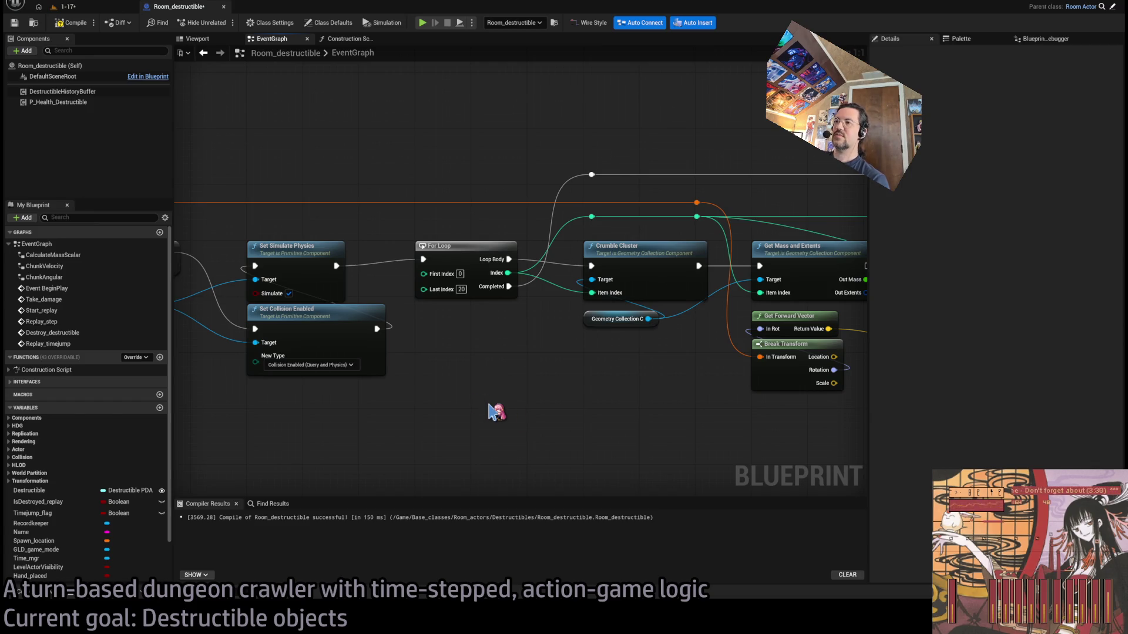
# Swap in a For Loop with Break, rewire Set Simulate Physics, Crumble Cluster and Completed, Last Index 9
pyautogui.hotkey('ctrl', 'v')
pyautogui.moveTo(552, 470); pyautogui.dragTo(497, 394)
pyautogui.keyDown('ctrl'); pyautogui.moveTo(423, 259); pyautogui.dragTo(421, 329); pyautogui.keyUp('ctrl')
pyautogui.moveTo(509, 259)
pyautogui.keyDown('ctrl'); pyautogui.mouseDown()
pyautogui.moveTo(511, 347)
pyautogui.moveTo(504, 264)
pyautogui.moveTo(547, 361)
pyautogui.moveTo(506, 329)
pyautogui.mouseUp(); pyautogui.keyUp('ctrl')
pyautogui.moveTo(509, 286)
pyautogui.keyDown('ctrl'); pyautogui.mouseDown()
pyautogui.moveTo(554, 327)
pyautogui.moveTo(506, 356)
pyautogui.mouseUp(); pyautogui.keyUp('ctrl')
pyautogui.moveTo(462, 213); pyautogui.dragTo(464, 255)
pyautogui.moveTo(455, 315); pyautogui.dragTo(455, 253)
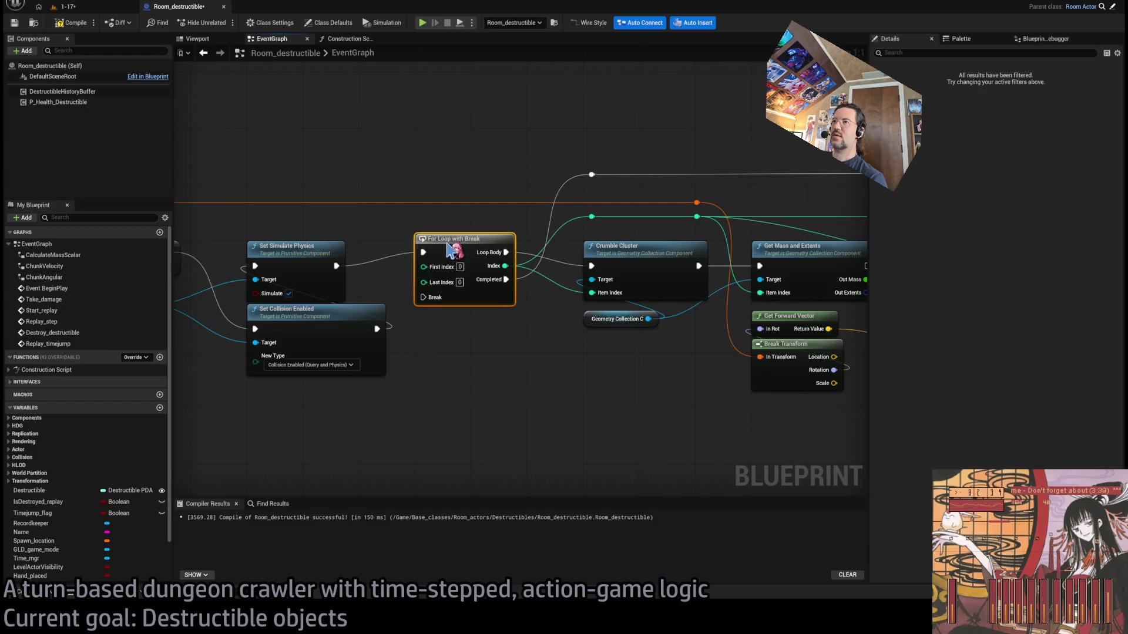
pyautogui.click(460, 289)
pyautogui.write('99')
# Gate Apply Linear Velocity with a Branch testing Out Mass > 0.0
pyautogui.moveTo(619, 345)
pyautogui.mouseDown()
pyautogui.moveTo(377, 364)
pyautogui.moveTo(341, 347)
pyautogui.mouseUp()
pyautogui.scroll(-1, 341, 346)
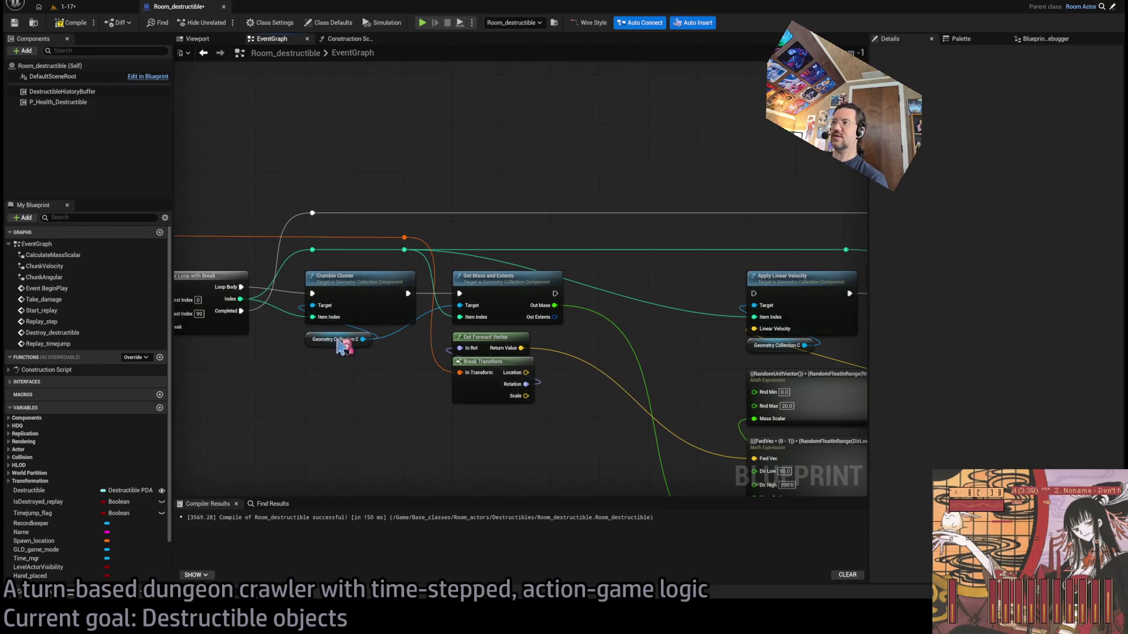
pyautogui.moveTo(542, 309)
pyautogui.mouseDown()
pyautogui.moveTo(626, 305)
pyautogui.moveTo(613, 206)
pyautogui.moveTo(566, 338)
pyautogui.moveTo(627, 321)
pyautogui.mouseUp()
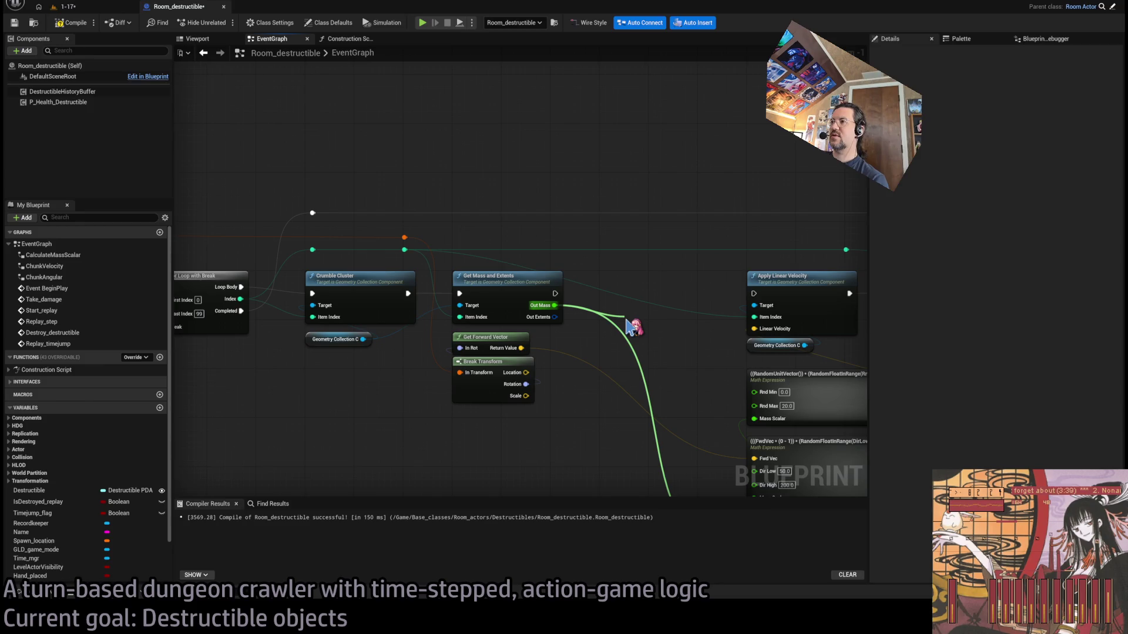
pyautogui.moveTo(633, 326); pyautogui.dragTo(630, 277)
pyautogui.moveTo(556, 293); pyautogui.dragTo(754, 293)
pyautogui.moveTo(696, 349)
pyautogui.mouseDown()
pyautogui.moveTo(620, 267)
pyautogui.moveTo(700, 322)
pyautogui.moveTo(654, 416)
pyautogui.moveTo(273, 301)
pyautogui.moveTo(229, 267)
pyautogui.mouseUp()
pyautogui.click(687, 359)
# Route the Branch's False output to the loop's Break through two reroute points
pyautogui.doubleClick(333, 259)
pyautogui.moveTo(332, 260)
pyautogui.mouseDown()
pyautogui.moveTo(258, 395)
pyautogui.moveTo(239, 376)
pyautogui.moveTo(704, 382)
pyautogui.moveTo(728, 364)
pyautogui.mouseUp()
pyautogui.doubleClick(252, 368)
pyautogui.scroll(1, 594, 352)
pyautogui.click(528, 363)
pyautogui.moveTo(538, 367); pyautogui.dragTo(702, 376)
# Marquee-select the For Loop, Get Mass and Extents and Apply Linear/Angular Velocity nodes
pyautogui.moveTo(508, 369)
pyautogui.mouseDown()
pyautogui.moveTo(176, 335)
pyautogui.moveTo(539, 335)
pyautogui.moveTo(466, 289)
pyautogui.moveTo(548, 433)
pyautogui.mouseUp()
pyautogui.scroll(-5, 549, 433)
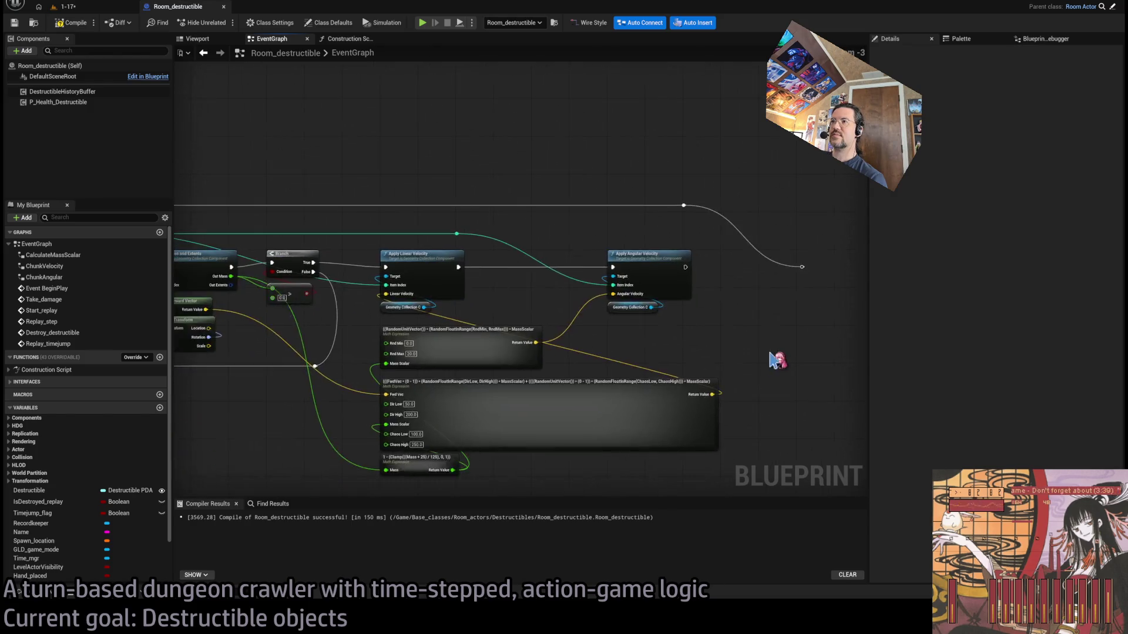
pyautogui.moveTo(713, 272)
pyautogui.mouseDown()
pyautogui.moveTo(719, 306)
pyautogui.moveTo(734, 258)
pyautogui.mouseUp()
pyautogui.moveTo(787, 196); pyautogui.dragTo(333, 447)
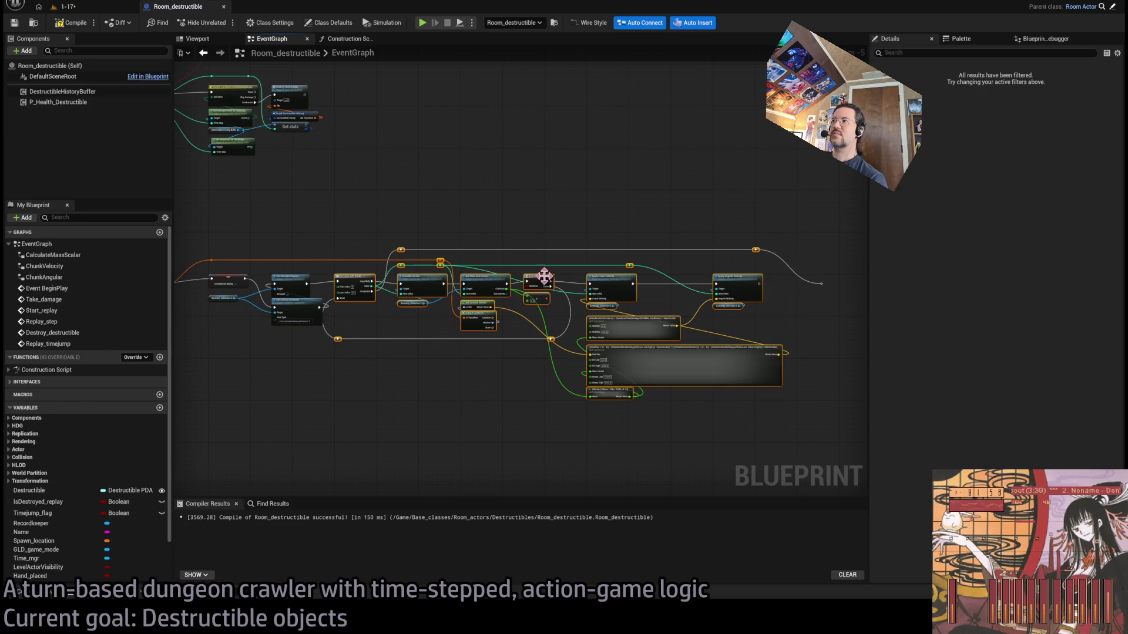
# Collapse the selected nodes into a graph named Send_pieces_flying and move it left
pyautogui.scroll(4, 386, 306)
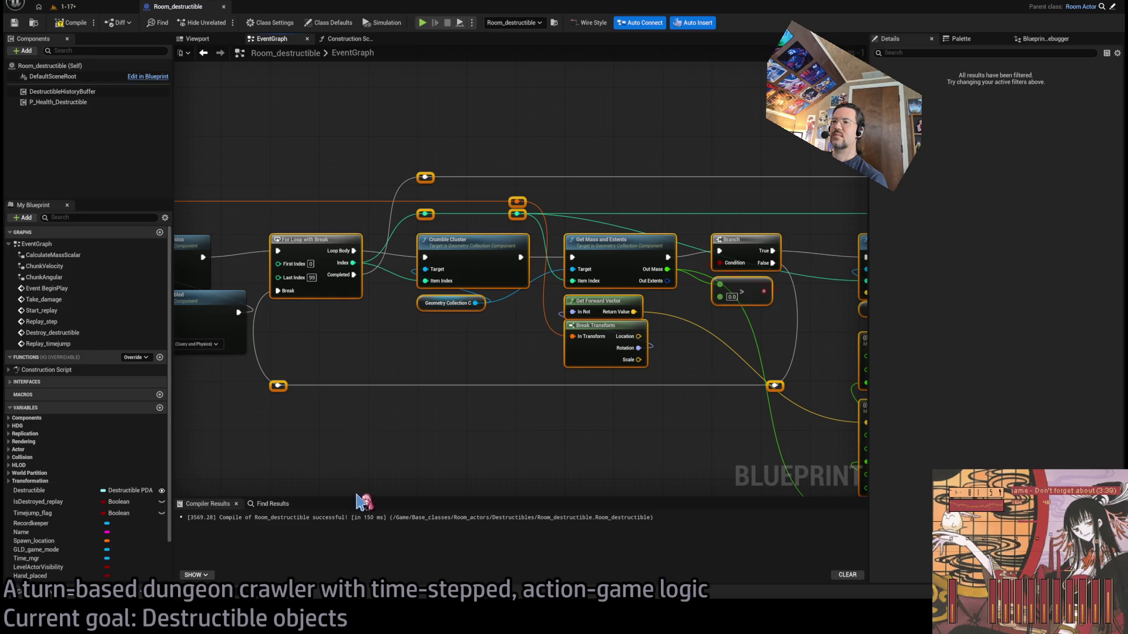
pyautogui.hotkey('ctrl', 'shift', 'c')
pyautogui.write('Send_pieces_flying')
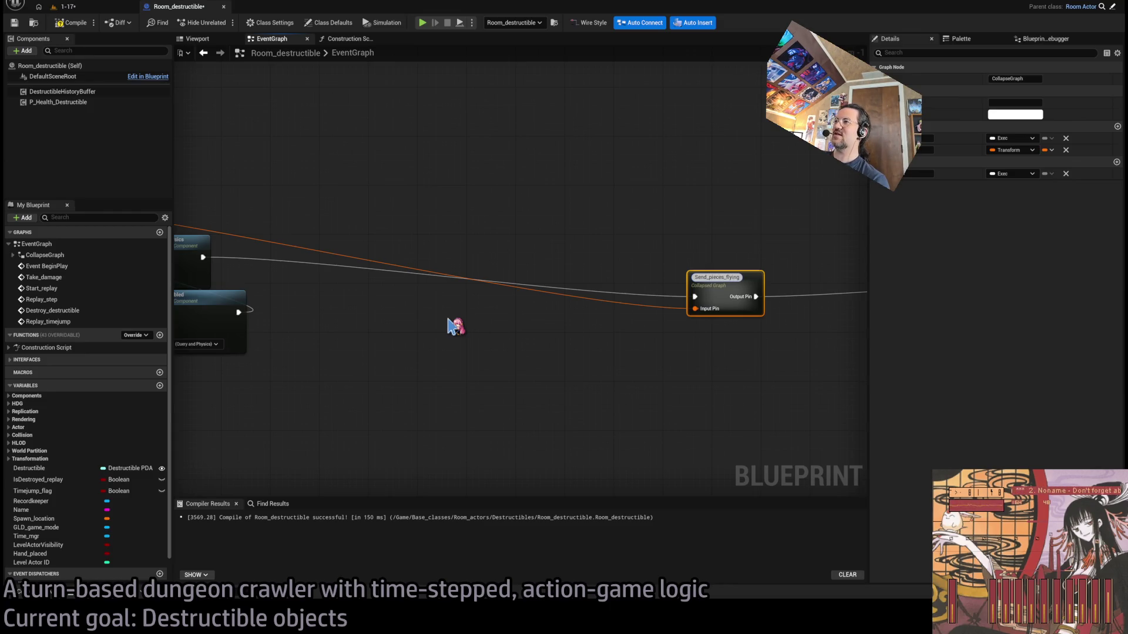
pyautogui.press('Return')
pyautogui.moveTo(733, 289)
pyautogui.mouseDown()
pyautogui.moveTo(365, 252)
pyautogui.moveTo(808, 294)
pyautogui.moveTo(418, 297)
pyautogui.moveTo(411, 365)
pyautogui.mouseUp()
pyautogui.scroll(1, 541, 351)
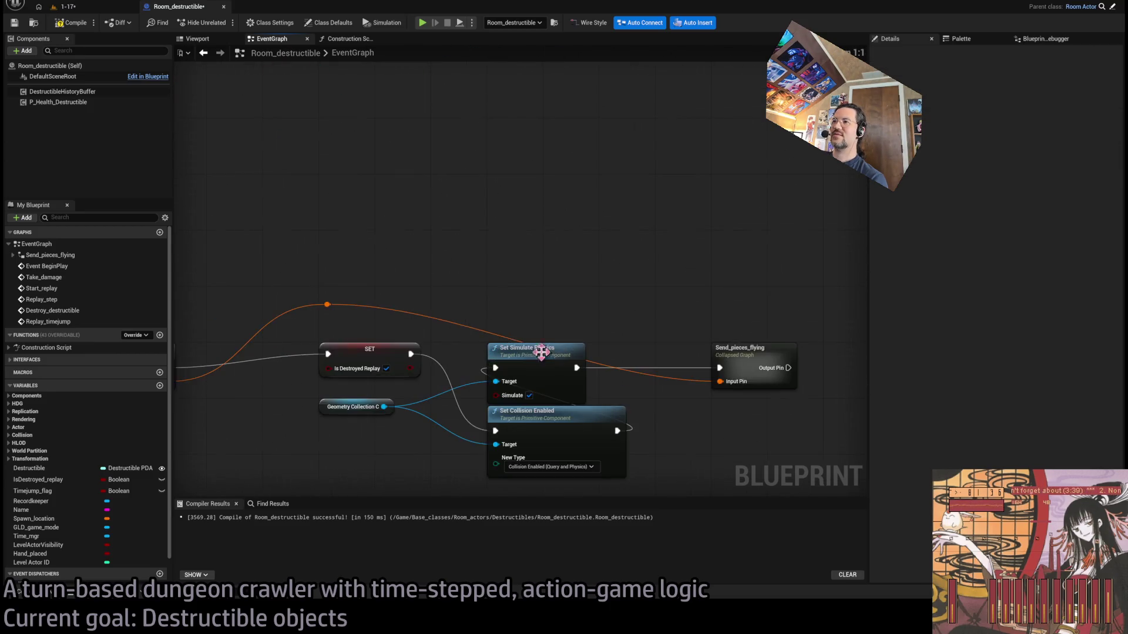
pyautogui.moveTo(541, 351); pyautogui.dragTo(342, 310)
pyautogui.click(558, 308)
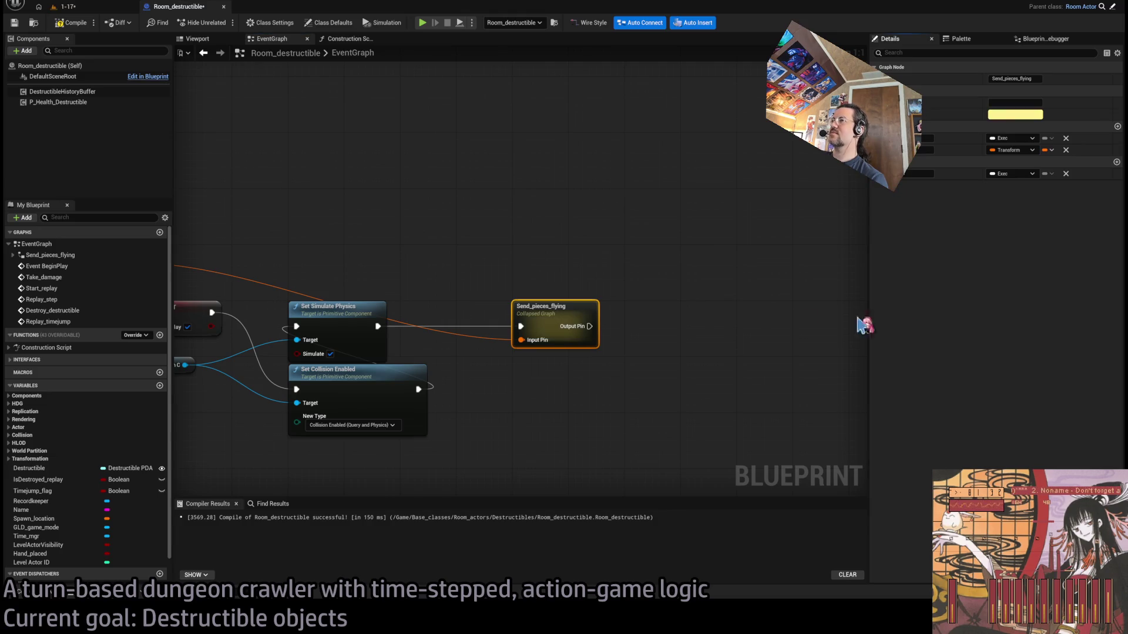
# Add a reroute knot on the orange wire, name the input pin Atk and blank the output name
pyautogui.moveTo(616, 322); pyautogui.dragTo(756, 288)
pyautogui.doubleClick(331, 232)
pyautogui.moveTo(332, 232)
pyautogui.mouseDown()
pyautogui.moveTo(464, 243)
pyautogui.moveTo(705, 229)
pyautogui.moveTo(179, 242)
pyautogui.mouseUp()
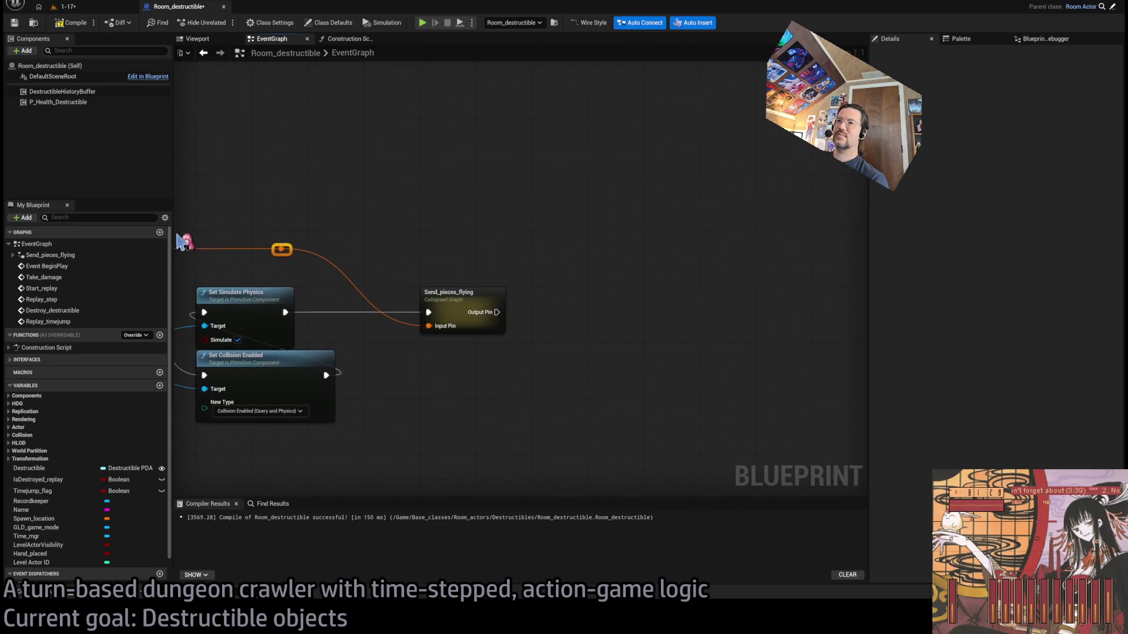
pyautogui.click(449, 299)
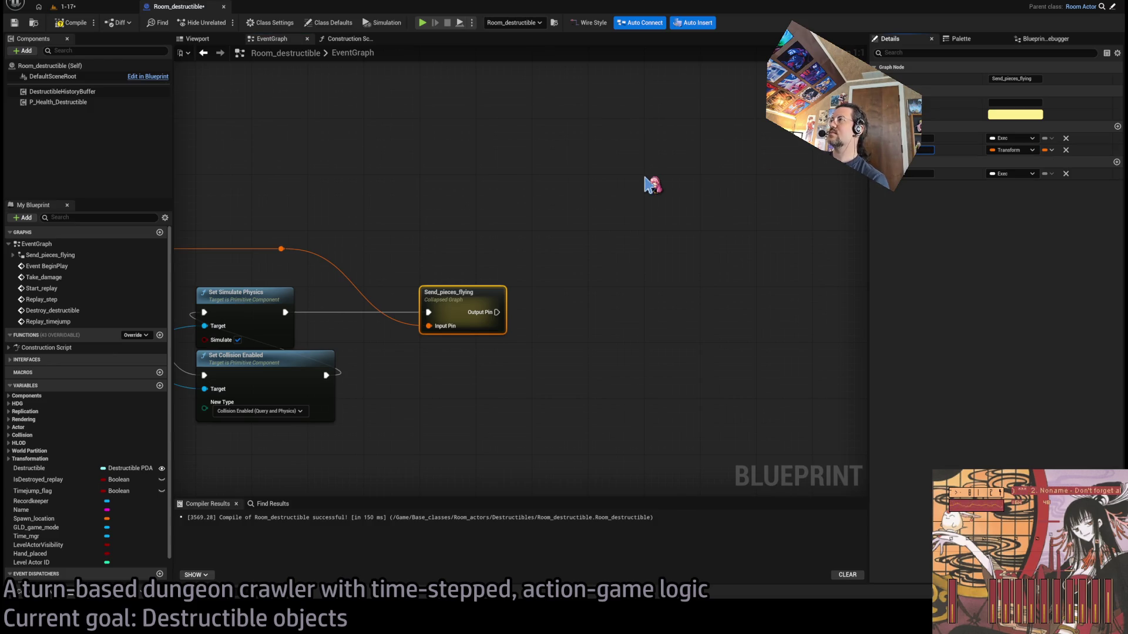
pyautogui.press('Return')
pyautogui.click(916, 174)
pyautogui.press('BackSpace')
pyautogui.press('Return')
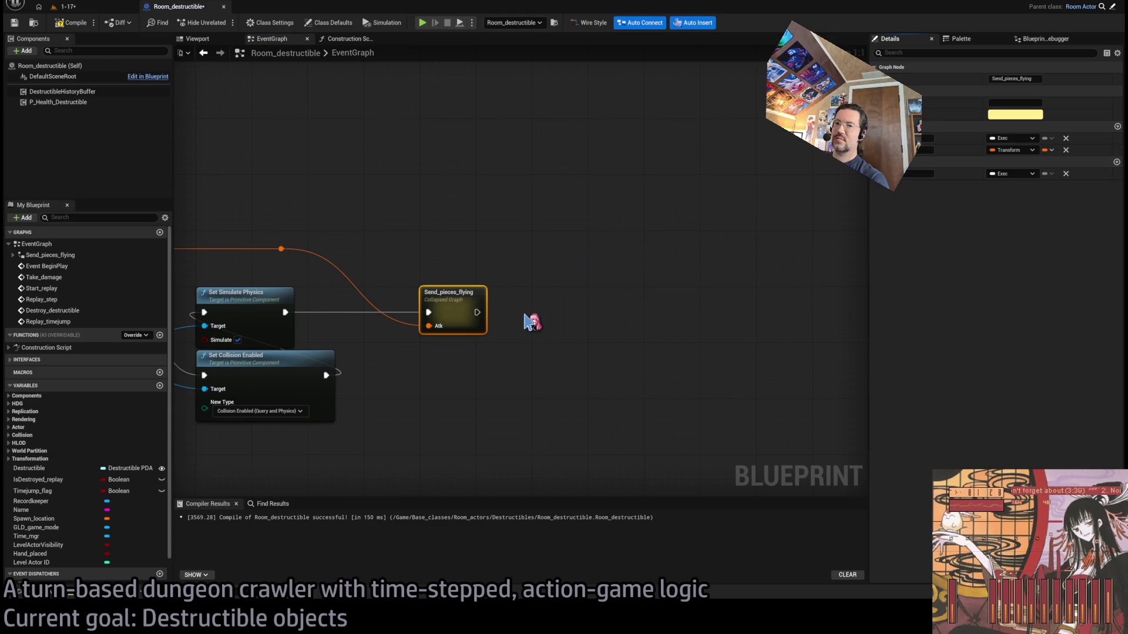
pyautogui.click(542, 335)
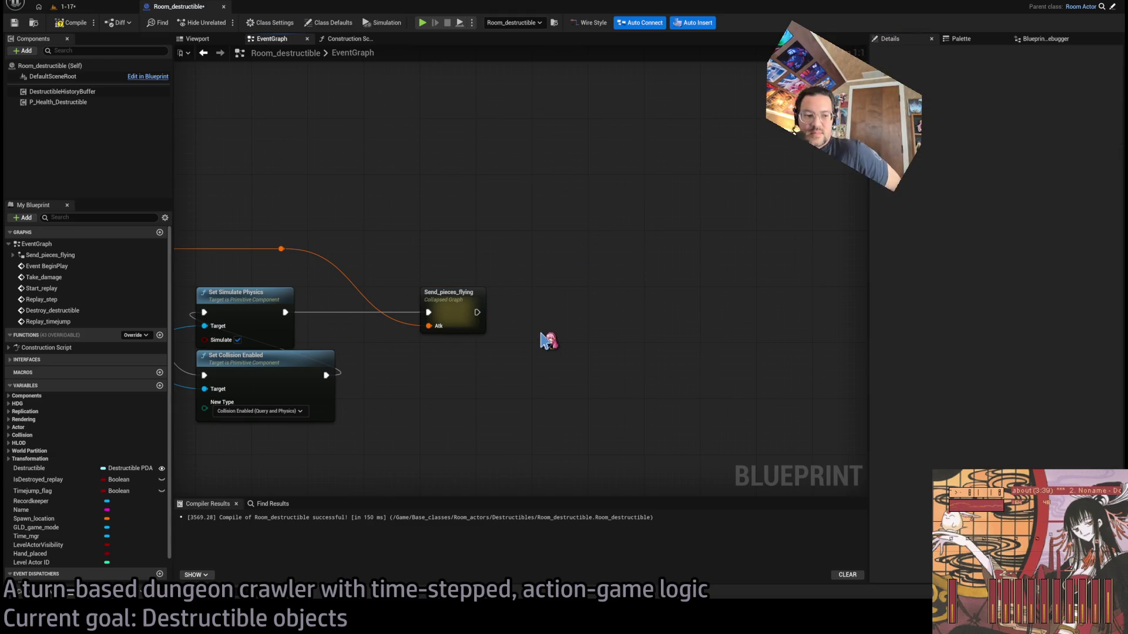
# Compile Room_destructible, then go back to level 1-17 and show the Destructible content folder
pyautogui.scroll(7, 548, 341)
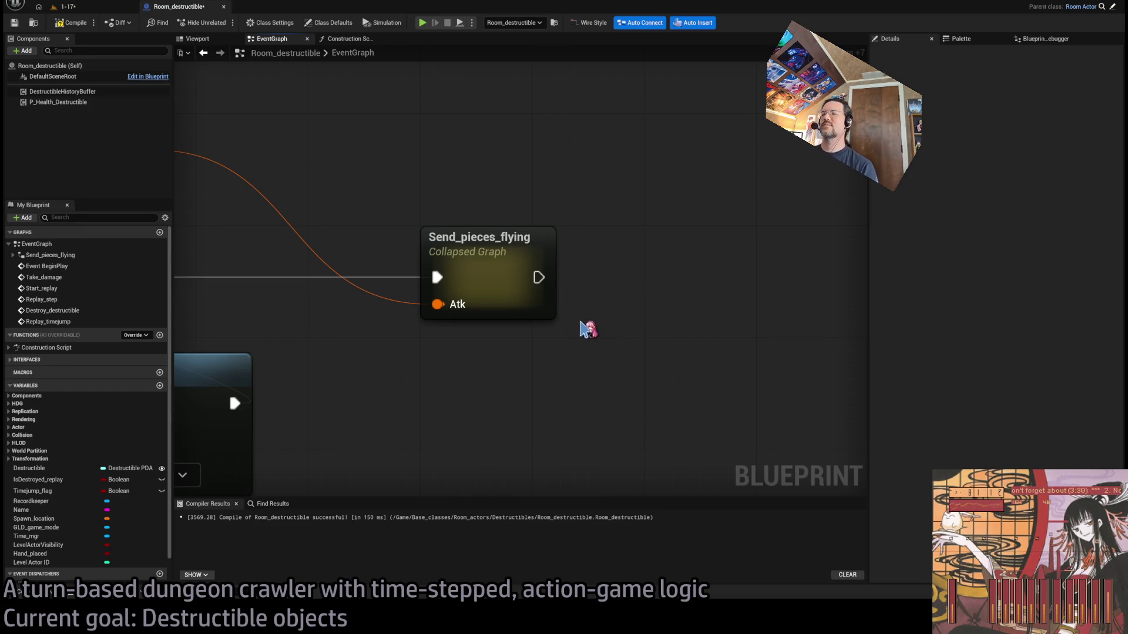
pyautogui.click(65, 23)
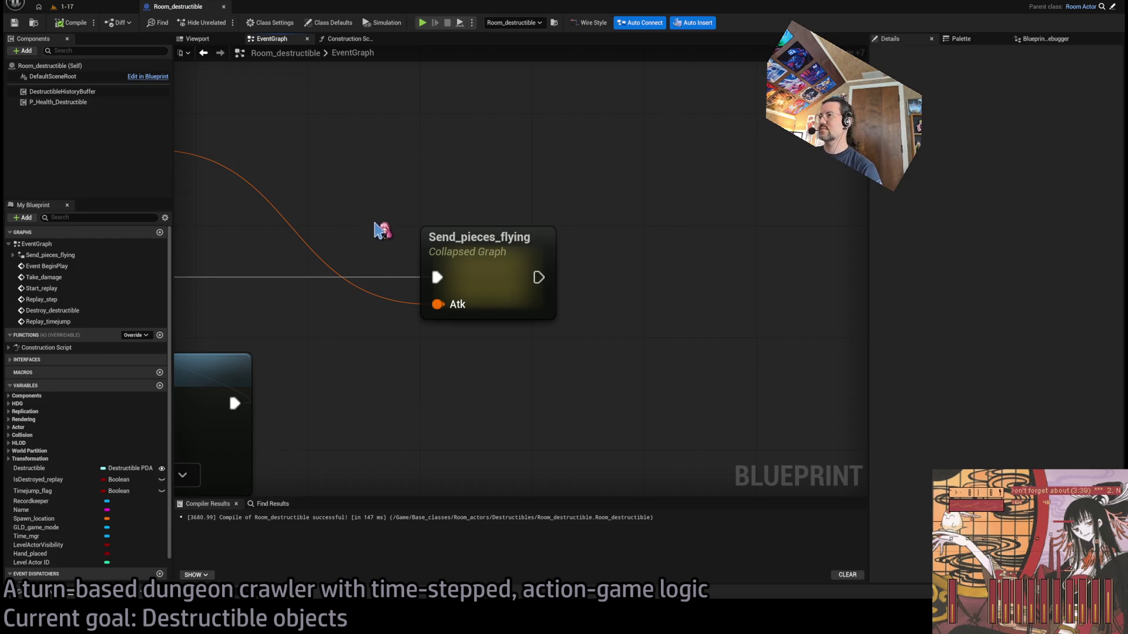
pyautogui.scroll(-3, 378, 226)
pyautogui.scroll(2, 399, 272)
pyautogui.scroll(-3, 399, 272)
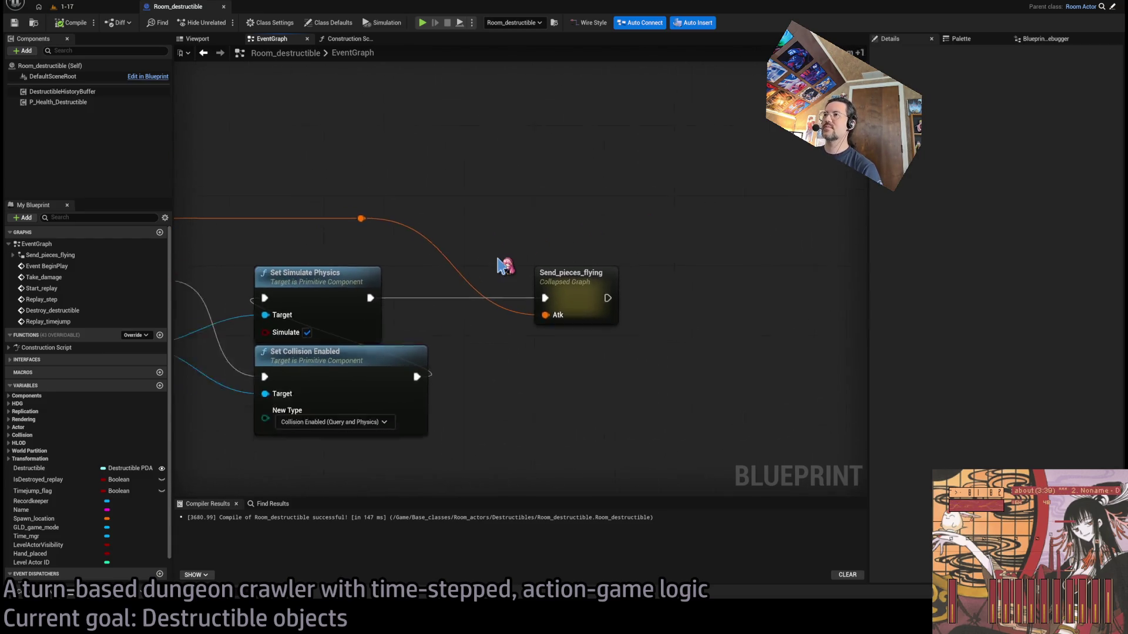
pyautogui.scroll(-2, 746, 247)
pyautogui.scroll(-3, 747, 247)
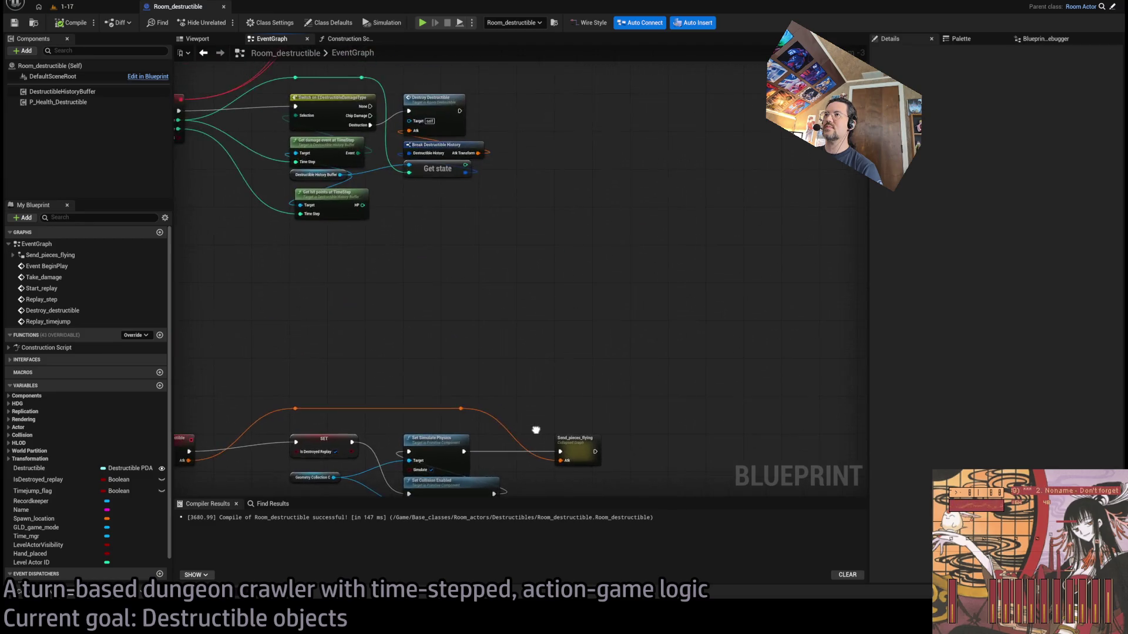
pyautogui.scroll(3, 576, 243)
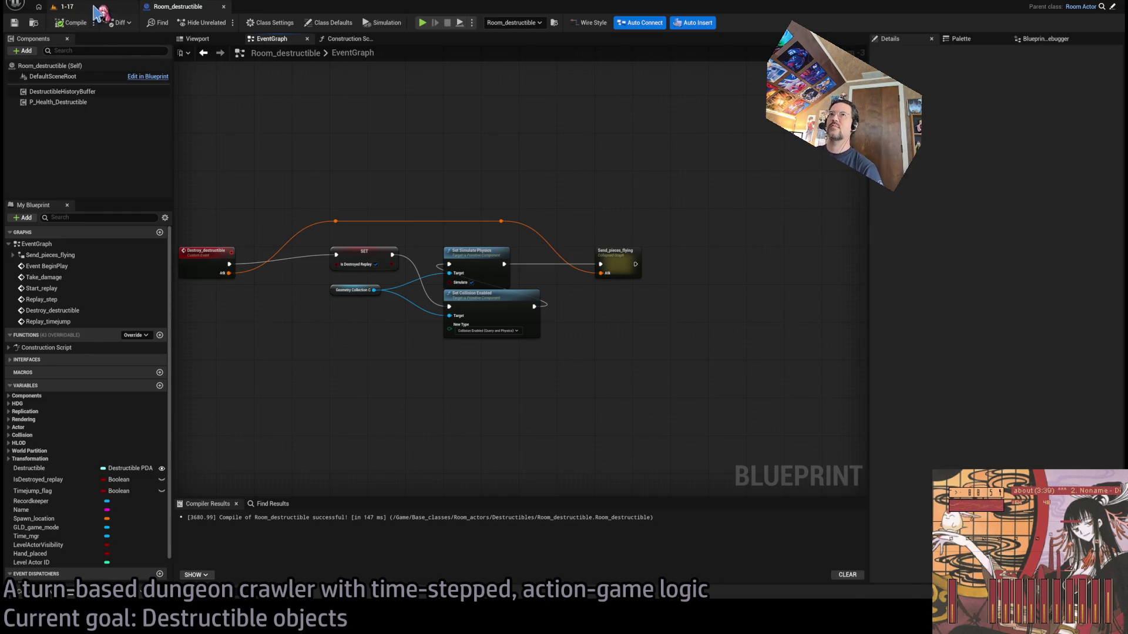
pyautogui.click(66, 6)
pyautogui.click(51, 595)
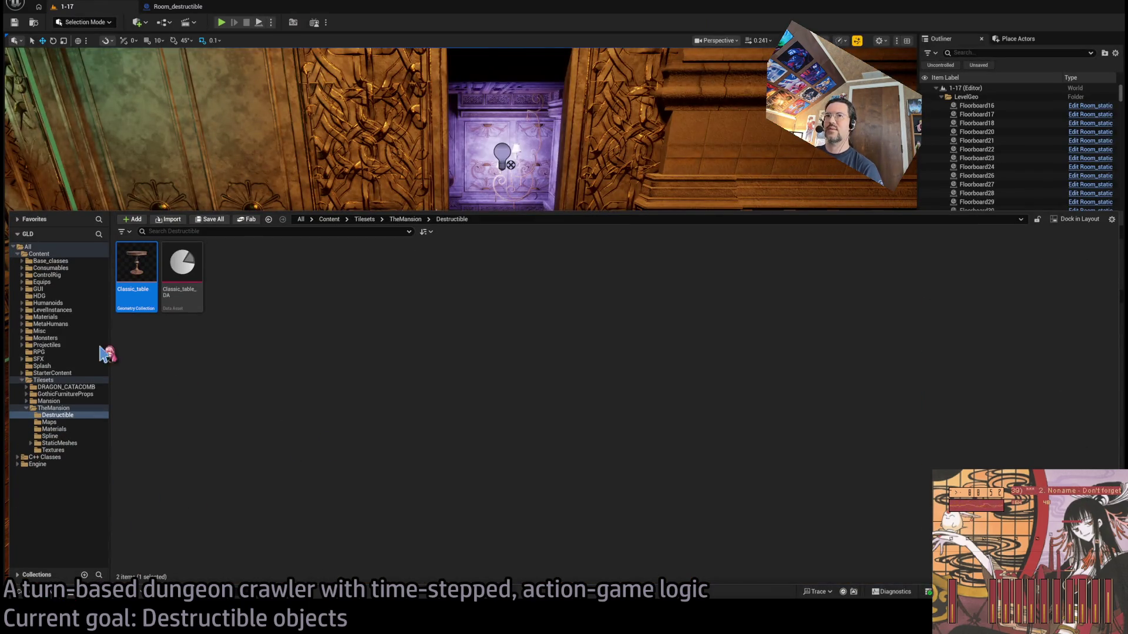
# Browse the TheMansion and Mansion folders to reach the Mansion StaticMeshes folder
pyautogui.click(73, 423)
pyautogui.click(77, 429)
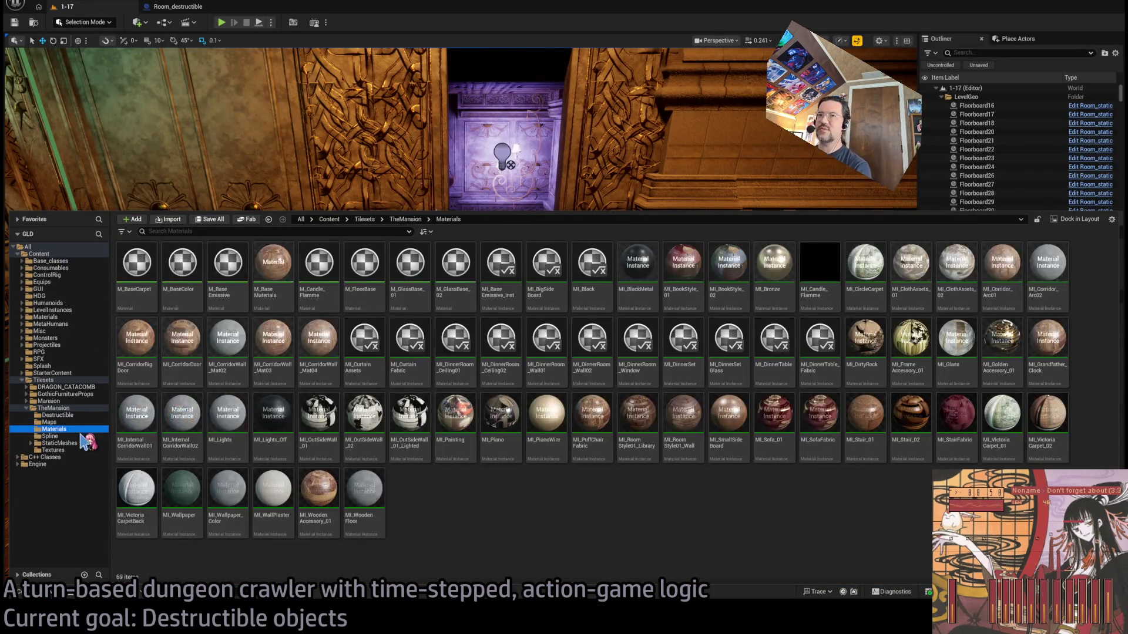
pyautogui.click(80, 436)
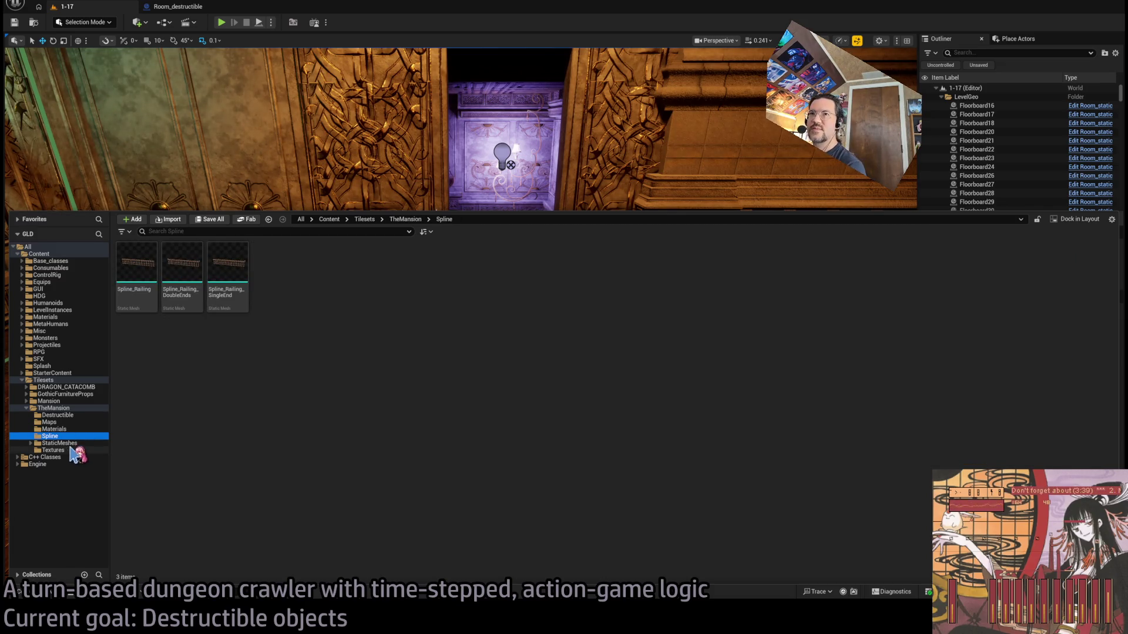
pyautogui.click(80, 443)
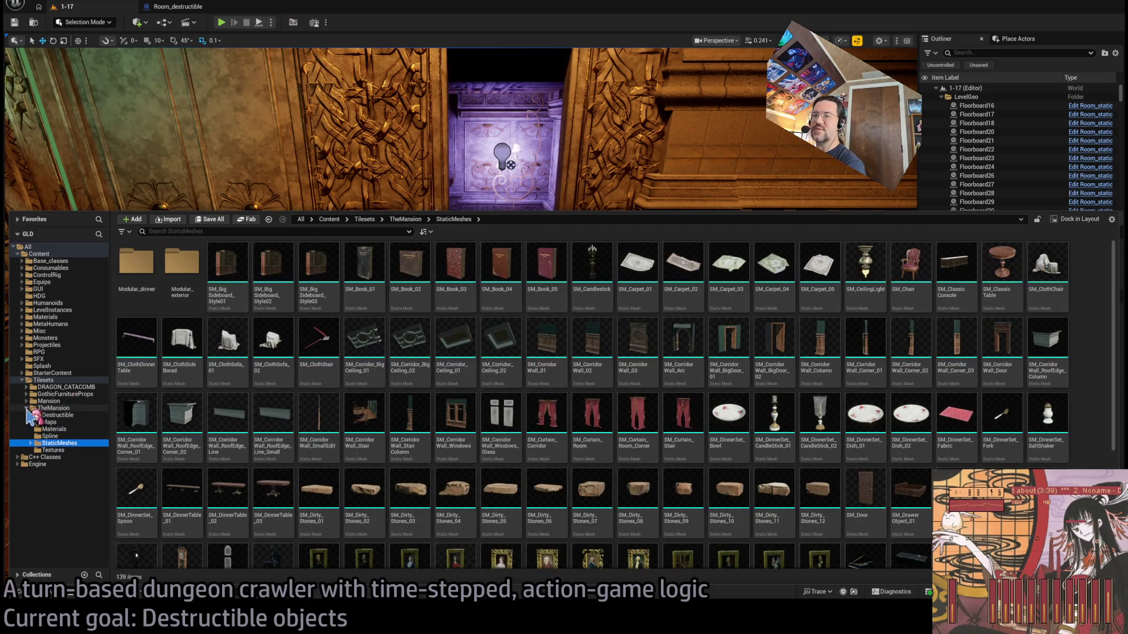
pyautogui.doubleClick(68, 408)
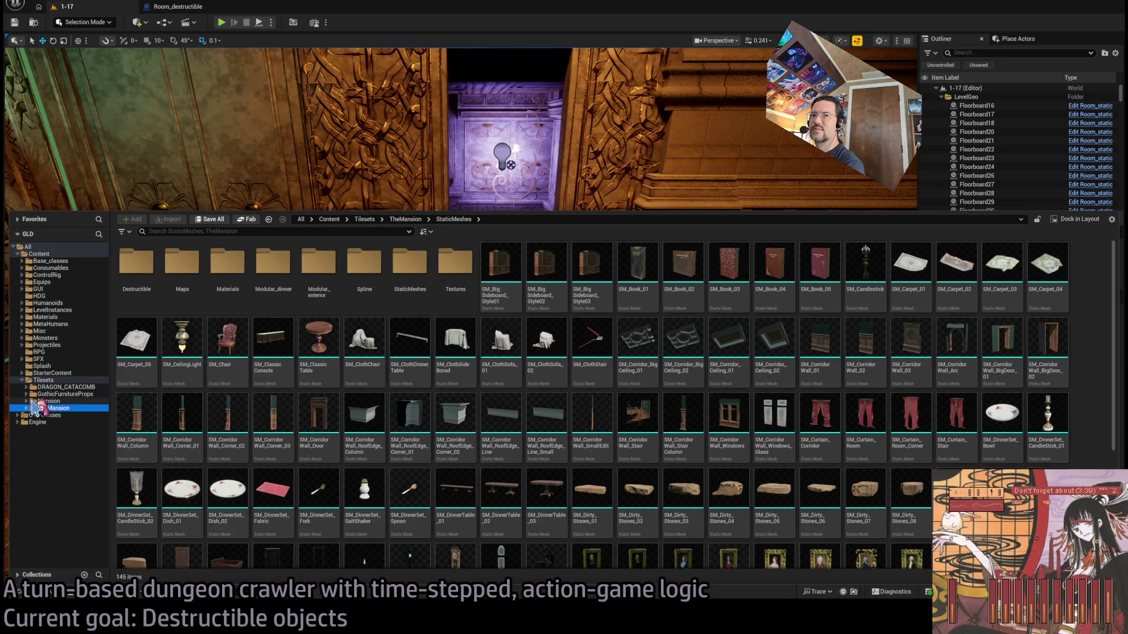
pyautogui.click(27, 402)
pyautogui.click(47, 401)
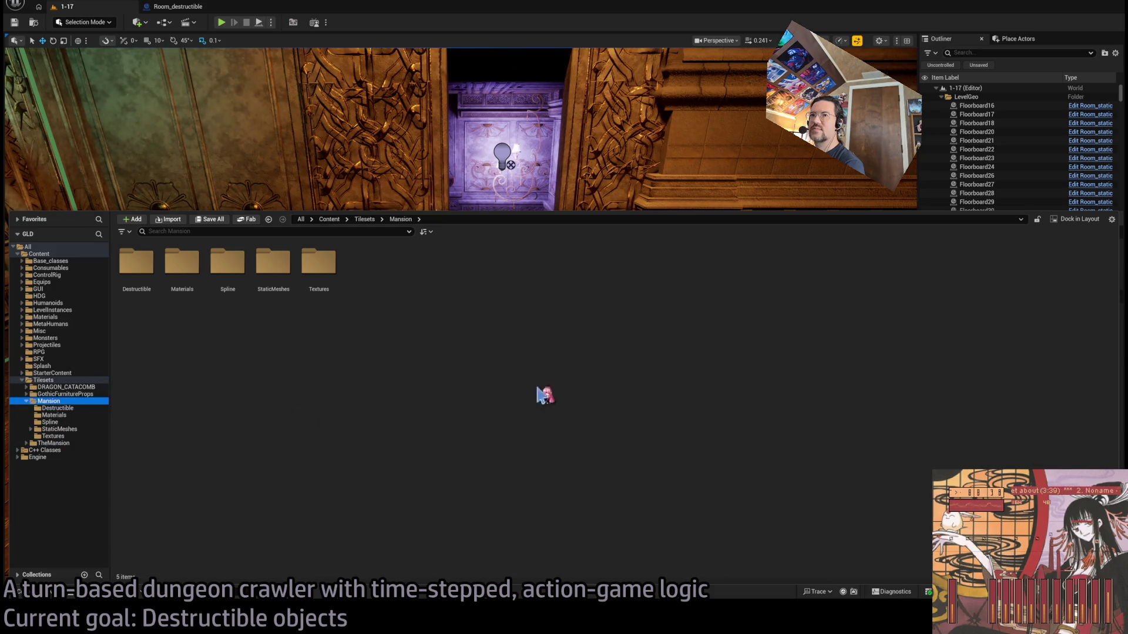
pyautogui.doubleClick(185, 266)
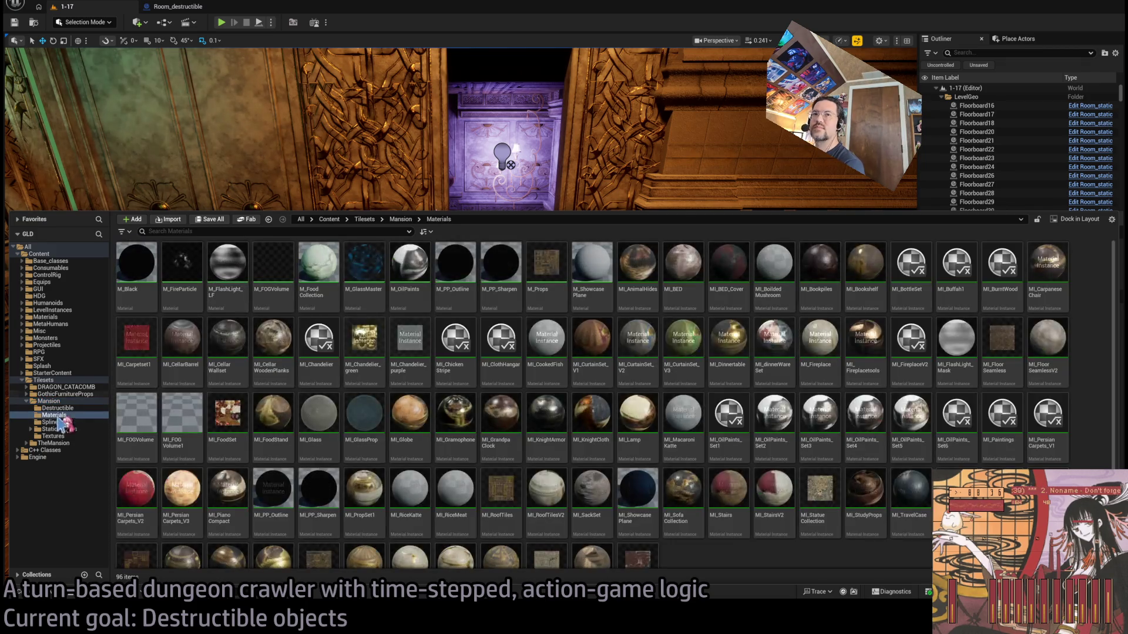
pyautogui.click(52, 422)
pyautogui.click(76, 436)
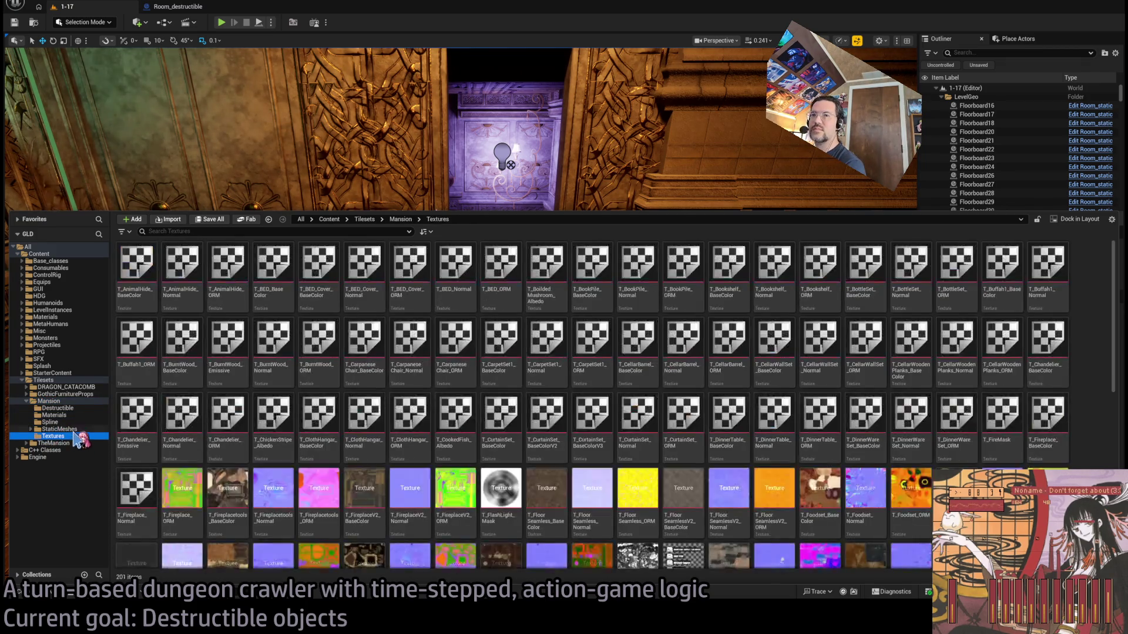
pyautogui.click(65, 430)
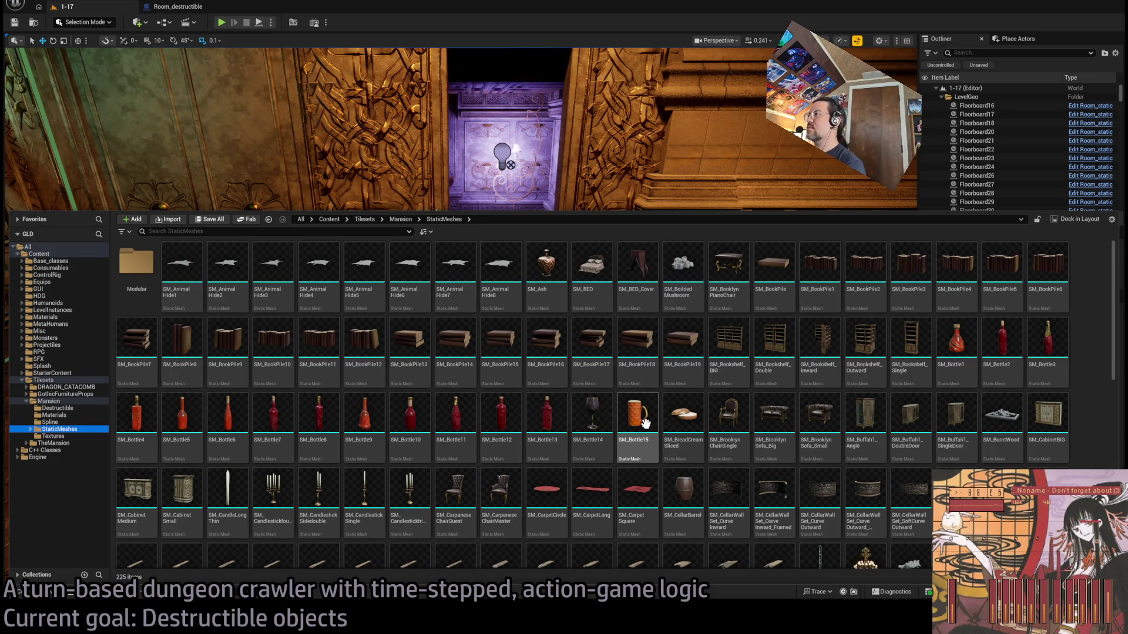
# Drag the SM_Bottle15 mug from StaticMeshes into the level onto the round table
pyautogui.scroll(-2, 652, 440)
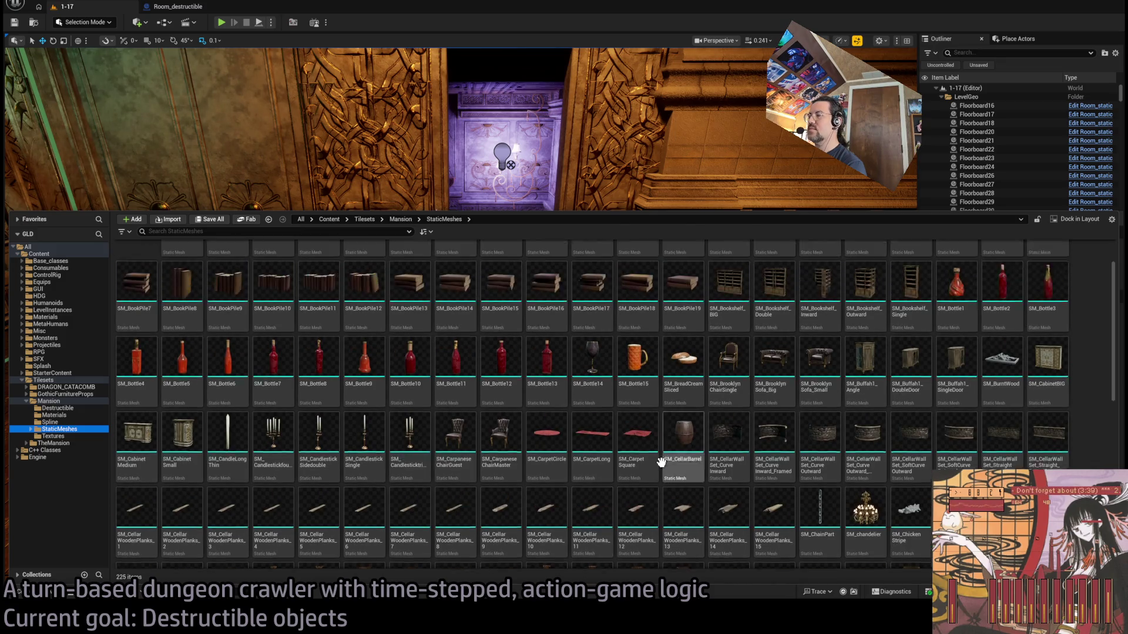
pyautogui.click(637, 356)
pyautogui.hotkey('ctrl', 'space')
pyautogui.moveTo(595, 446)
pyautogui.mouseDown()
pyautogui.moveTo(536, 470)
pyautogui.moveTo(551, 352)
pyautogui.moveTo(579, 327)
pyautogui.moveTo(678, 329)
pyautogui.moveTo(653, 333)
pyautogui.moveTo(637, 412)
pyautogui.moveTo(644, 395)
pyautogui.moveTo(764, 394)
pyautogui.mouseUp()
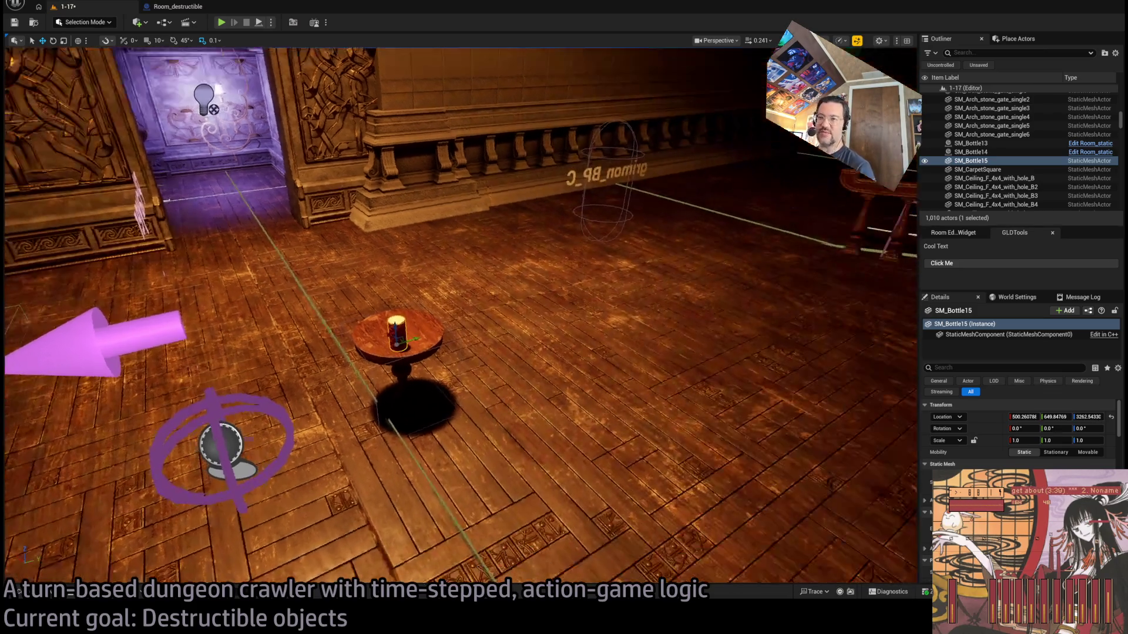
# Frame the placed mug, slide it across the tabletop, then delete it
pyautogui.press('f')
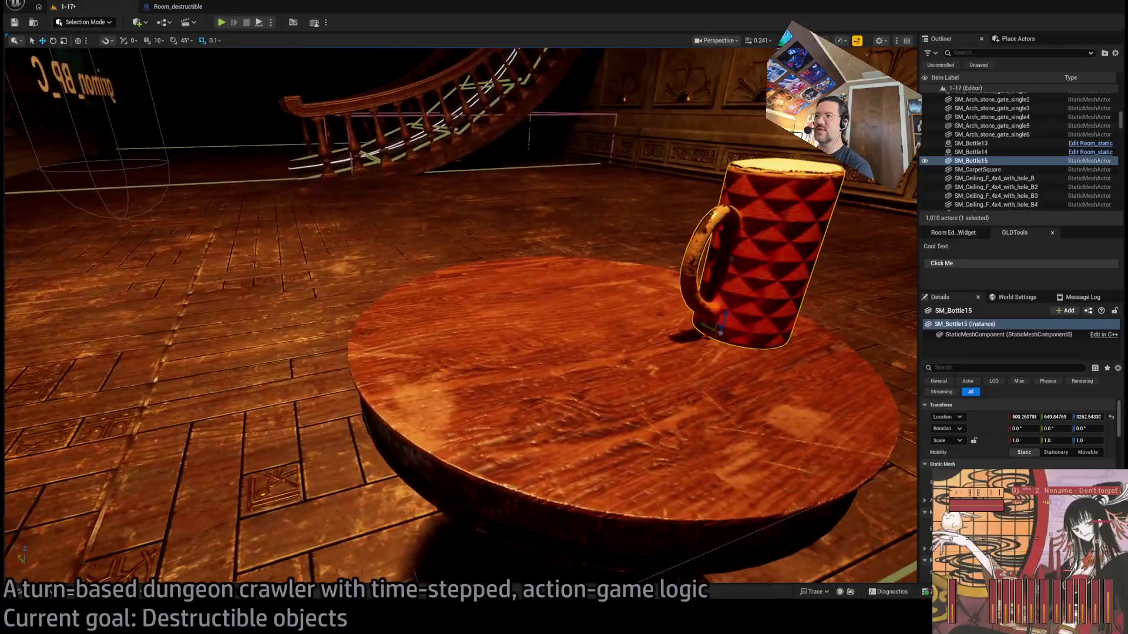
pyautogui.moveTo(572, 399)
pyautogui.mouseDown()
pyautogui.moveTo(572, 481)
pyautogui.moveTo(572, 399)
pyautogui.mouseUp()
pyautogui.moveTo(671, 300); pyautogui.dragTo(579, 314)
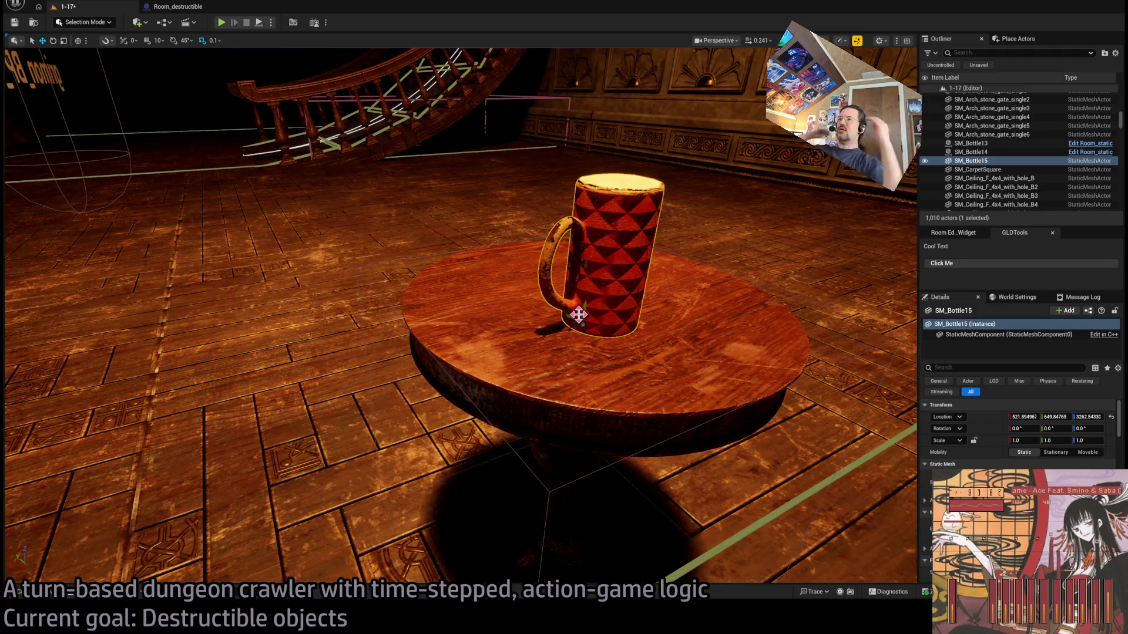
pyautogui.moveTo(579, 315); pyautogui.dragTo(592, 315)
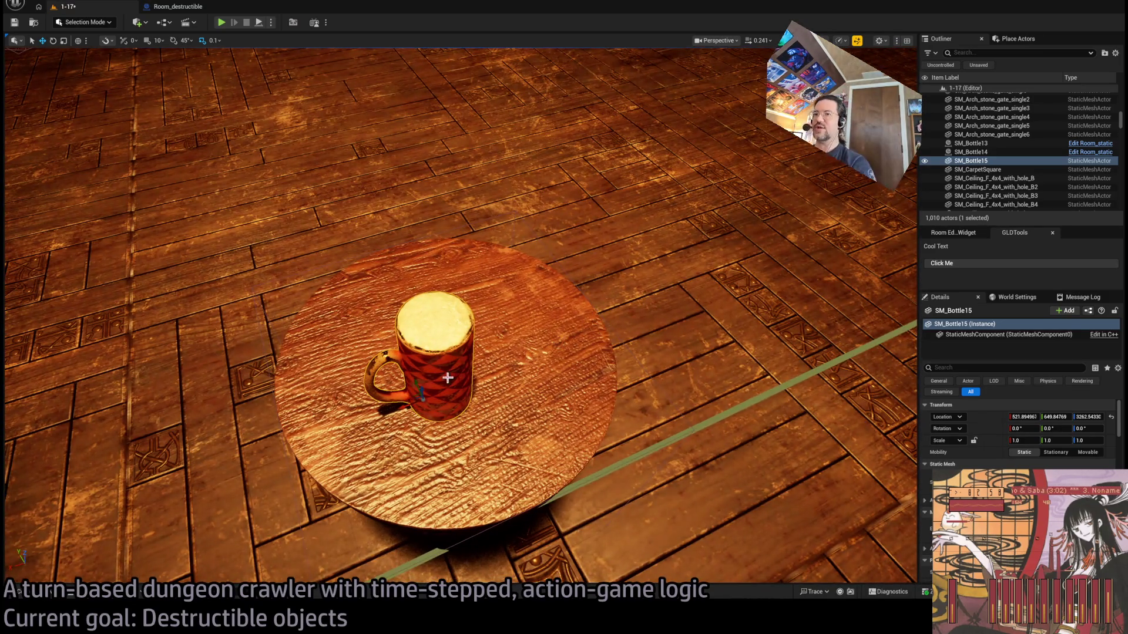
pyautogui.press('Delete')
# Place a wine goblet on the tabletop as a trial, then remove it again
pyautogui.hotkey('ctrl', 'space')
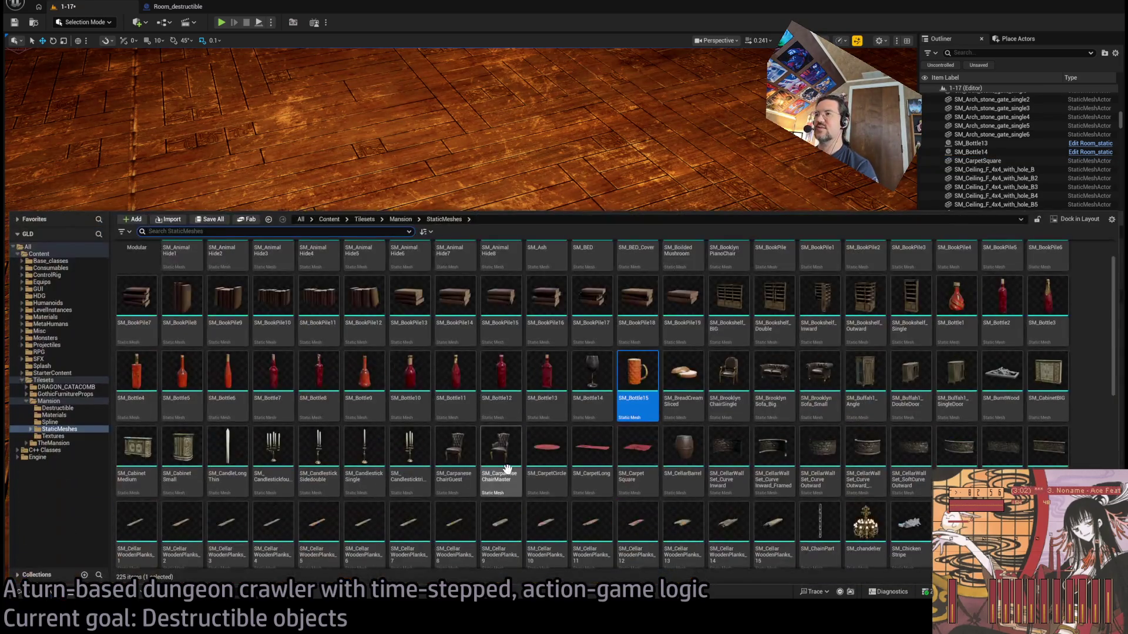
pyautogui.moveTo(602, 379)
pyautogui.mouseDown()
pyautogui.moveTo(531, 227)
pyautogui.moveTo(504, 372)
pyautogui.moveTo(457, 470)
pyautogui.mouseUp()
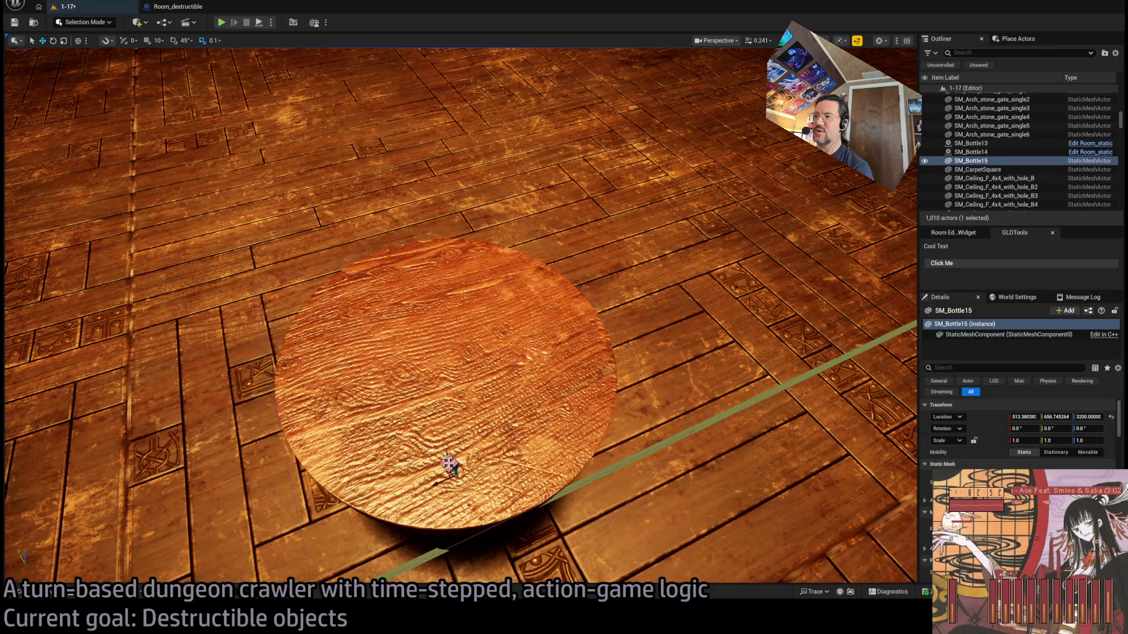
pyautogui.press('End')
pyautogui.press('End')
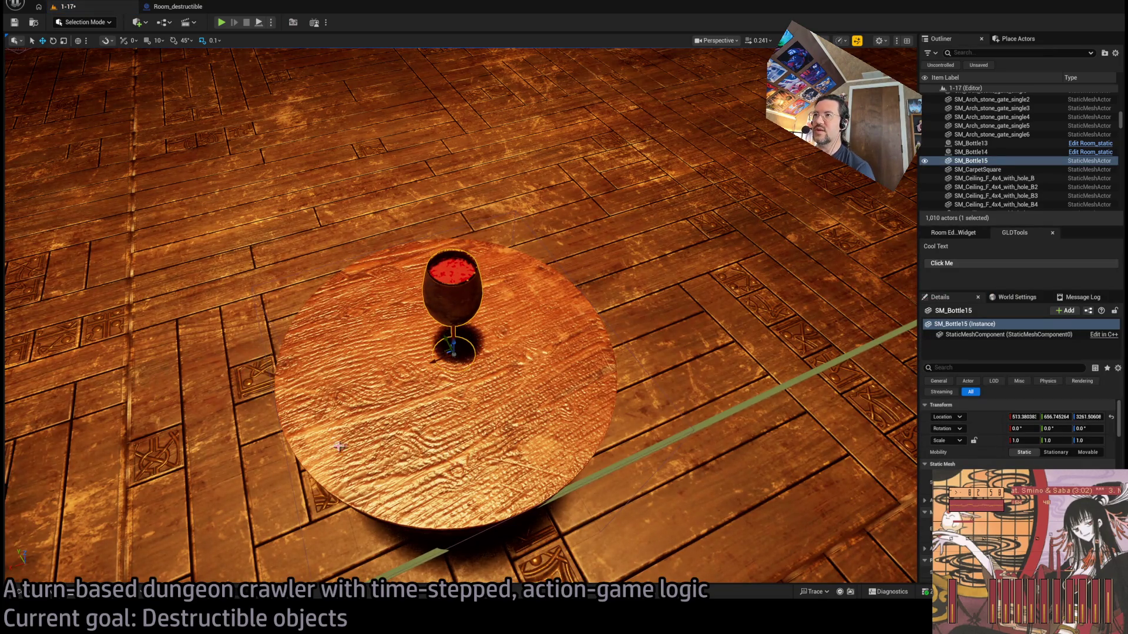
pyautogui.press('Delete')
pyautogui.click(19, 592)
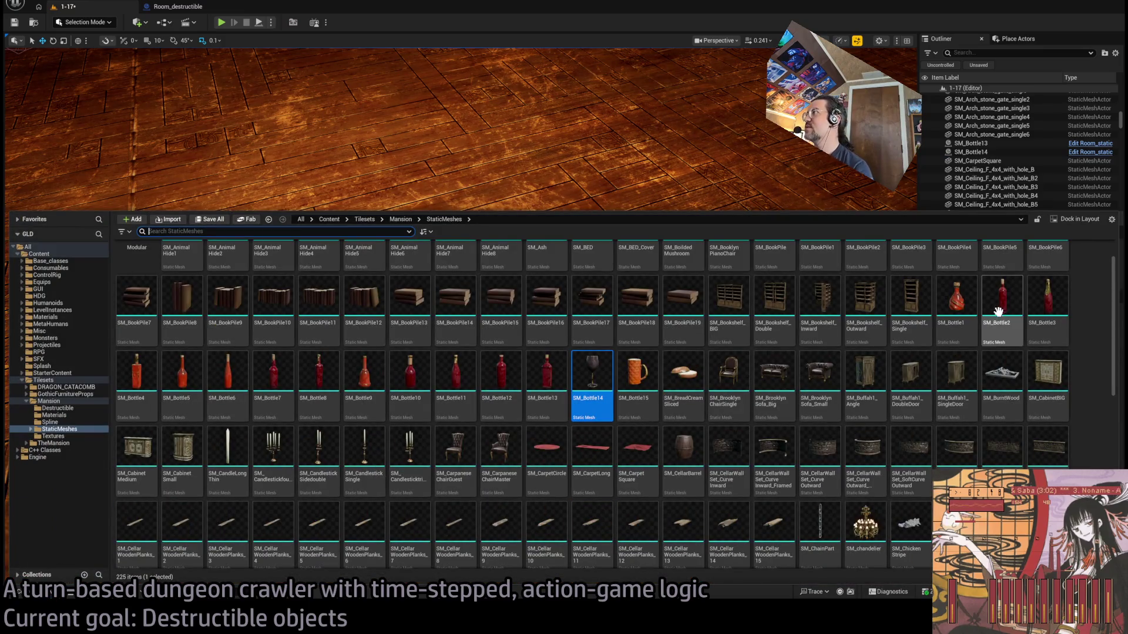
# Scroll to SM_WineCup in StaticMeshes and drag it into the level beside the table
pyautogui.scroll(-1, 718, 393)
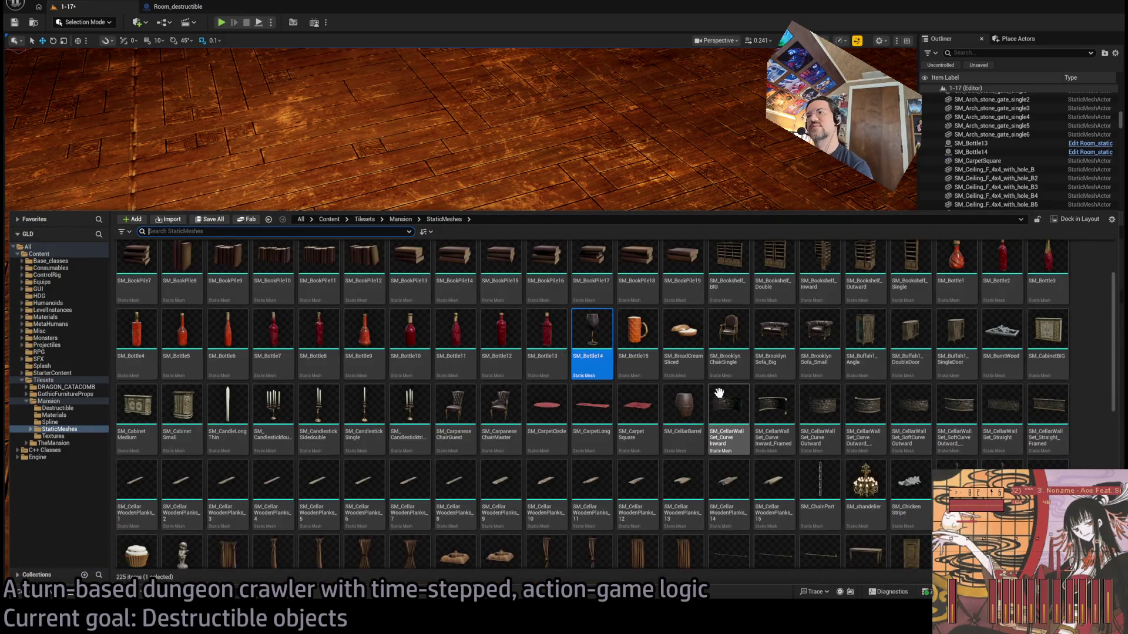
pyautogui.scroll(-5, 732, 409)
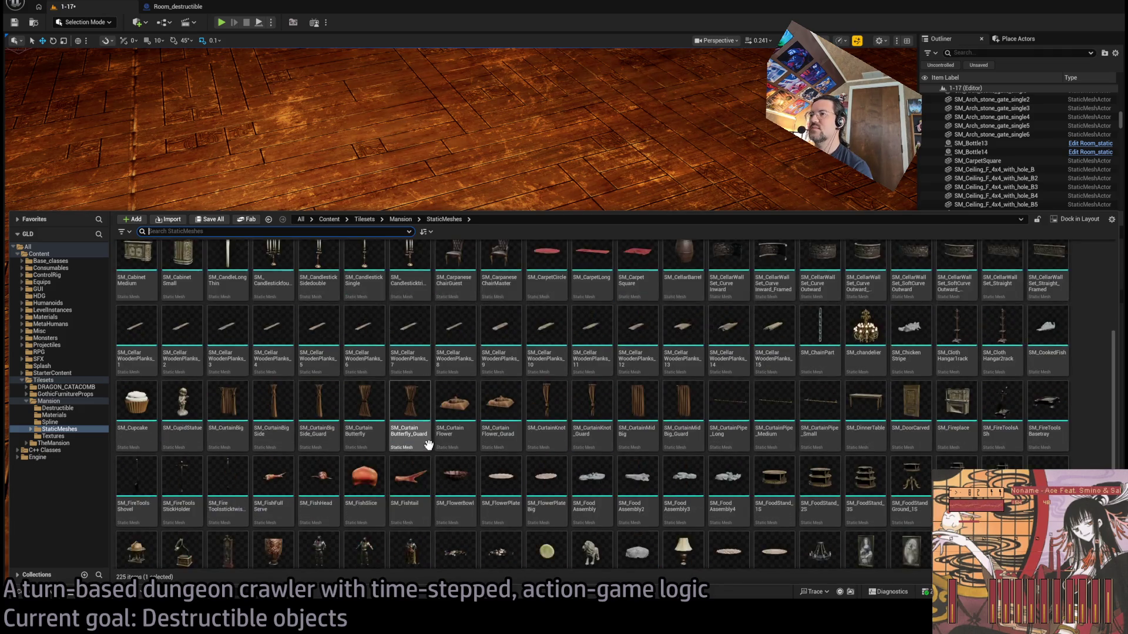
pyautogui.scroll(-1, 767, 459)
pyautogui.scroll(2, 499, 435)
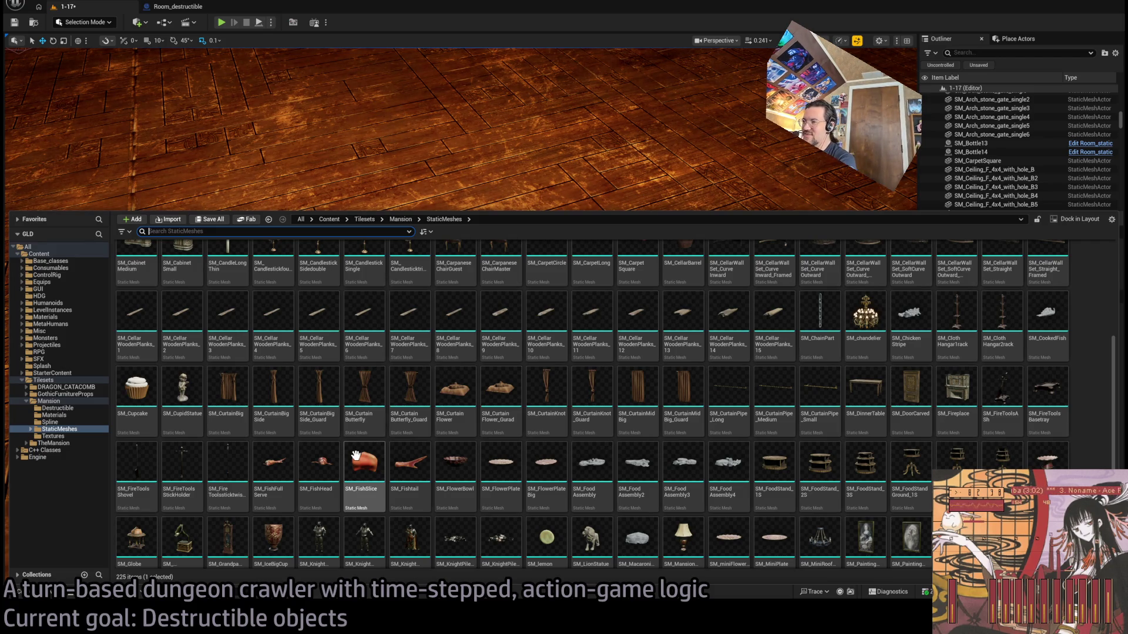
pyautogui.scroll(-2, 587, 470)
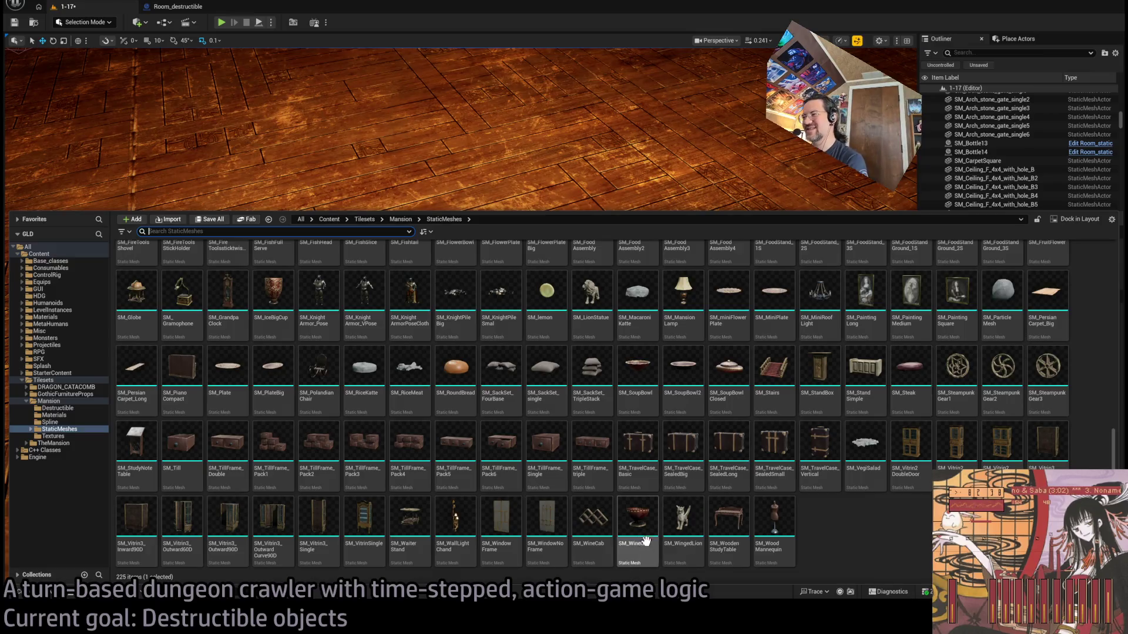
pyautogui.moveTo(629, 541)
pyautogui.mouseDown()
pyautogui.moveTo(494, 355)
pyautogui.moveTo(541, 503)
pyautogui.moveTo(699, 460)
pyautogui.moveTo(715, 394)
pyautogui.mouseUp()
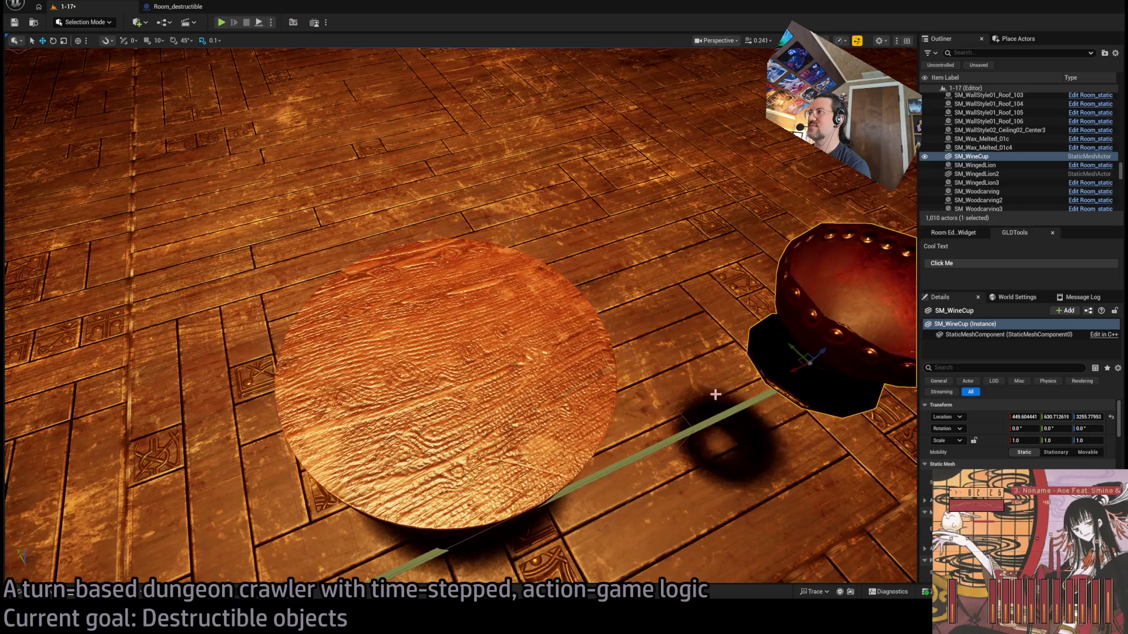
# Move the wine cup onto the centre of the round tabletop
pyautogui.moveTo(798, 361)
pyautogui.mouseDown()
pyautogui.moveTo(428, 378)
pyautogui.moveTo(453, 373)
pyautogui.moveTo(453, 356)
pyautogui.moveTo(492, 329)
pyautogui.moveTo(492, 229)
pyautogui.moveTo(530, 261)
pyautogui.mouseUp()
pyautogui.moveTo(549, 188)
pyautogui.mouseDown()
pyautogui.moveTo(551, 141)
pyautogui.moveTo(555, 200)
pyautogui.mouseUp()
pyautogui.moveTo(505, 348); pyautogui.dragTo(509, 348)
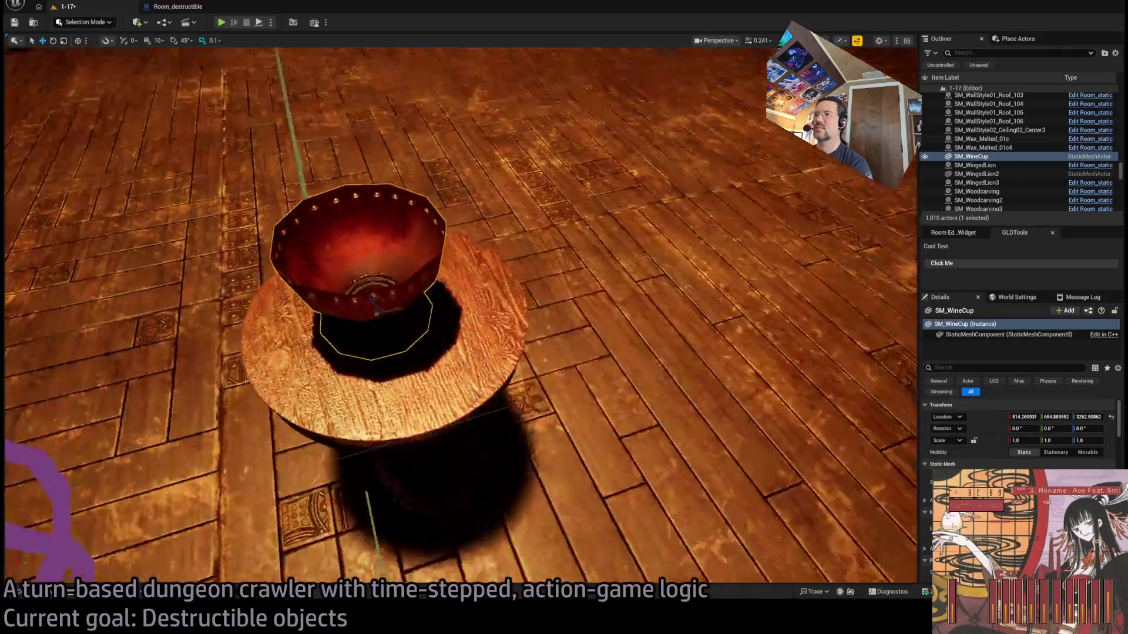
pyautogui.moveTo(704, 301)
pyautogui.mouseDown()
pyautogui.moveTo(703, 329)
pyautogui.moveTo(703, 301)
pyautogui.mouseUp()
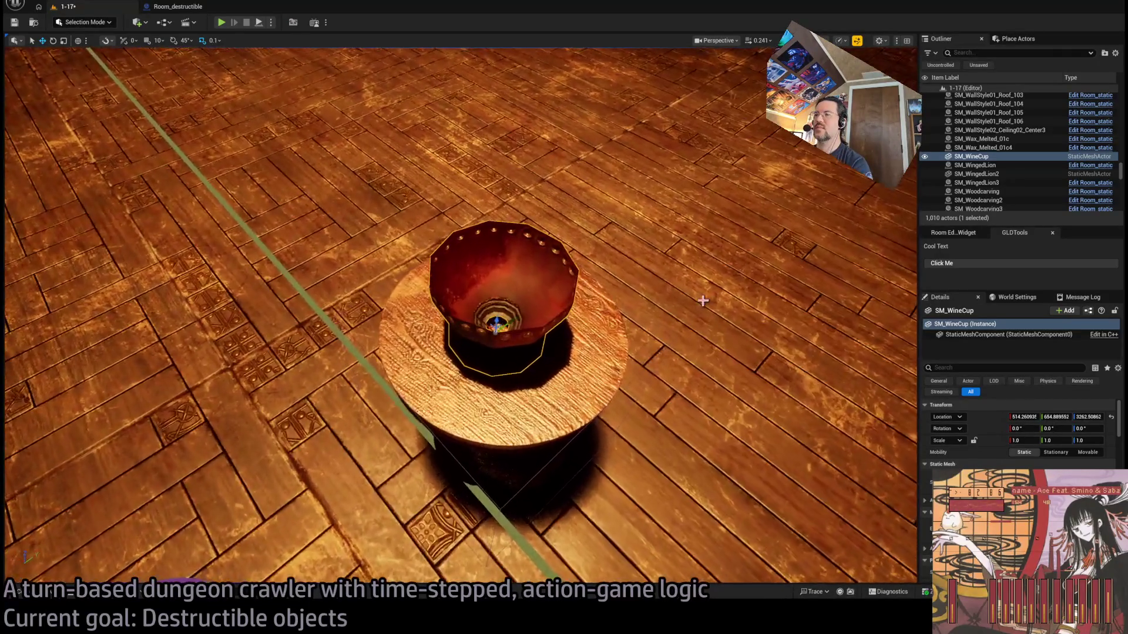
# Alt-drag a raised copy SM_WineCup2, convert the winged lion to a room piece, enter Fracture Mode
pyautogui.keyDown('alt'); pyautogui.moveTo(496, 323); pyautogui.dragTo(499, 141); pyautogui.keyUp('alt')
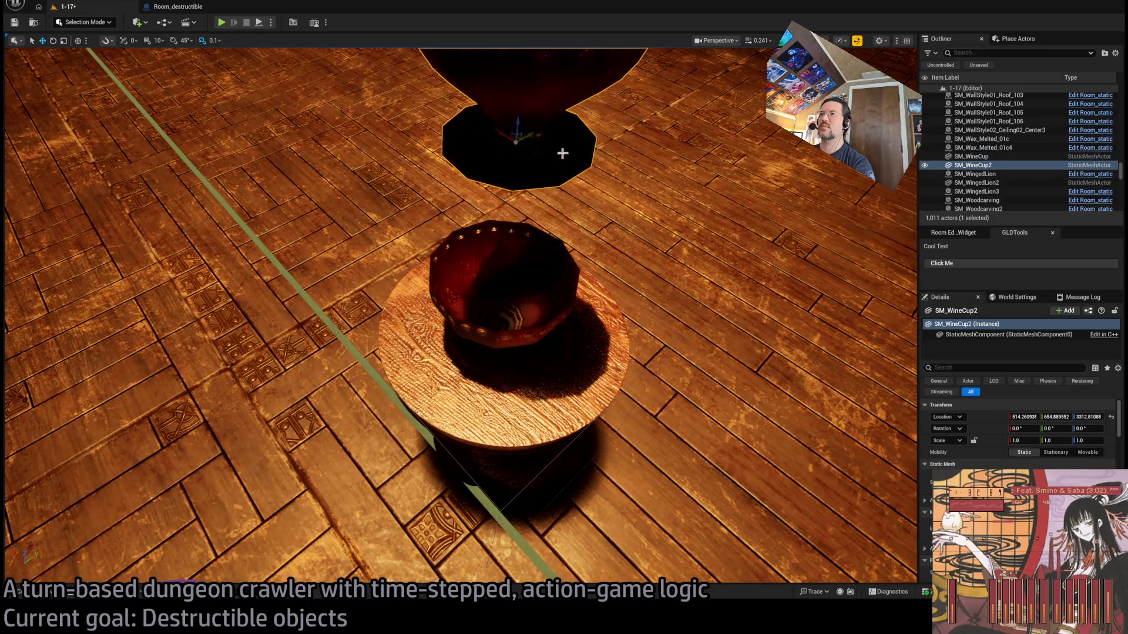
pyautogui.press('f')
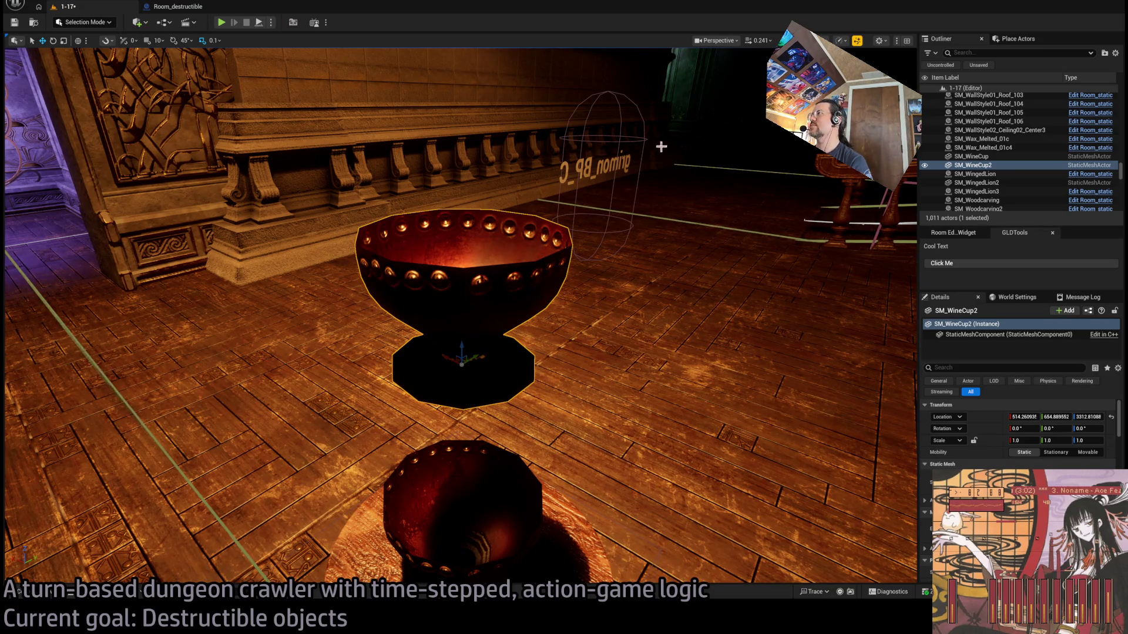
pyautogui.doubleClick(976, 183)
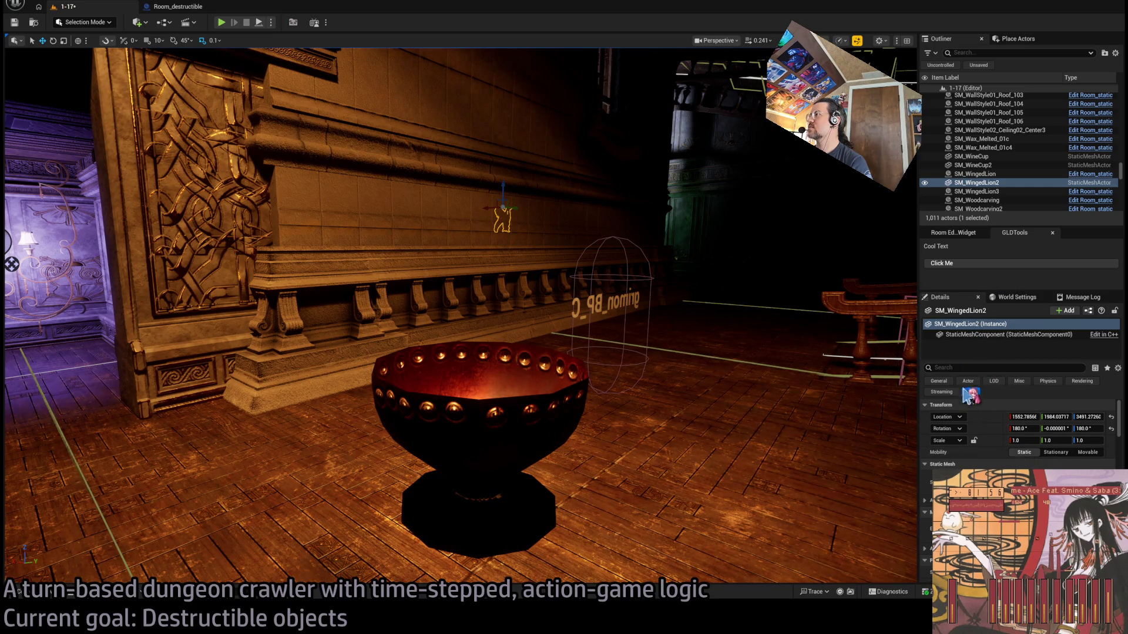
pyautogui.click(953, 232)
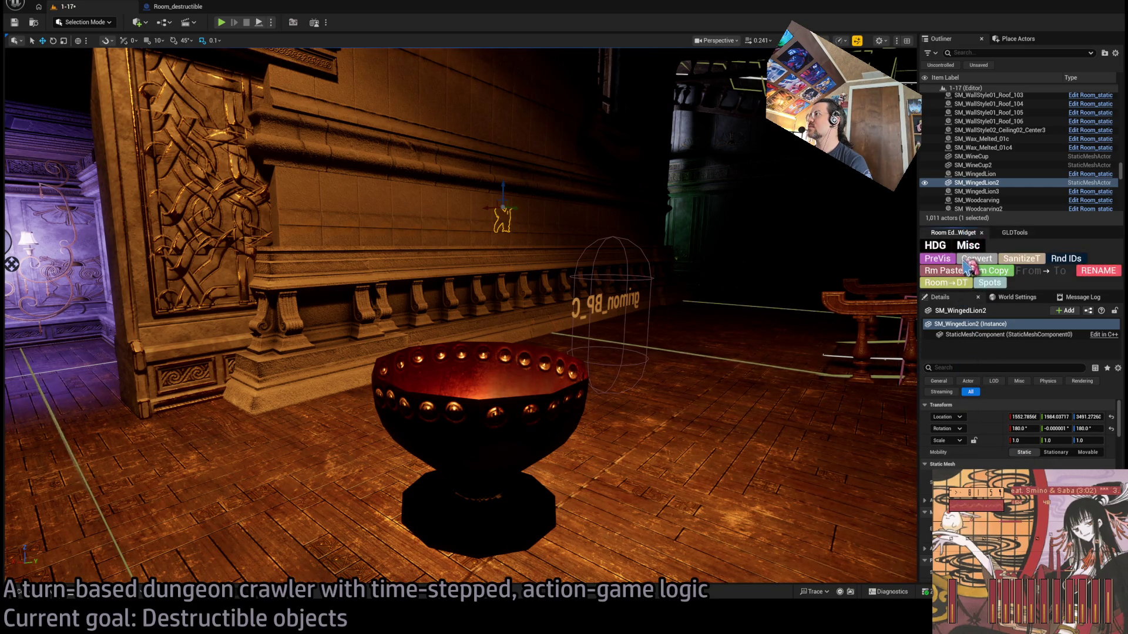
pyautogui.click(986, 264)
pyautogui.click(550, 419)
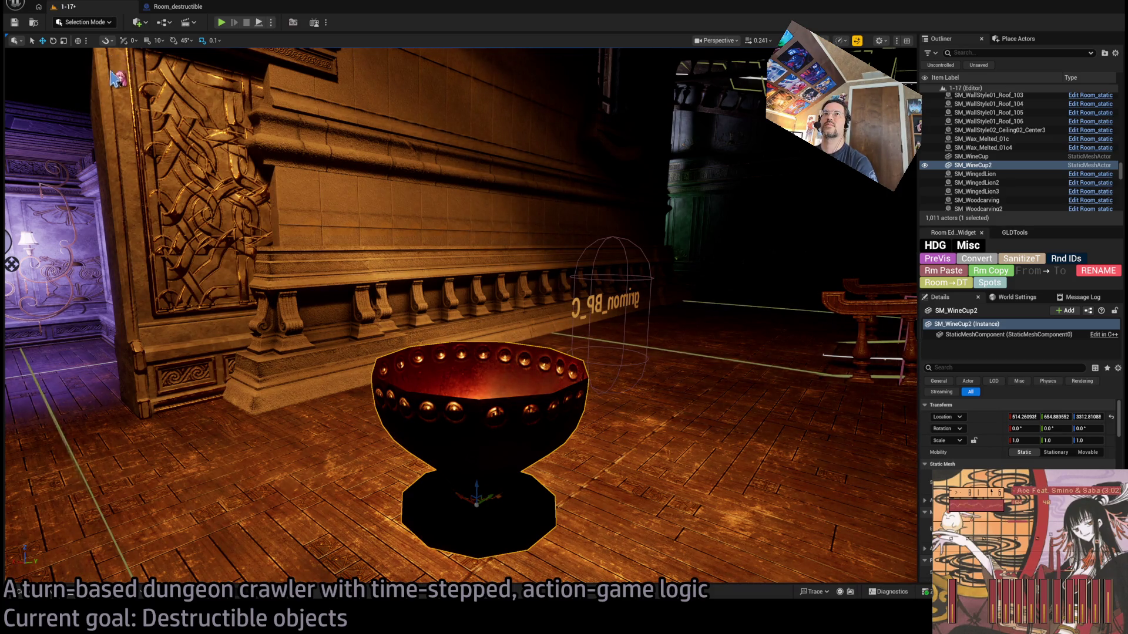
pyautogui.hotkey('shift', '6')
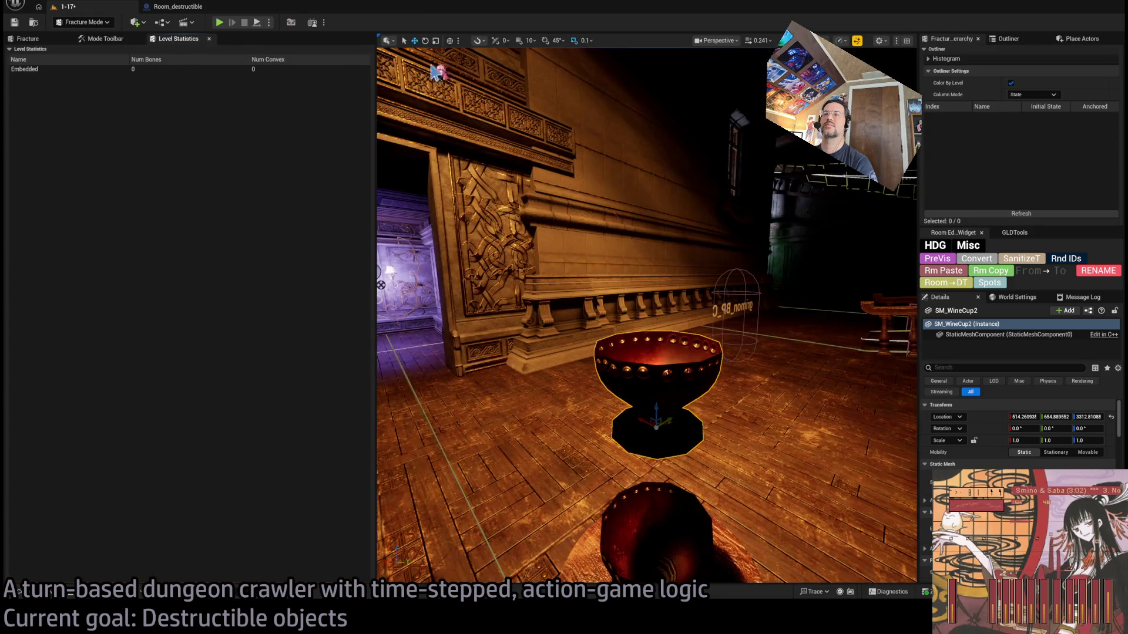
# Show the fracture tool set and pick the Planar fracture tool beside the cup
pyautogui.scroll(5, 669, 322)
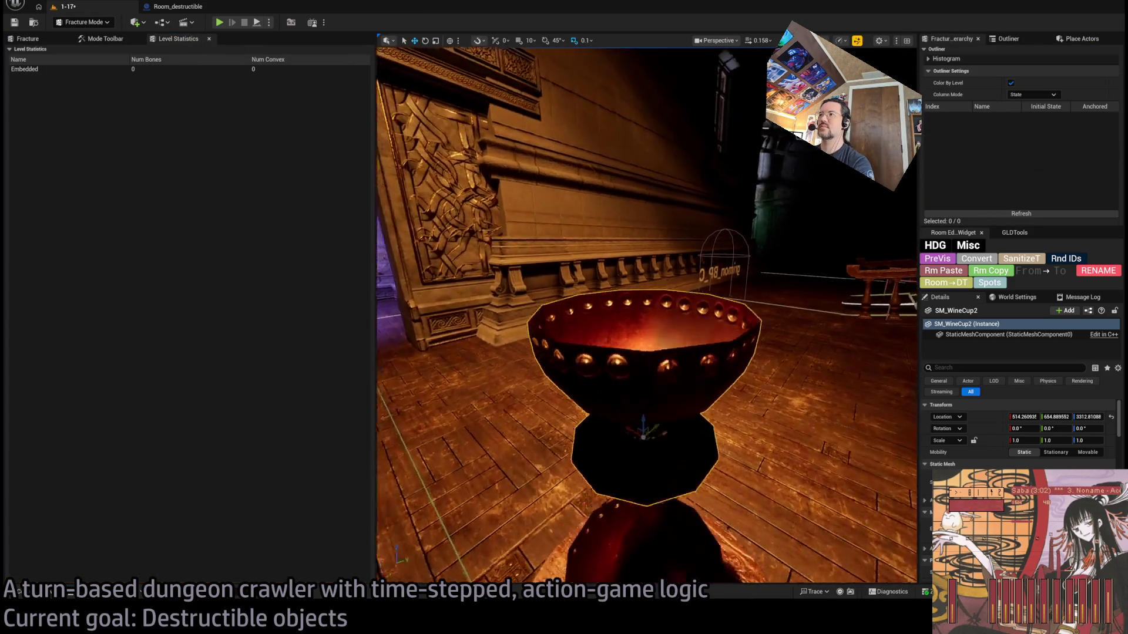
pyautogui.scroll(-5, 654, 353)
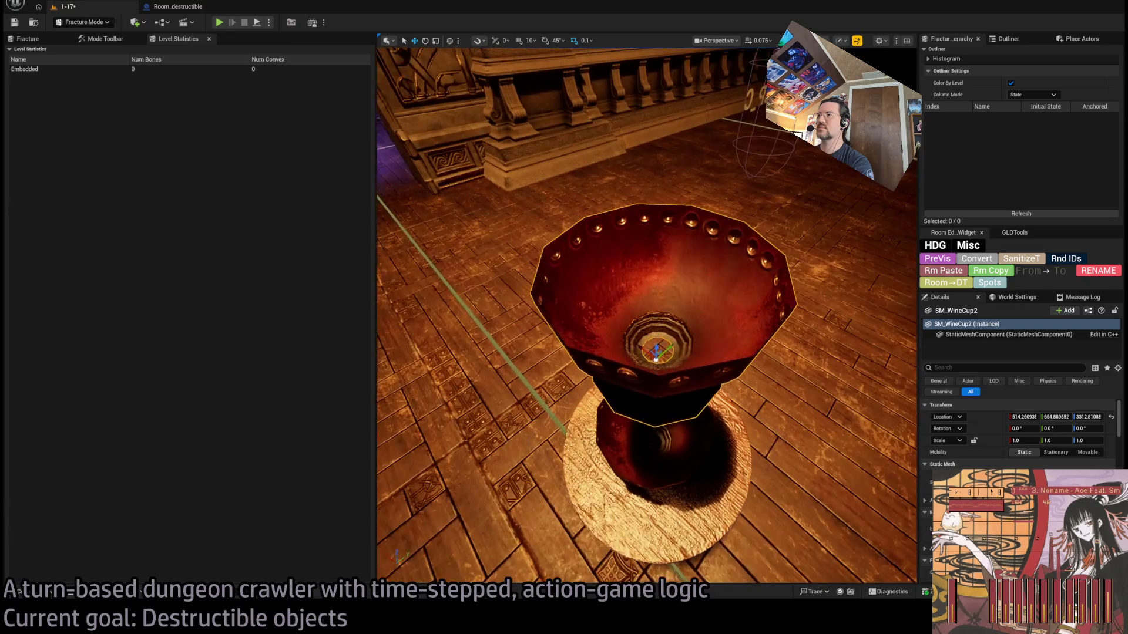
pyautogui.click(79, 41)
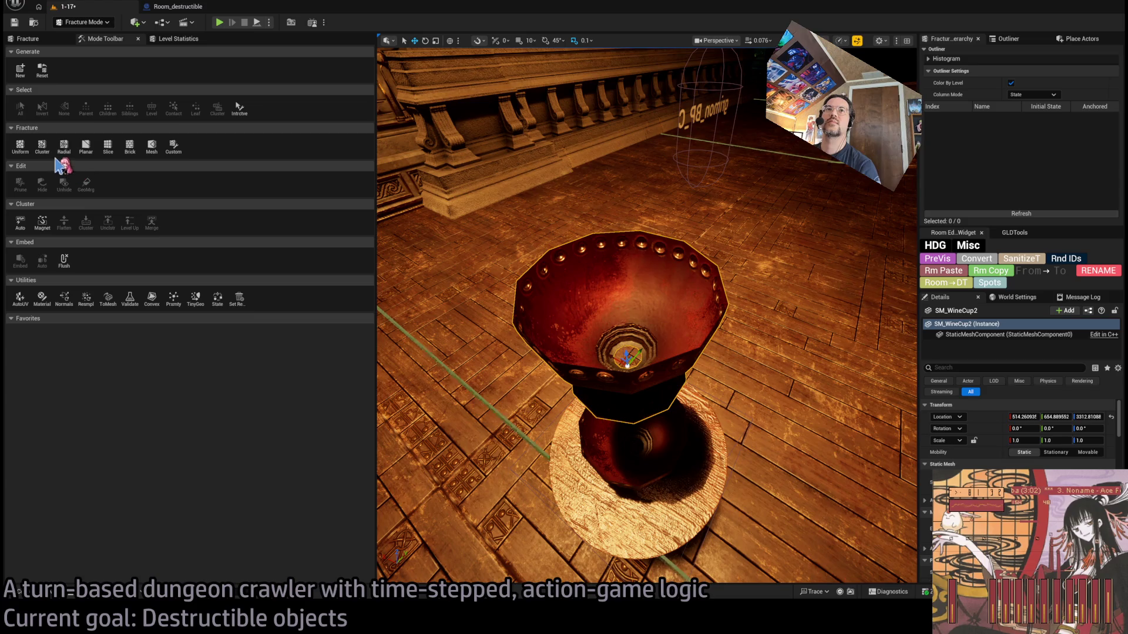
pyautogui.moveTo(549, 349)
pyautogui.mouseDown()
pyautogui.moveTo(548, 294)
pyautogui.moveTo(548, 341)
pyautogui.moveTo(563, 341)
pyautogui.mouseUp()
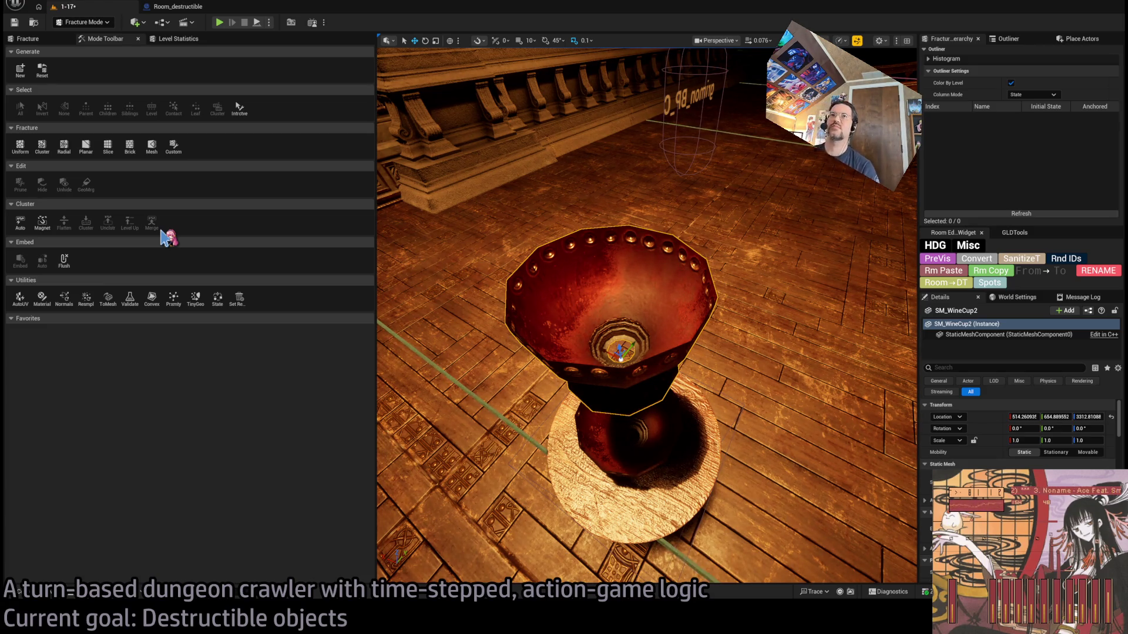
pyautogui.click(88, 152)
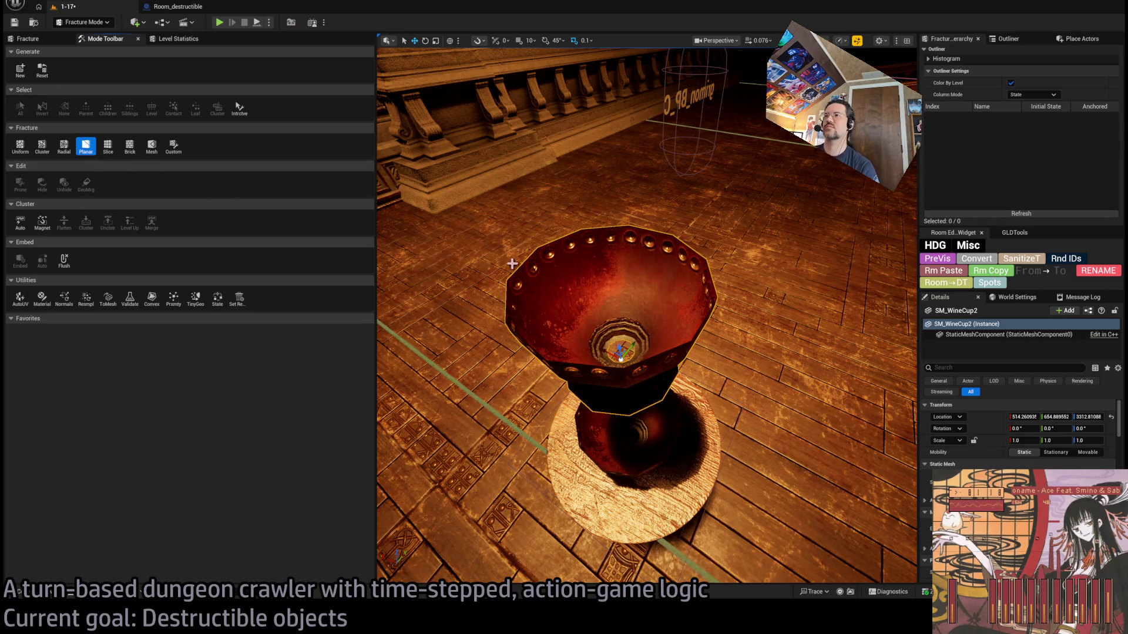
# Check the planar settings, fly back to the cup, and toggle Fracture Mode off and on
pyautogui.press('s')
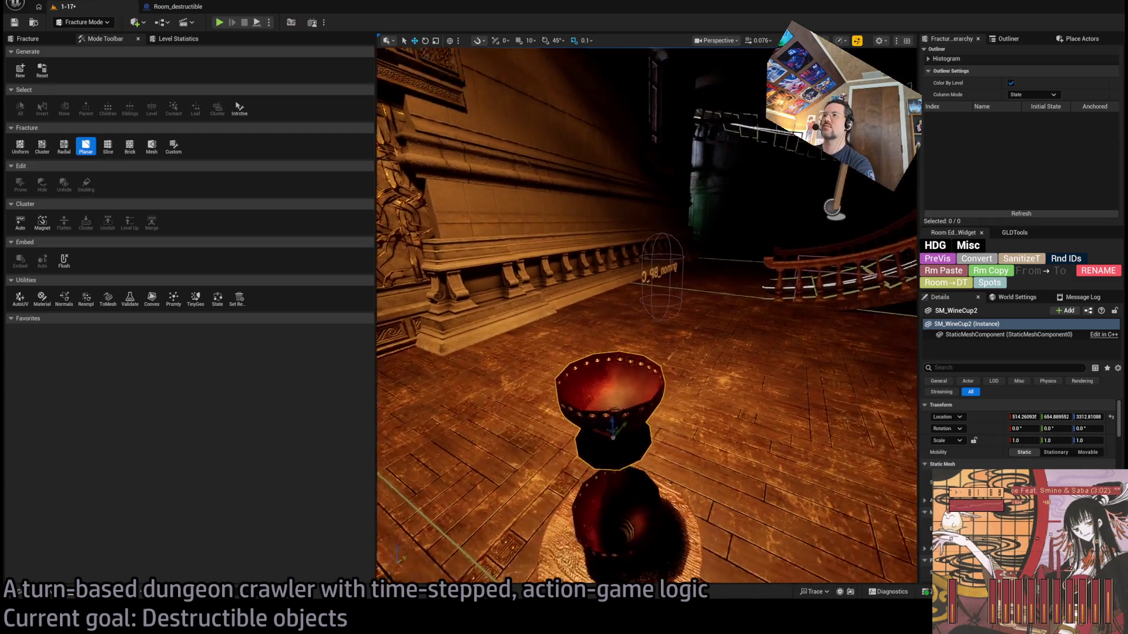
pyautogui.click(28, 39)
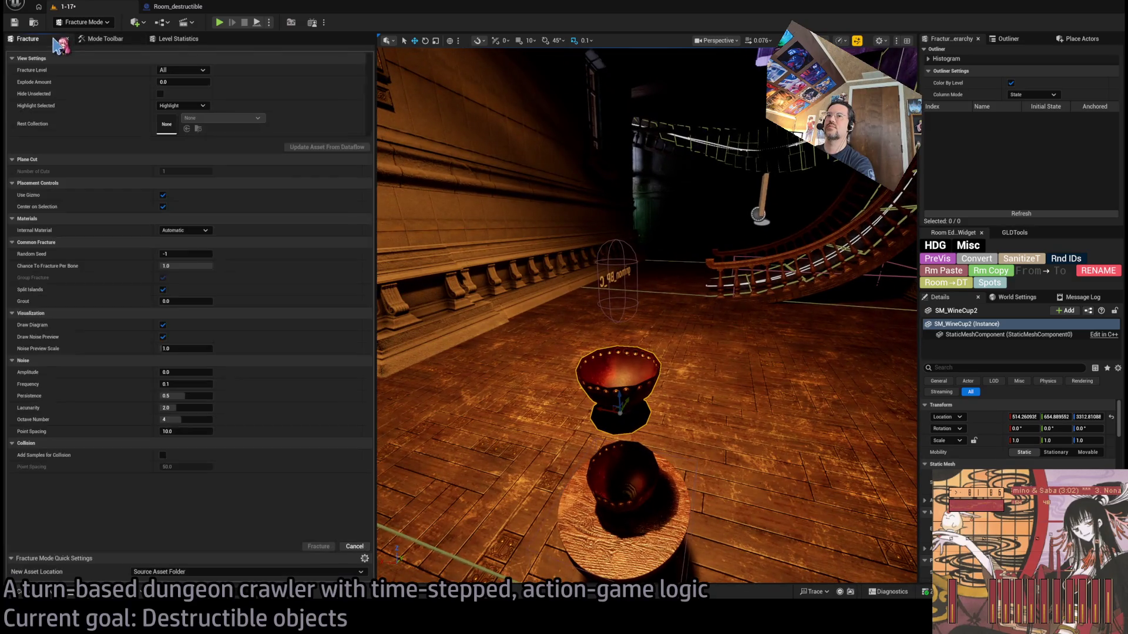
pyautogui.press('s')
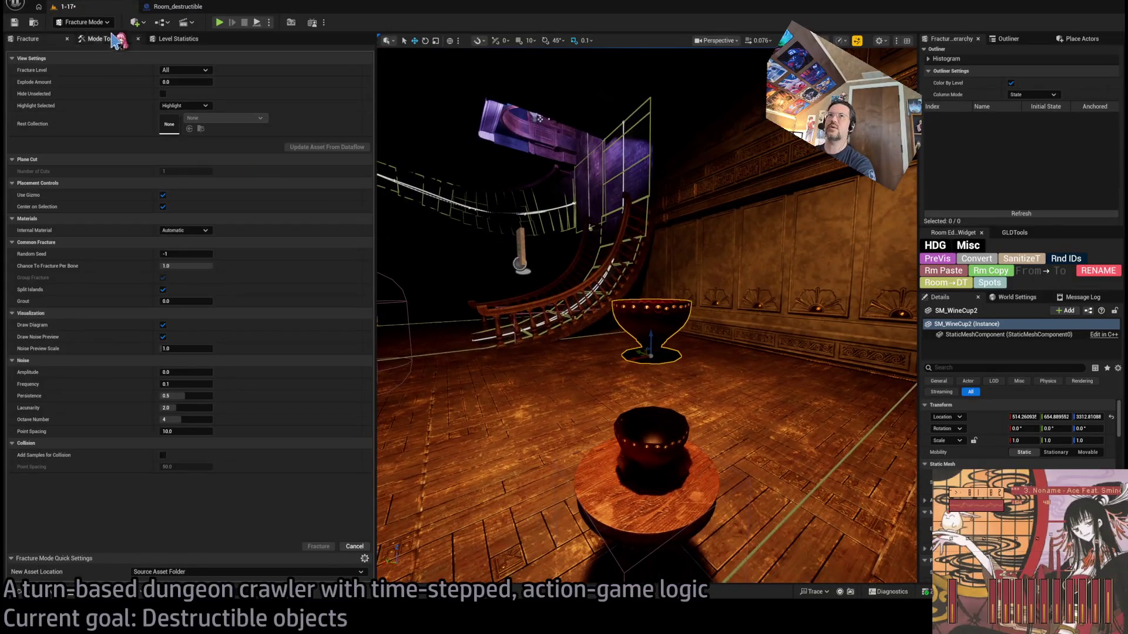
pyautogui.click(105, 39)
pyautogui.moveTo(412, 282)
pyautogui.mouseDown()
pyautogui.moveTo(447, 235)
pyautogui.moveTo(567, 319)
pyautogui.mouseUp()
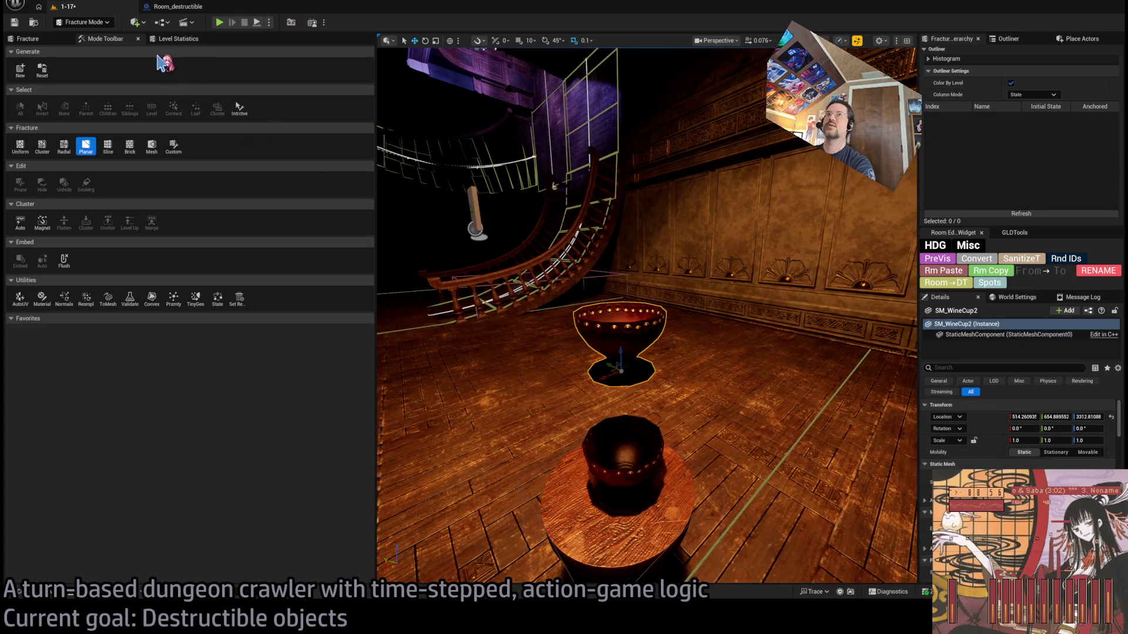
pyautogui.hotkey('shift', '1')
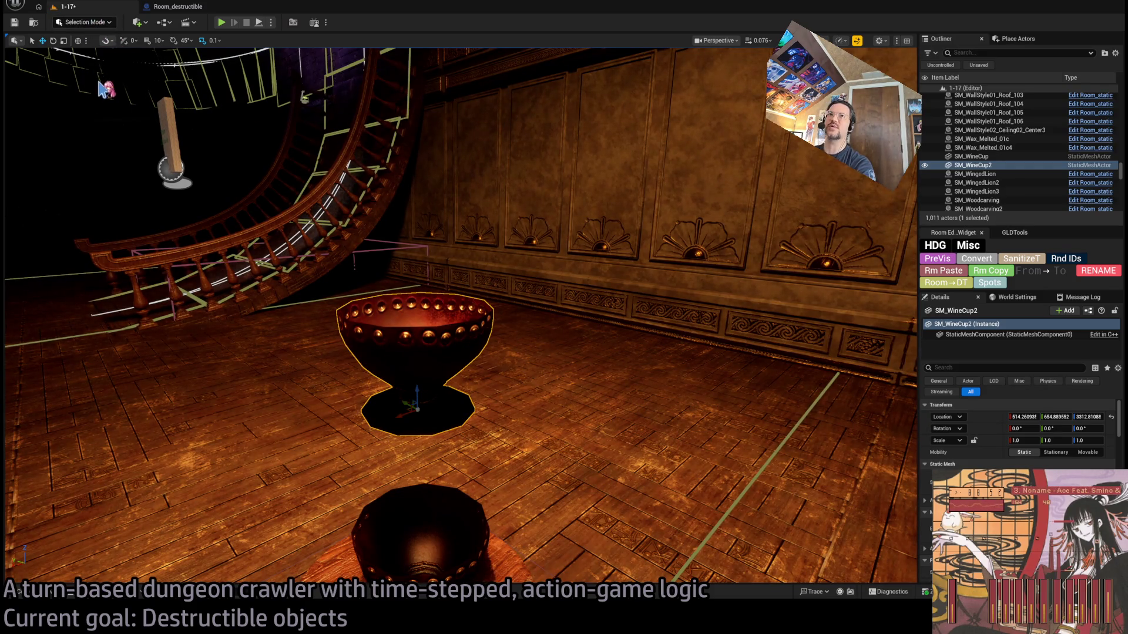
pyautogui.hotkey('shift', '6')
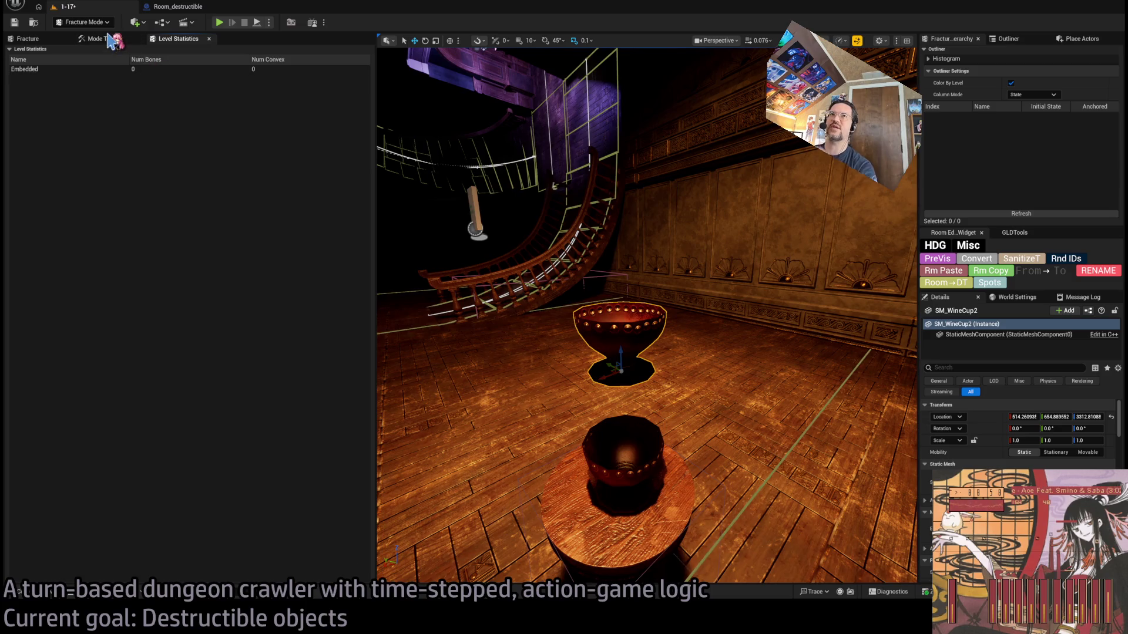
pyautogui.click(103, 39)
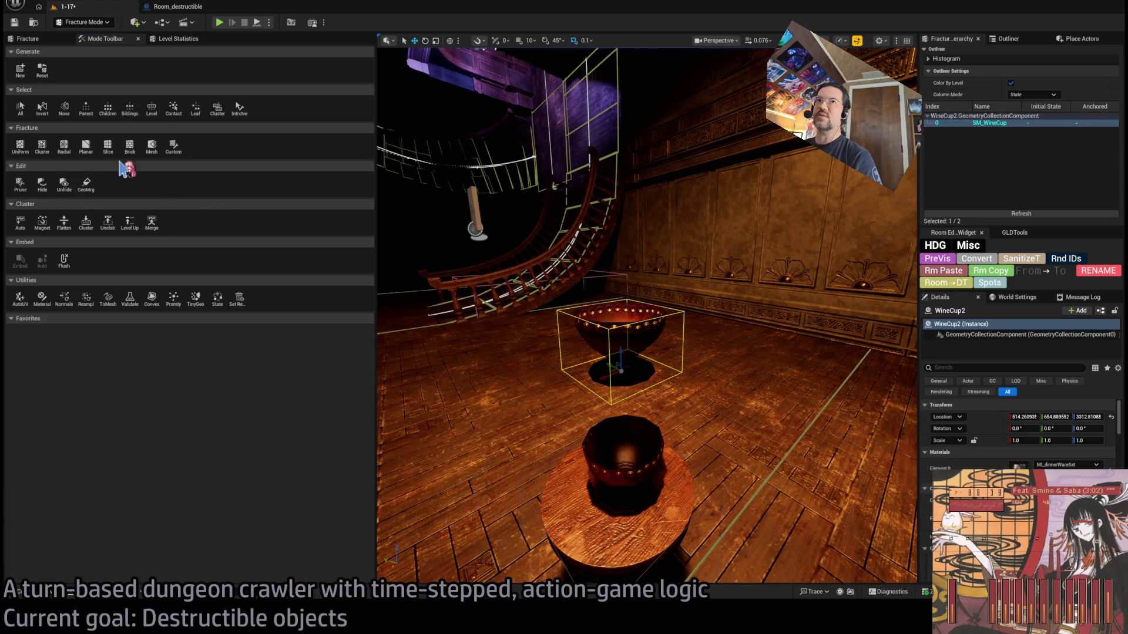
# Apply a Planar fracture to split the WineCup2 cup into two pieces
pyautogui.click(86, 147)
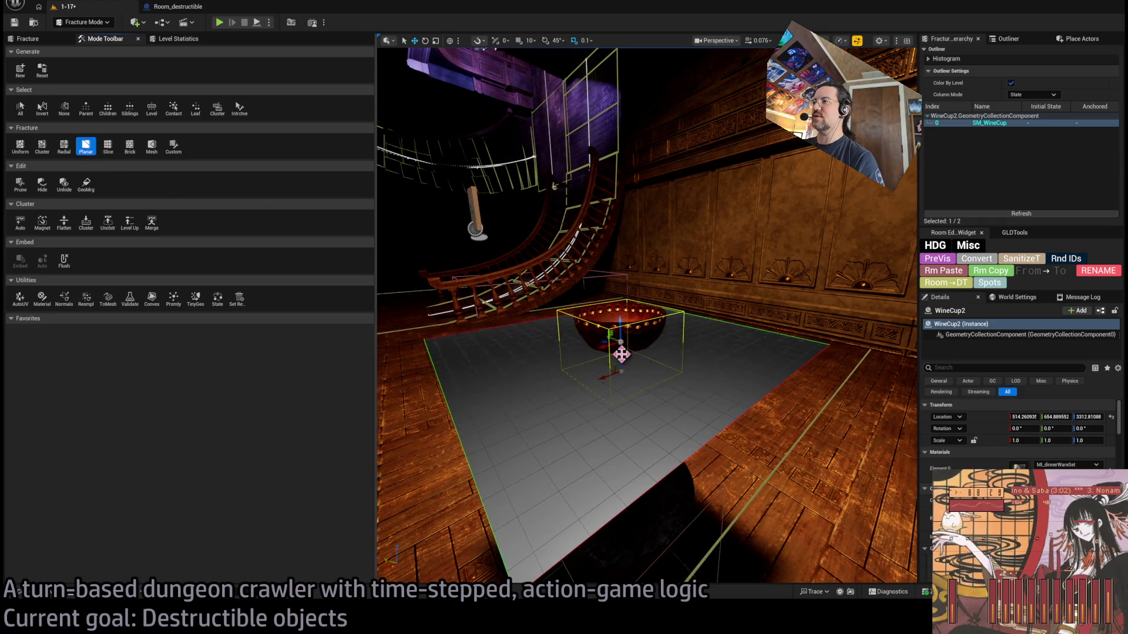
pyautogui.moveTo(621, 354)
pyautogui.mouseDown()
pyautogui.moveTo(621, 312)
pyautogui.moveTo(648, 308)
pyautogui.moveTo(651, 348)
pyautogui.mouseUp()
pyautogui.moveTo(705, 388)
pyautogui.mouseDown()
pyautogui.moveTo(698, 311)
pyautogui.moveTo(693, 423)
pyautogui.moveTo(664, 317)
pyautogui.mouseUp()
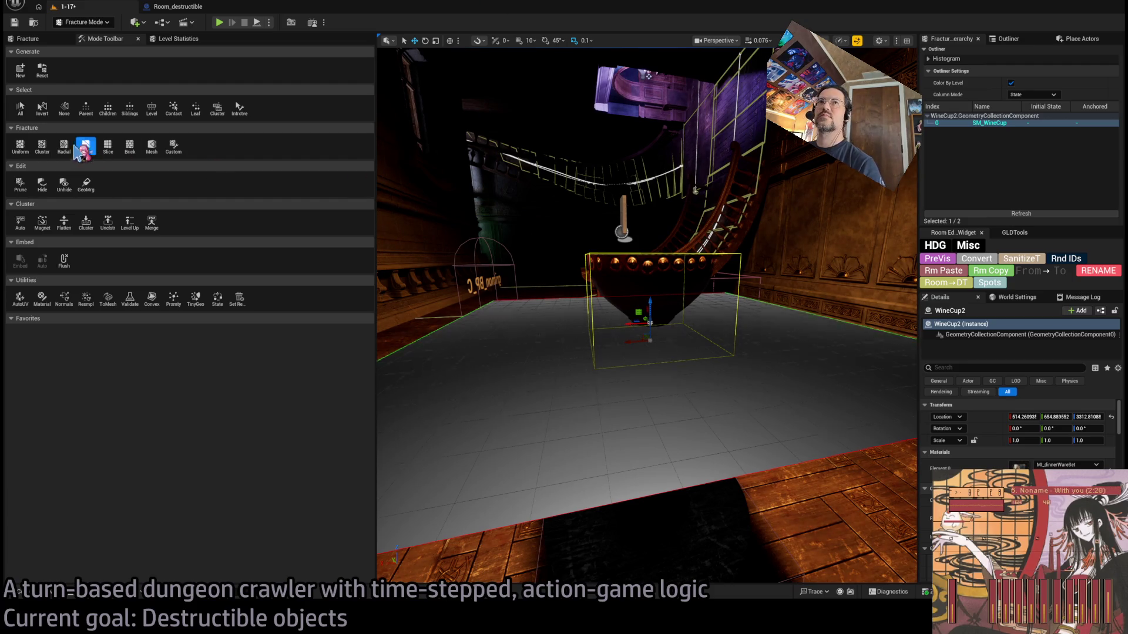
pyautogui.click(29, 38)
pyautogui.click(320, 544)
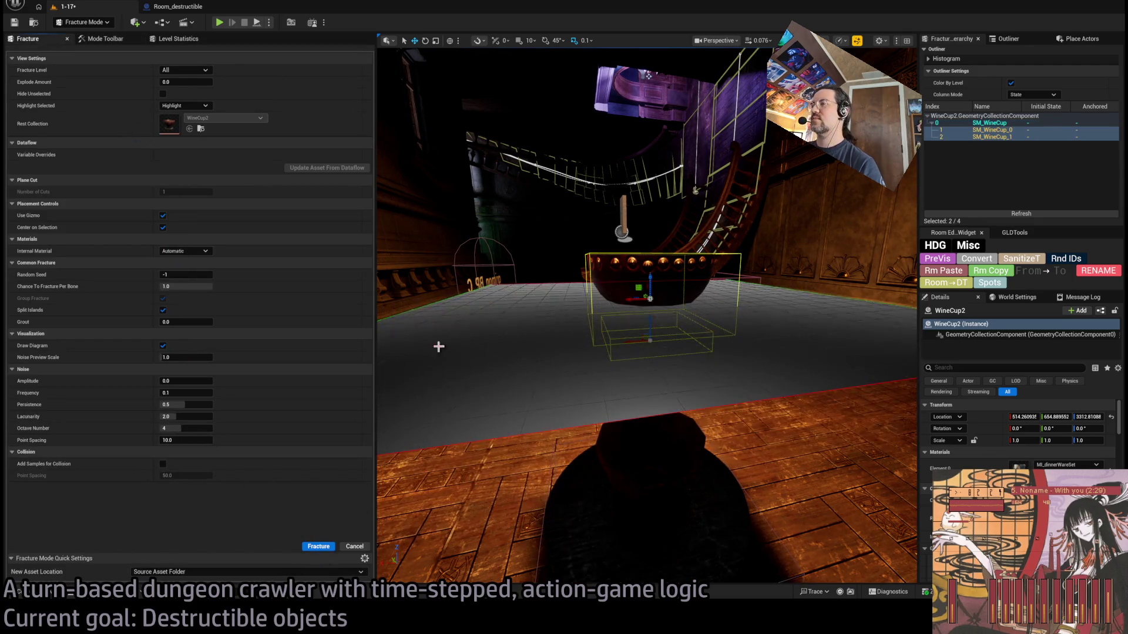
pyautogui.click(117, 40)
# Planar-cut the SM_WineCup_1 piece into SM_WineCup_1_0 and SM_WineCup_1_1
pyautogui.moveTo(631, 247)
pyautogui.mouseDown()
pyautogui.moveTo(711, 293)
pyautogui.moveTo(732, 252)
pyautogui.mouseUp()
pyautogui.moveTo(630, 208); pyautogui.dragTo(629, 208)
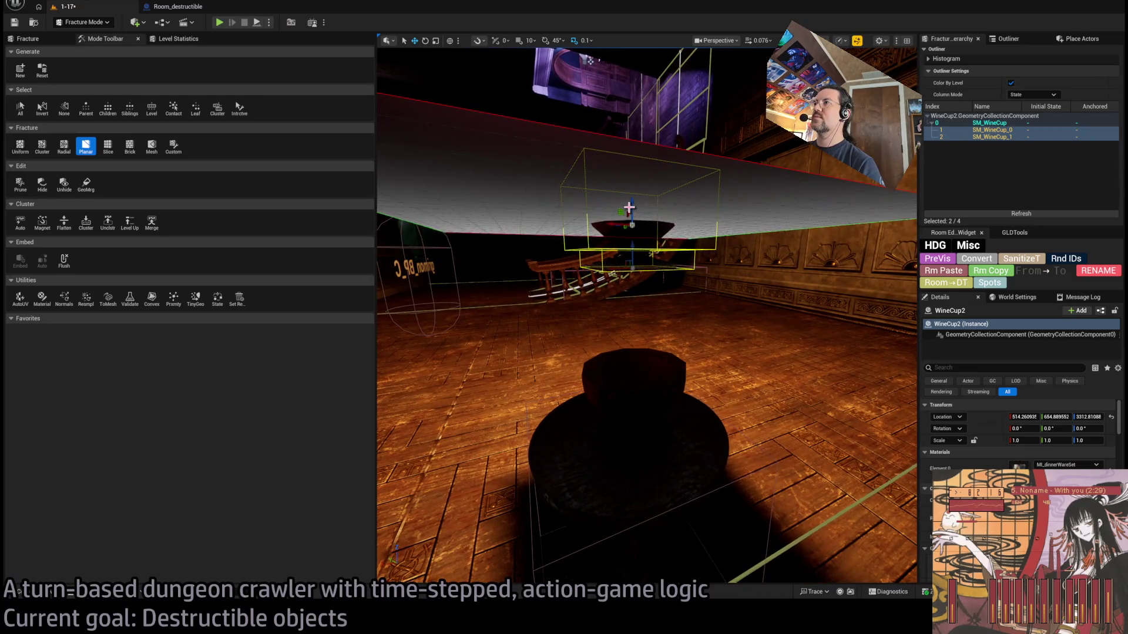
pyautogui.click(639, 261)
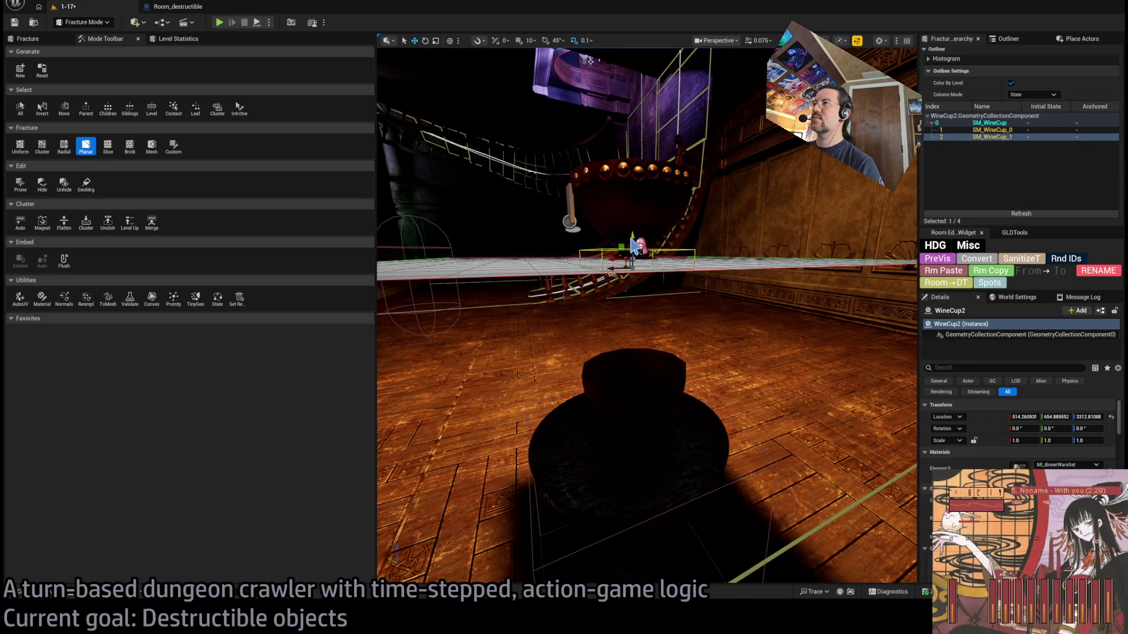
pyautogui.moveTo(632, 240); pyautogui.dragTo(632, 206)
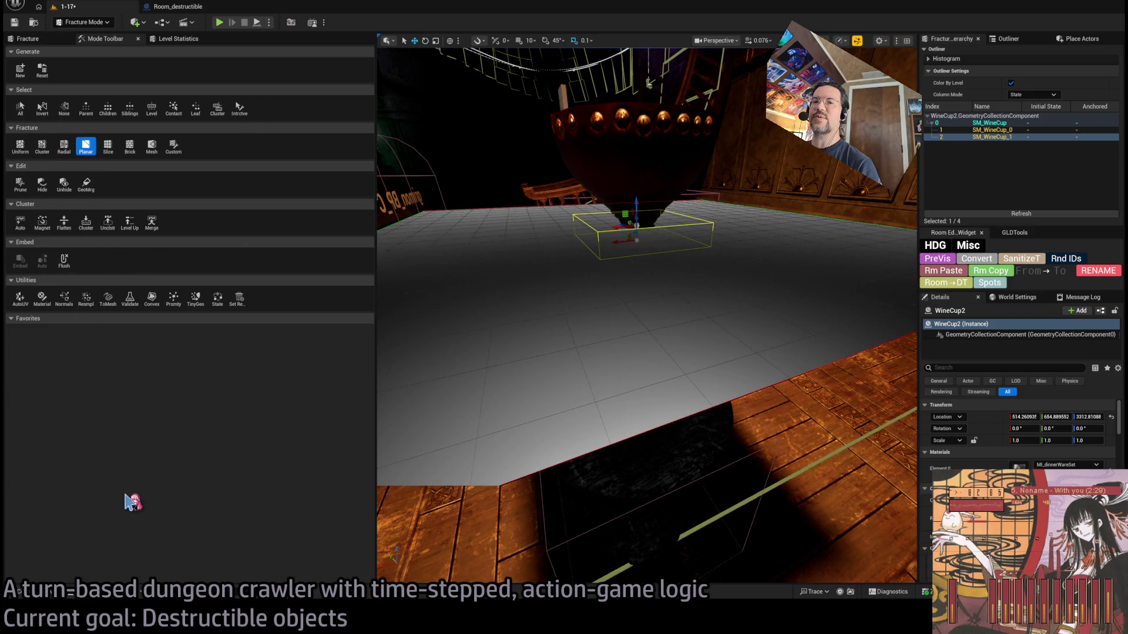
pyautogui.click(86, 146)
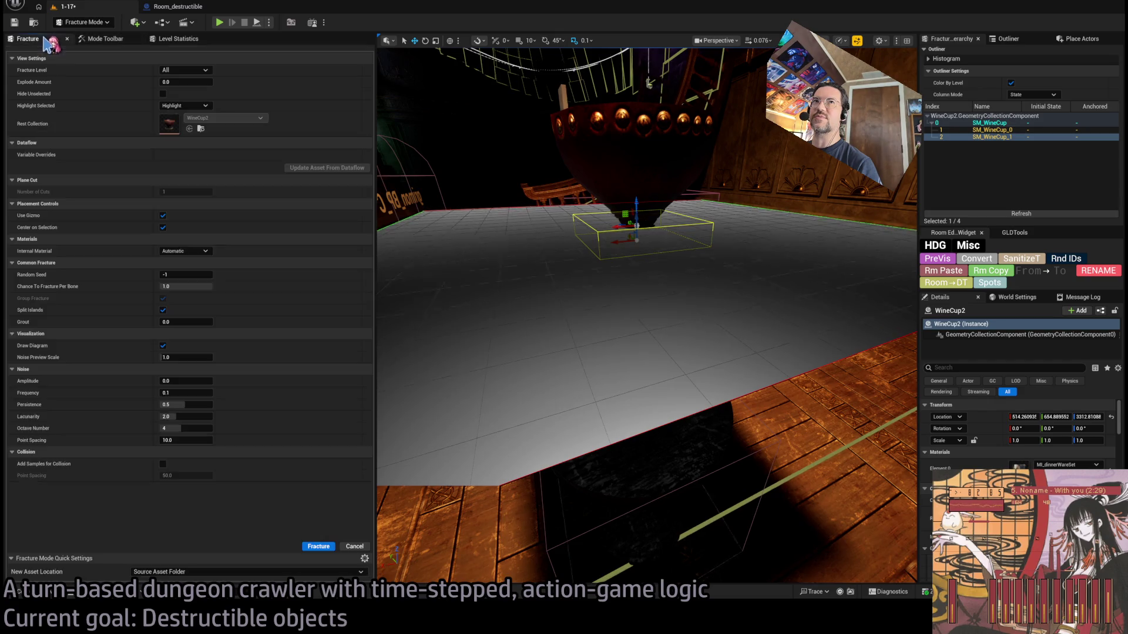
pyautogui.click(319, 546)
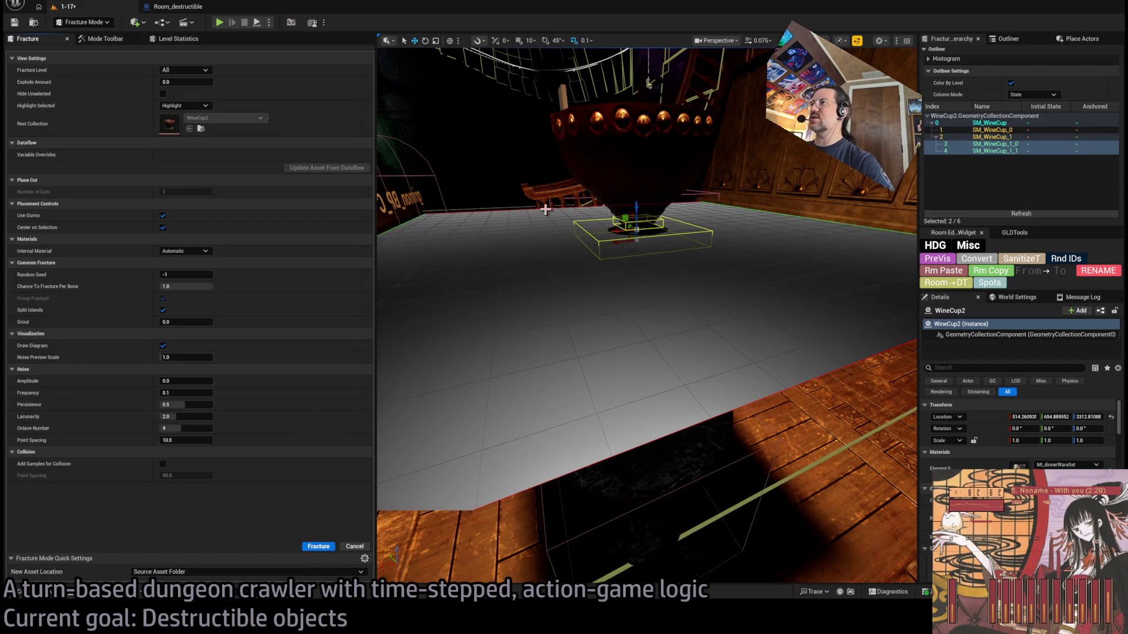
pyautogui.moveTo(502, 49); pyautogui.dragTo(651, 78)
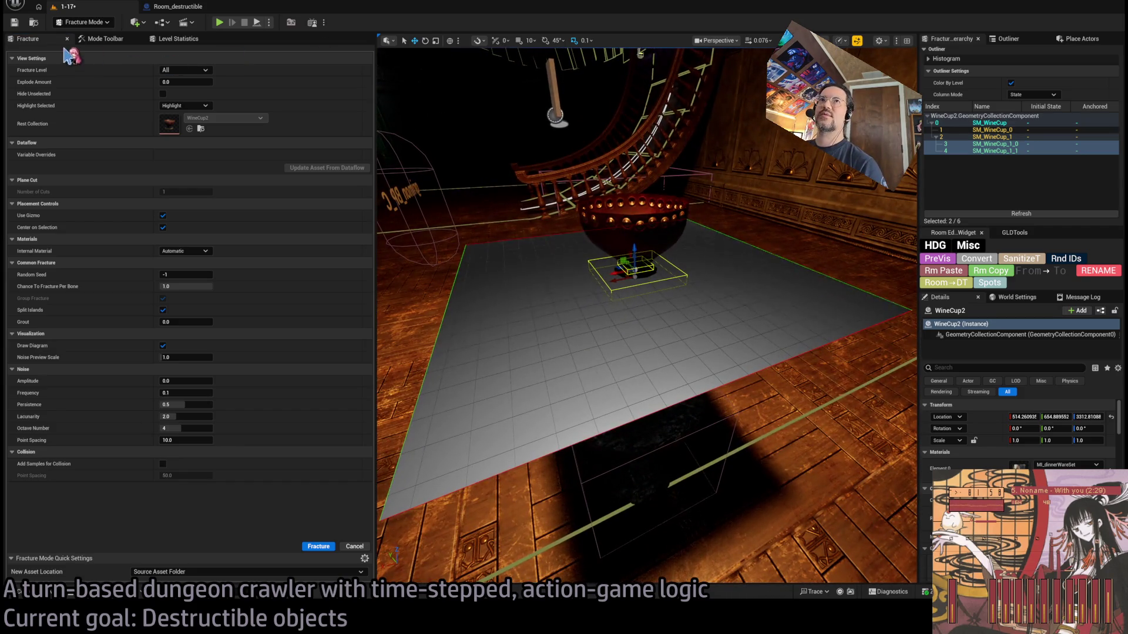
pyautogui.click(105, 40)
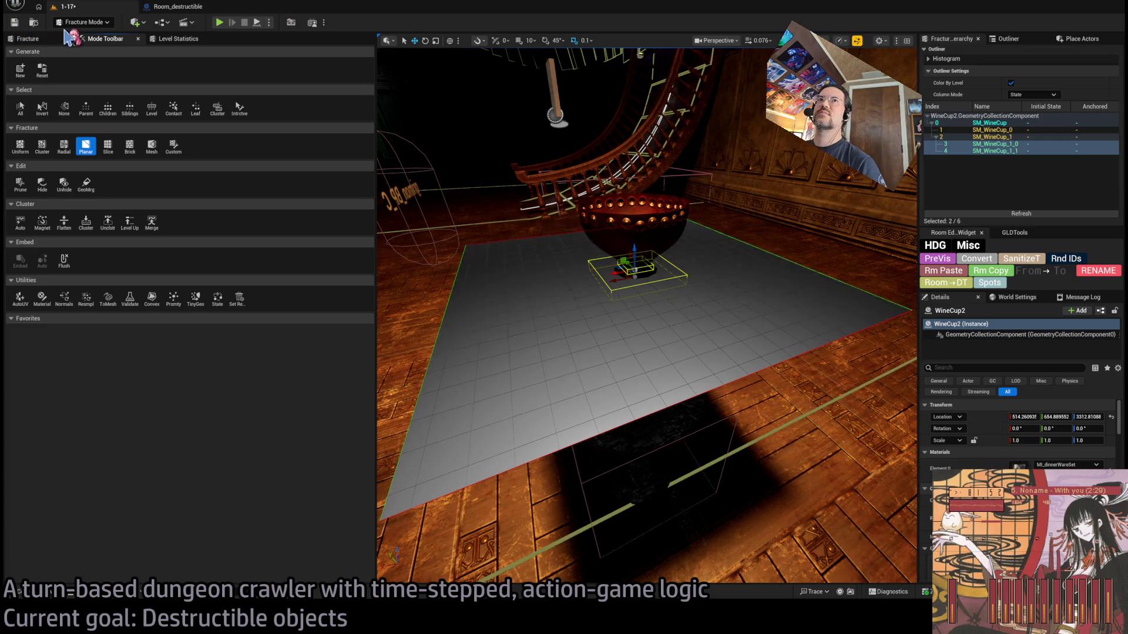
pyautogui.click(47, 40)
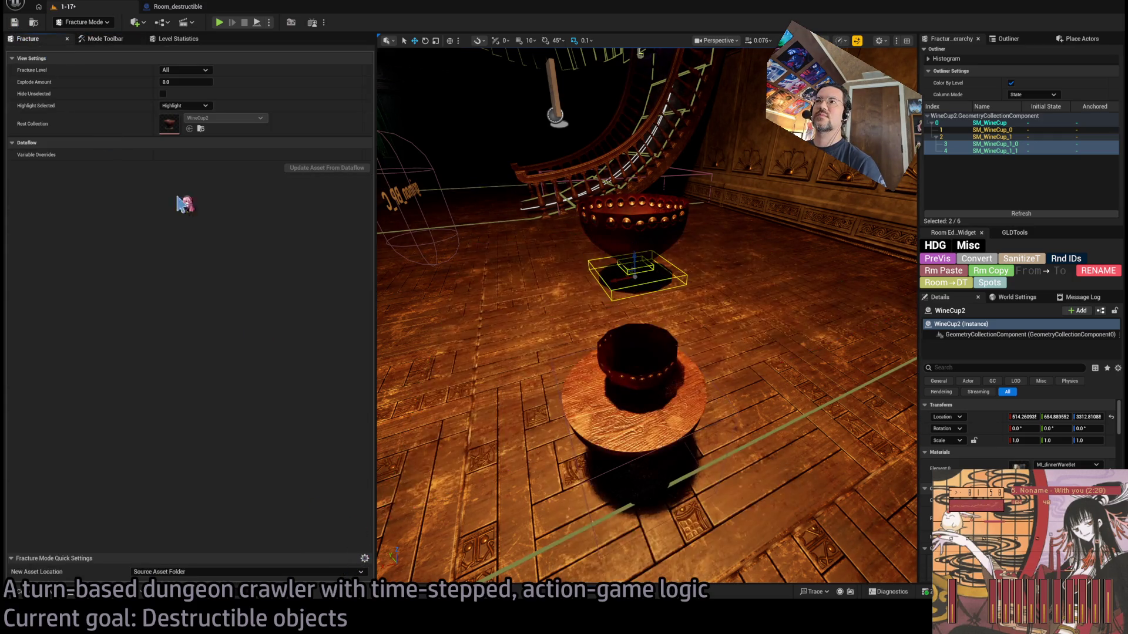
# Exit Fracture Mode and delete the static SM_WineCup from the table
pyautogui.click(101, 38)
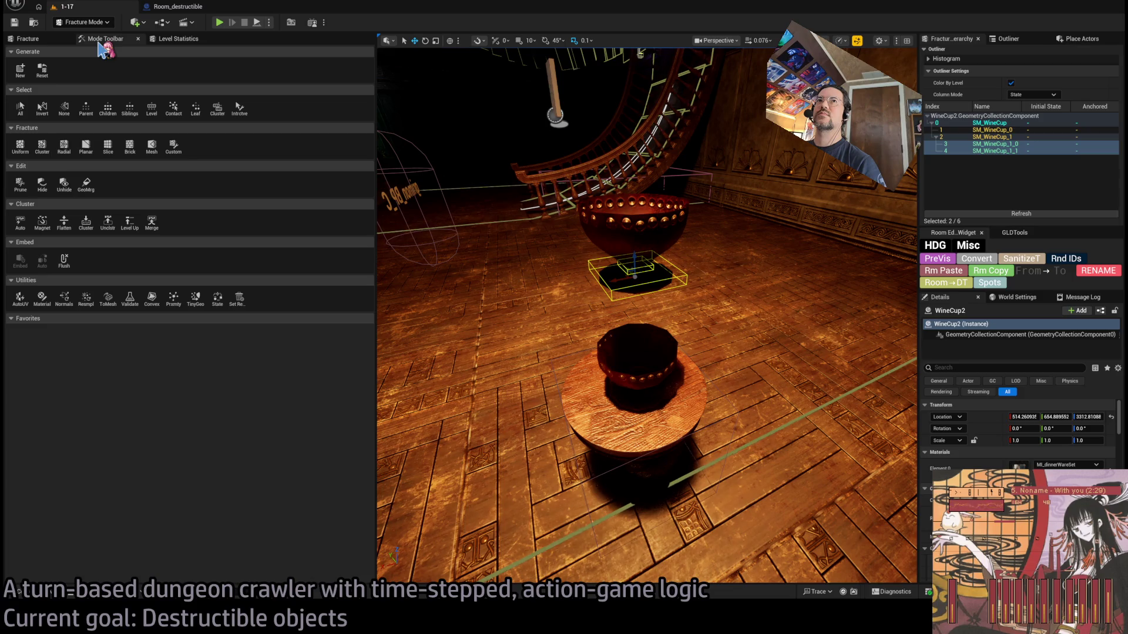
pyautogui.hotkey('shift', '1')
pyautogui.click(452, 382)
pyautogui.press('f')
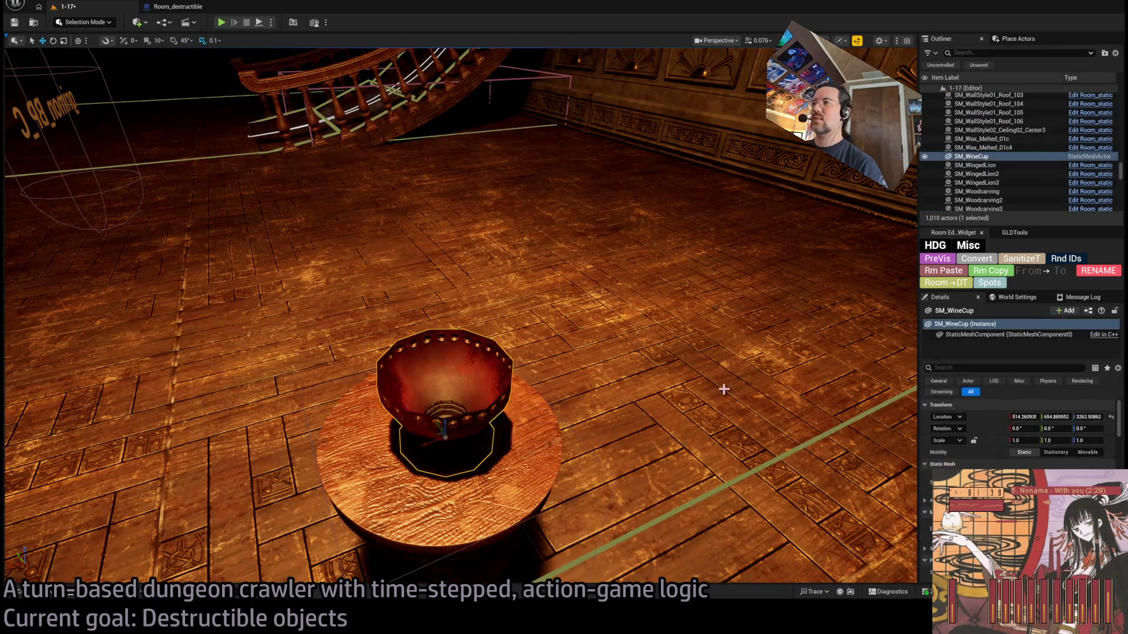
pyautogui.press('Delete')
# Alt-drag Room_destructible upward to create the stacked duplicate Room_destructible2
pyautogui.click(449, 517)
pyautogui.press('f')
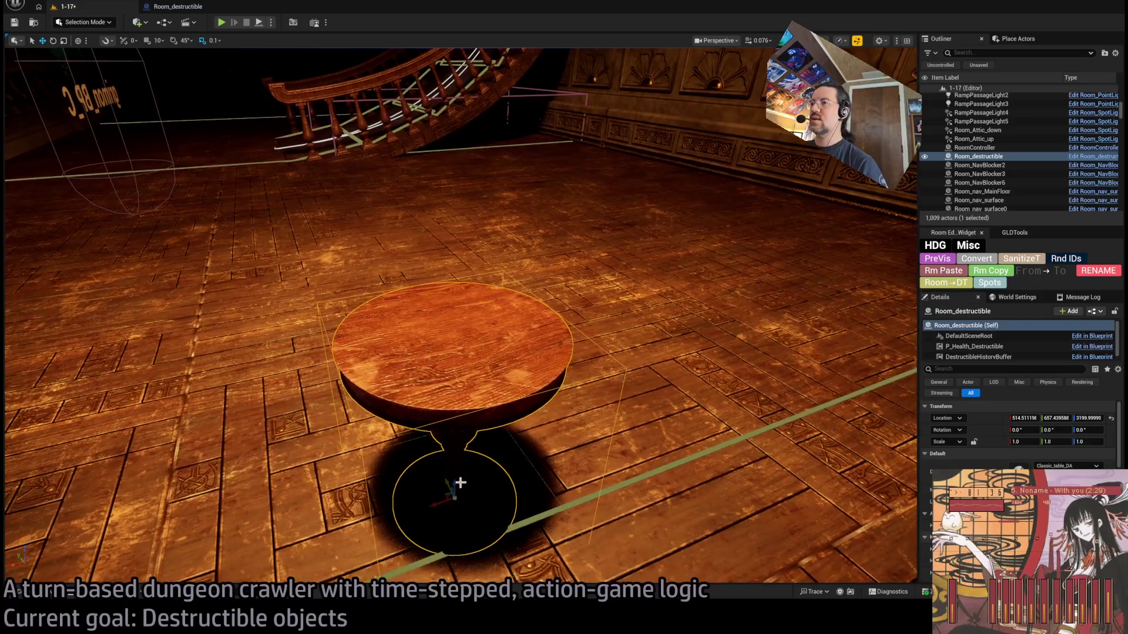
pyautogui.keyDown('alt'); pyautogui.moveTo(455, 484); pyautogui.dragTo(453, 311); pyautogui.keyUp('alt')
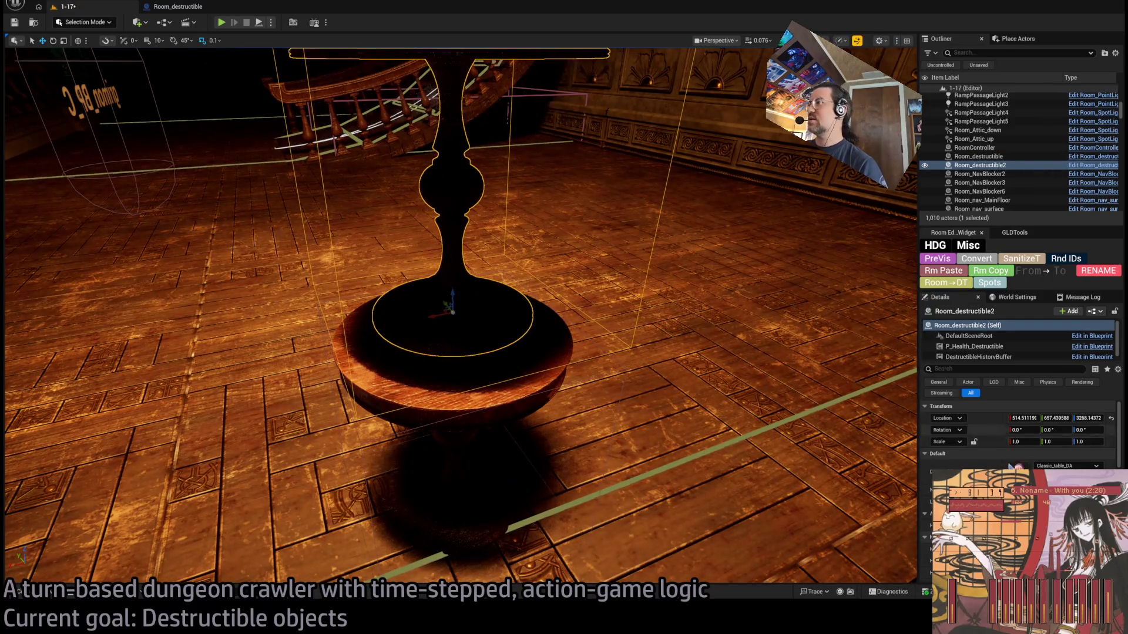
pyautogui.click(56, 593)
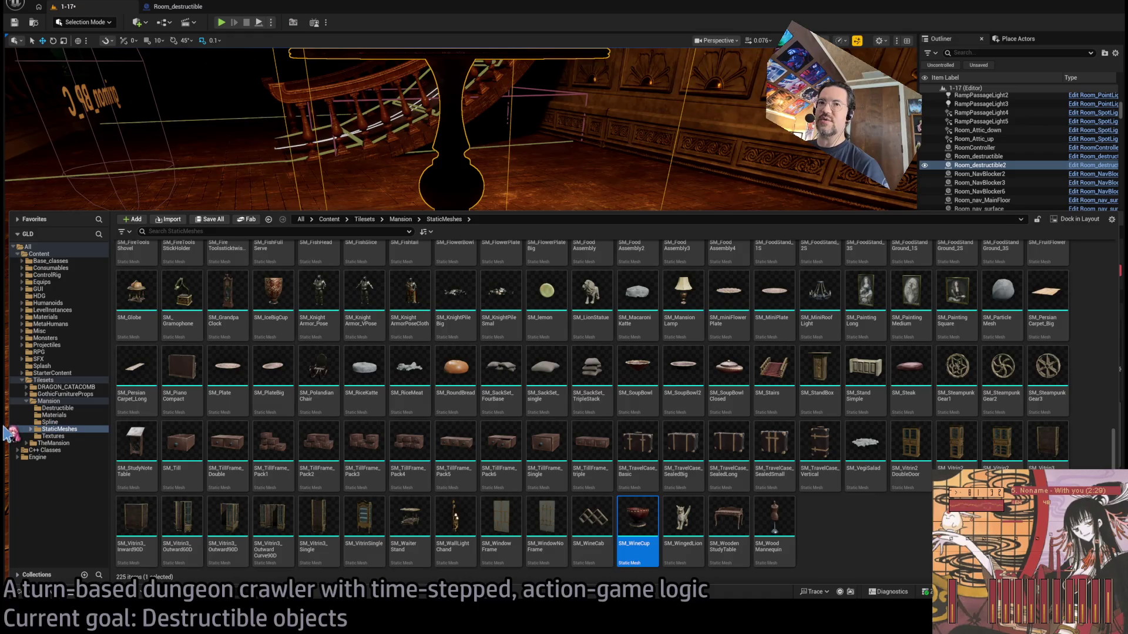
# Duplicate Classic_table_DA into Mansion's Destructible folder as WineCup2_DA and open it
pyautogui.click(50, 408)
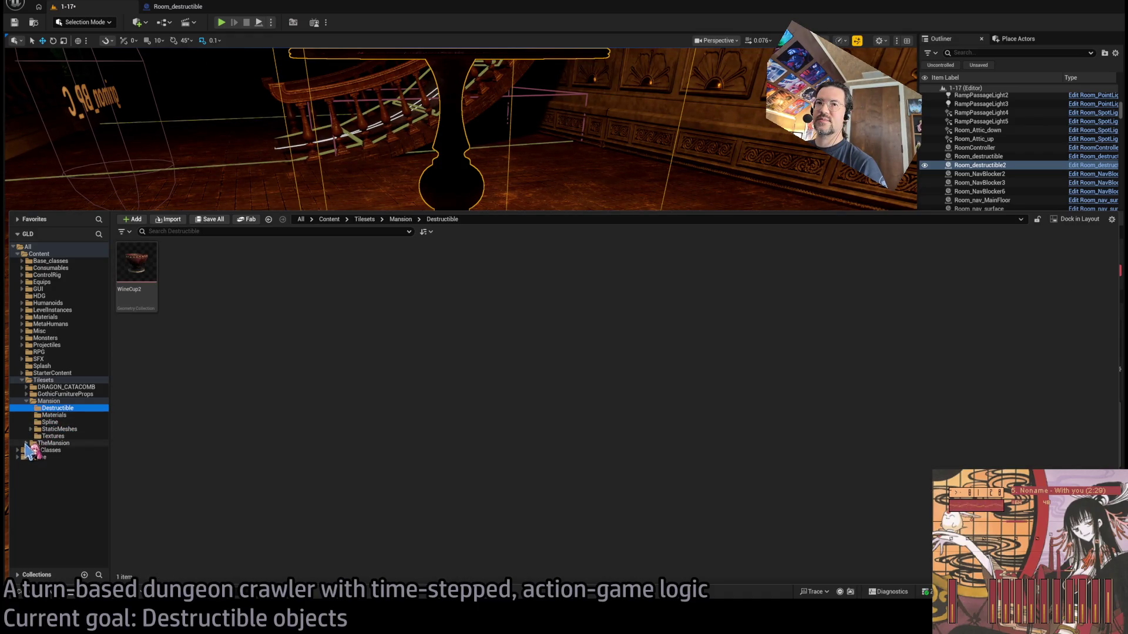
pyautogui.doubleClick(46, 444)
pyautogui.click(47, 450)
pyautogui.click(171, 303)
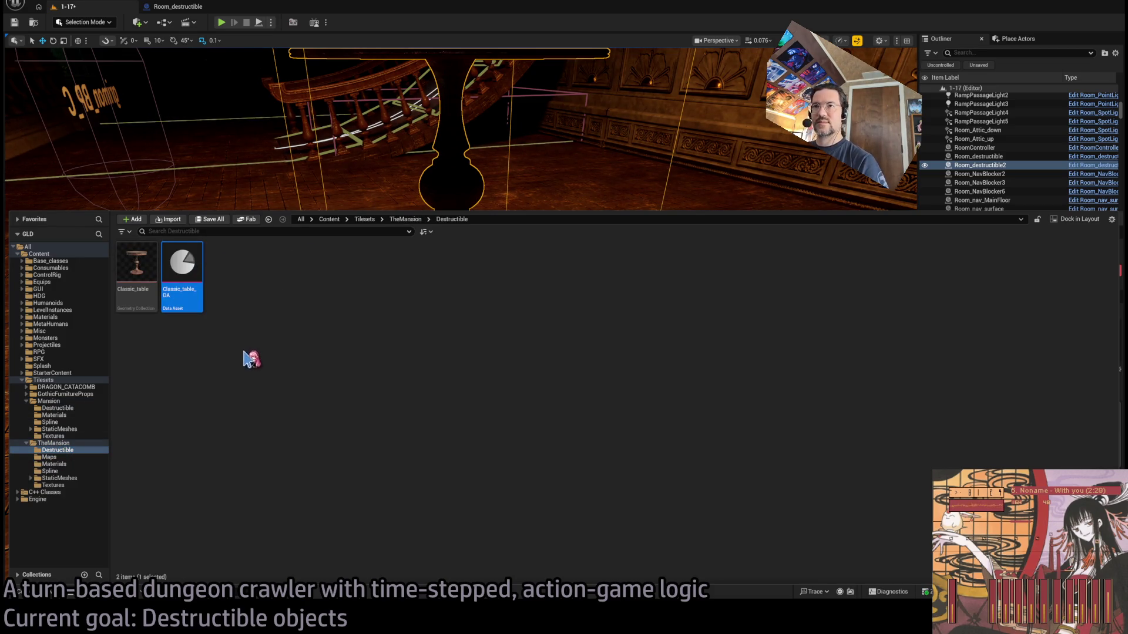
pyautogui.hotkey('ctrl', 'd')
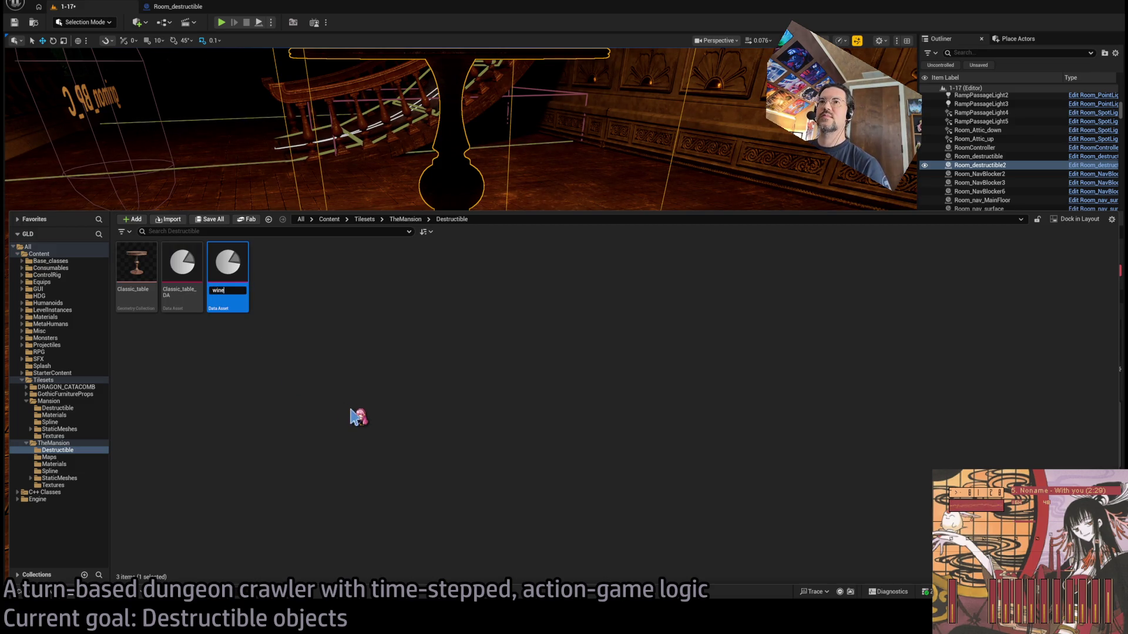
pyautogui.click(58, 408)
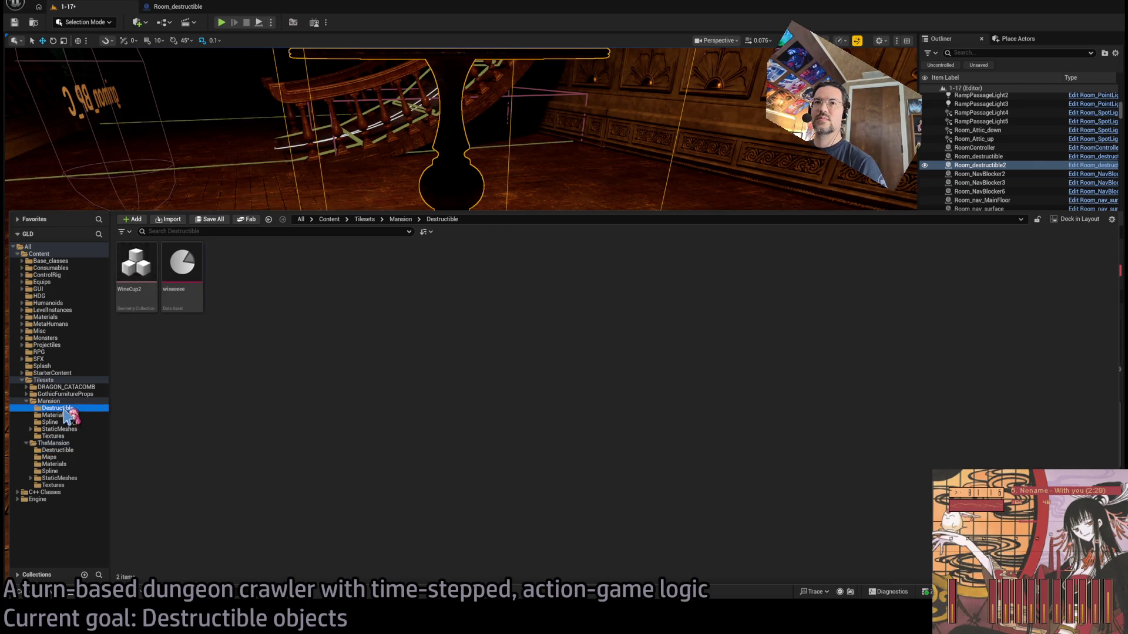
pyautogui.click(199, 296)
pyautogui.write('WineCup2_DA')
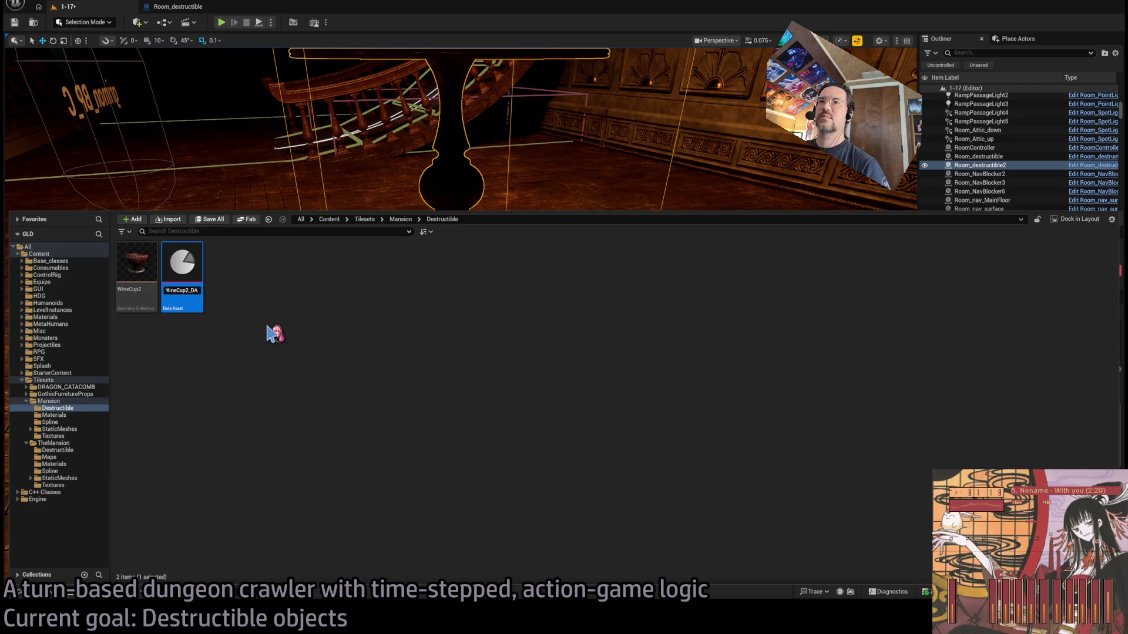
pyautogui.press('Return')
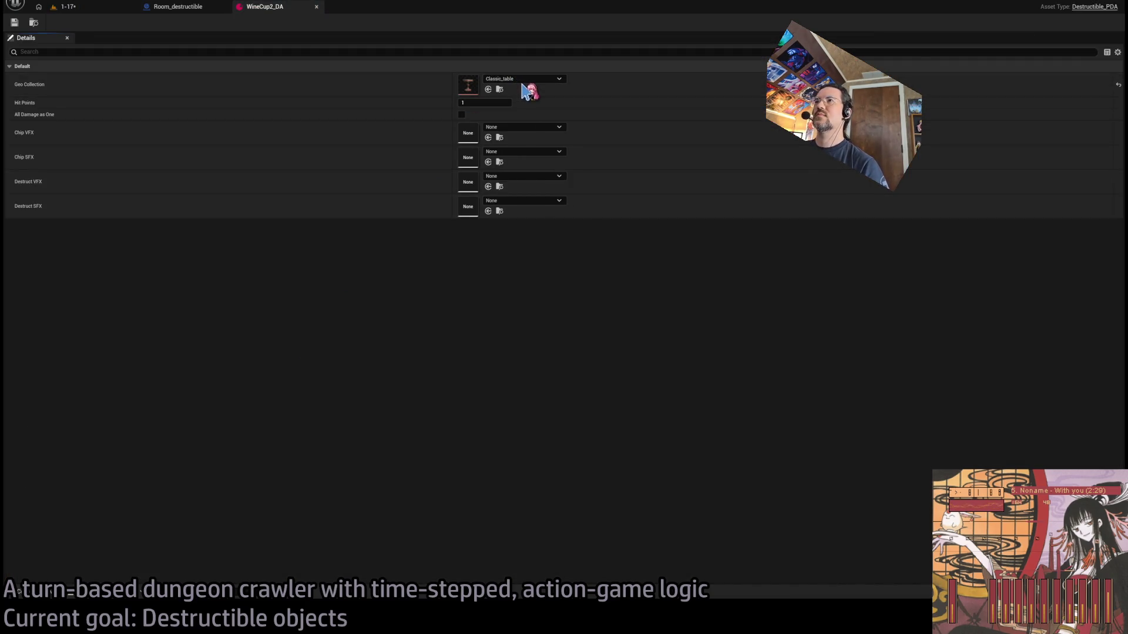
# Set WineCup2_DA's Geo Collection to WineCup2 and lower the destructible cup onto the tabletop
pyautogui.click(488, 89)
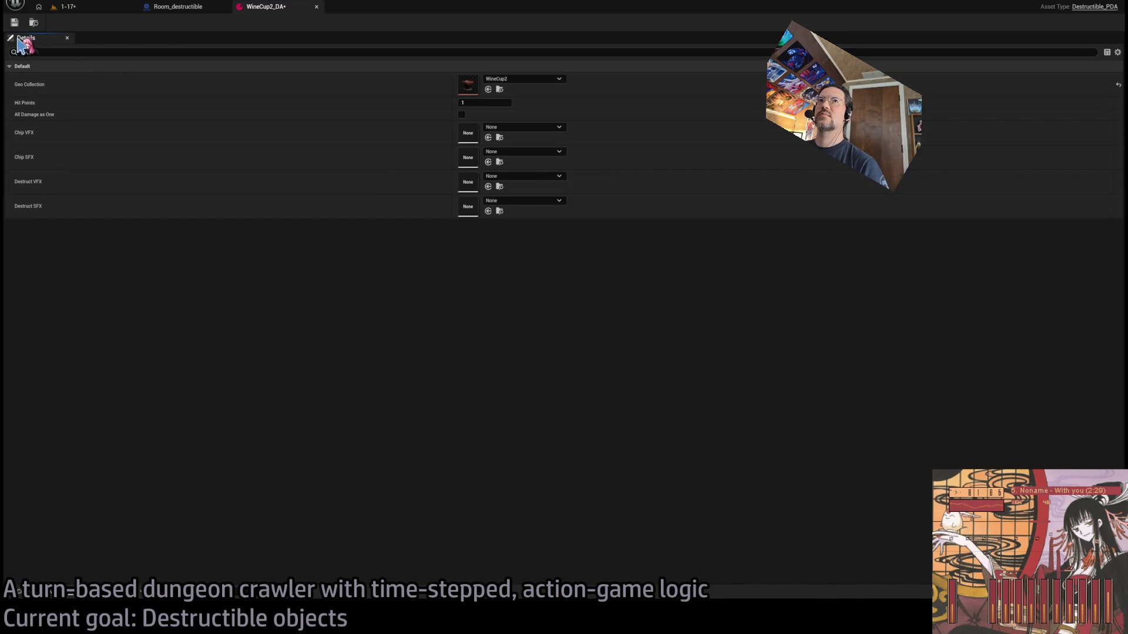
pyautogui.click(68, 7)
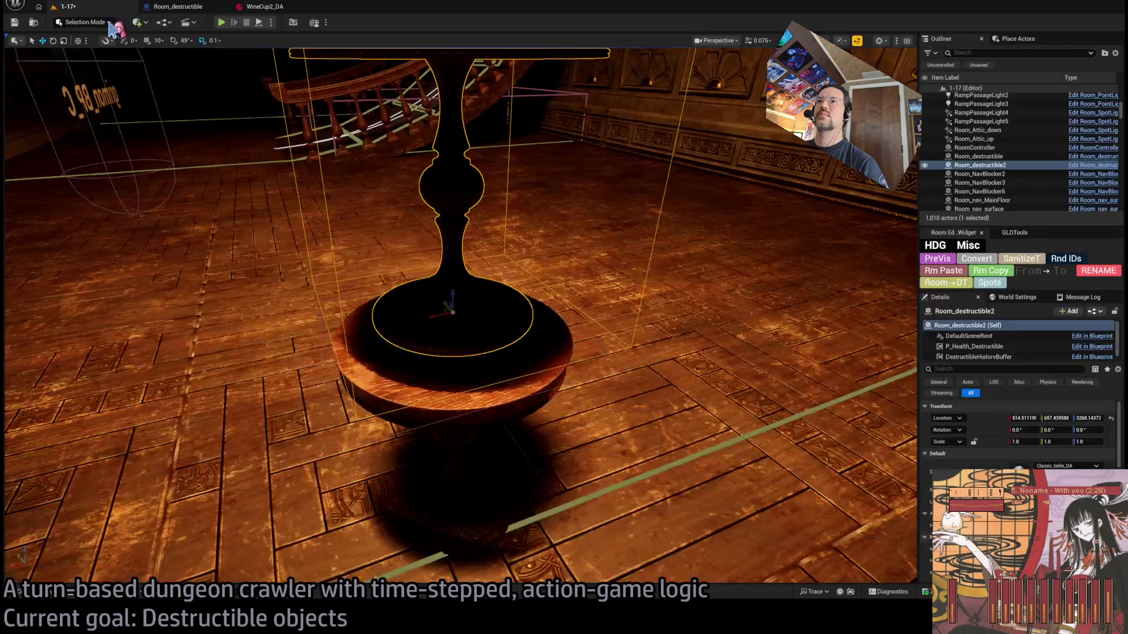
pyautogui.scroll(-3, 461, 317)
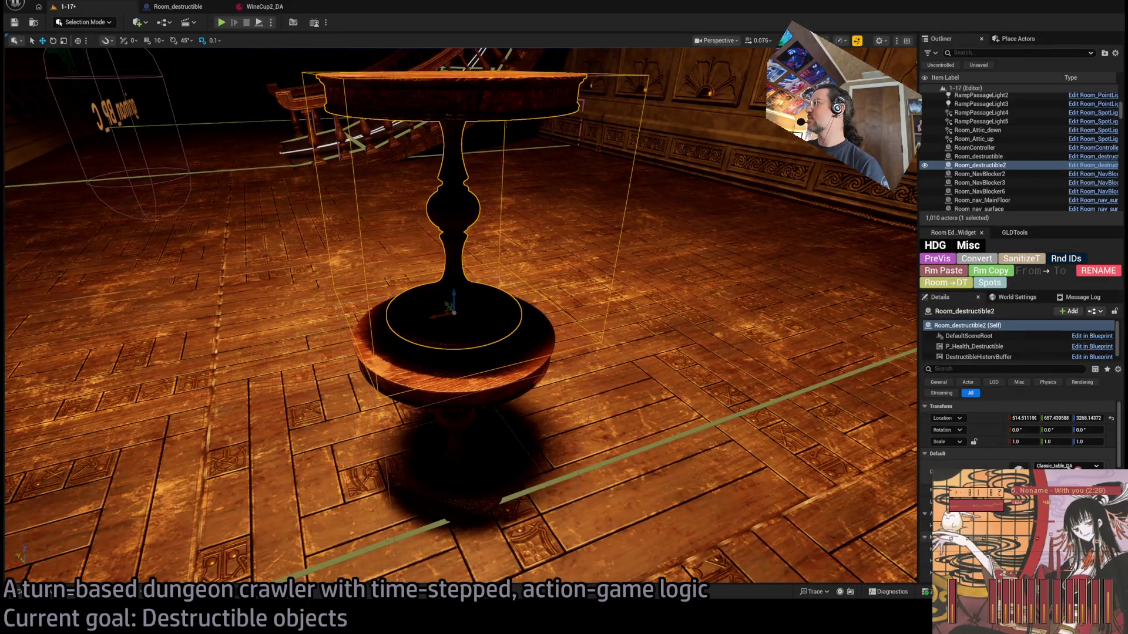
pyautogui.scroll(5, 448, 239)
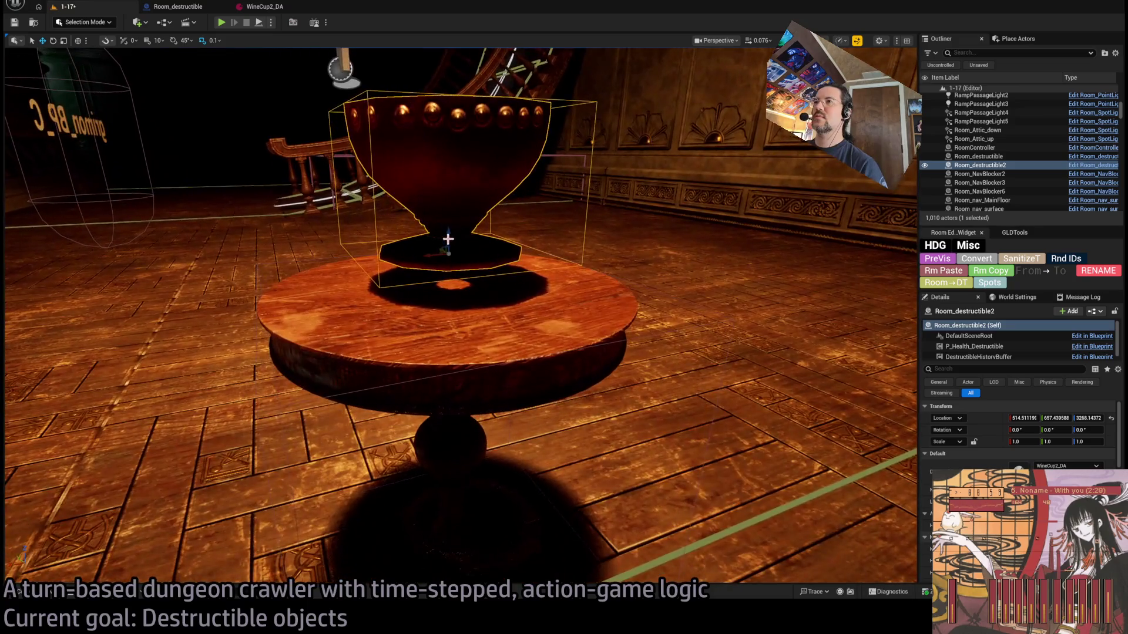
pyautogui.moveTo(447, 240); pyautogui.dragTo(438, 272)
# Start a play test of level 1-17
pyautogui.scroll(10, 437, 272)
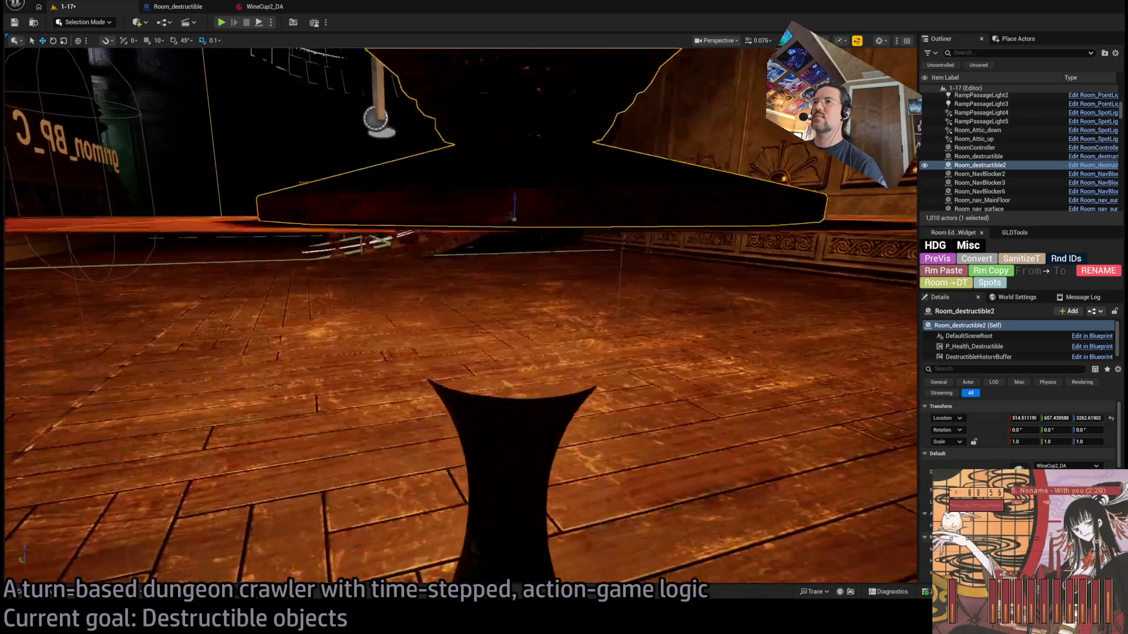
pyautogui.scroll(-10, 438, 272)
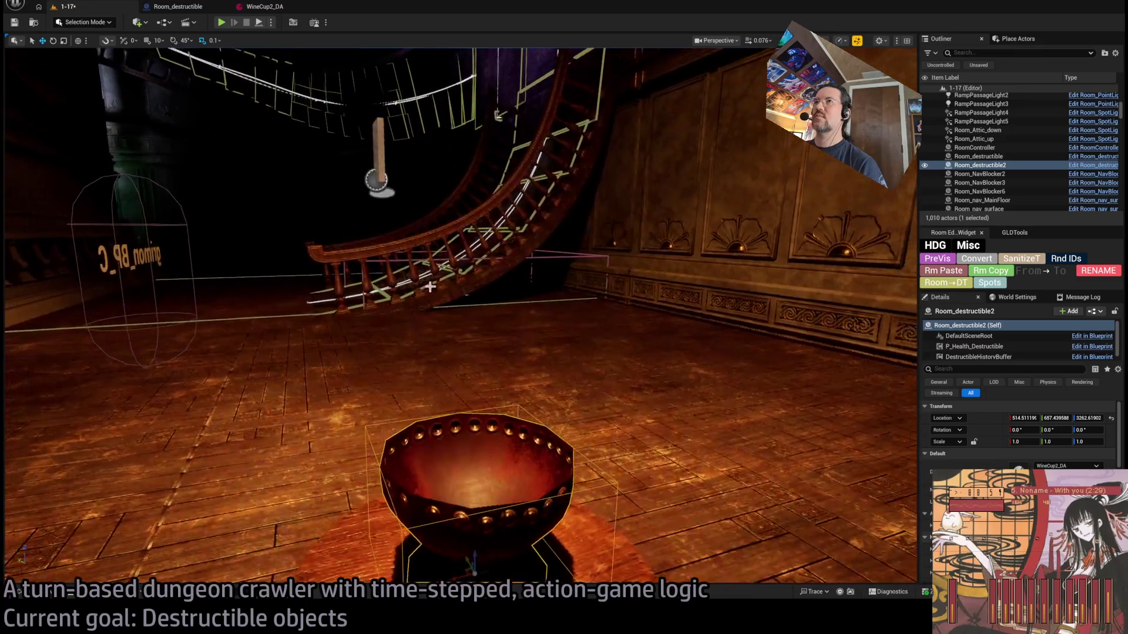
pyautogui.click(222, 23)
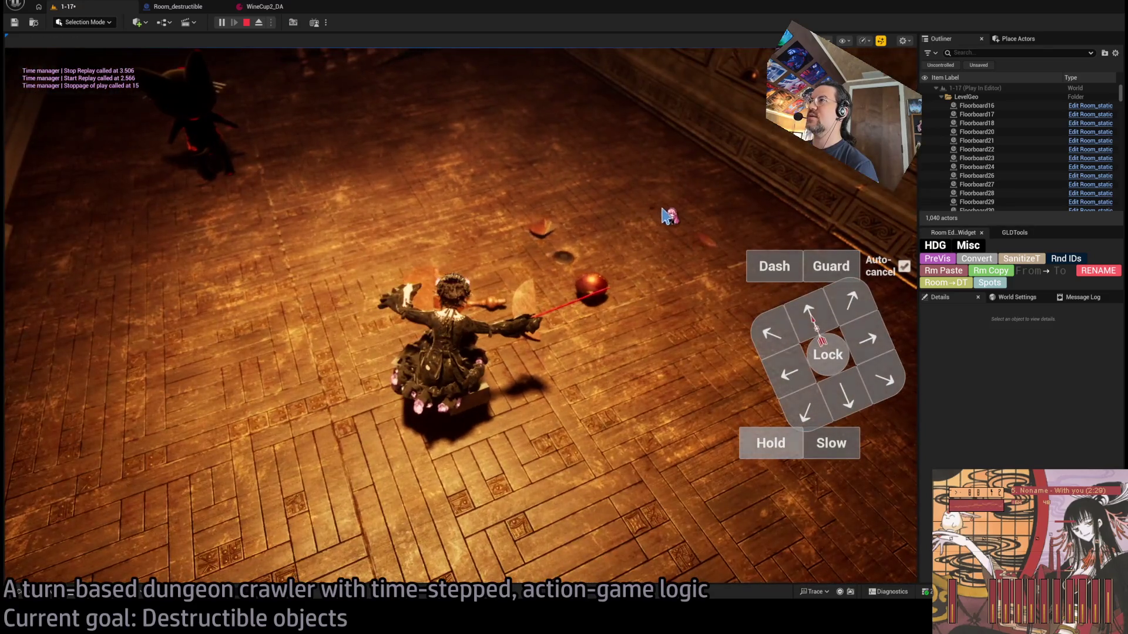
# Eject to inspect the scene, repossess the character, then restart the play test
pyautogui.click(259, 22)
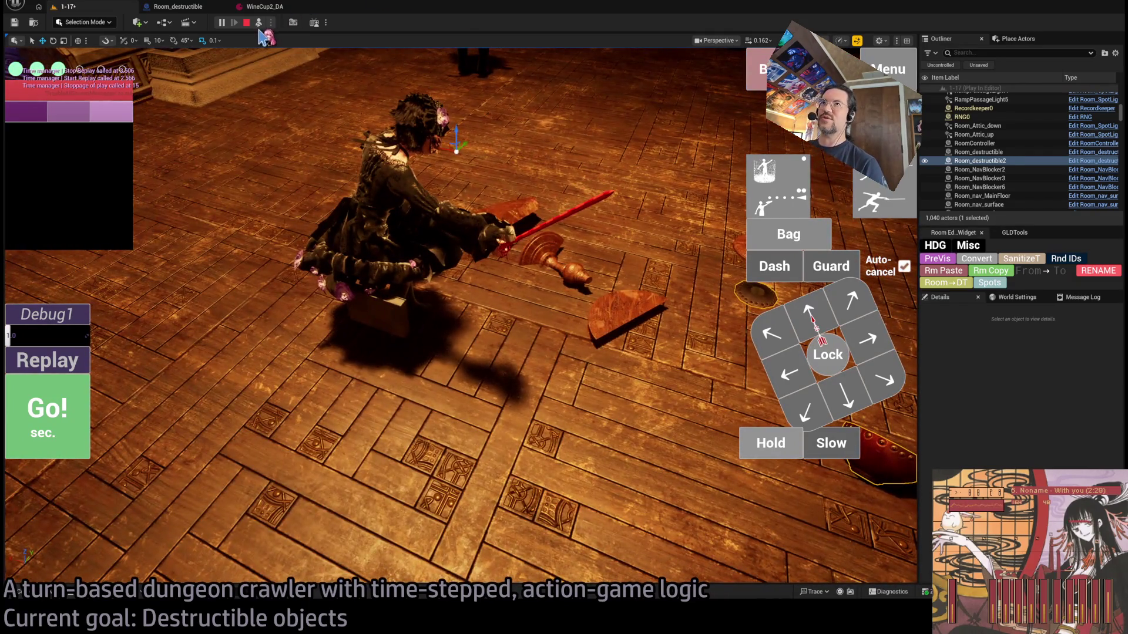
pyautogui.click(259, 22)
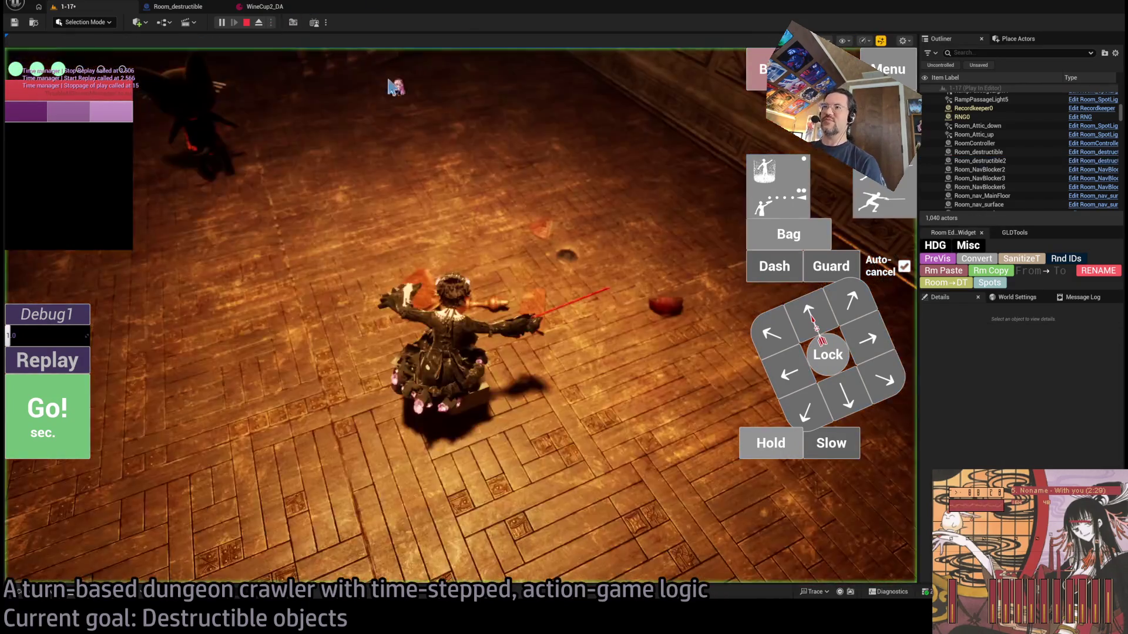
pyautogui.click(247, 22)
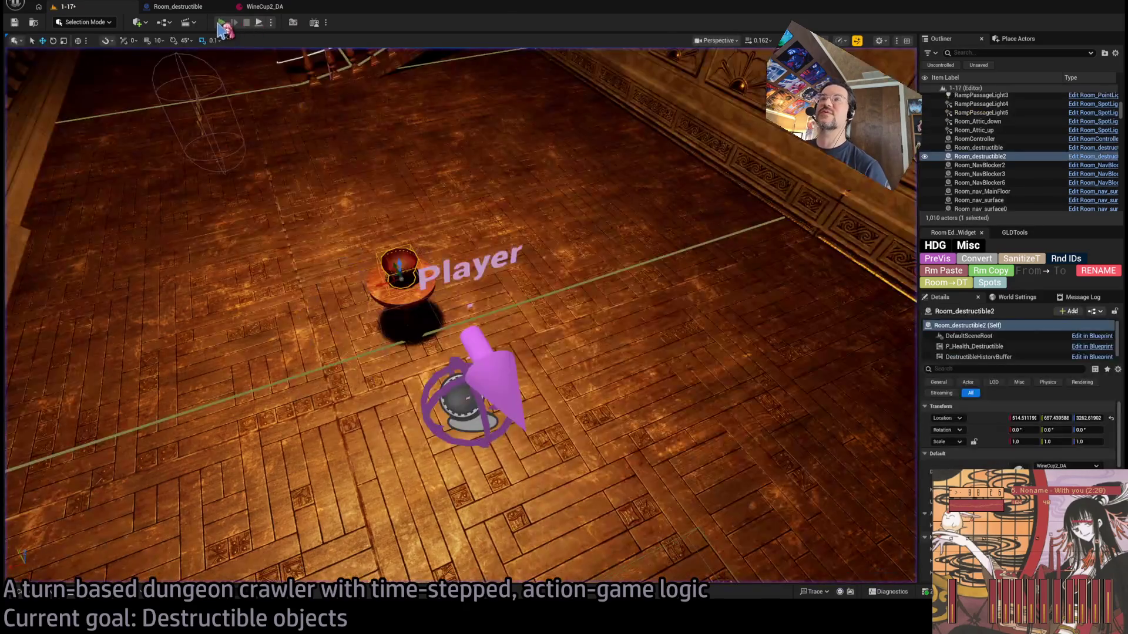
pyautogui.hotkey('alt', 'p')
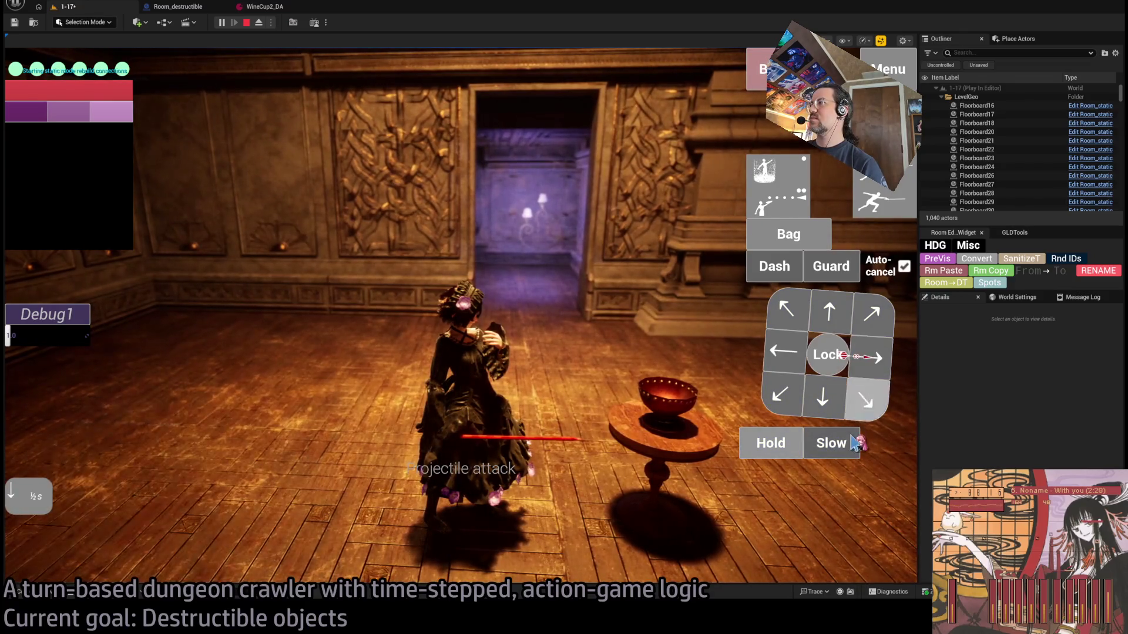
# Choose the character's attack, set Debug1 to 0.5, and click Go! to shatter the cup
pyautogui.click(786, 355)
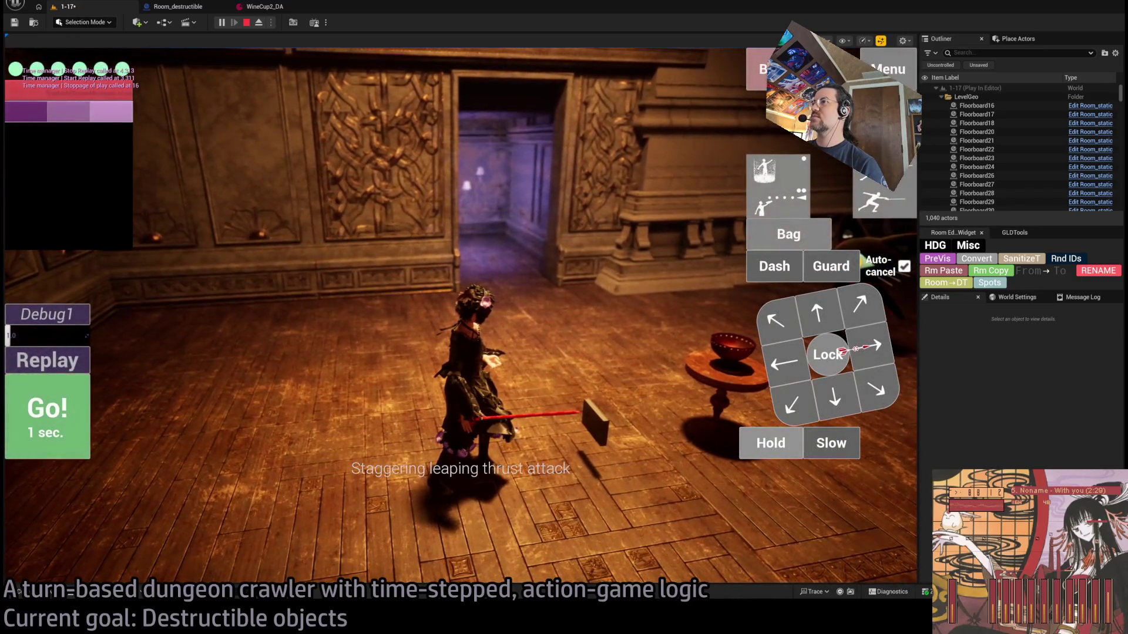
pyautogui.click(56, 336)
pyautogui.click(258, 22)
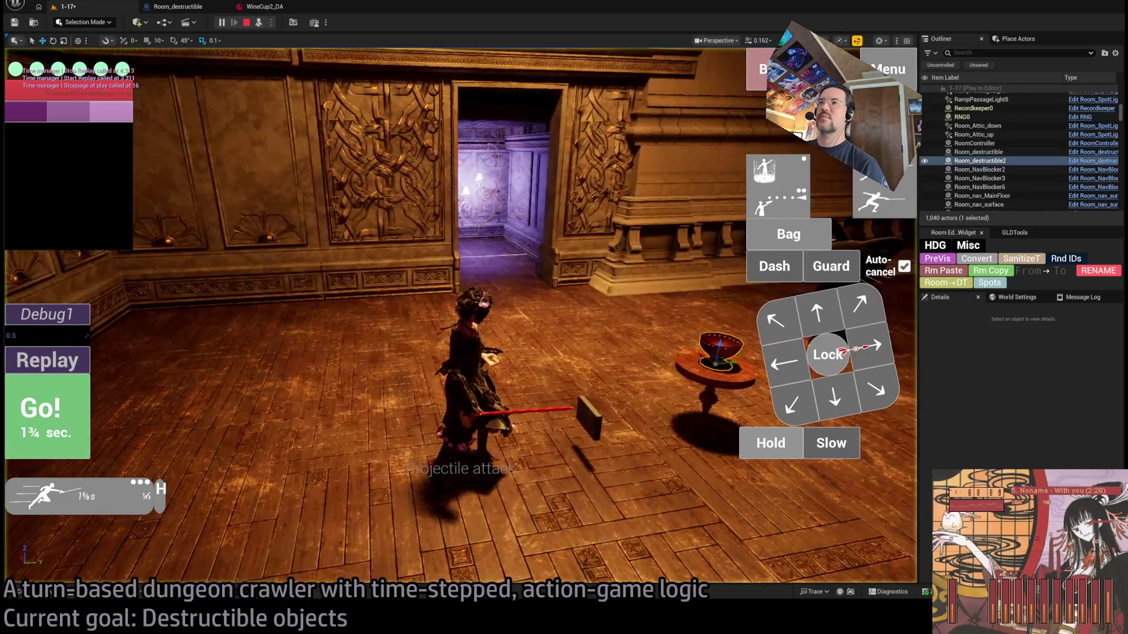
pyautogui.click(732, 344)
pyautogui.press('f')
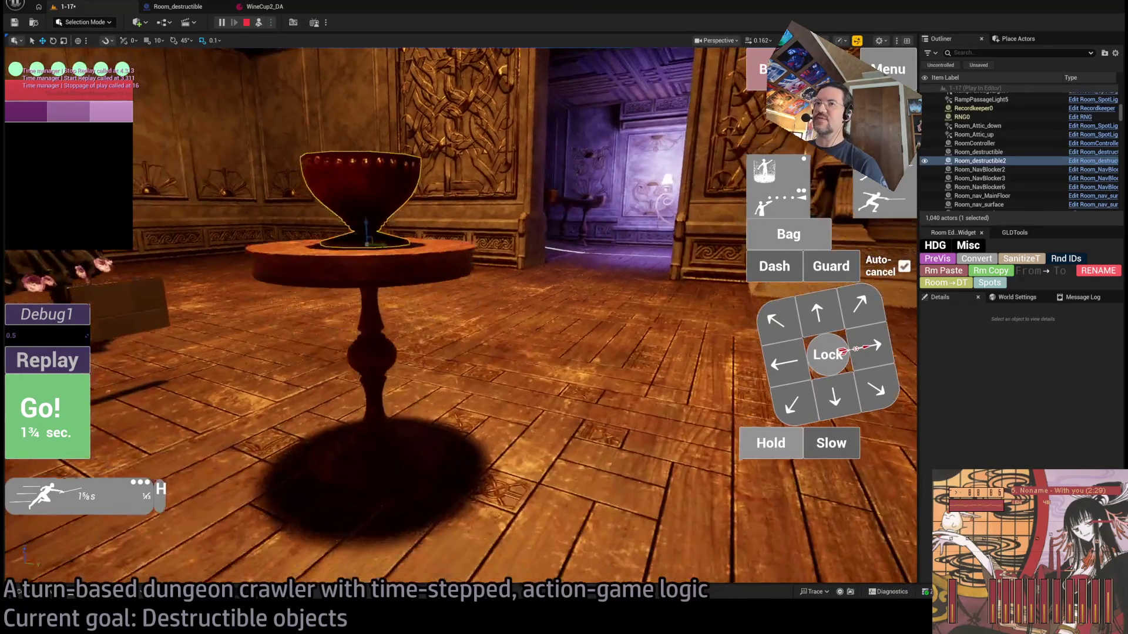
pyautogui.click(46, 408)
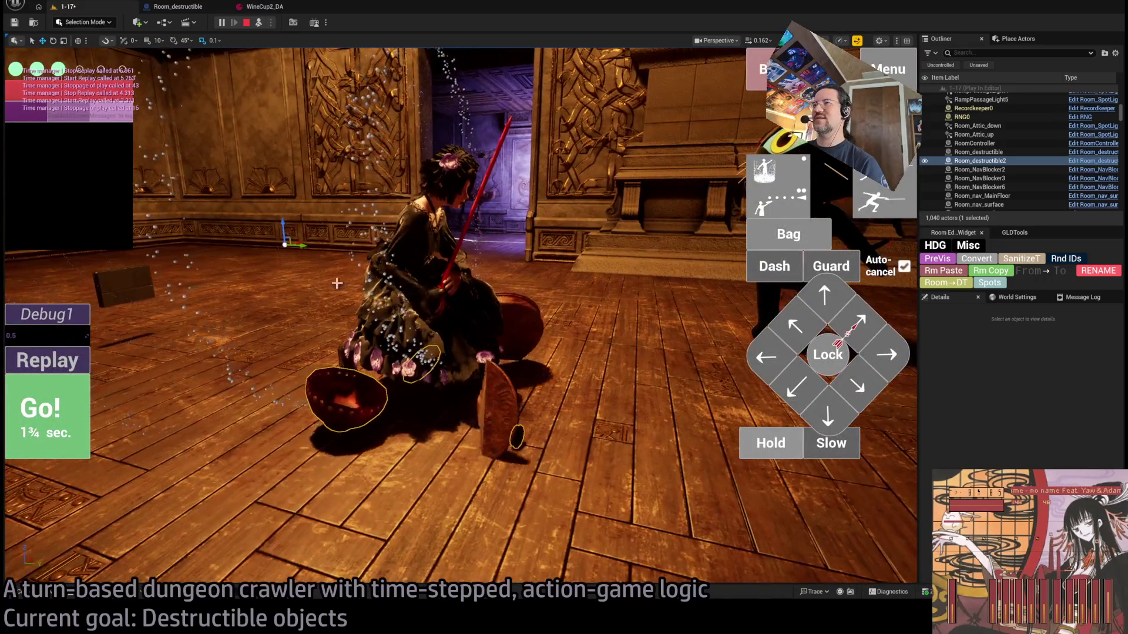
# Replay the shattering turn twice, then end the play test with Esc
pyautogui.click(69, 363)
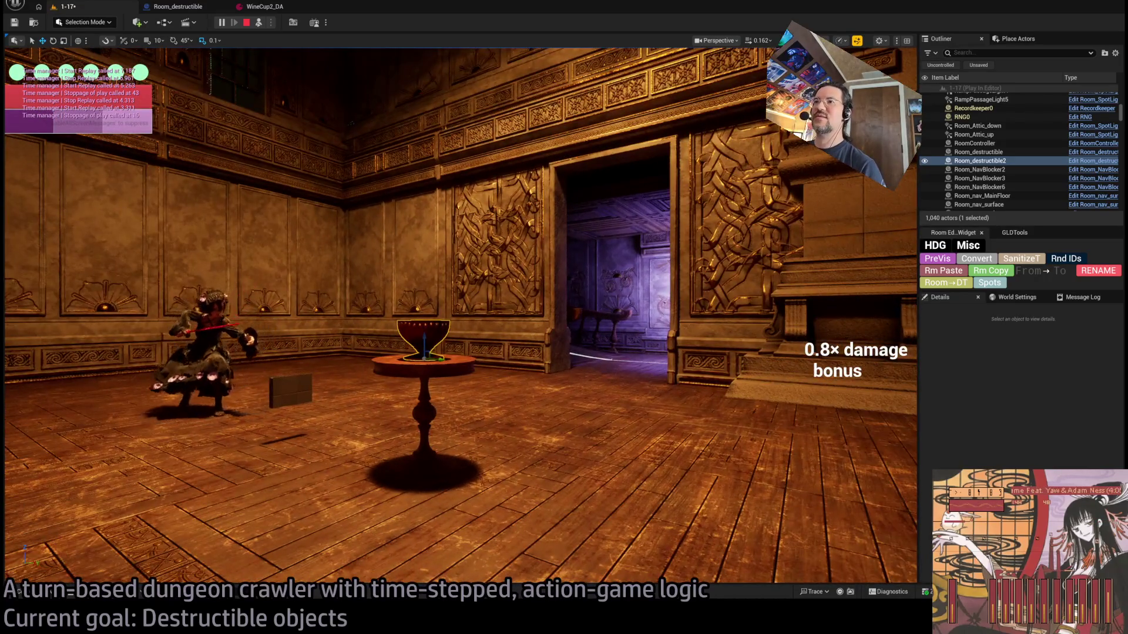
pyautogui.click(408, 245)
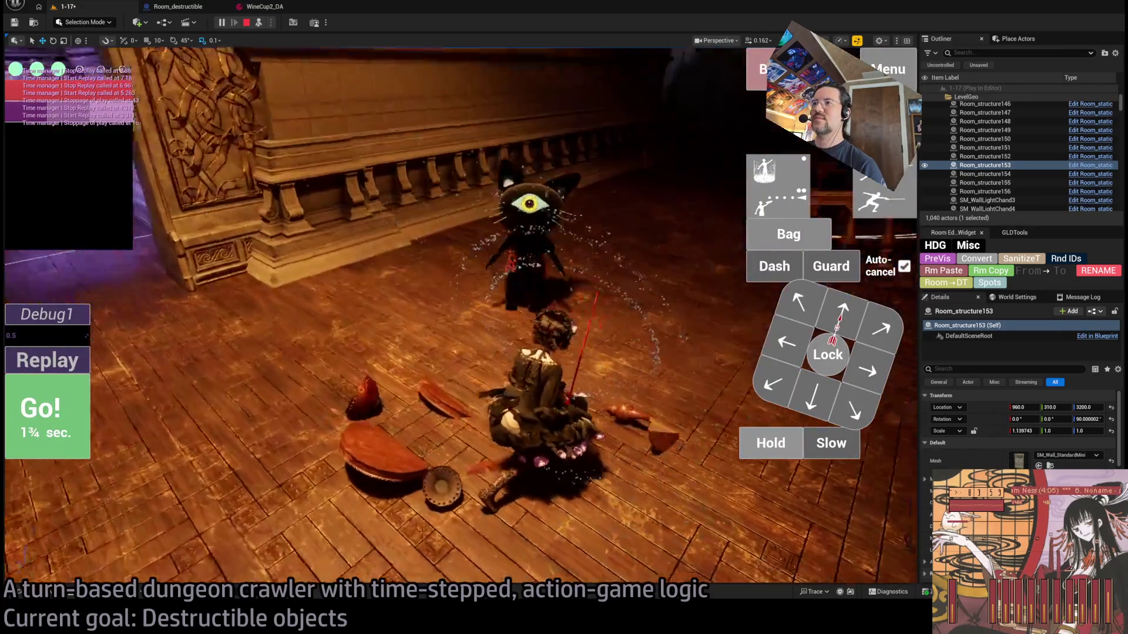
pyautogui.press('Escape')
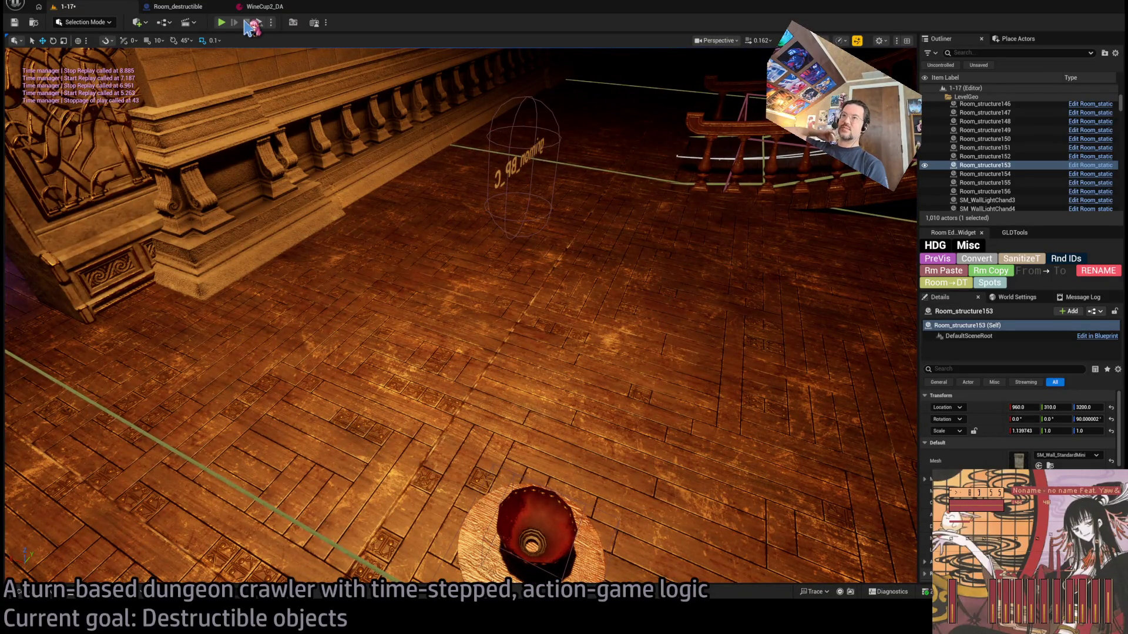
# Scale the table's wine cup up to 13.2 on every axis and start a new play test
pyautogui.click(252, 26)
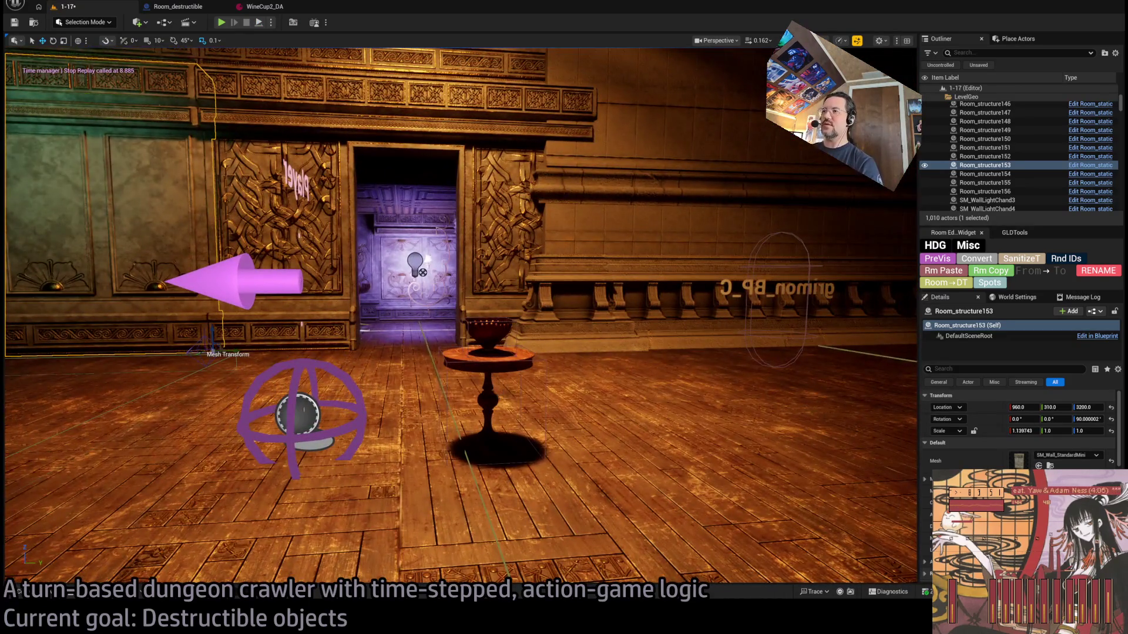
pyautogui.click(503, 395)
pyautogui.click(494, 351)
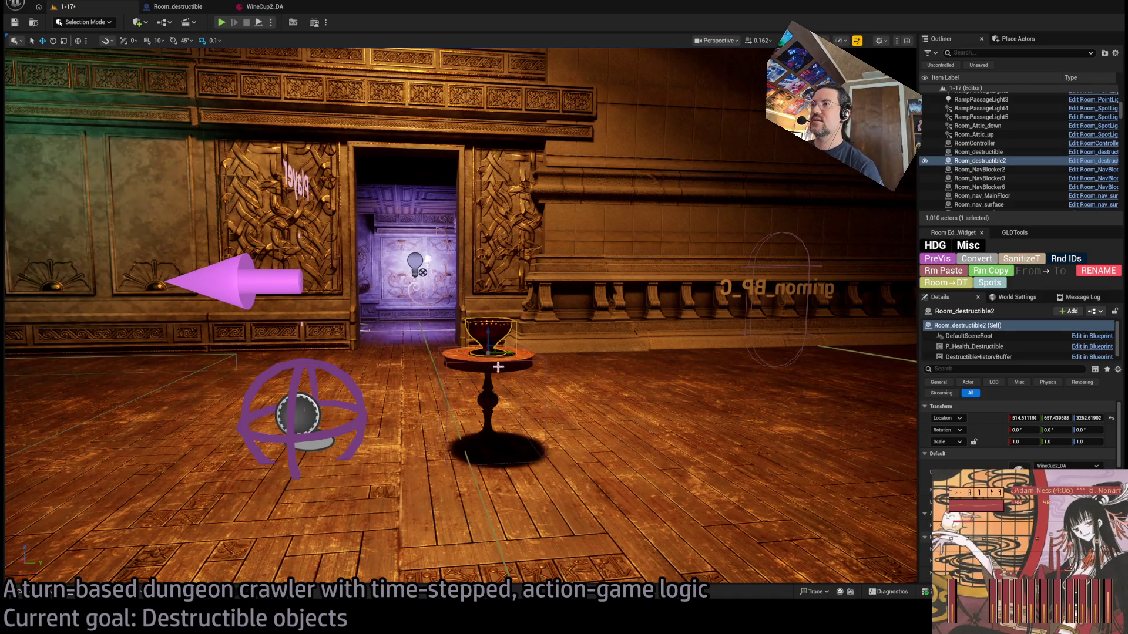
pyautogui.moveTo(492, 350)
pyautogui.mouseDown()
pyautogui.moveTo(558, 340)
pyautogui.moveTo(496, 351)
pyautogui.moveTo(523, 346)
pyautogui.moveTo(484, 365)
pyautogui.moveTo(752, 347)
pyautogui.mouseUp()
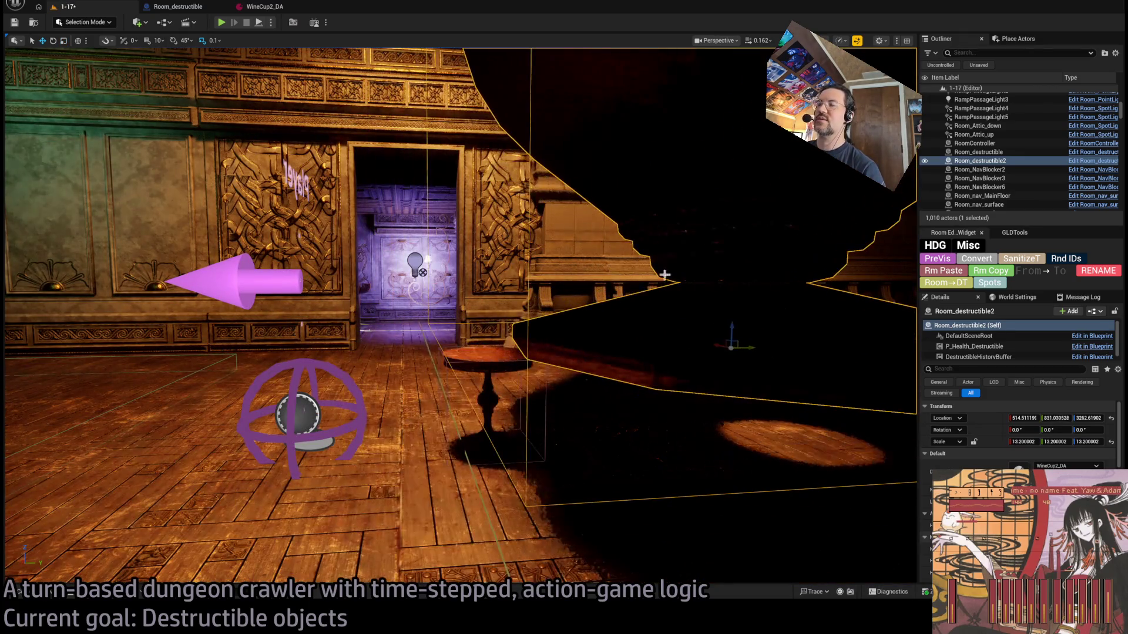
pyautogui.hotkey('alt', 'p')
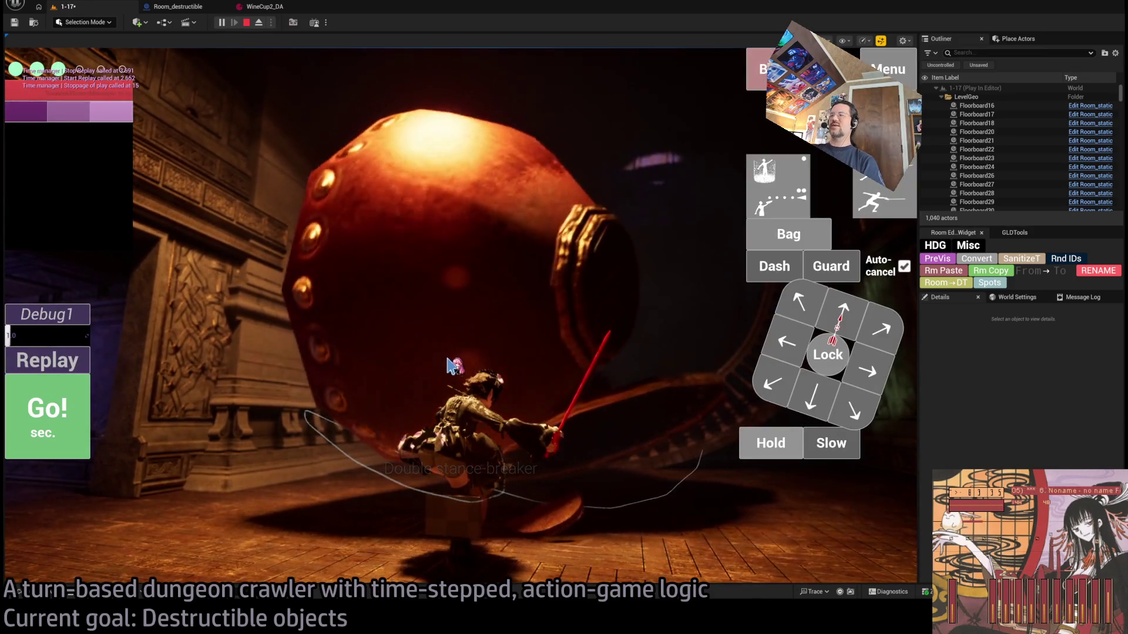
# Replay the giant cup's shattering, stop, then flatten the cup's depth with the scale tool
pyautogui.click(763, 442)
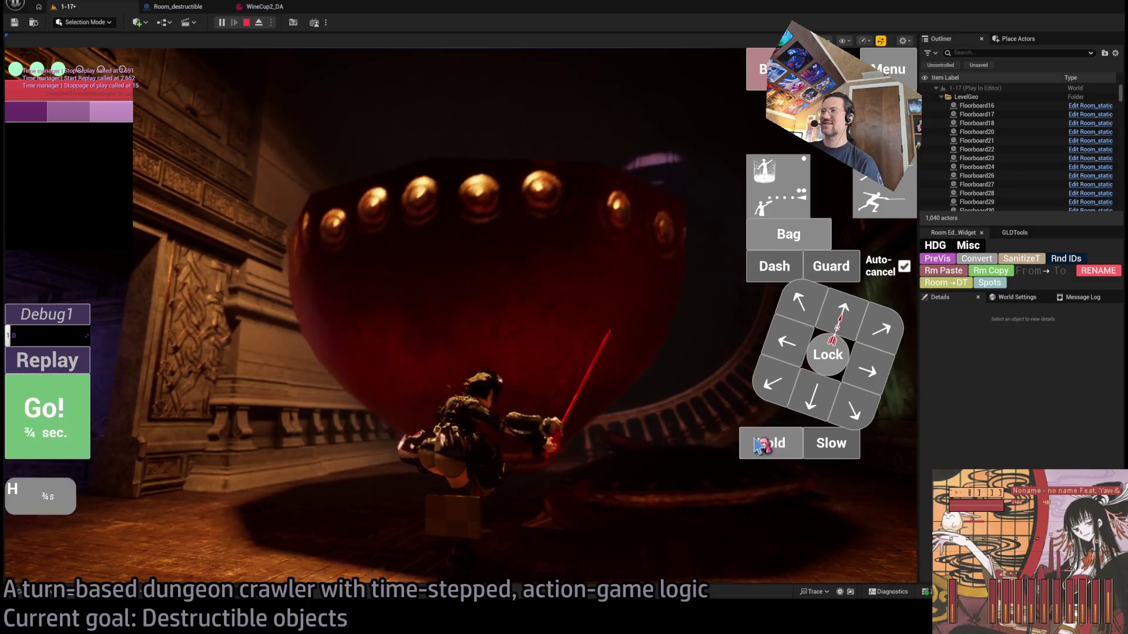
pyautogui.click(763, 442)
pyautogui.click(764, 442)
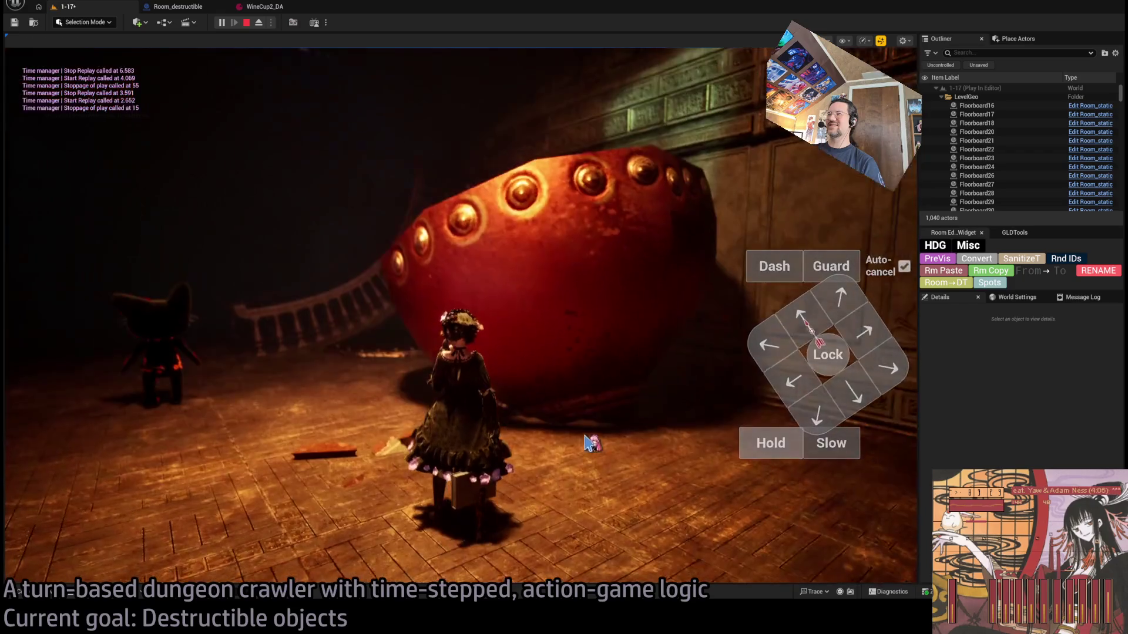
pyautogui.press('Escape')
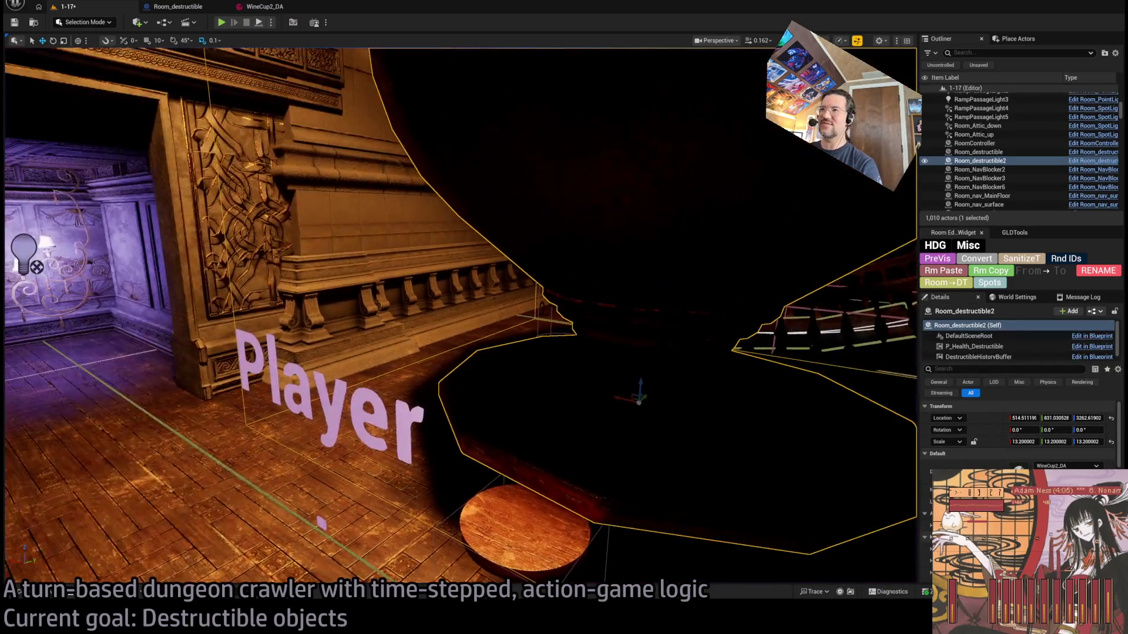
pyautogui.press('e')
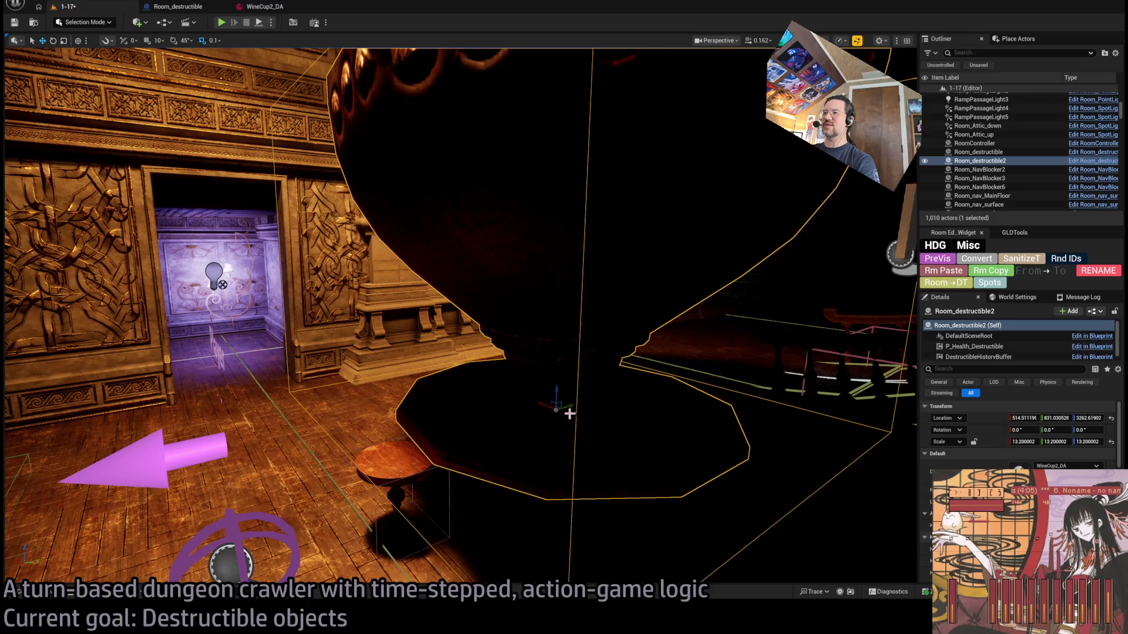
pyautogui.moveTo(570, 405)
pyautogui.mouseDown()
pyautogui.moveTo(547, 405)
pyautogui.moveTo(557, 392)
pyautogui.moveTo(409, 454)
pyautogui.mouseUp()
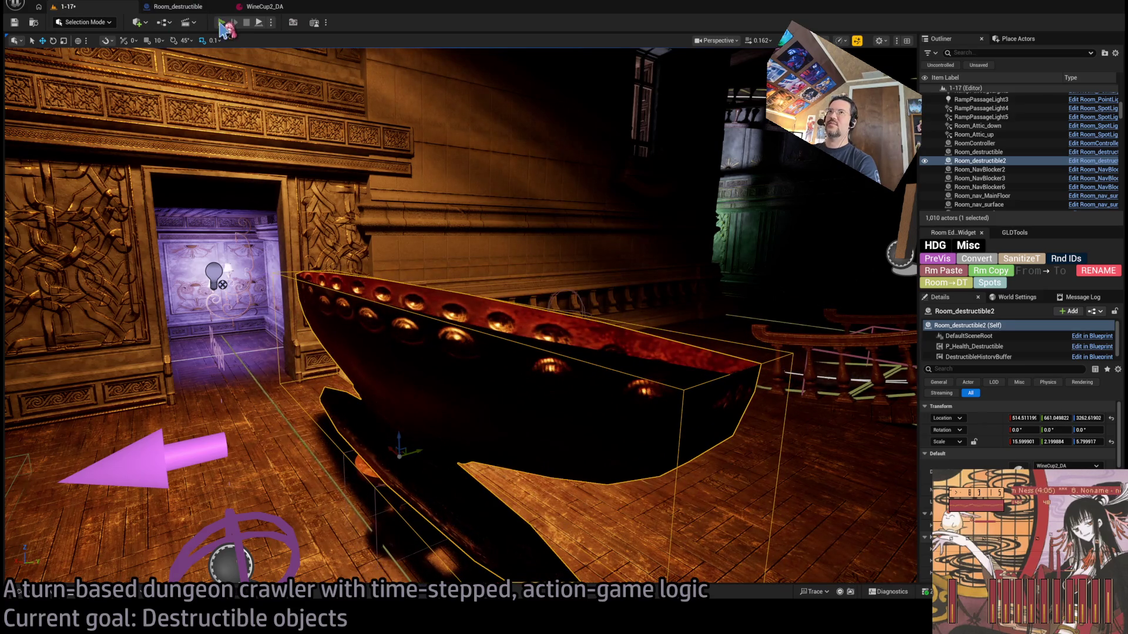
# Play-test the flattened cup: attack it, replay the shattering several times, then stop
pyautogui.hotkey('alt', 'p')
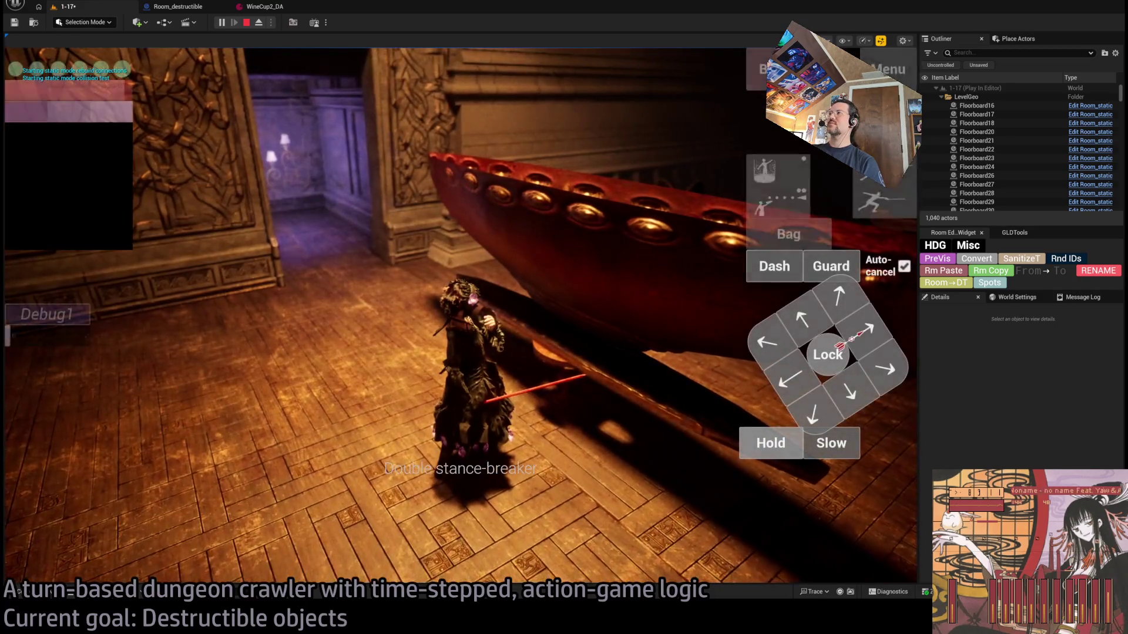
pyautogui.click(317, 185)
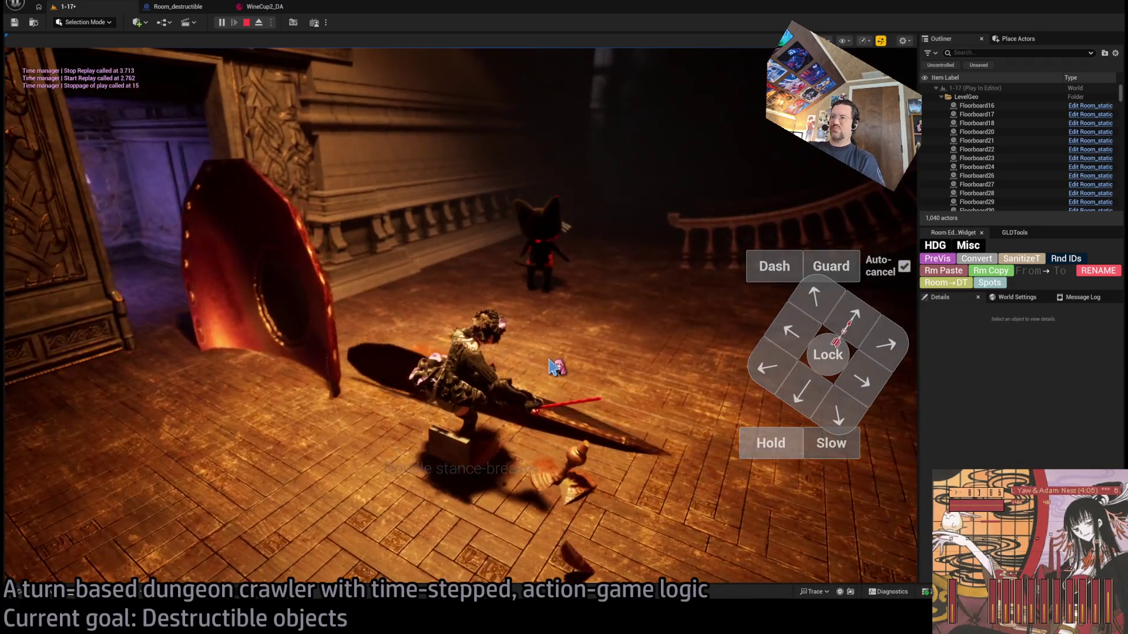
pyautogui.click(552, 368)
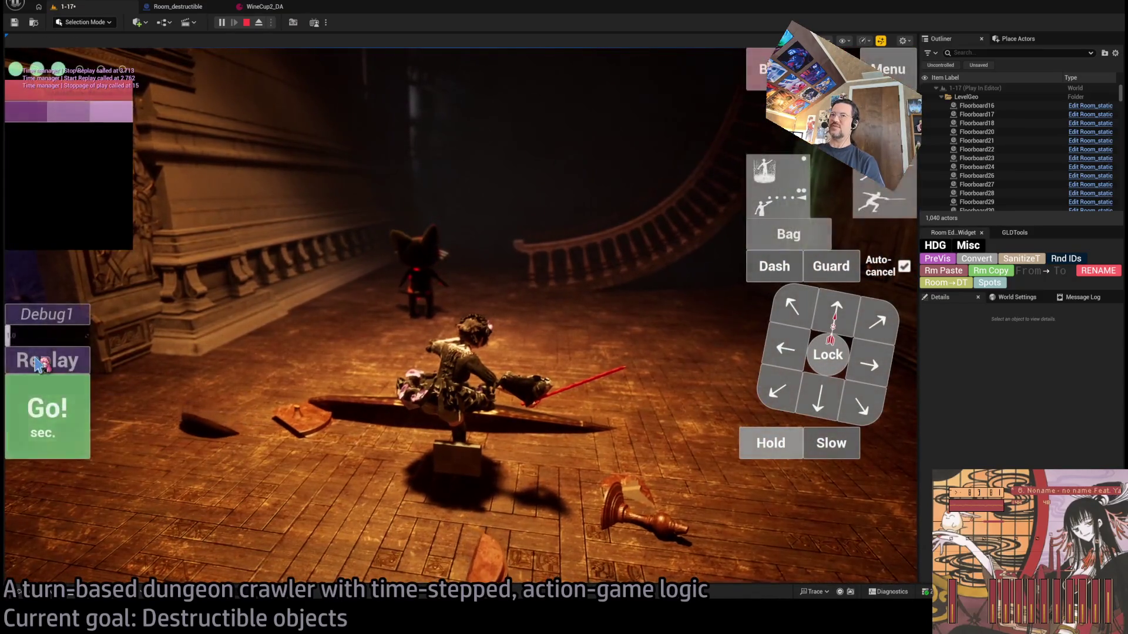
pyautogui.click(70, 356)
pyautogui.click(76, 360)
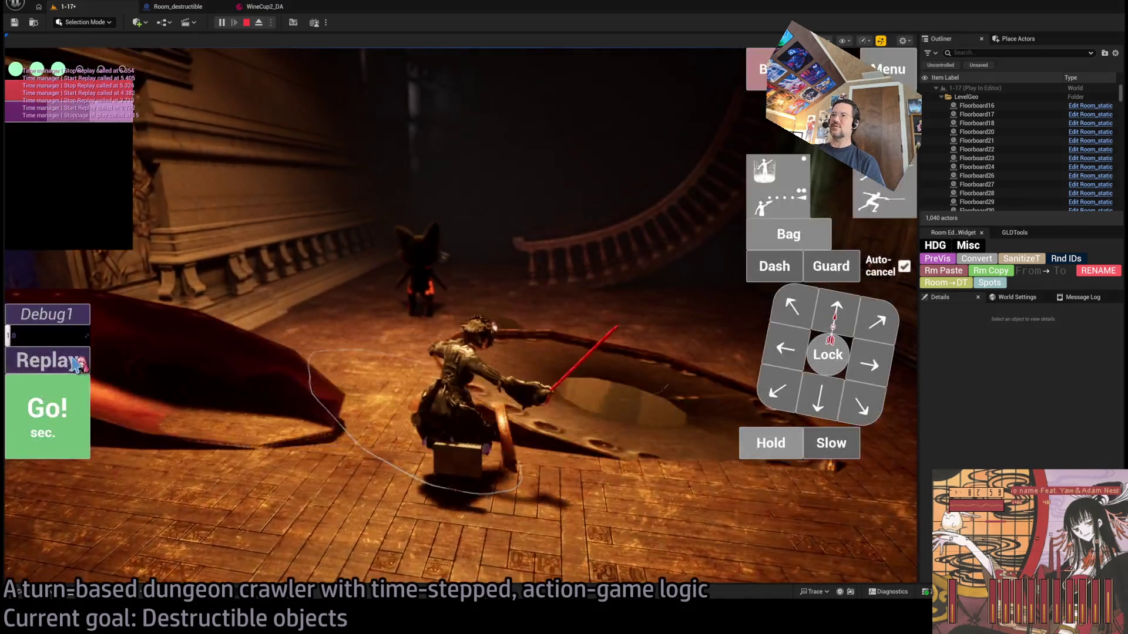
pyautogui.click(76, 363)
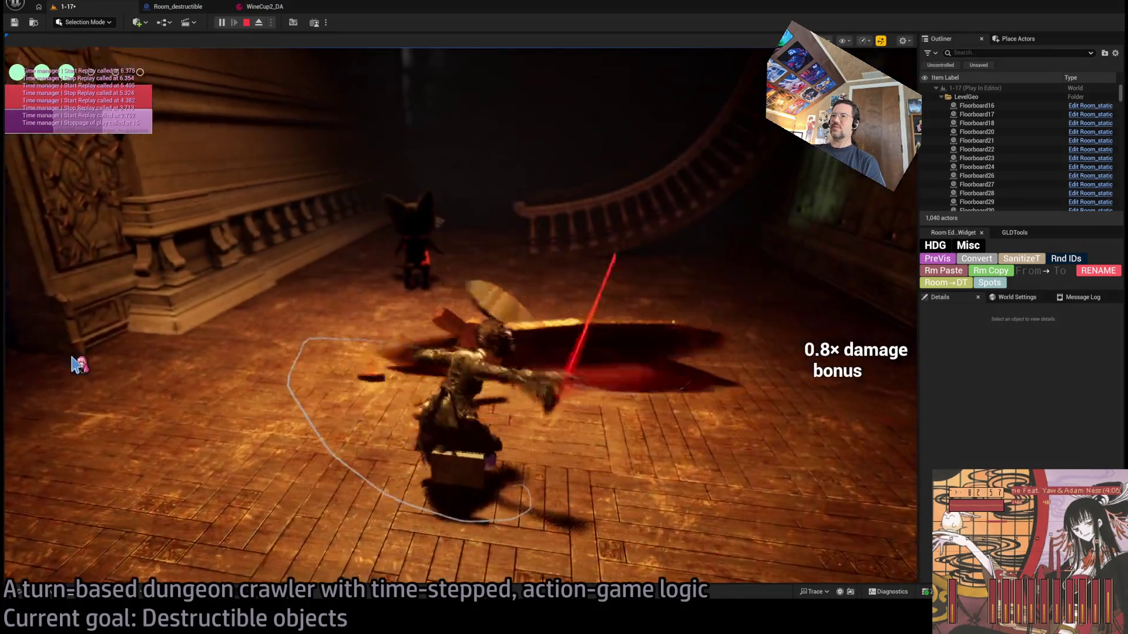
pyautogui.click(76, 363)
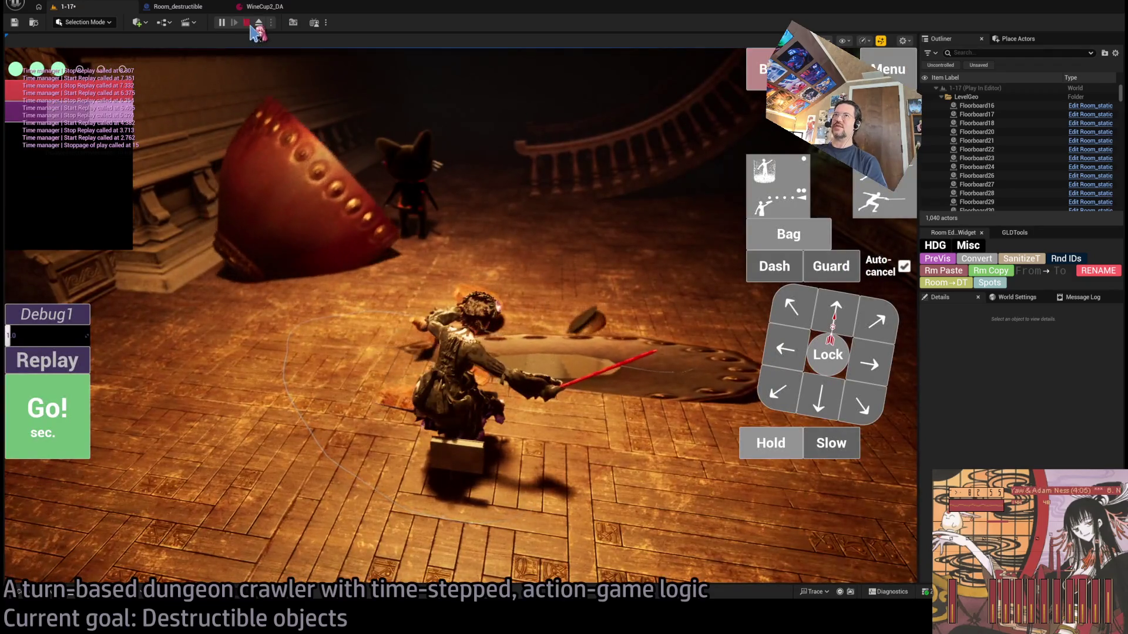
pyautogui.click(247, 25)
# Set the wine cup's Scale to 3, 3, 3 in the Details panel
pyautogui.moveTo(560, 336)
pyautogui.mouseDown()
pyautogui.moveTo(493, 313)
pyautogui.moveTo(570, 342)
pyautogui.mouseUp()
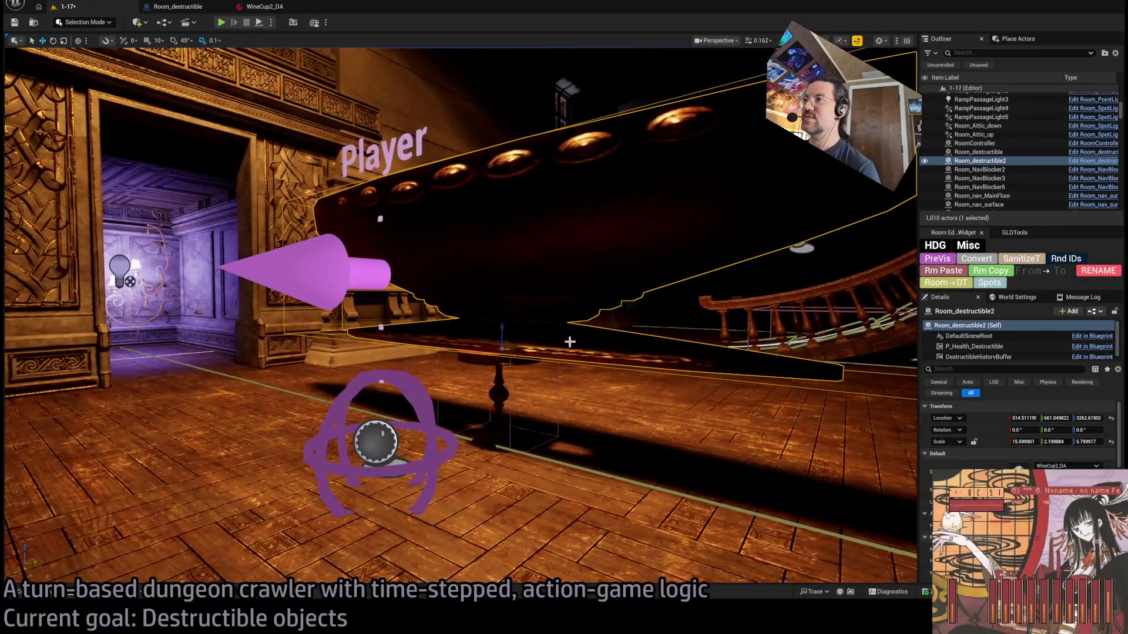
pyautogui.click(1013, 440)
pyautogui.write('1')
pyautogui.press('Tab')
pyautogui.write('1')
pyautogui.press('Tab')
pyautogui.write('1')
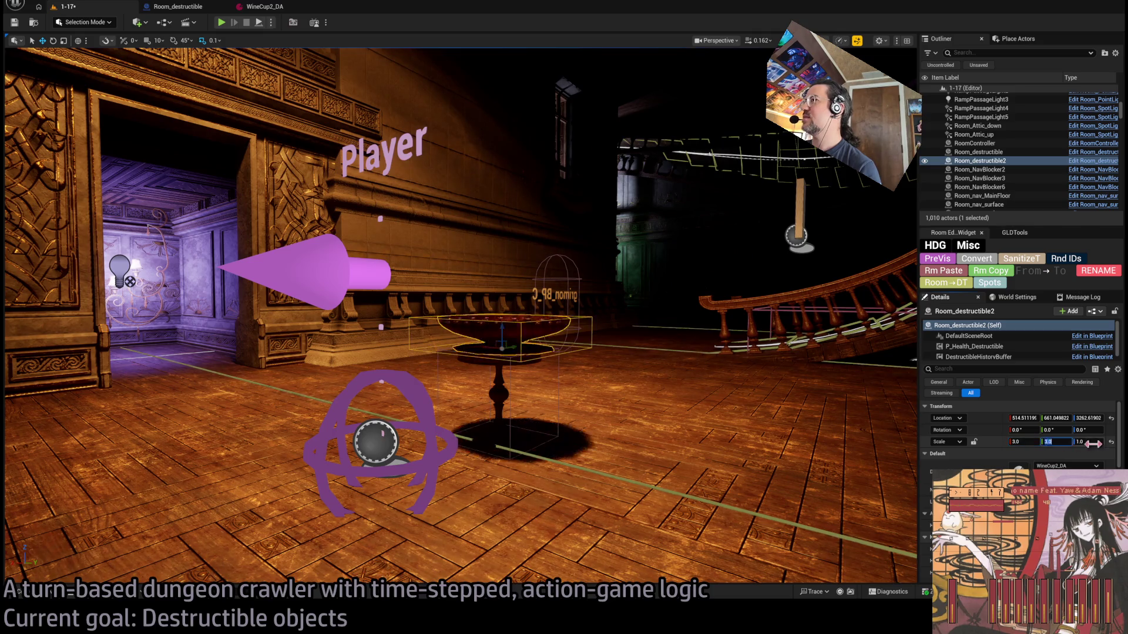
pyautogui.write('3')
pyautogui.press('Return')
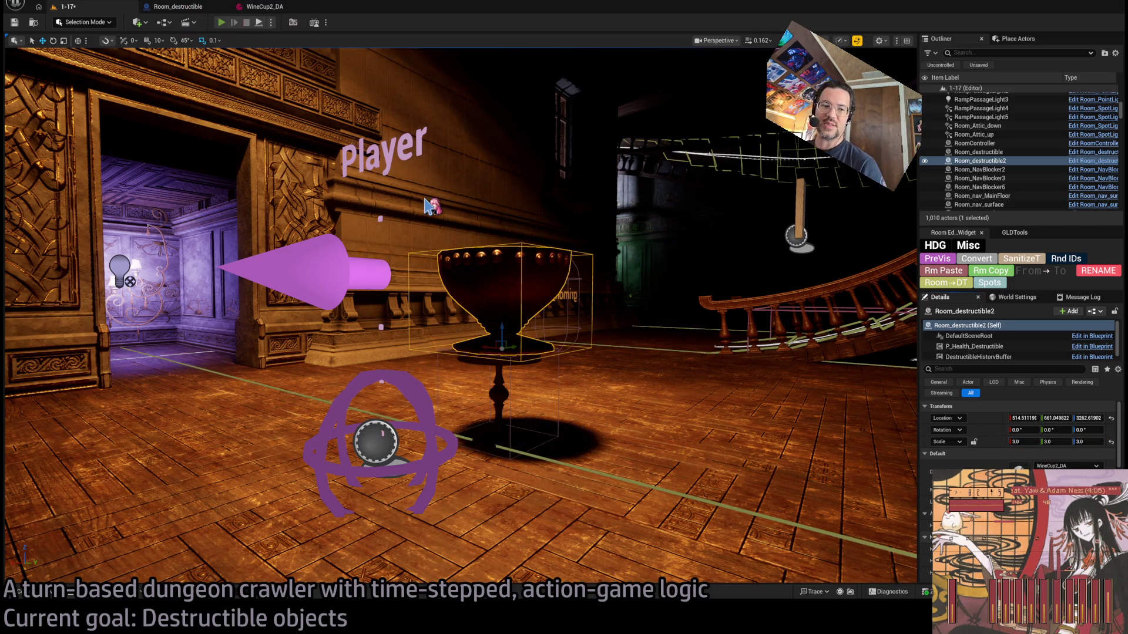
# Play-test the scale-3 cup shattering, then select the table beneath it and test again
pyautogui.hotkey('alt', 'p')
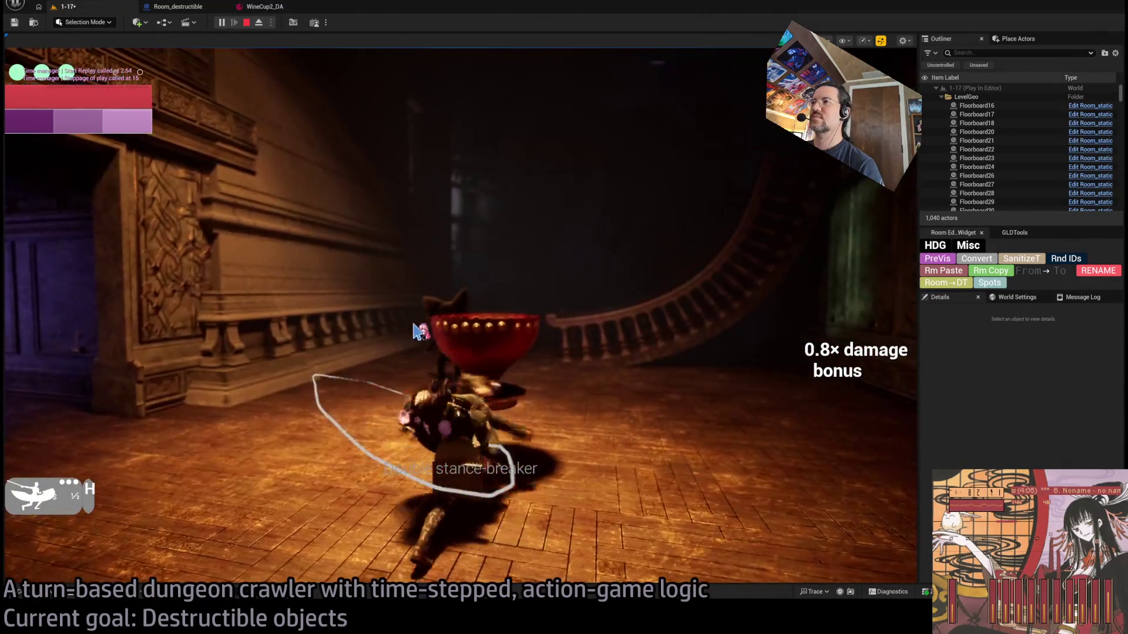
pyautogui.click(74, 366)
pyautogui.click(73, 369)
pyautogui.click(73, 368)
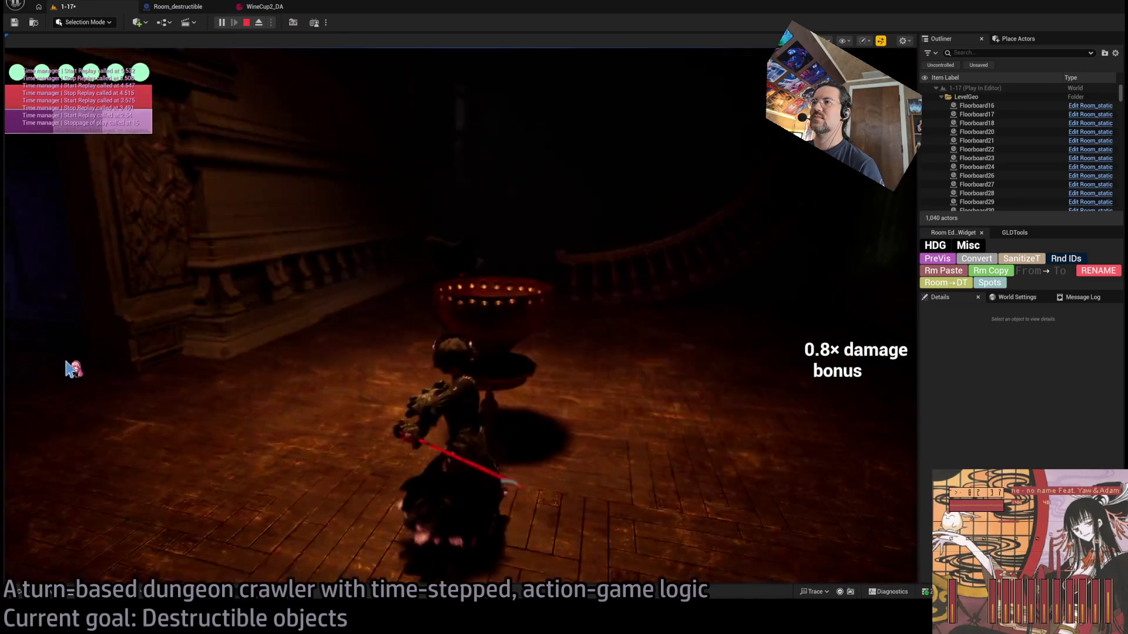
pyautogui.press('Escape')
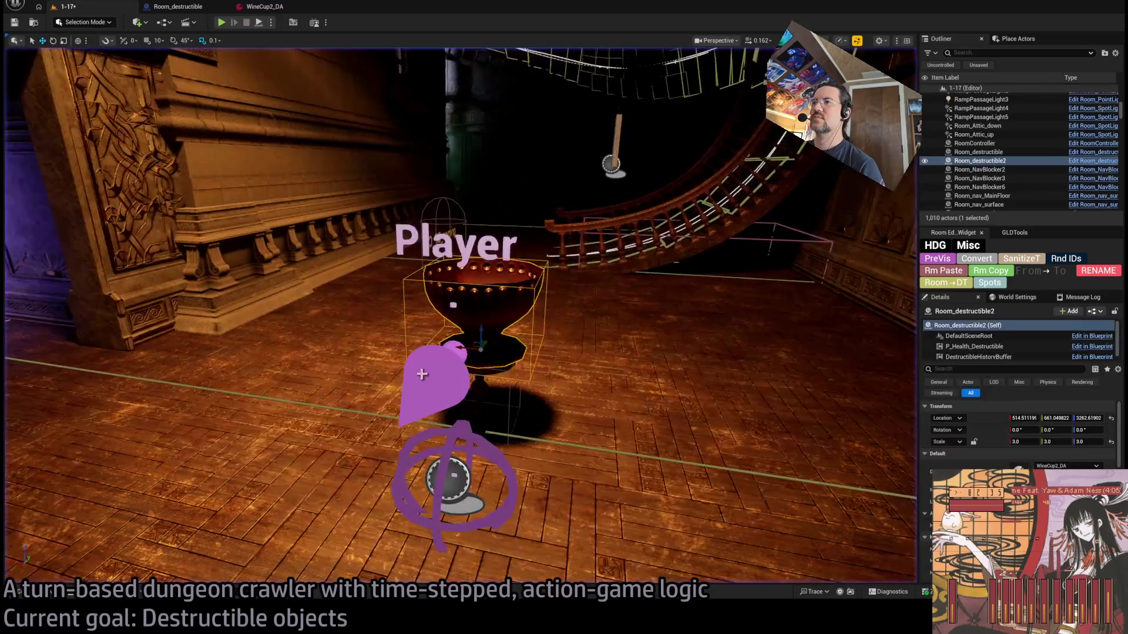
pyautogui.click(486, 387)
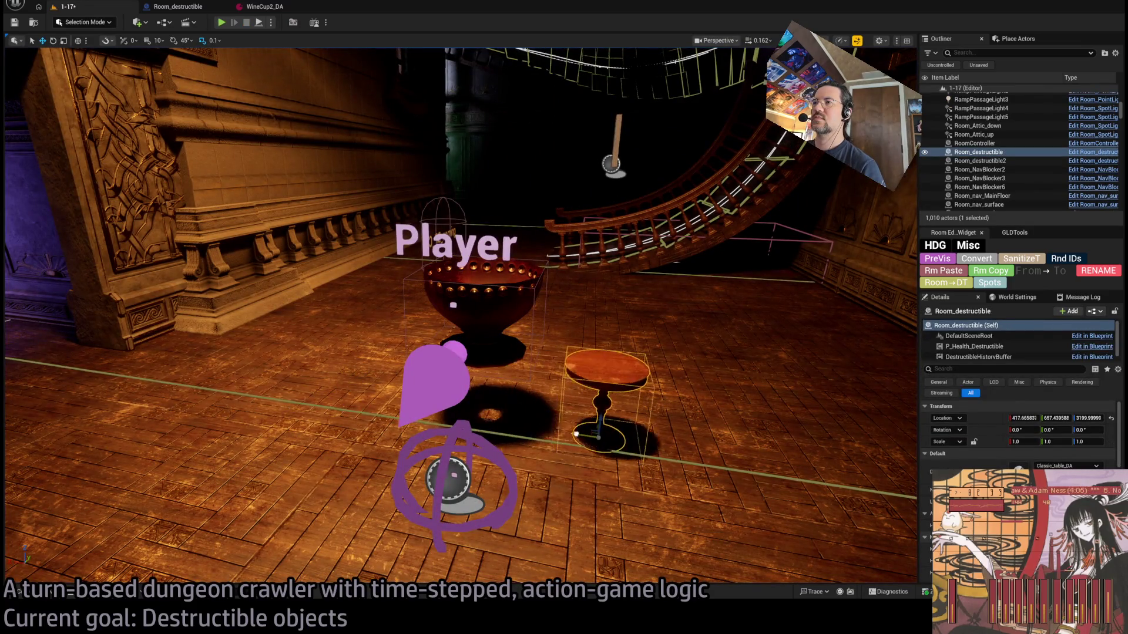
pyautogui.click(222, 23)
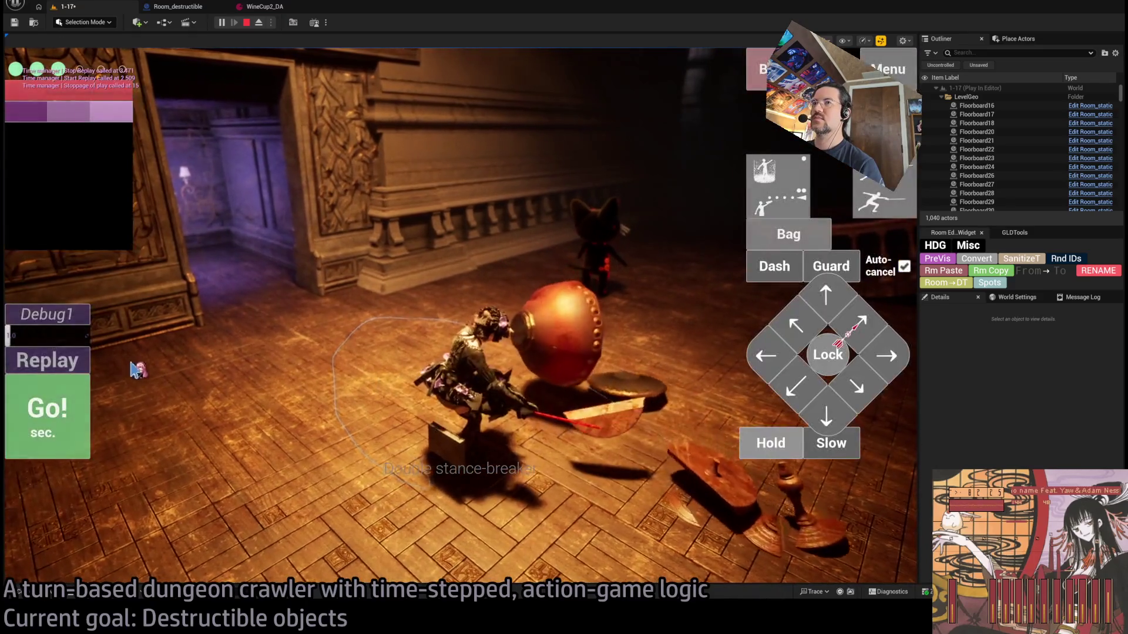
pyautogui.click(68, 358)
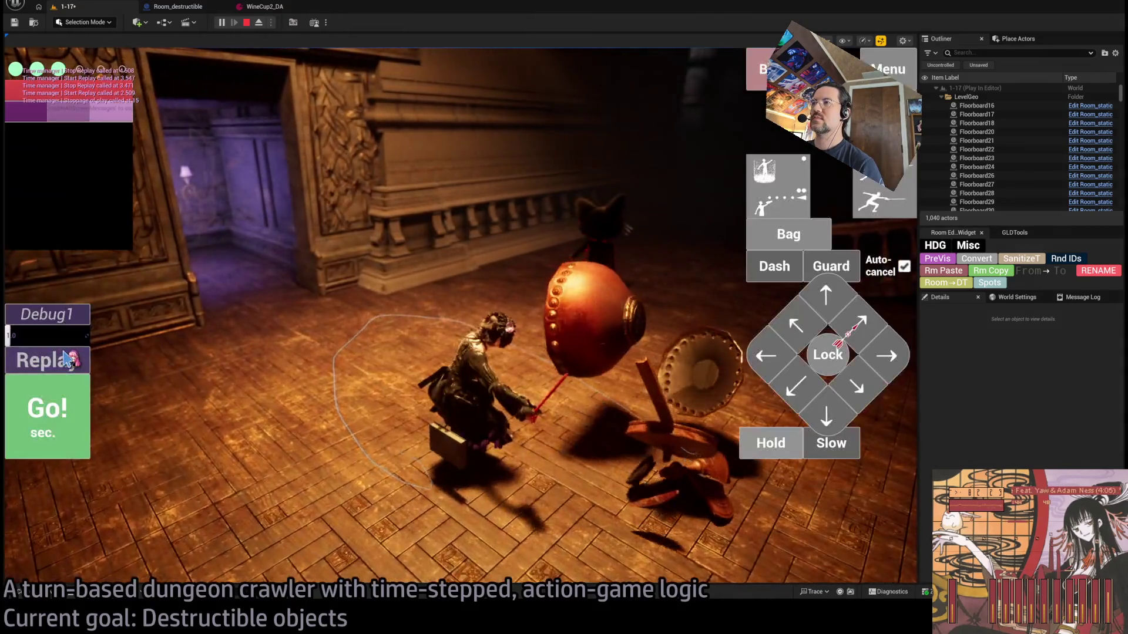
pyautogui.click(68, 359)
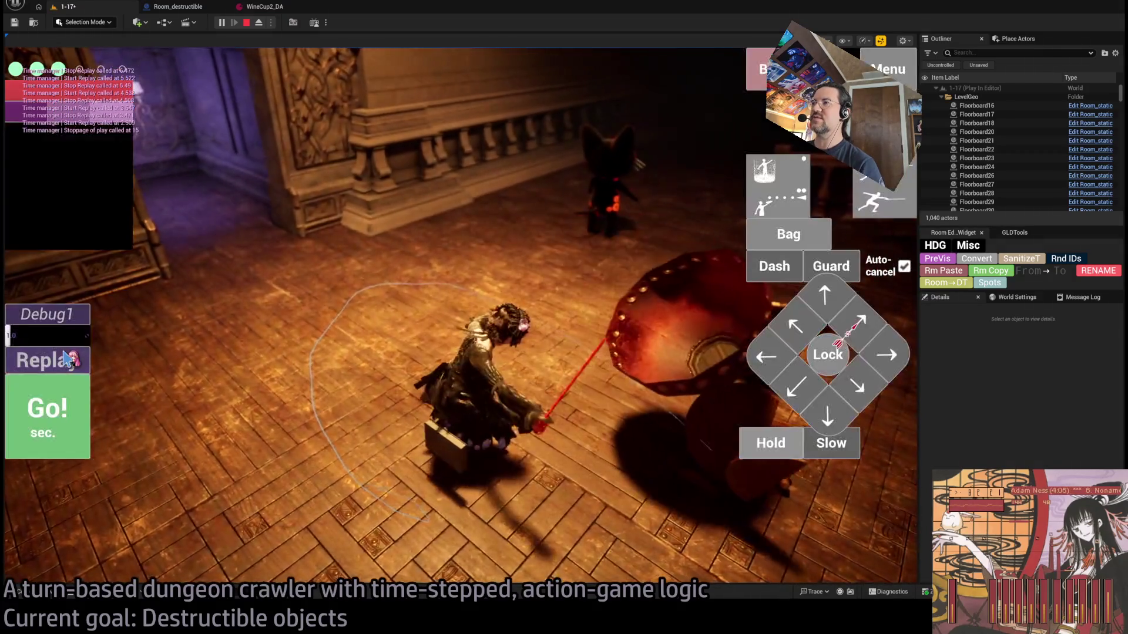
pyautogui.click(69, 358)
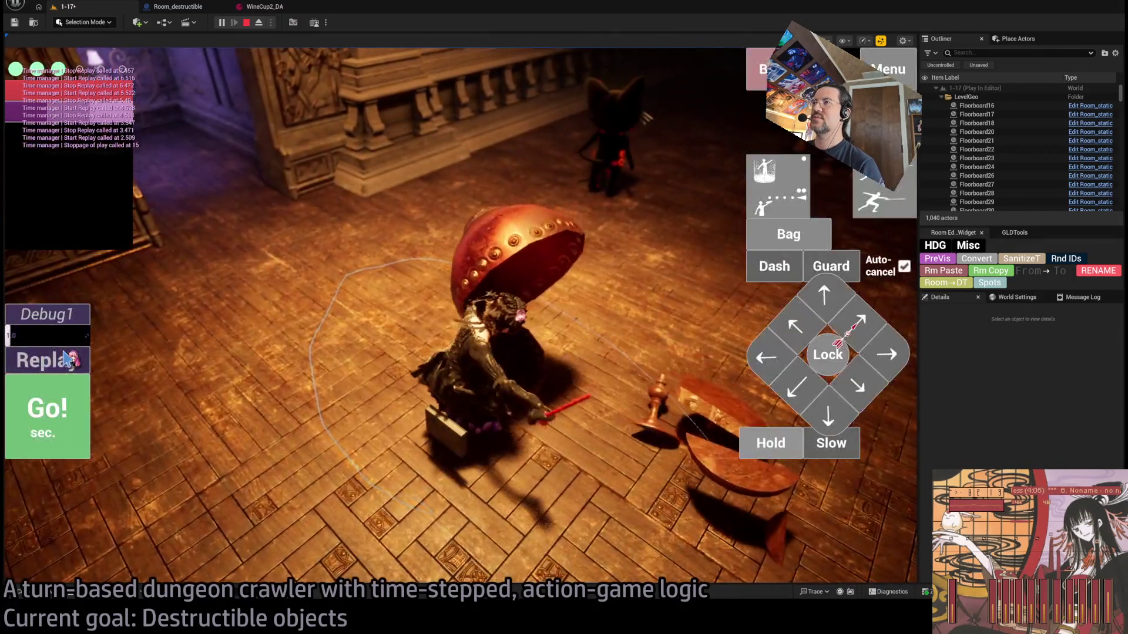
pyautogui.click(68, 358)
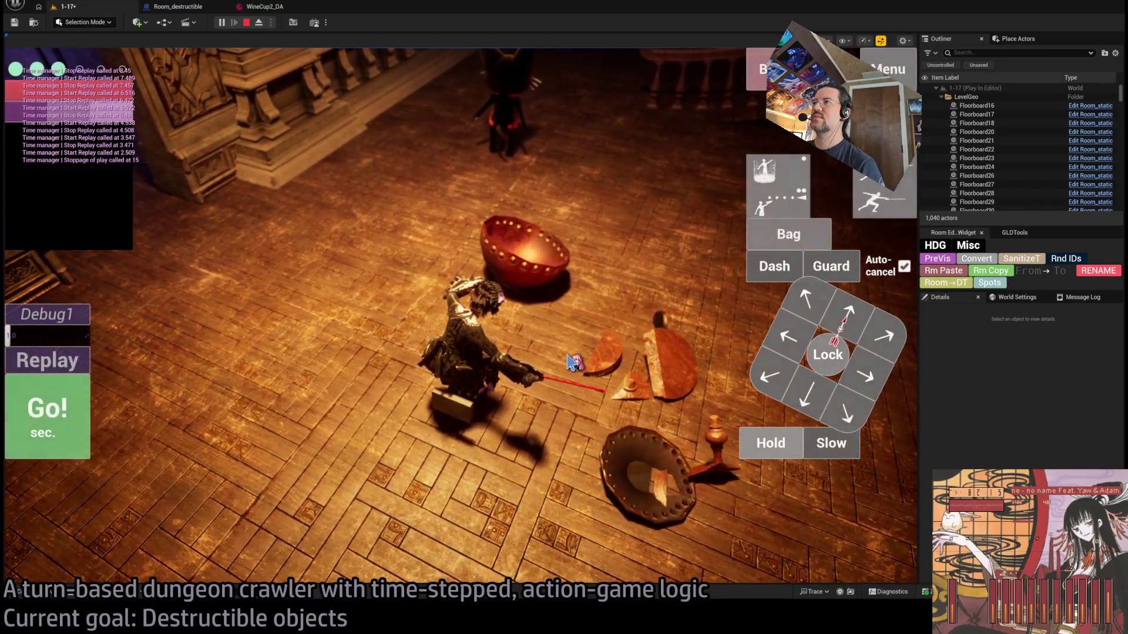
pyautogui.click(573, 352)
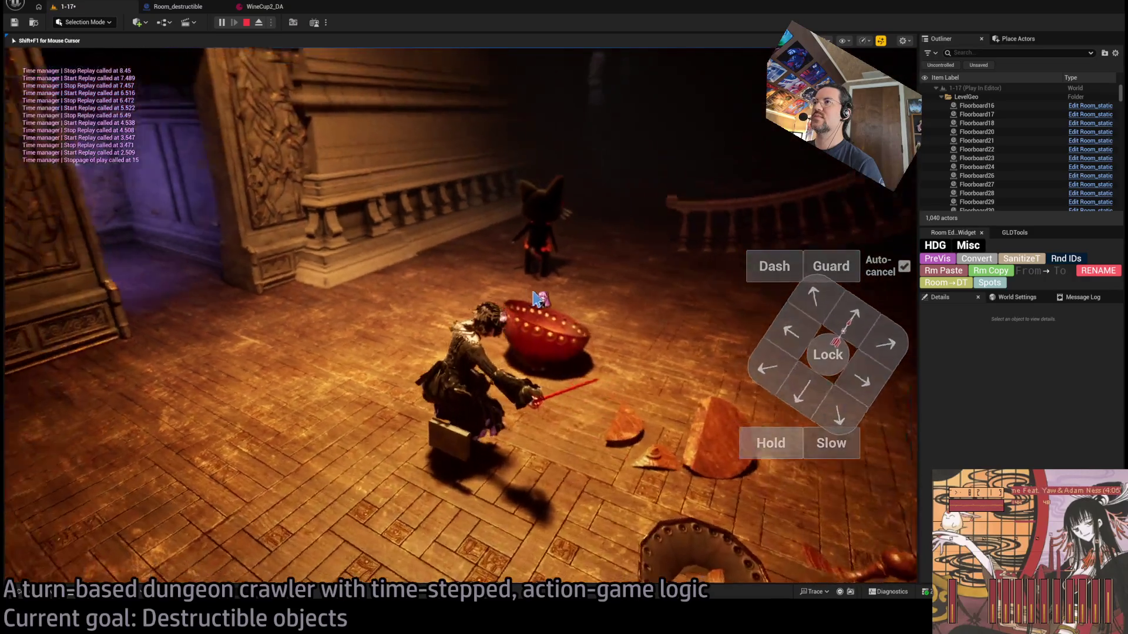
pyautogui.press('Escape')
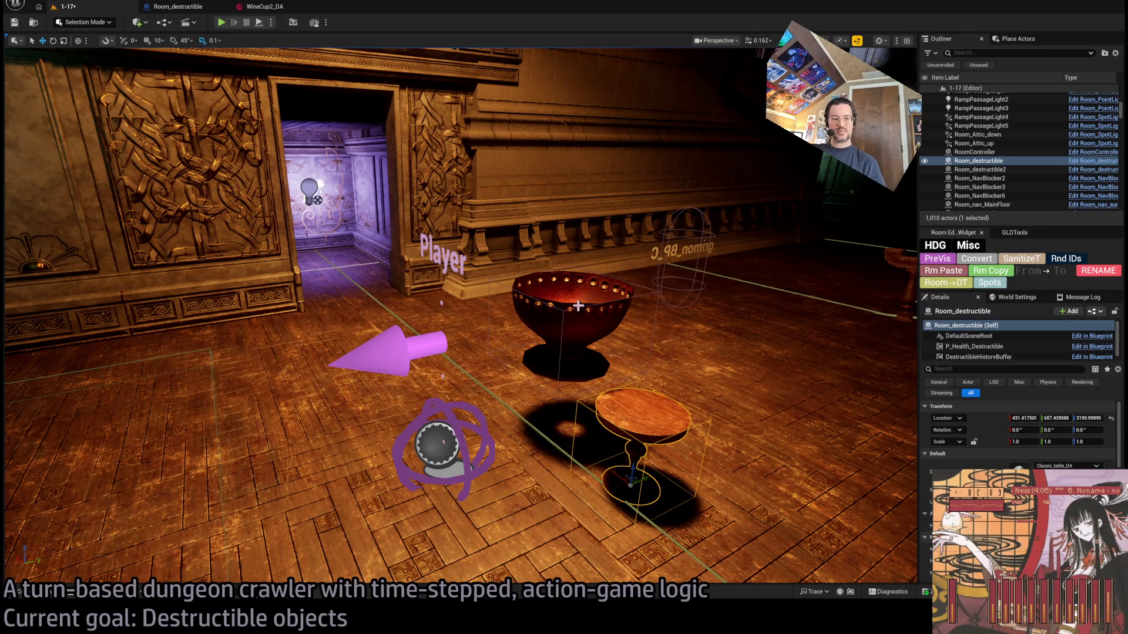
pyautogui.click(578, 306)
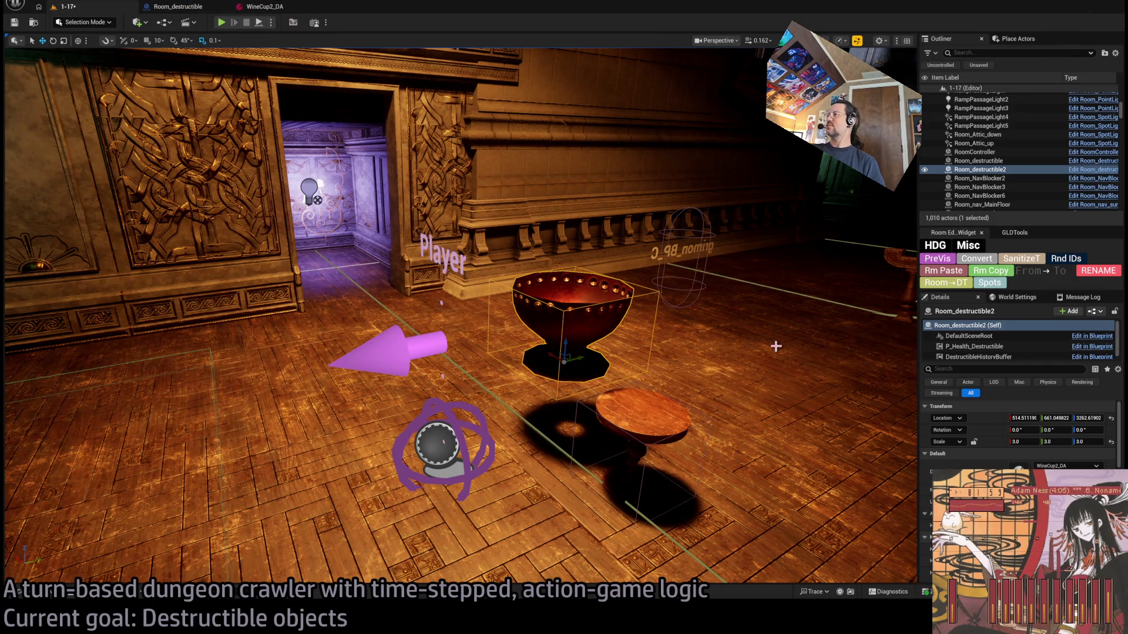
# Drag WineCup2 from the Destructible folder into the level, frame it, and enter Fracture Mode
pyautogui.click(50, 593)
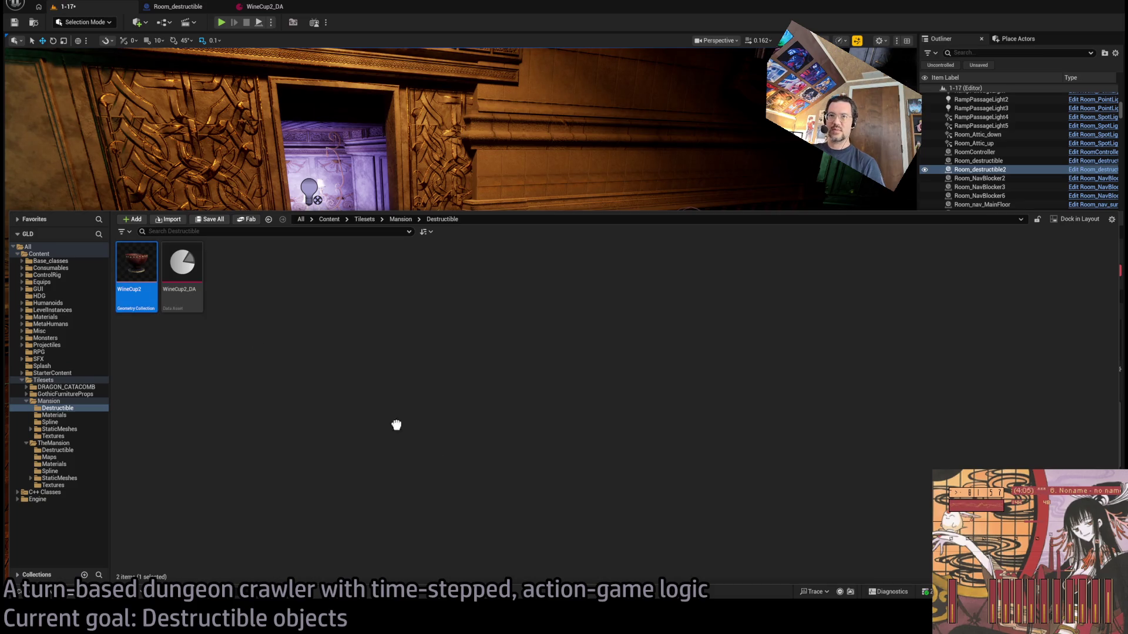
pyautogui.moveTo(523, 444)
pyautogui.mouseDown()
pyautogui.moveTo(523, 470)
pyautogui.moveTo(520, 322)
pyautogui.mouseUp()
pyautogui.press('f')
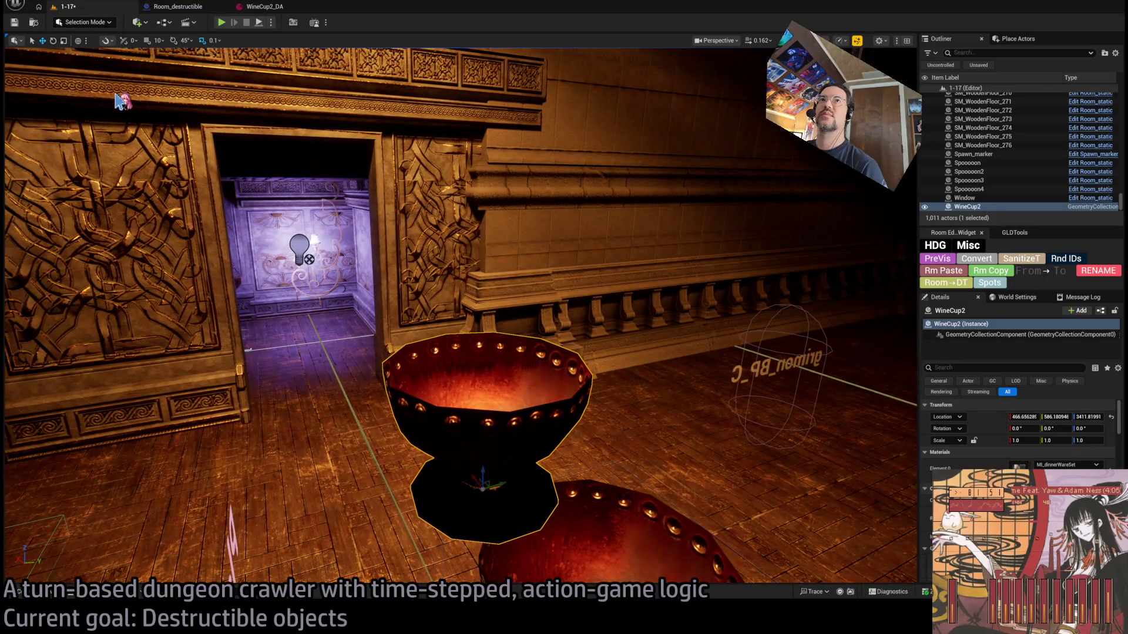
pyautogui.hotkey('shift', '6')
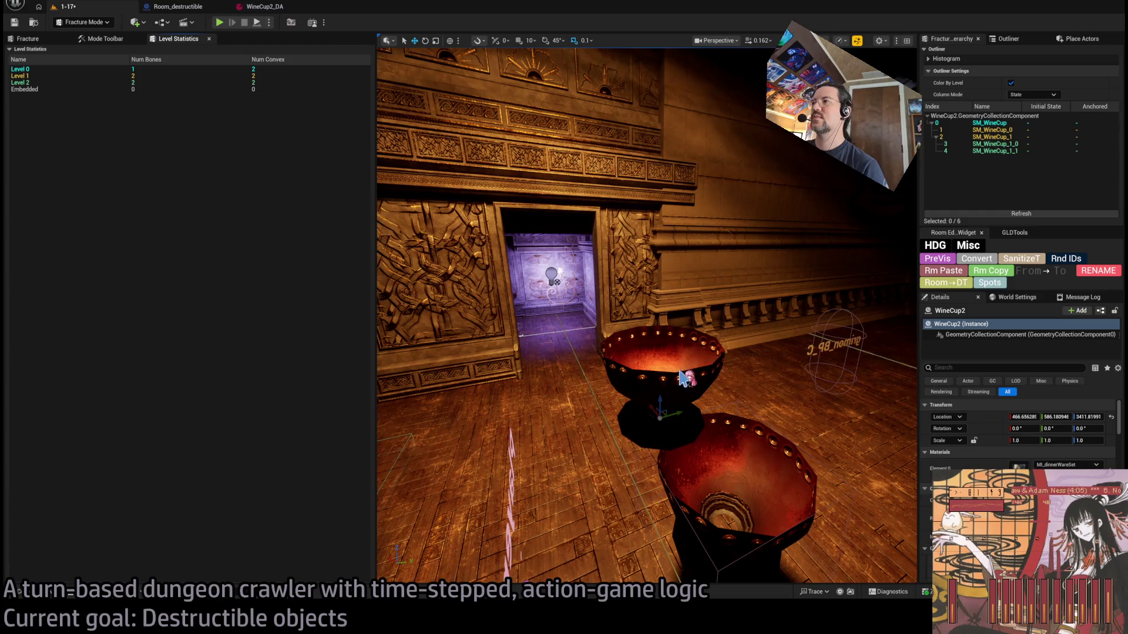
# Select the cup's SM_WineCup_0 piece and place an upright Planar cutting plane through it
pyautogui.click(101, 38)
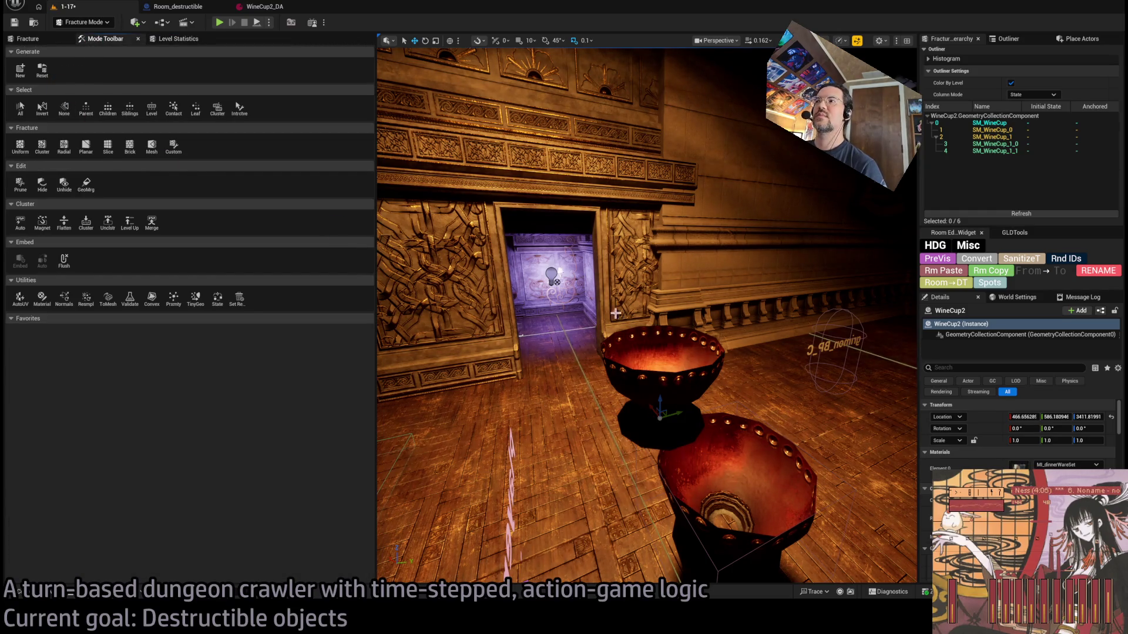
pyautogui.click(676, 351)
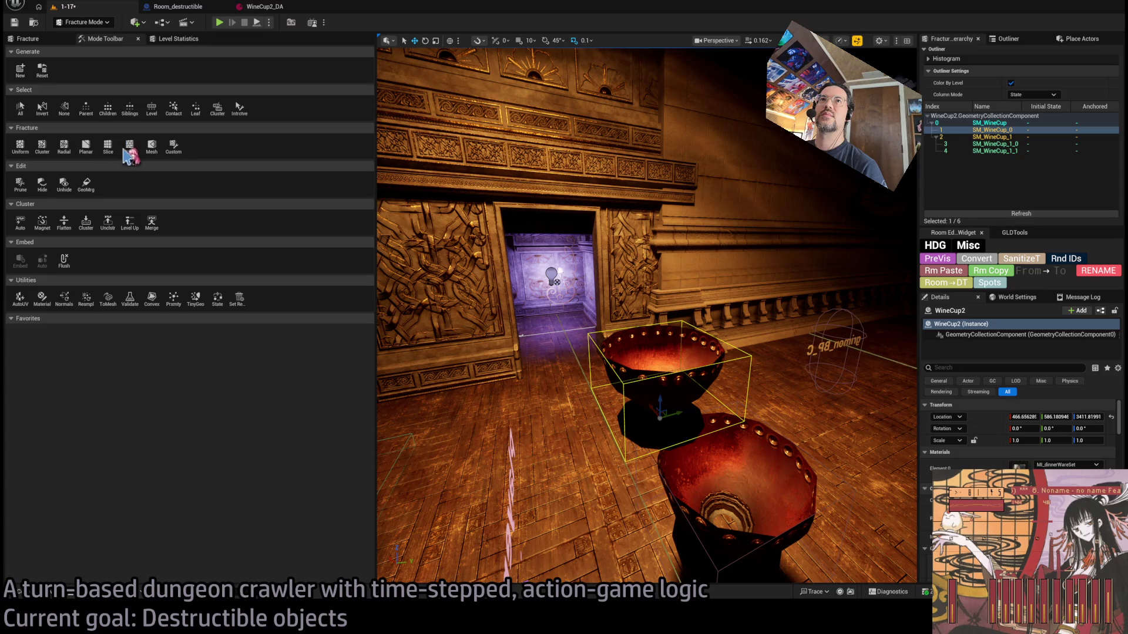
pyautogui.click(86, 147)
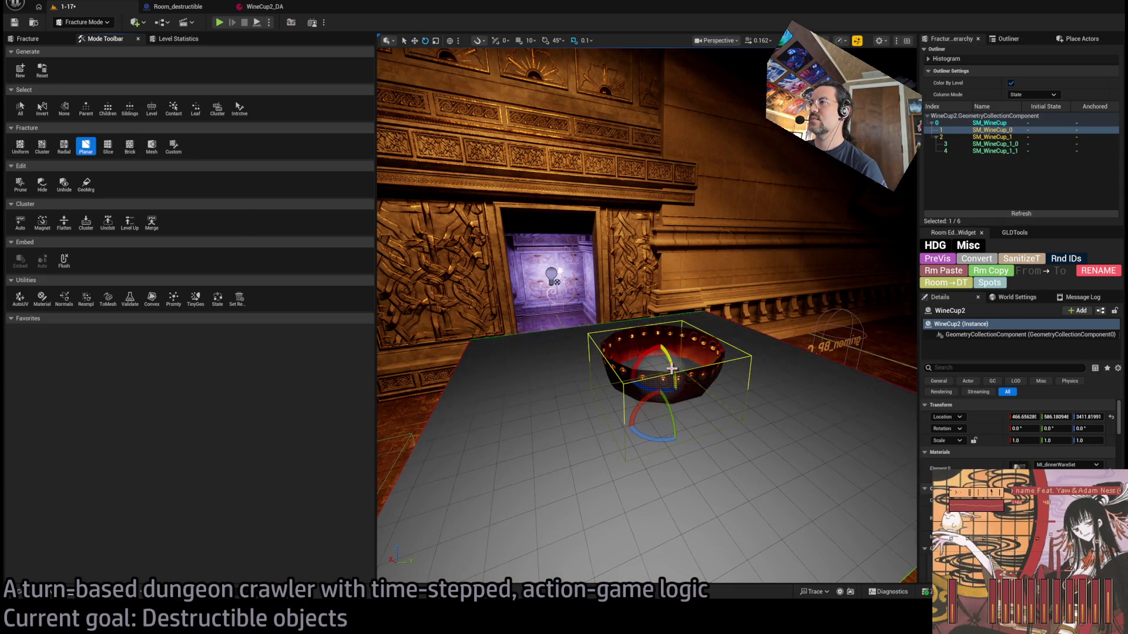
pyautogui.moveTo(673, 368)
pyautogui.mouseDown()
pyautogui.moveTo(637, 307)
pyautogui.moveTo(617, 385)
pyautogui.mouseUp()
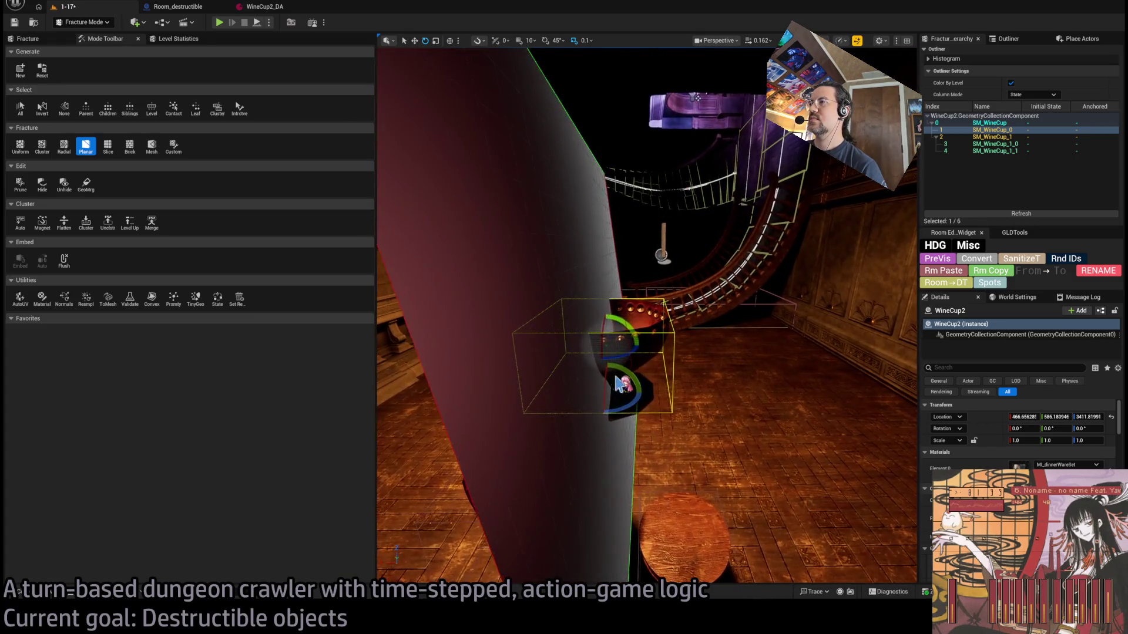
pyautogui.moveTo(590, 347)
pyautogui.mouseDown()
pyautogui.moveTo(578, 353)
pyautogui.moveTo(611, 358)
pyautogui.moveTo(617, 327)
pyautogui.moveTo(640, 356)
pyautogui.moveTo(622, 356)
pyautogui.moveTo(616, 384)
pyautogui.moveTo(574, 357)
pyautogui.moveTo(584, 336)
pyautogui.moveTo(558, 349)
pyautogui.moveTo(568, 355)
pyautogui.moveTo(581, 329)
pyautogui.moveTo(571, 336)
pyautogui.mouseUp()
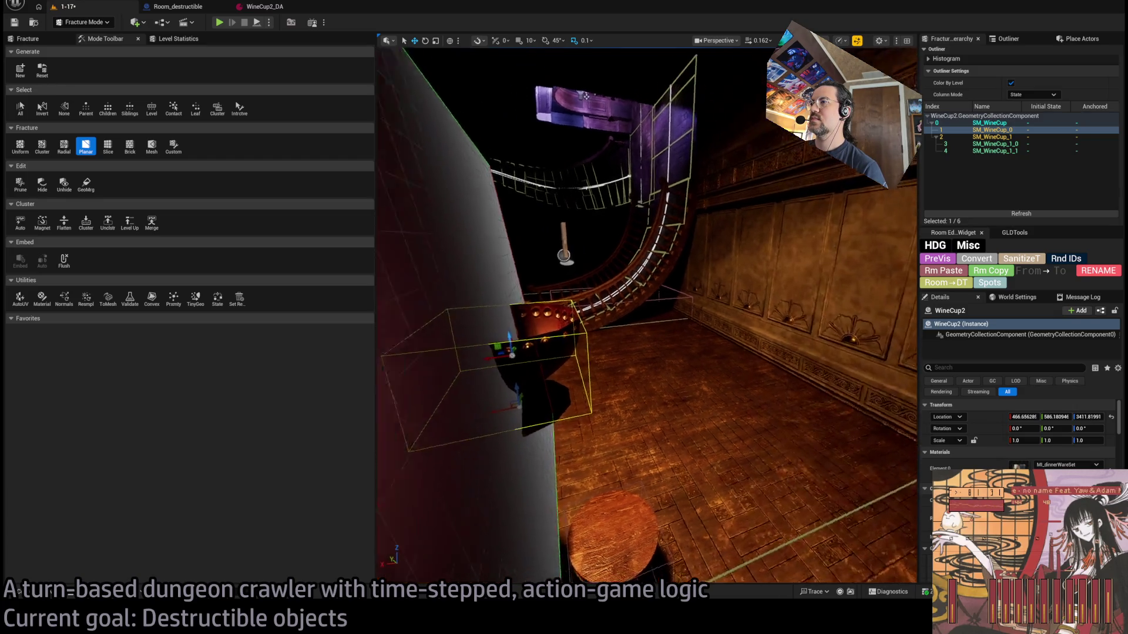
pyautogui.press('w')
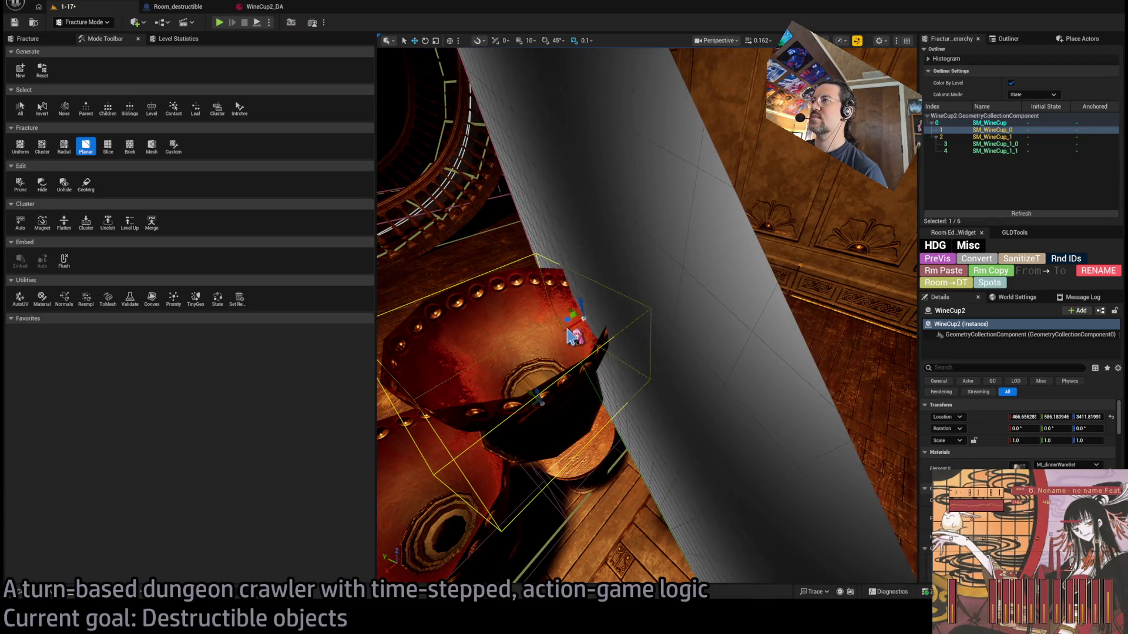
pyautogui.moveTo(644, 390); pyautogui.dragTo(633, 393)
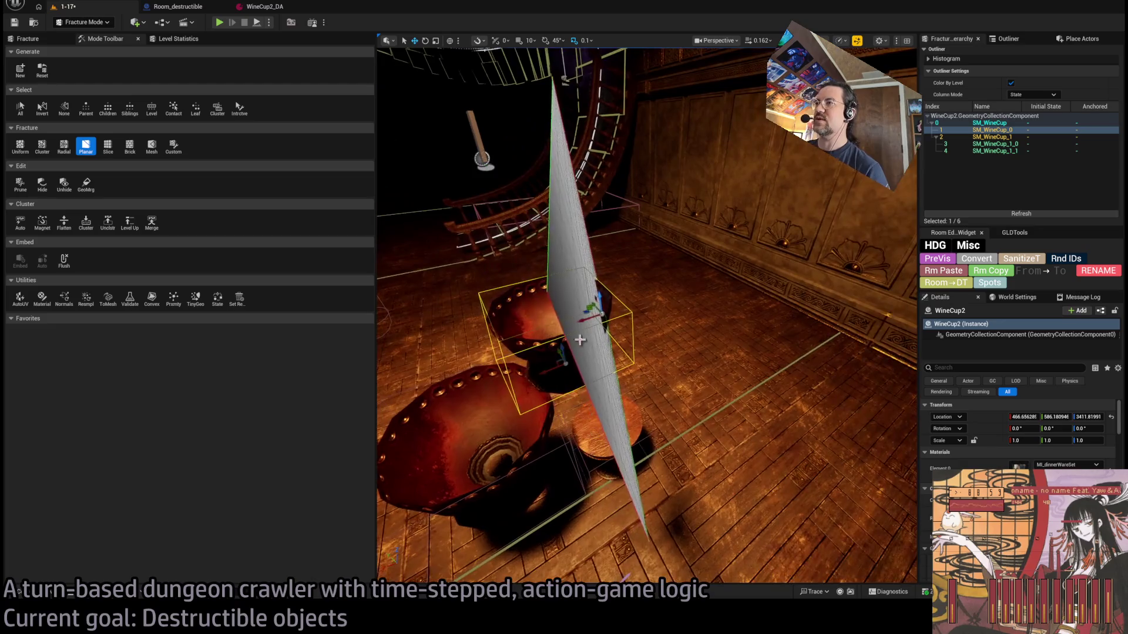
# Apply the planar fracture, clear the plane, pick one new half, and return to Selection Mode
pyautogui.click(28, 38)
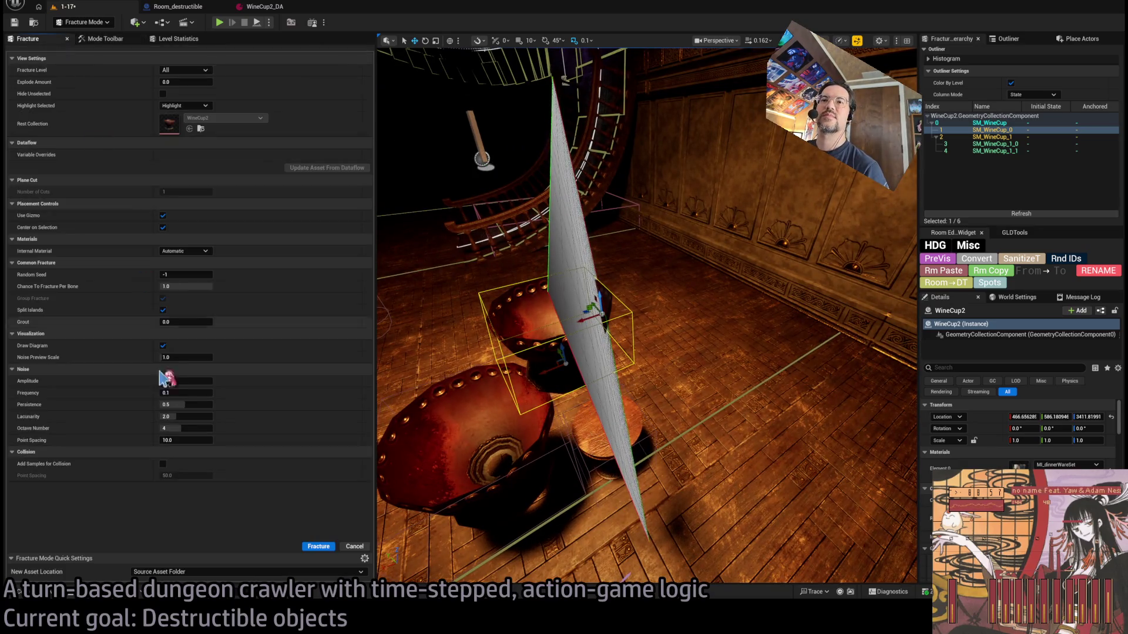
pyautogui.click(318, 546)
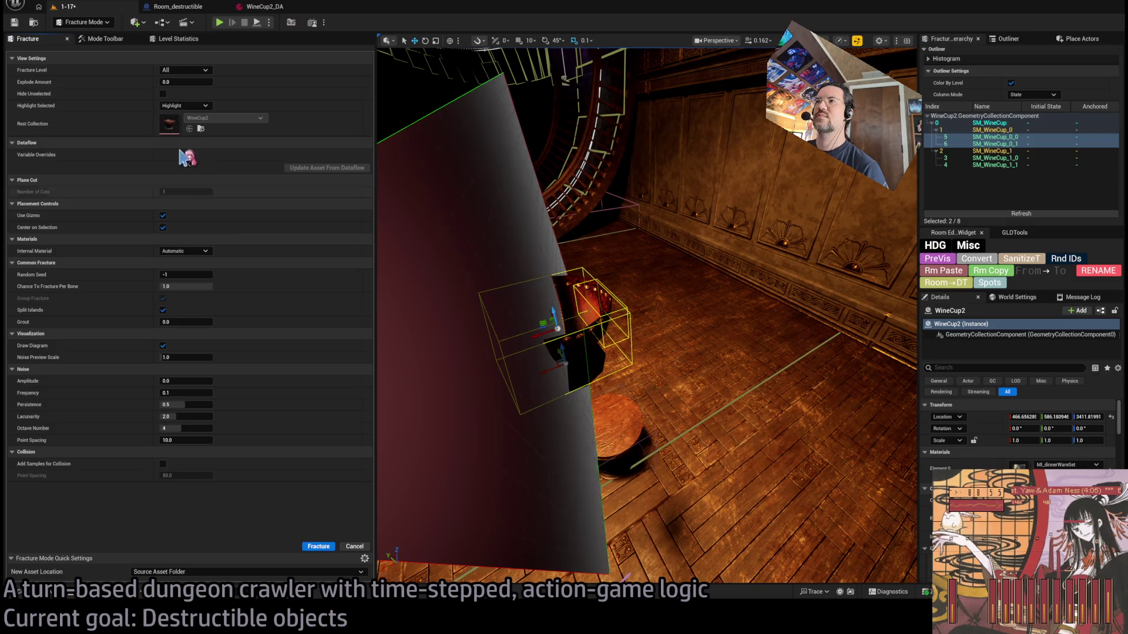
pyautogui.click(106, 39)
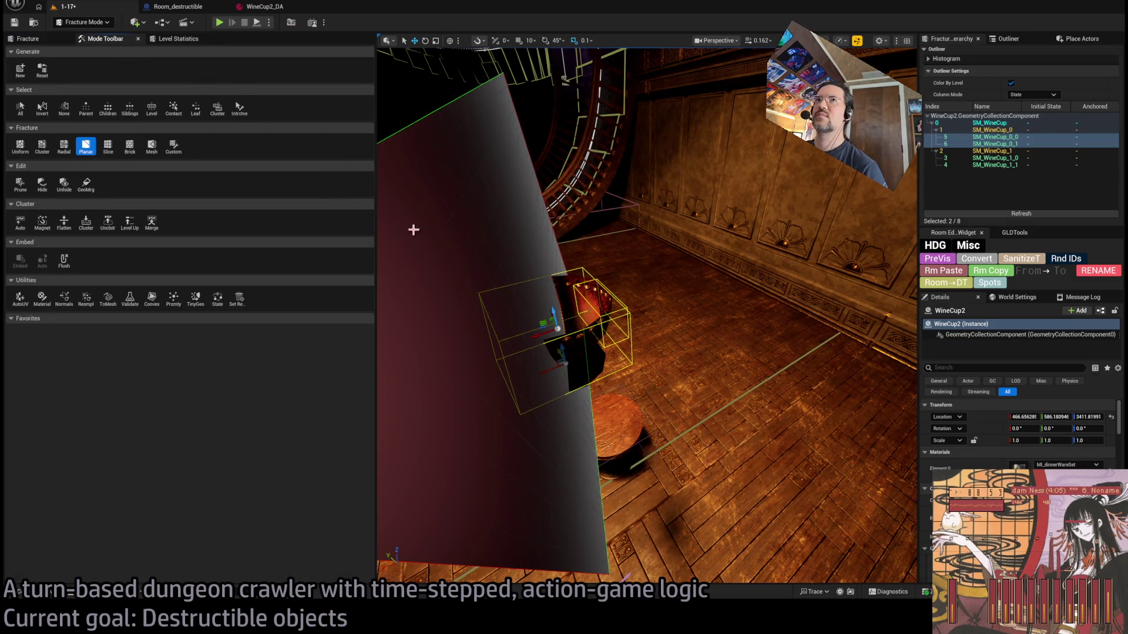
pyautogui.click(28, 38)
pyautogui.click(353, 547)
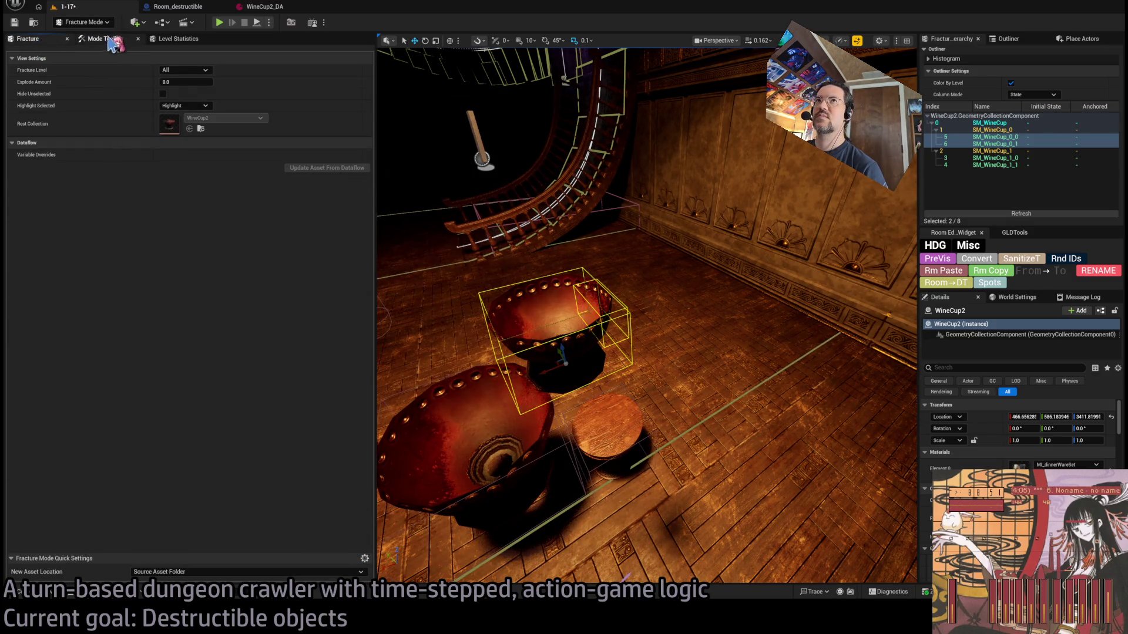
pyautogui.click(109, 39)
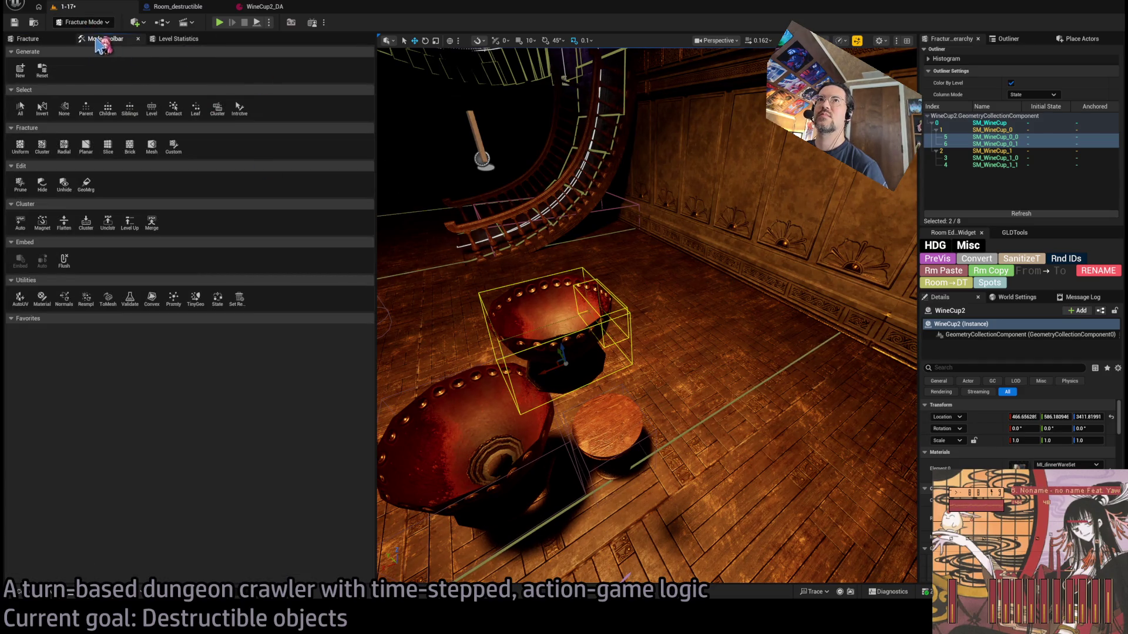
pyautogui.click(574, 344)
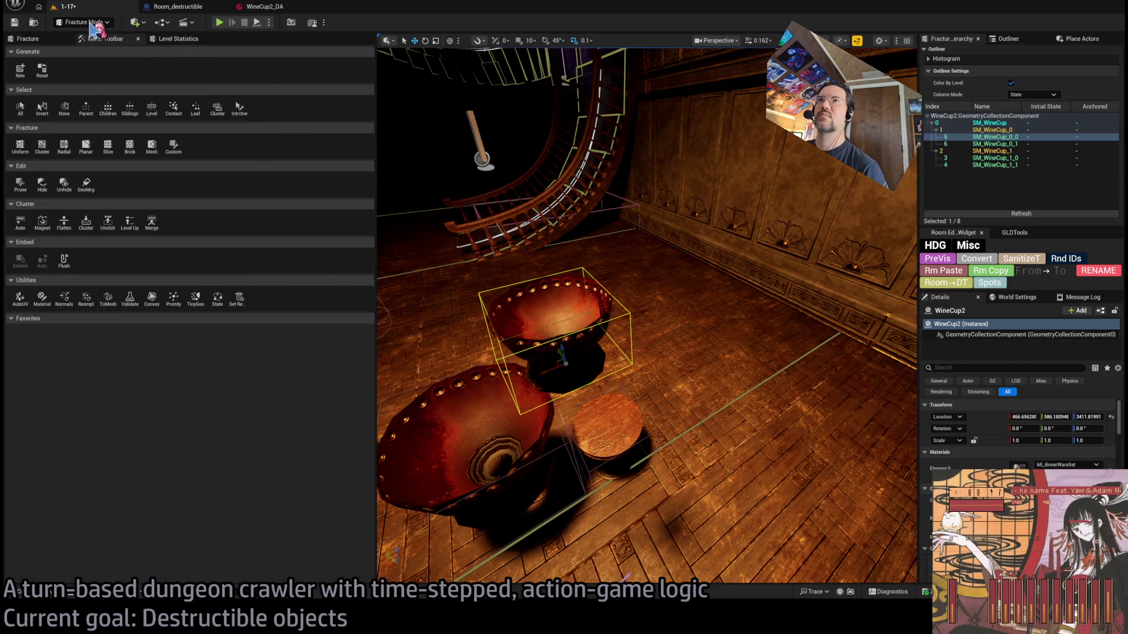
pyautogui.hotkey('shift', '1')
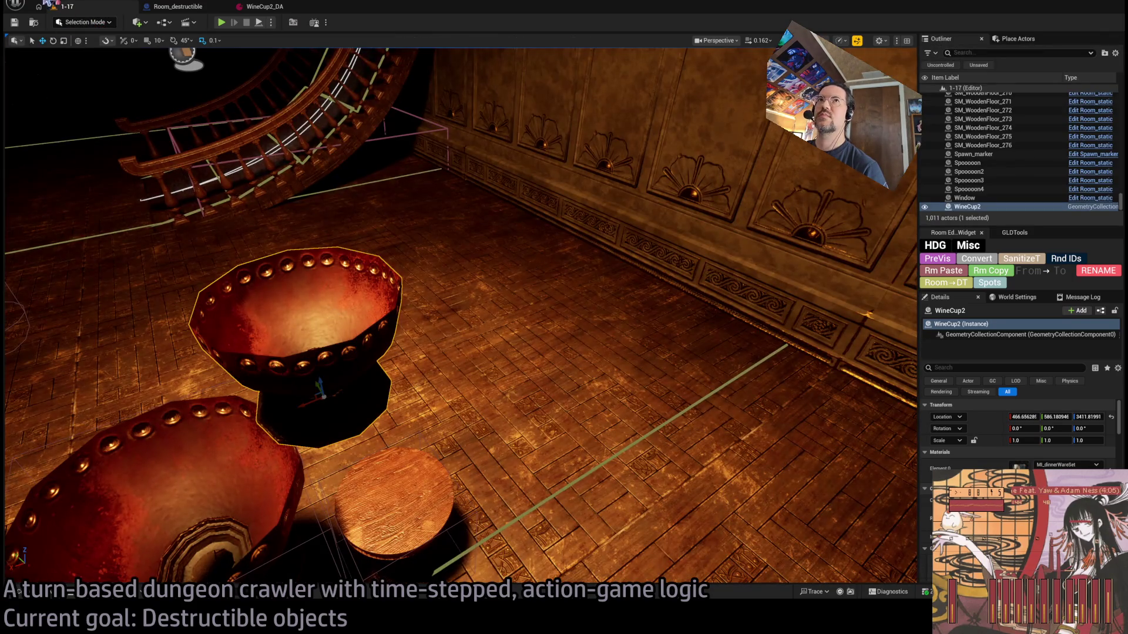
# Delete WineCup2 and play-test the character striking and shattering the cup
pyautogui.press('Delete')
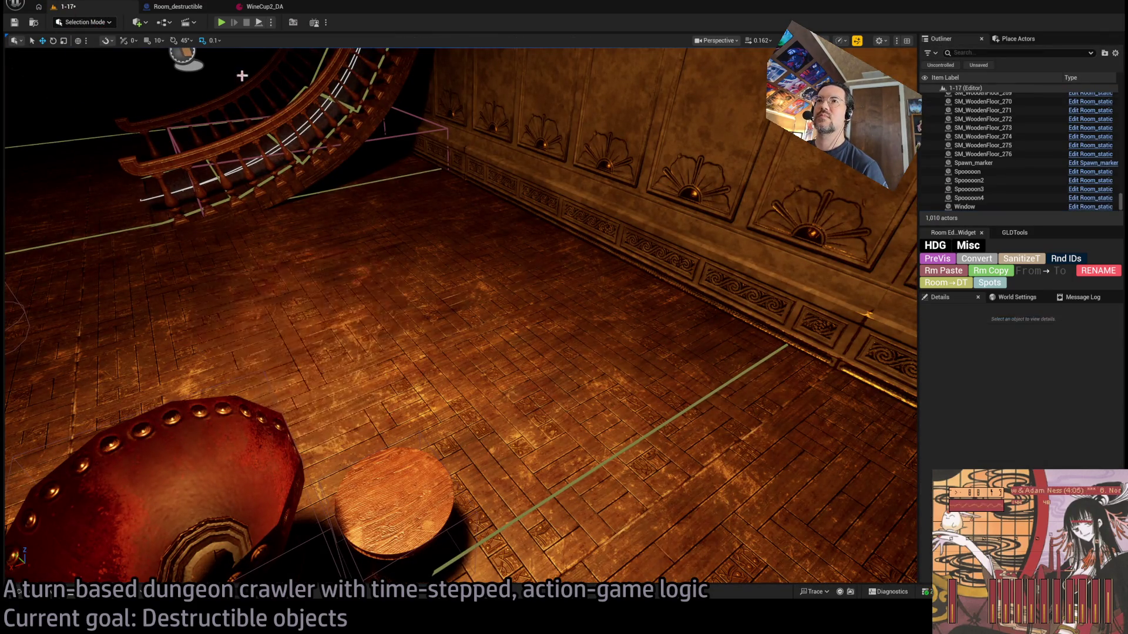
pyautogui.click(222, 22)
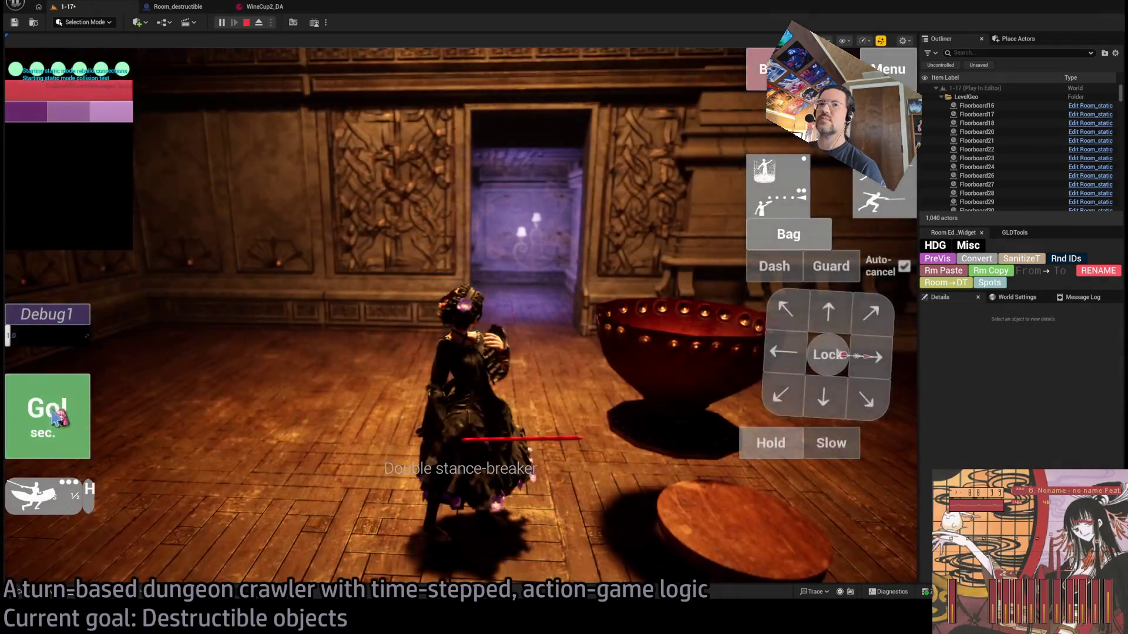
pyautogui.click(57, 417)
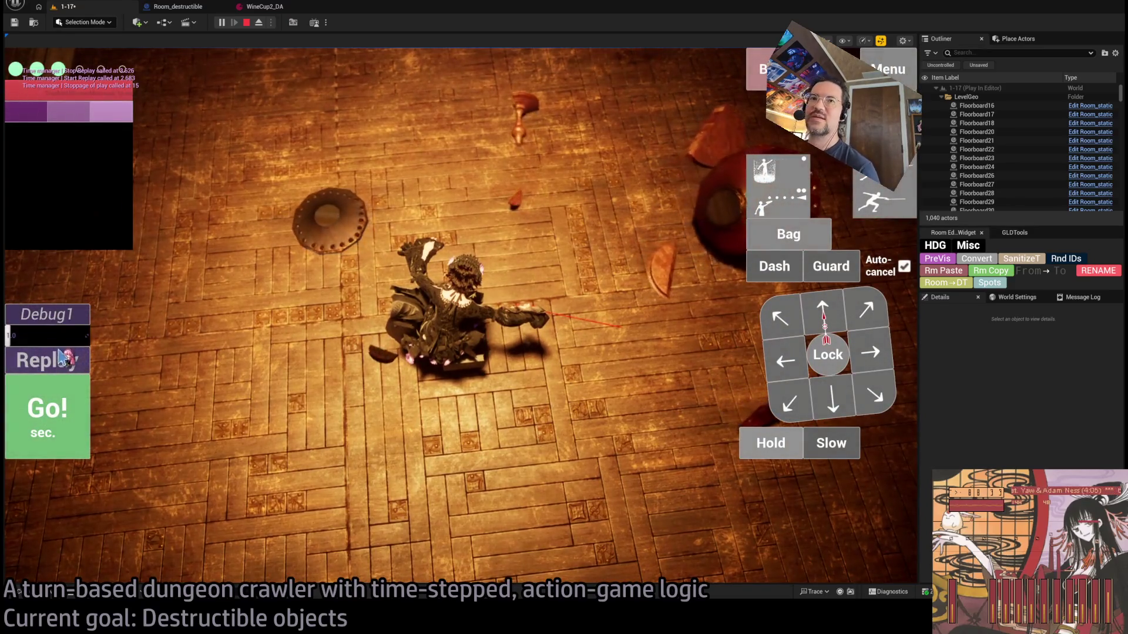
pyautogui.click(55, 360)
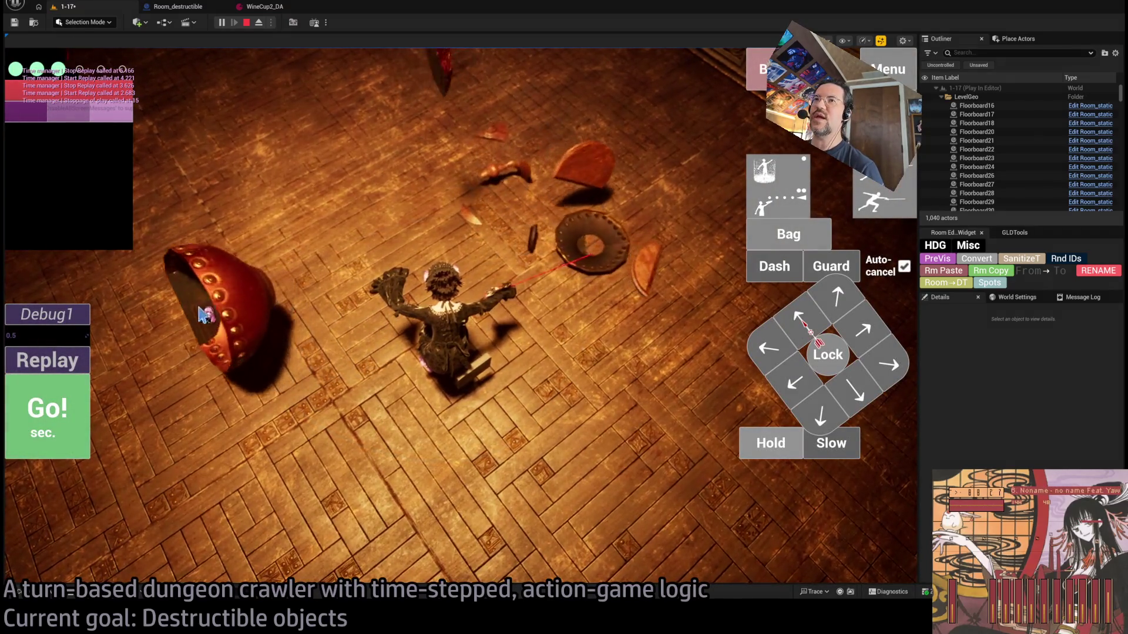
pyautogui.click(85, 362)
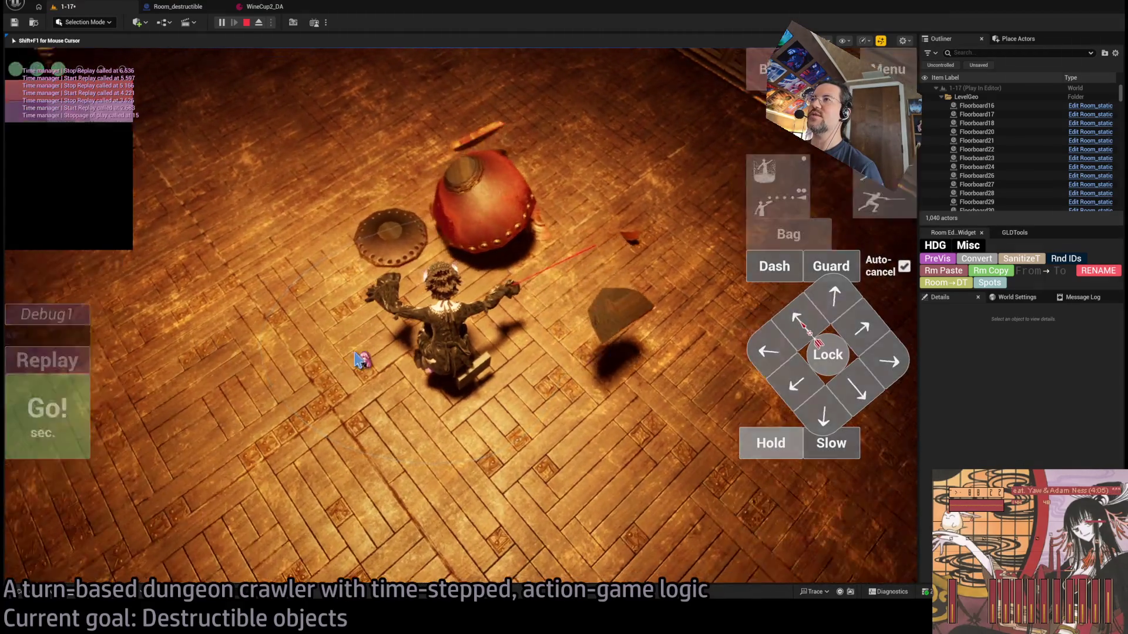
# Replay the cup smash from other angles, end the test, and switch to Twitch's Following page
pyautogui.click(363, 363)
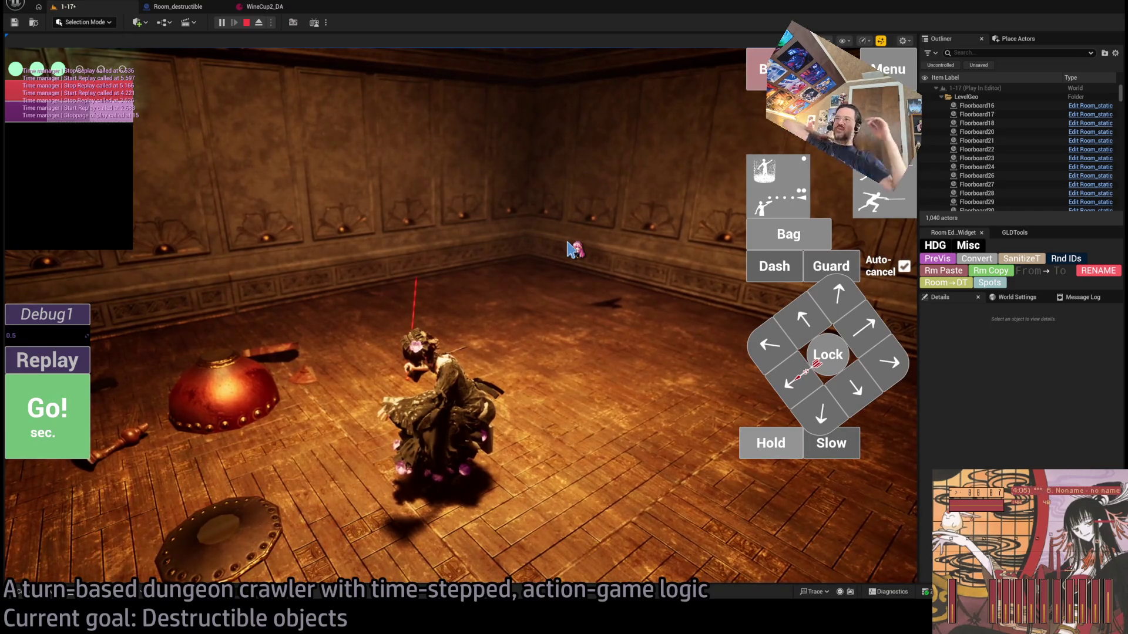
pyautogui.click(47, 360)
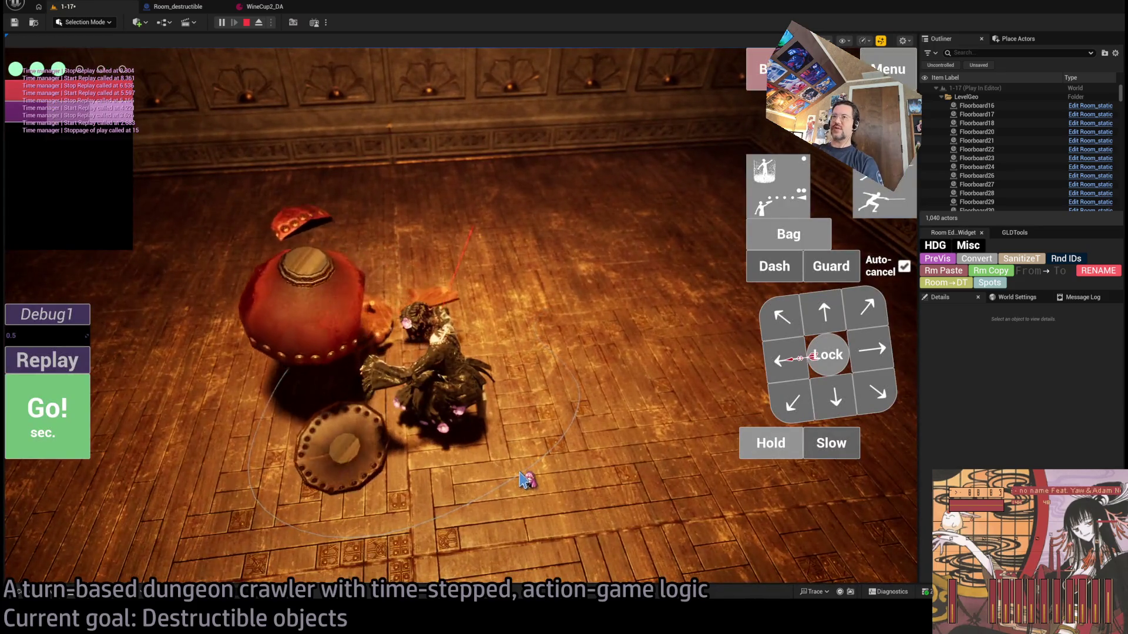
pyautogui.click(71, 364)
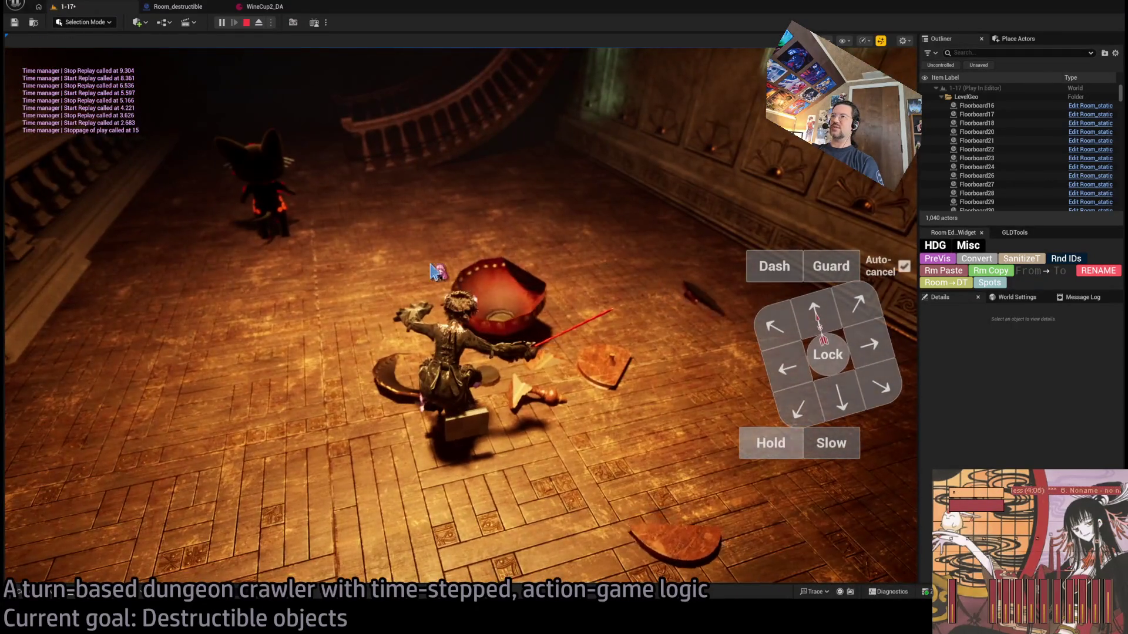
pyautogui.click(45, 367)
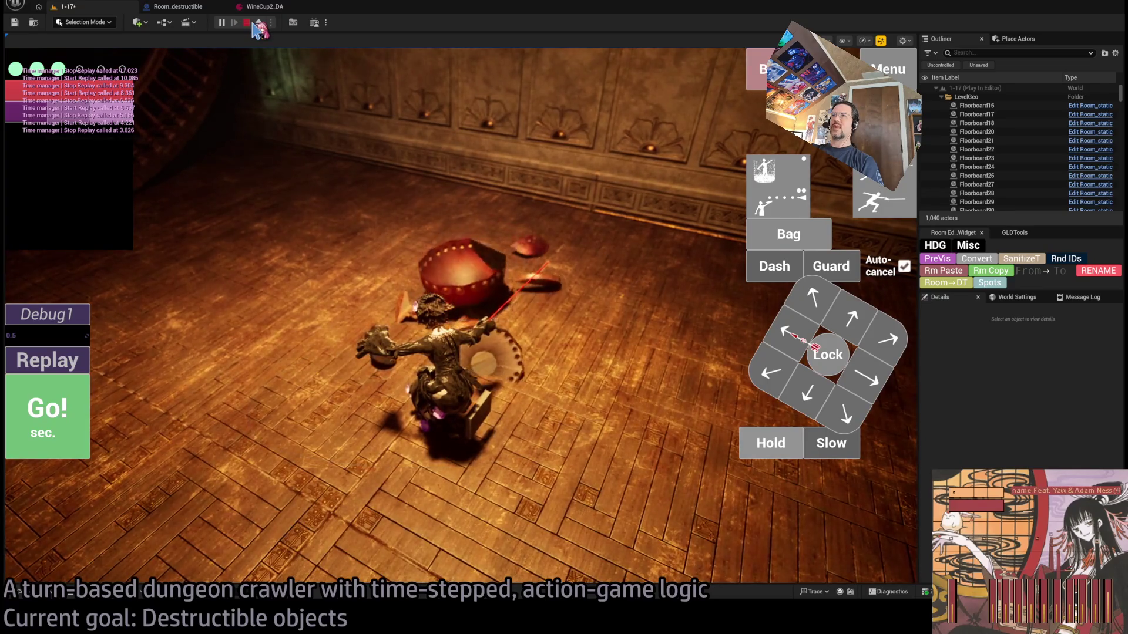
pyautogui.click(247, 23)
pyautogui.hotkey('alt', 'Tab')
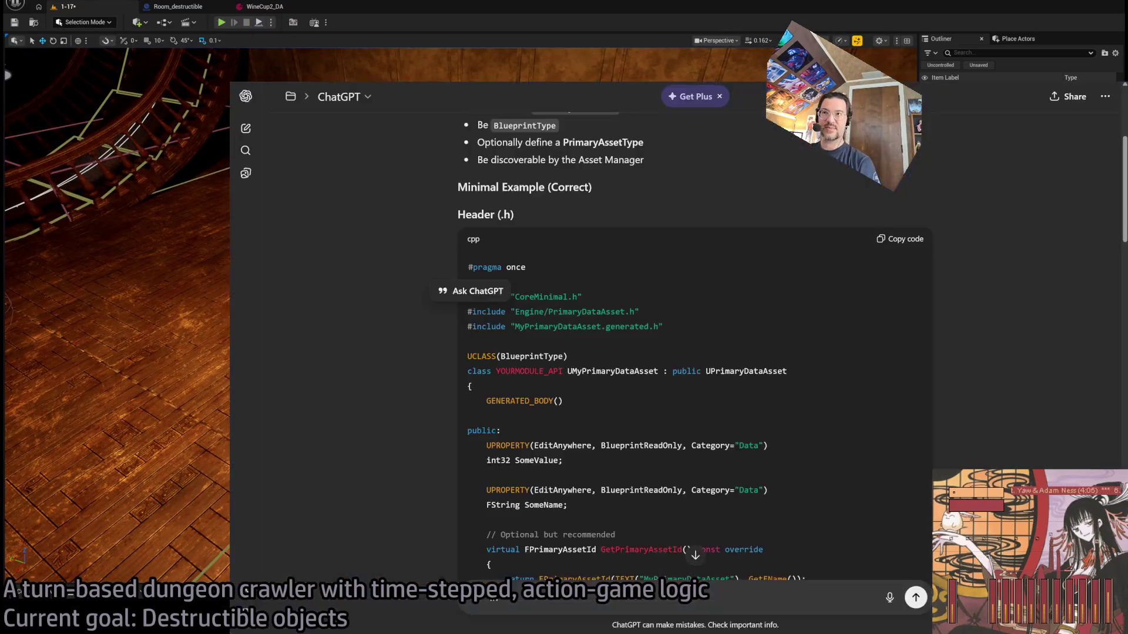
pyautogui.hotkey('alt', 'Tab')
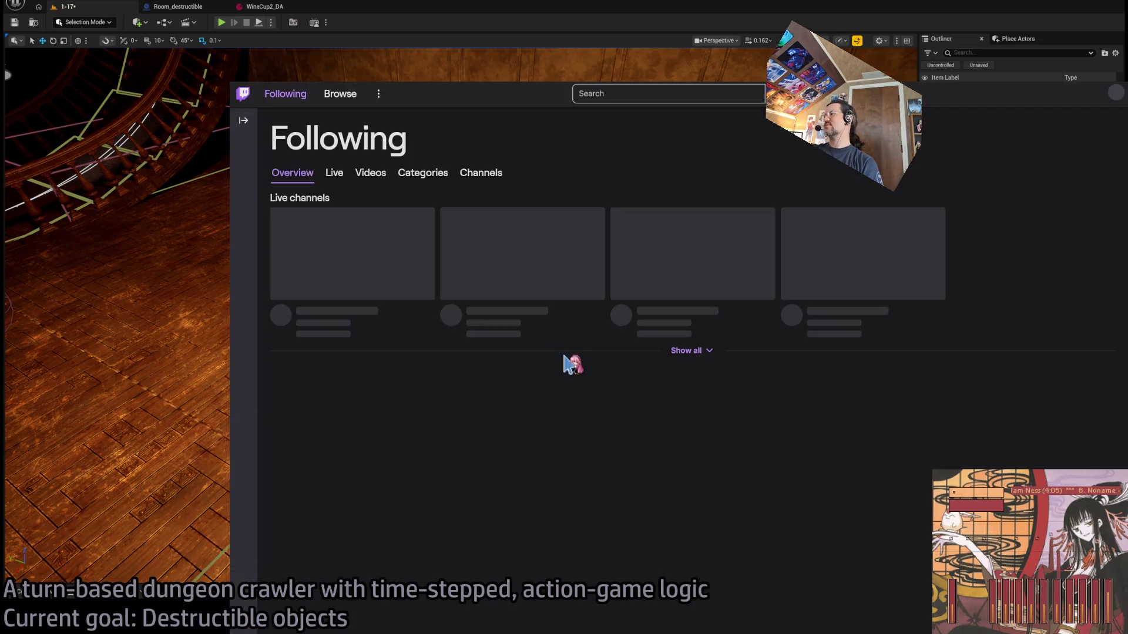